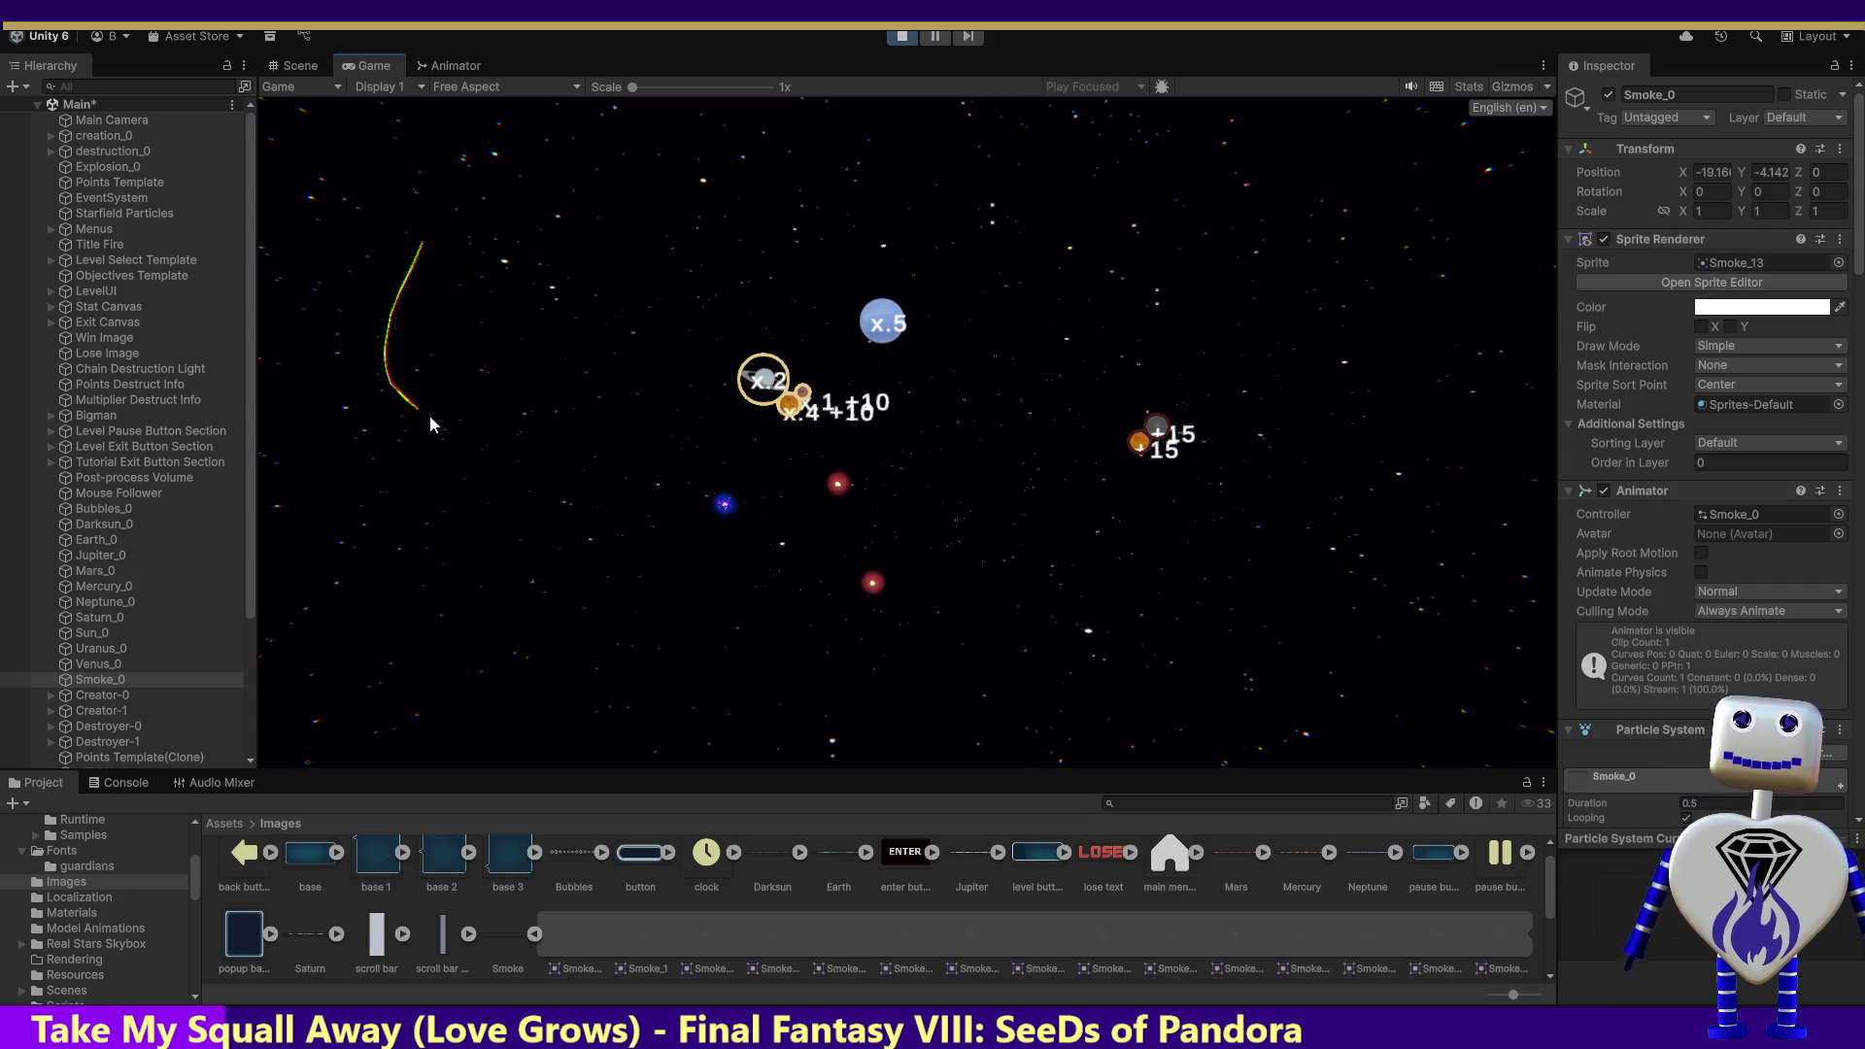
# Step: Exit Play mode and bring the YouTube channel browser window up over Unity
pyautogui.click(899, 41)
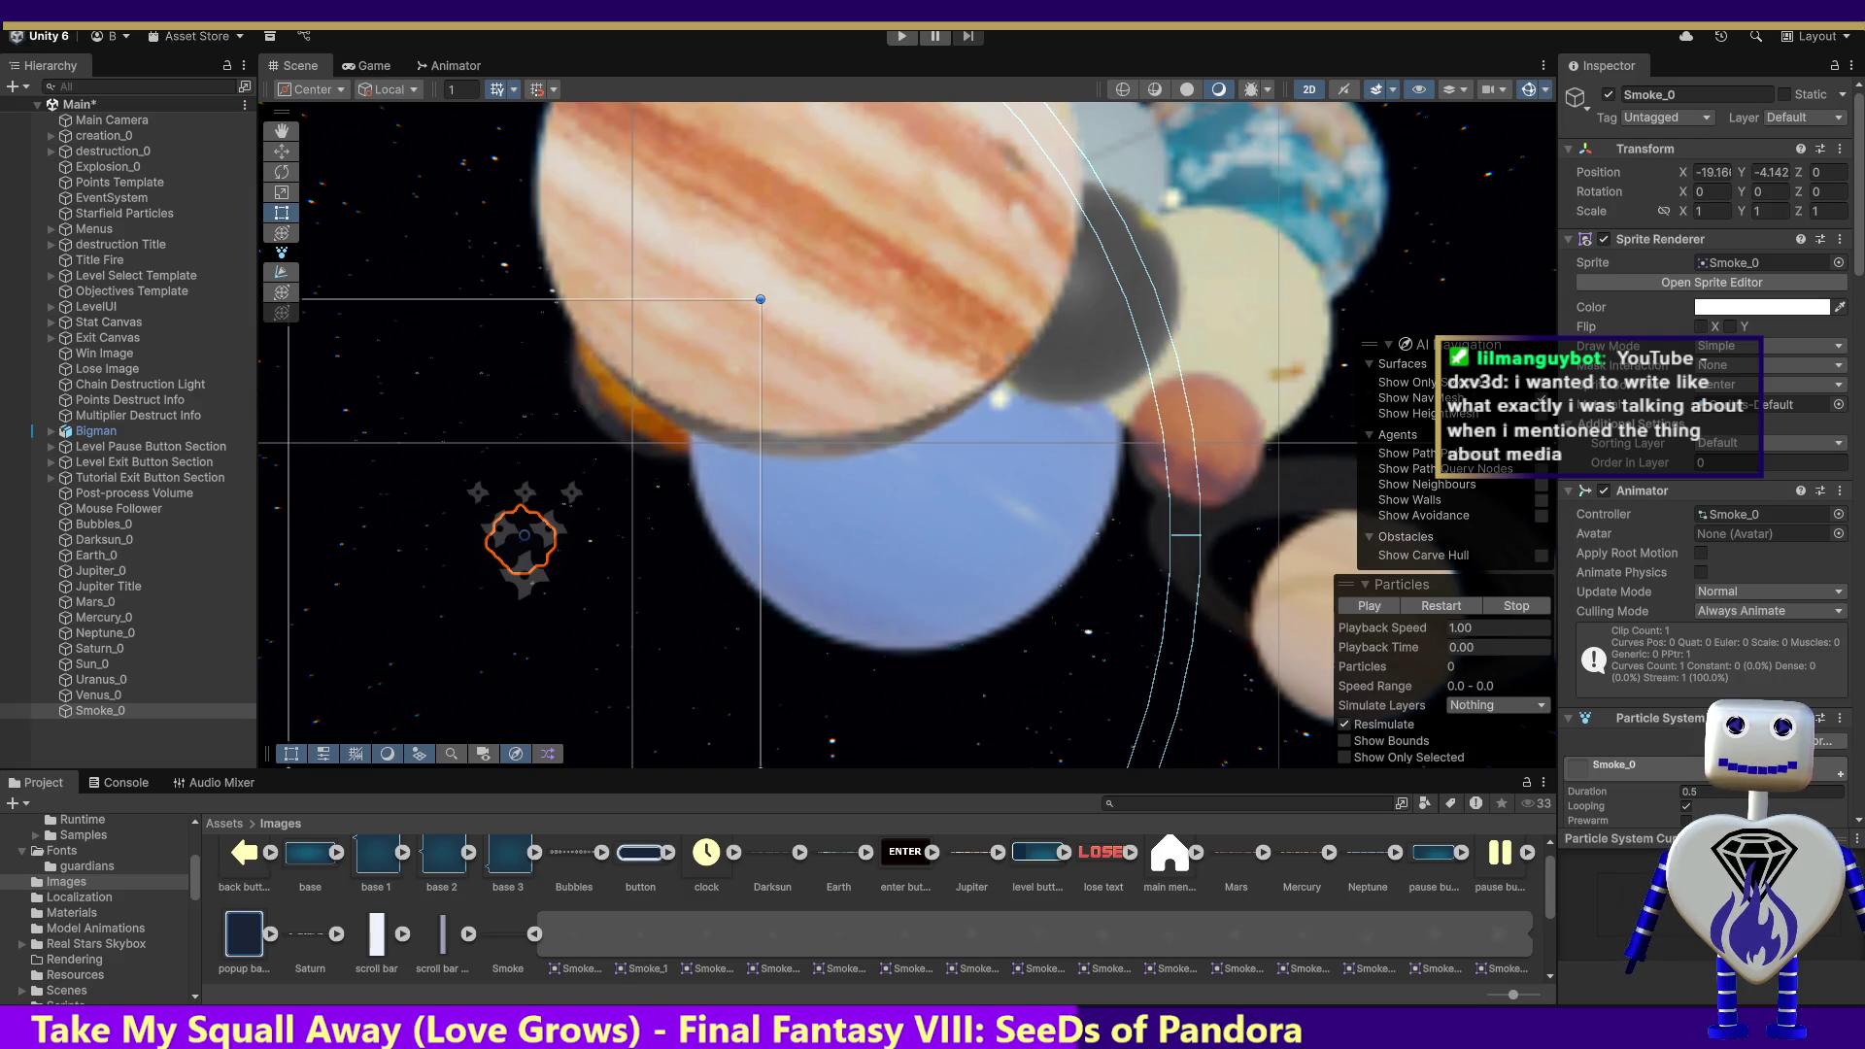
pyautogui.click(1093, 1015)
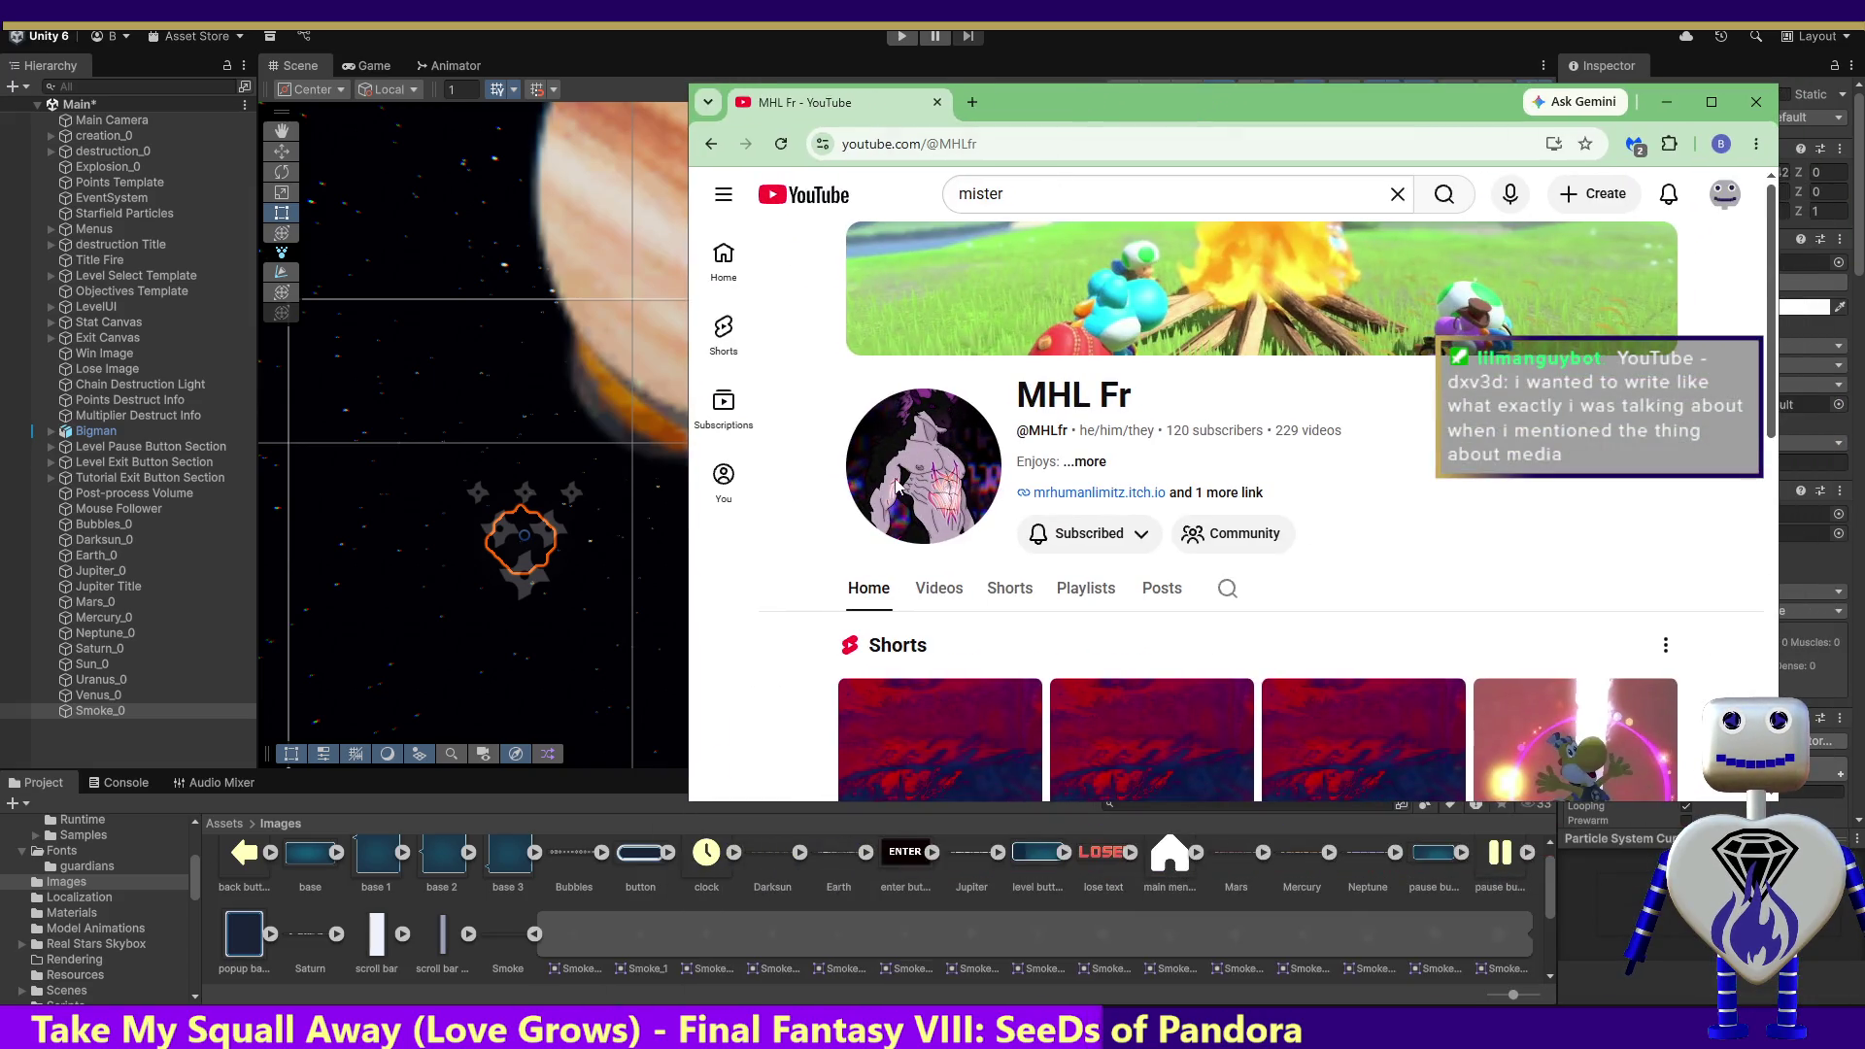
# Step: Maximize the Chrome window showing the MHL Fr channel page
pyautogui.click(1694, 103)
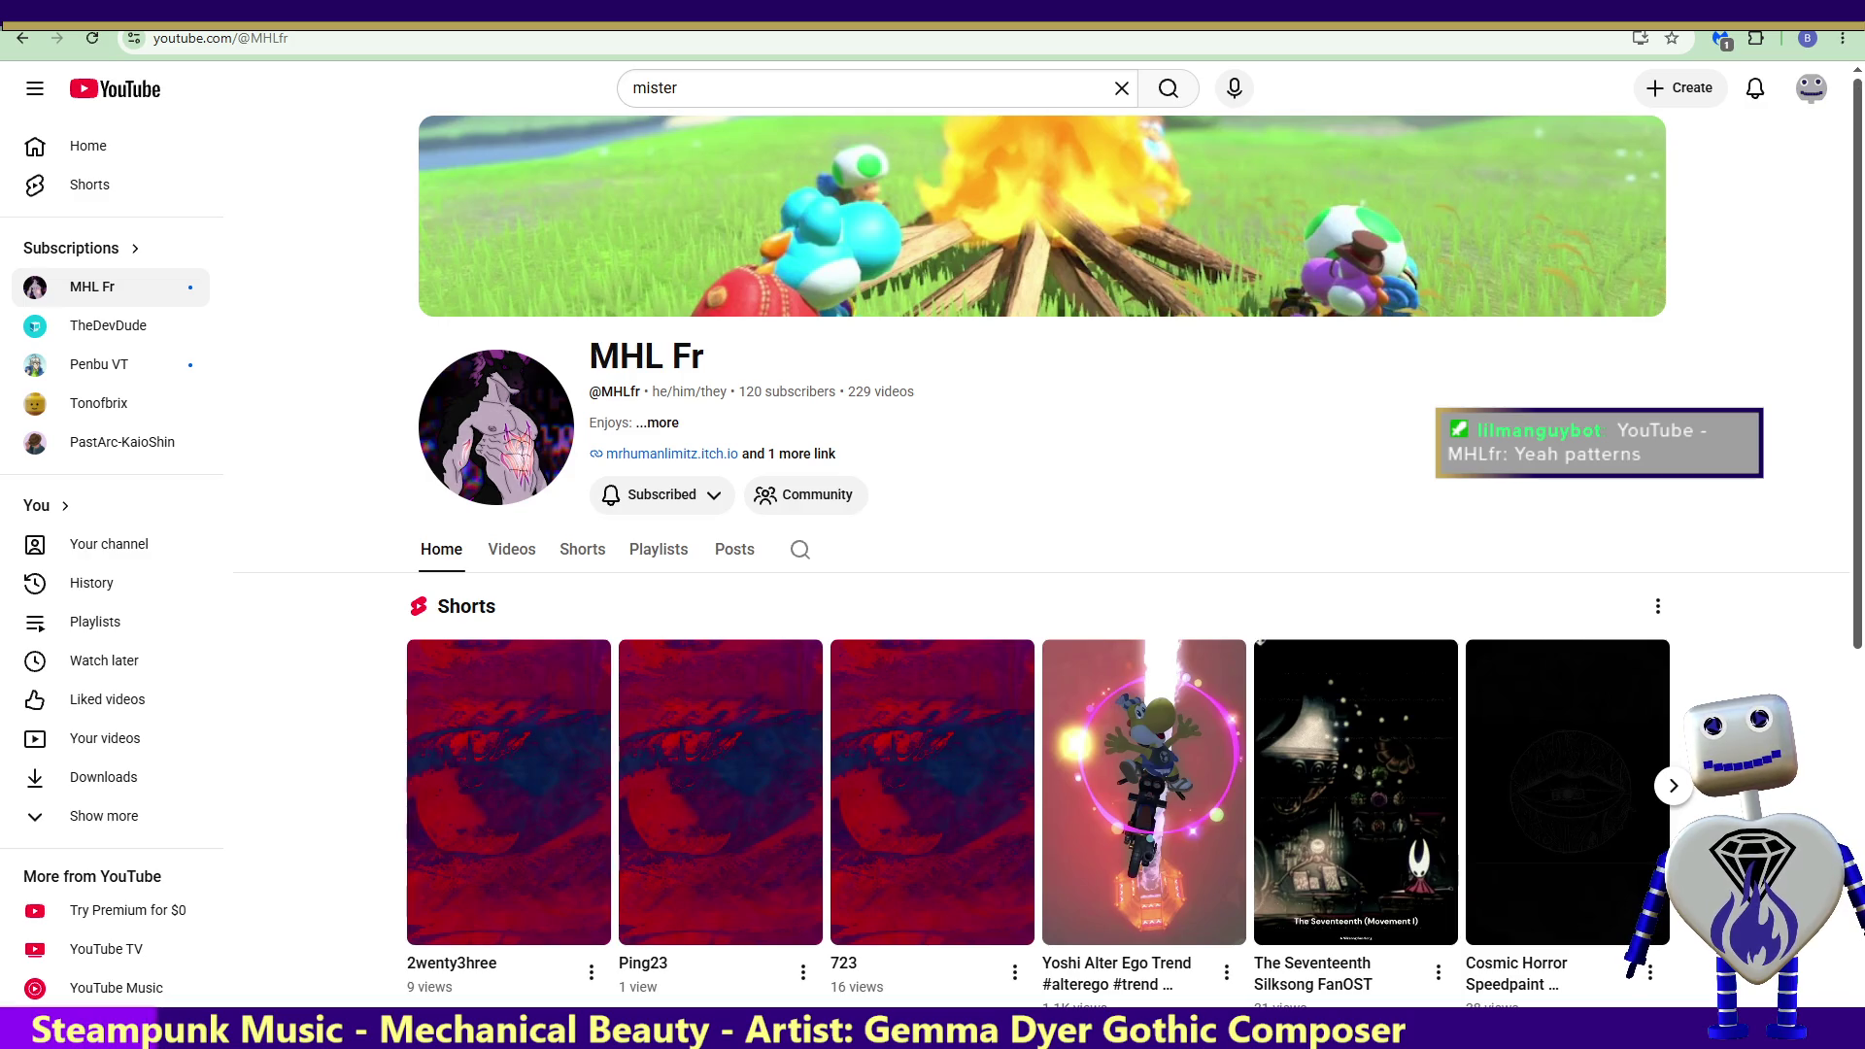
# Step: Watch the Yoshi Alter Ego Trend short, then return to the MHL Fr channel page
pyautogui.click(1152, 791)
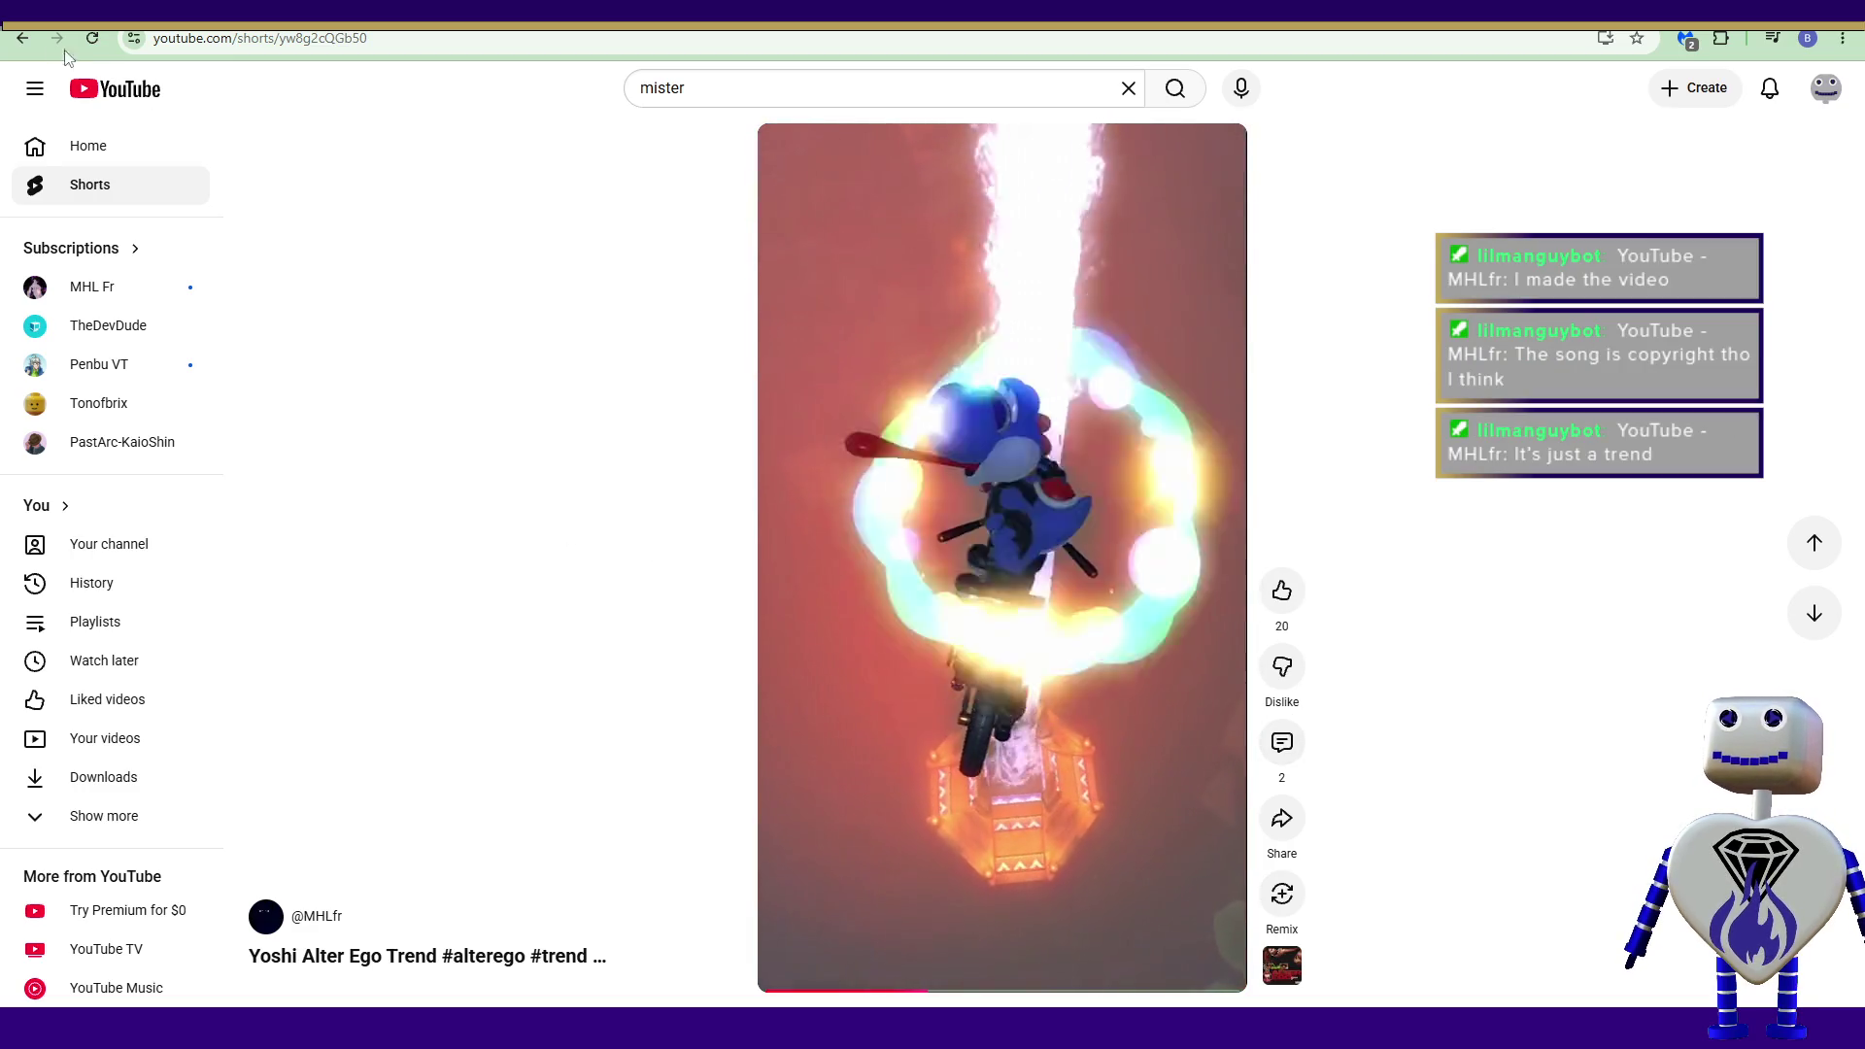
pyautogui.click(20, 38)
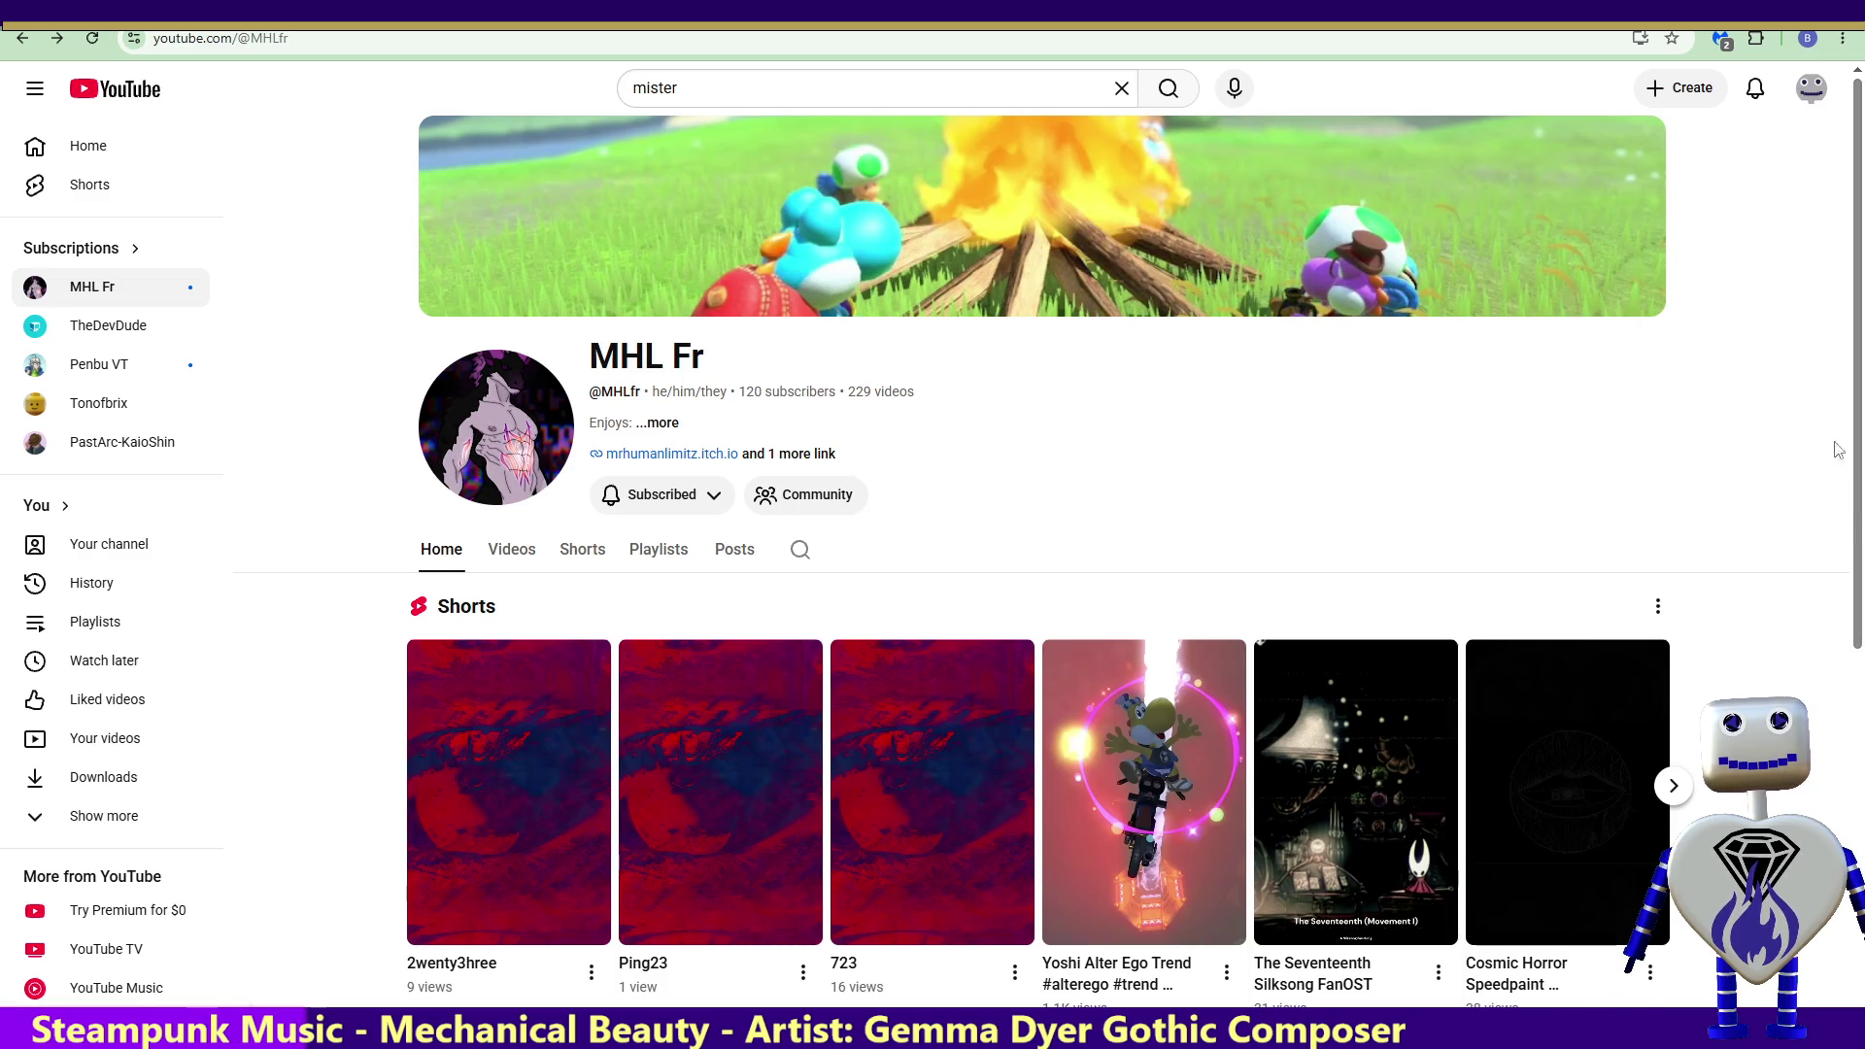
# Step: Scroll down to the channel's Videos shelf and Posts, then switch back to Unity
pyautogui.moveTo(1850, 160); pyautogui.dragTo(1860, 573)
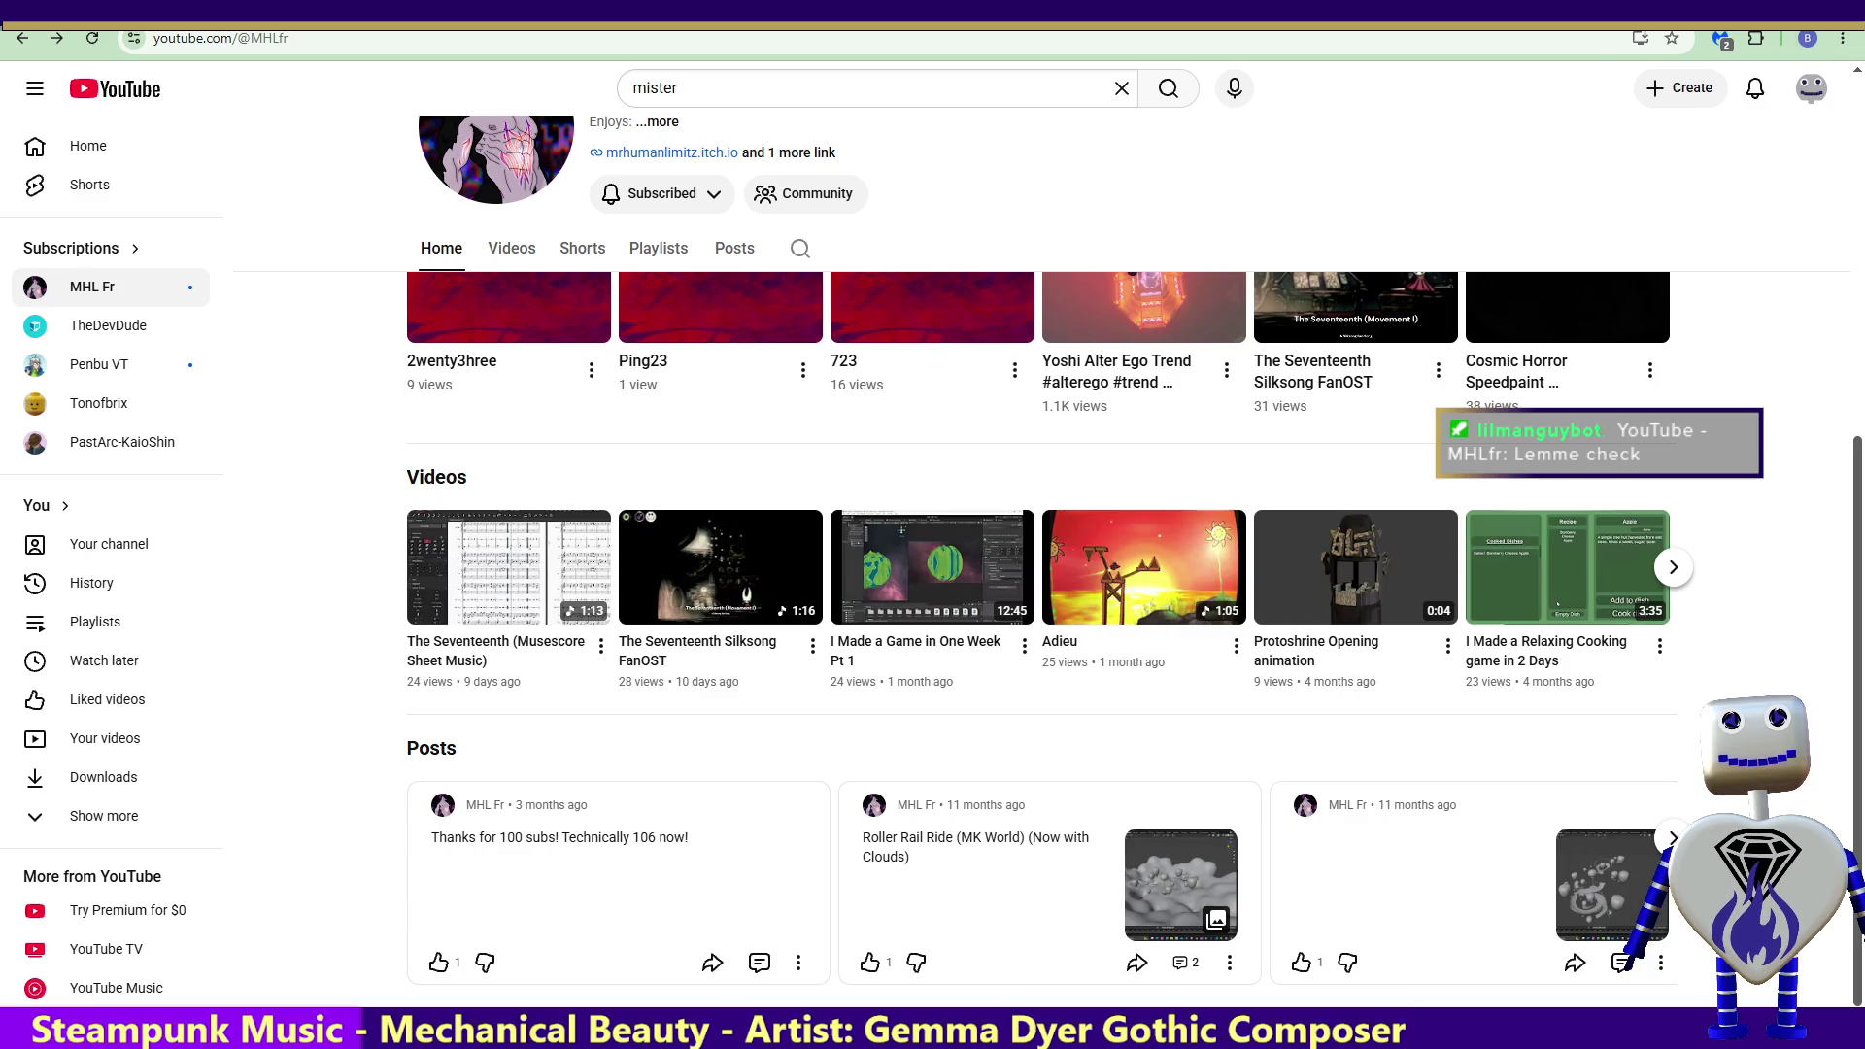
pyautogui.hotkey('alt', 'Tab')
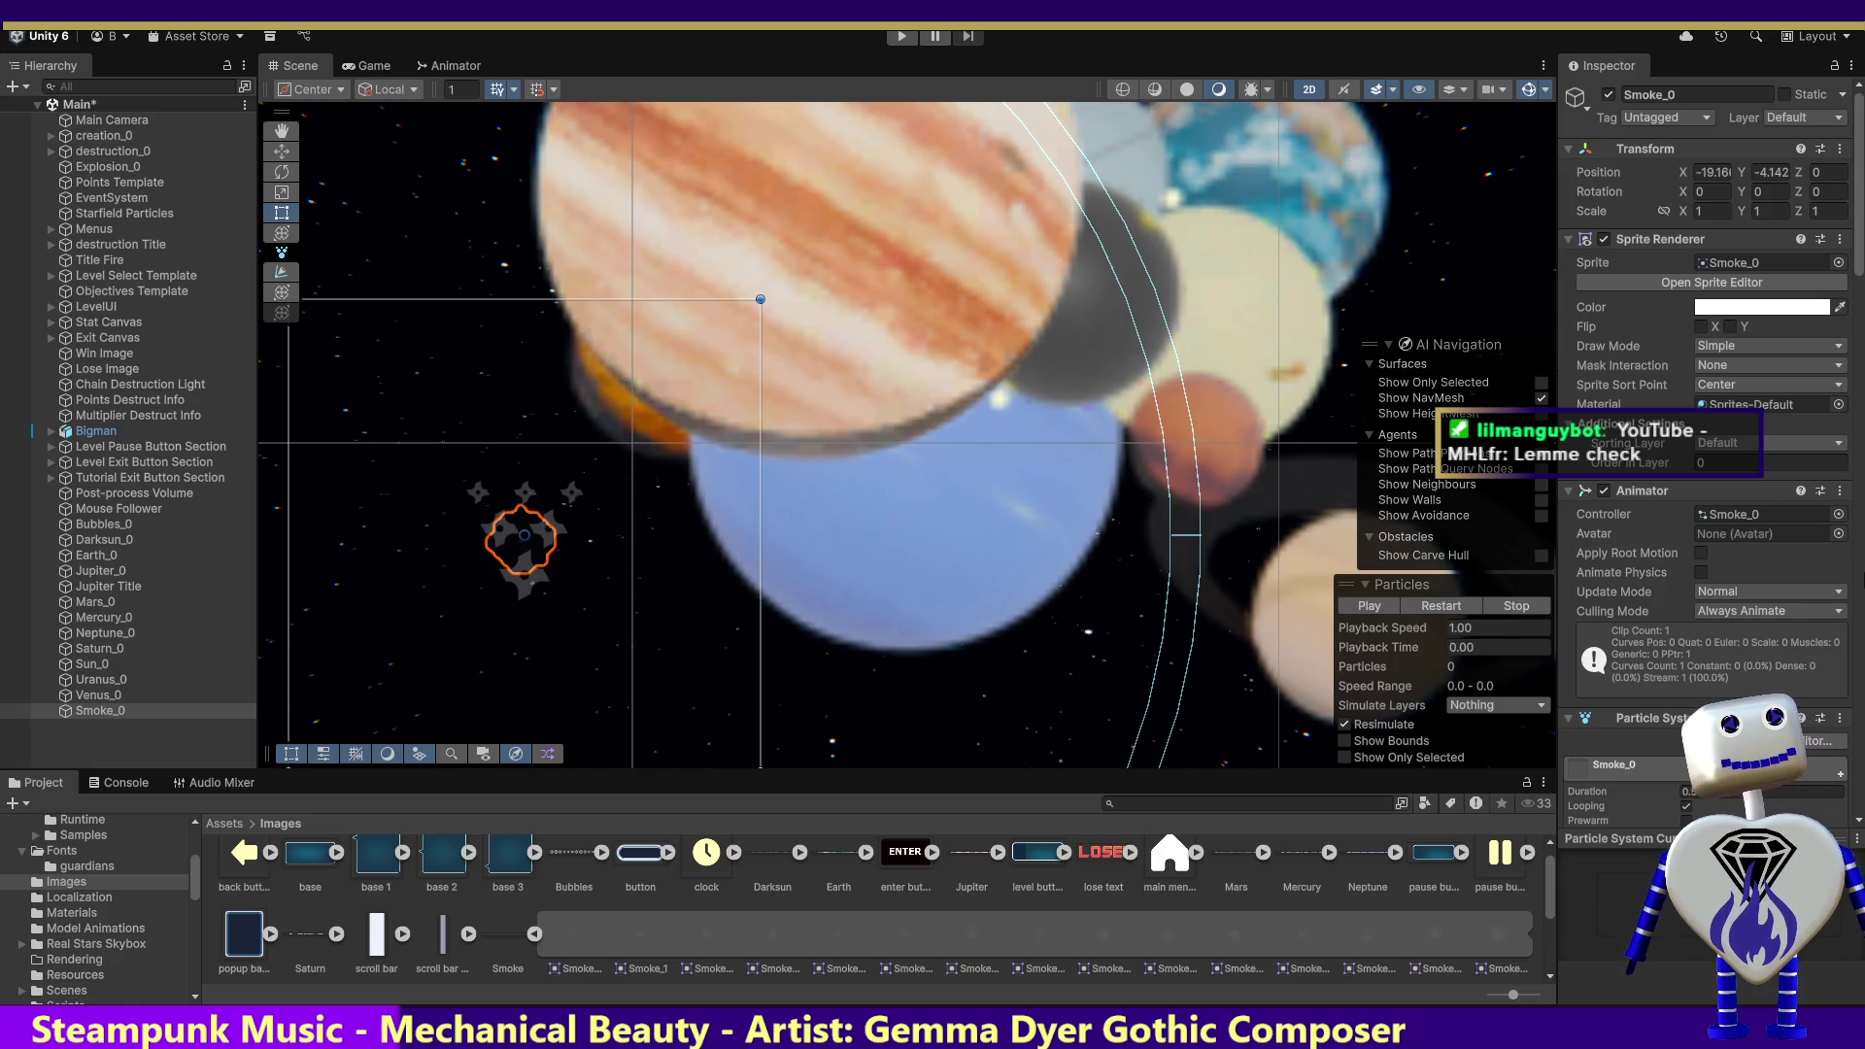
pyautogui.moveTo(1856, 256); pyautogui.dragTo(1860, 384)
pyautogui.scroll(3, 1860, 384)
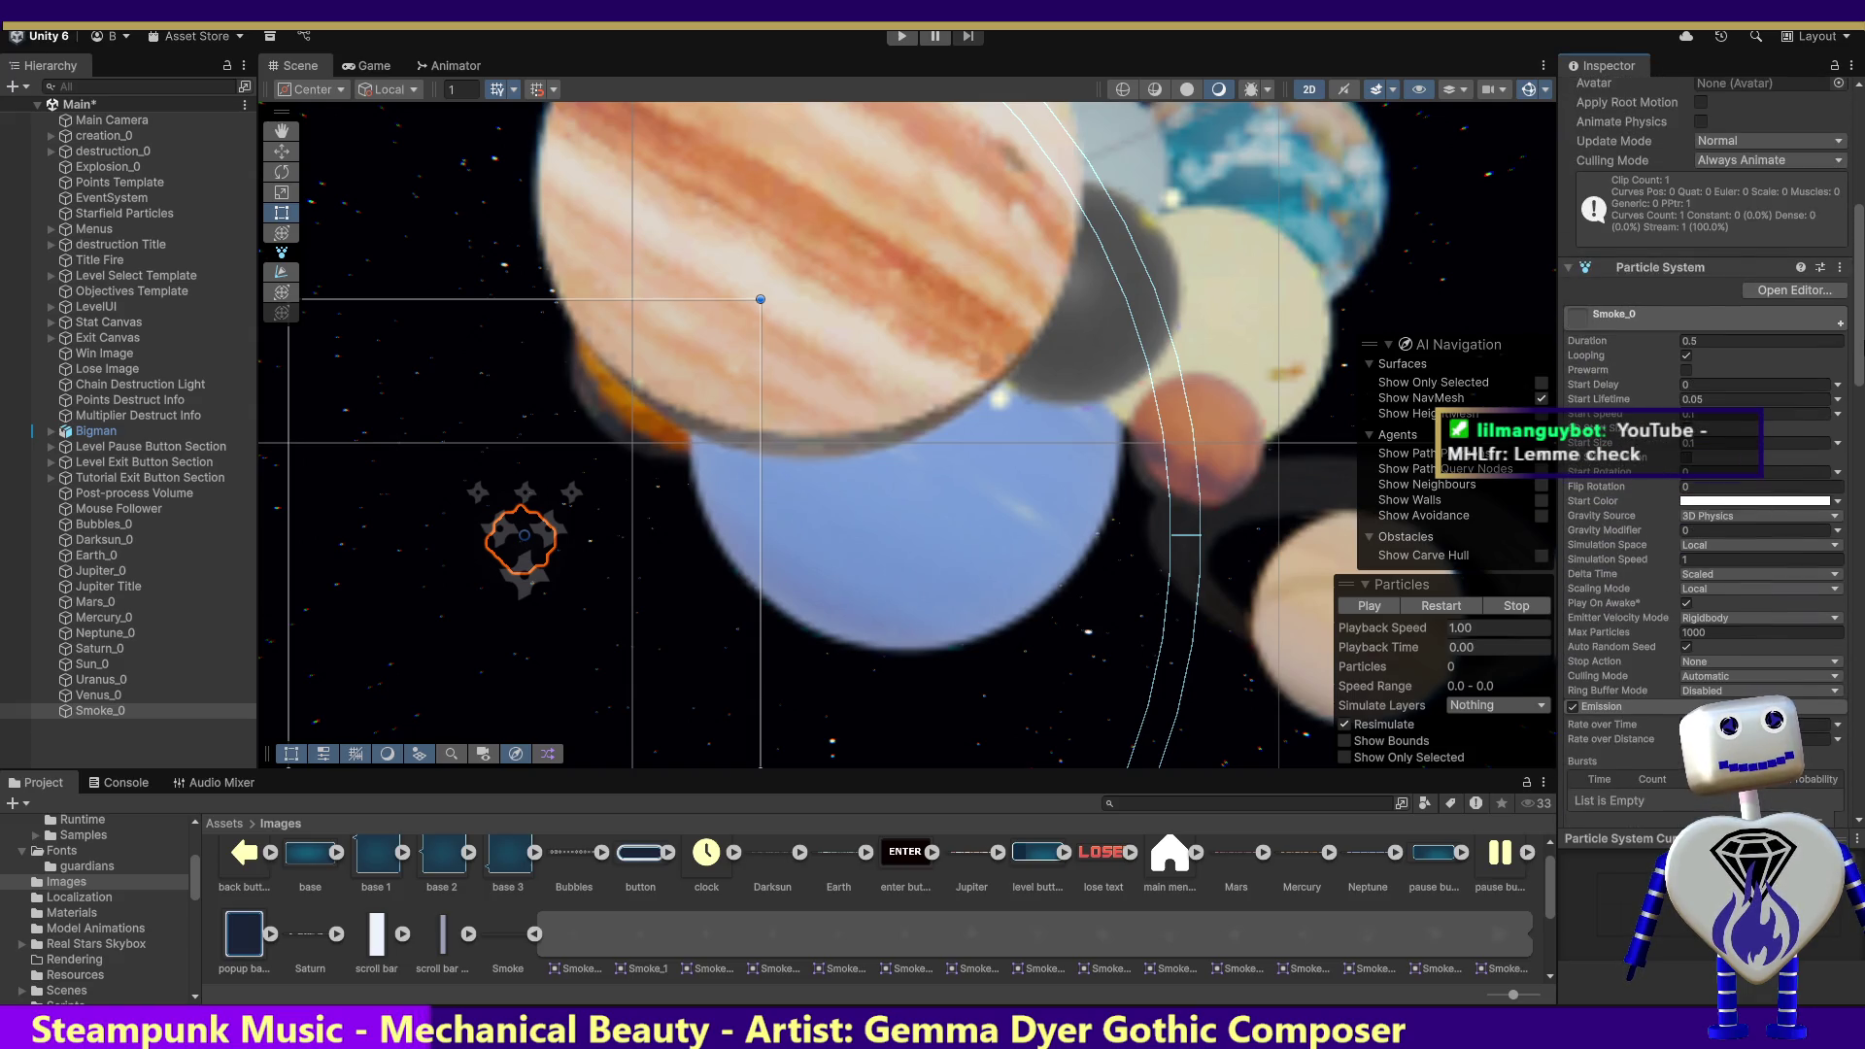
pyautogui.moveTo(1860, 383)
pyautogui.mouseDown()
pyautogui.moveTo(1863, 639)
pyautogui.moveTo(1863, 381)
pyautogui.mouseUp()
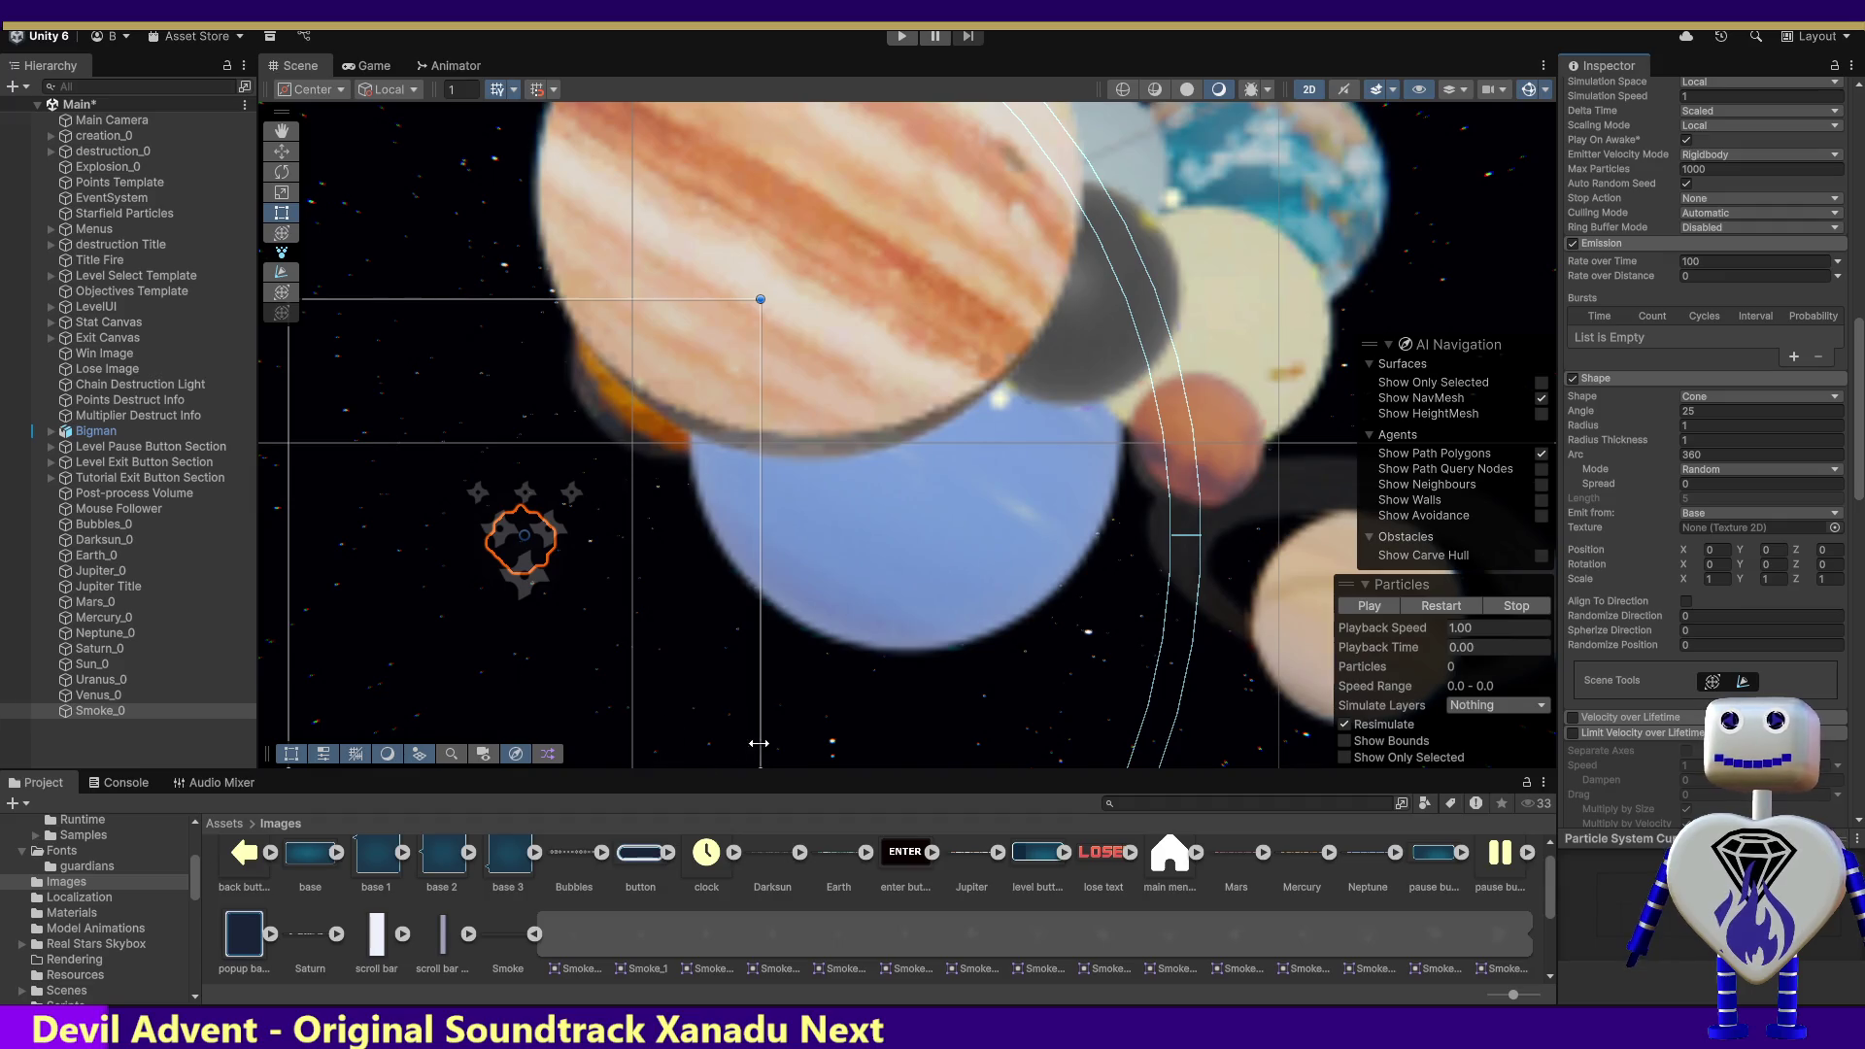
# Step: Start the Smoke_0 particle preview and enable its Noise module in the Inspector
pyautogui.click(1360, 612)
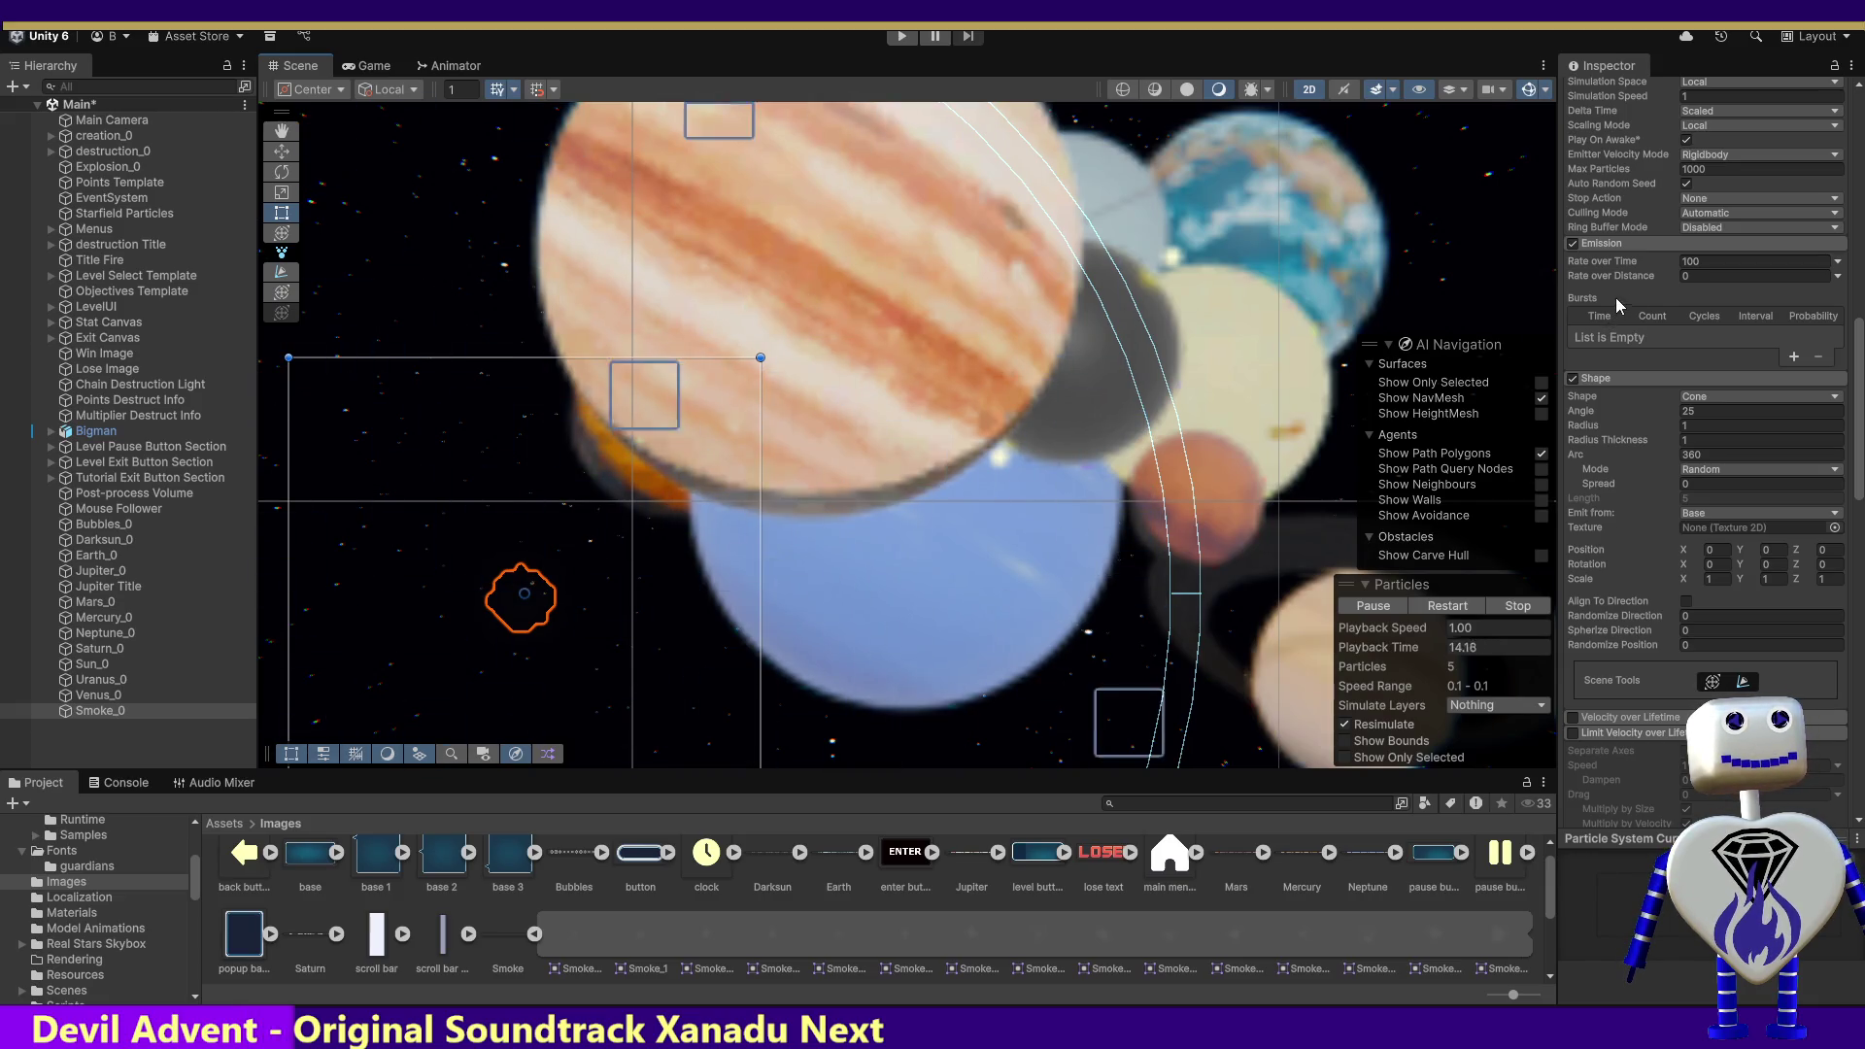
pyautogui.scroll(10, 1704, 437)
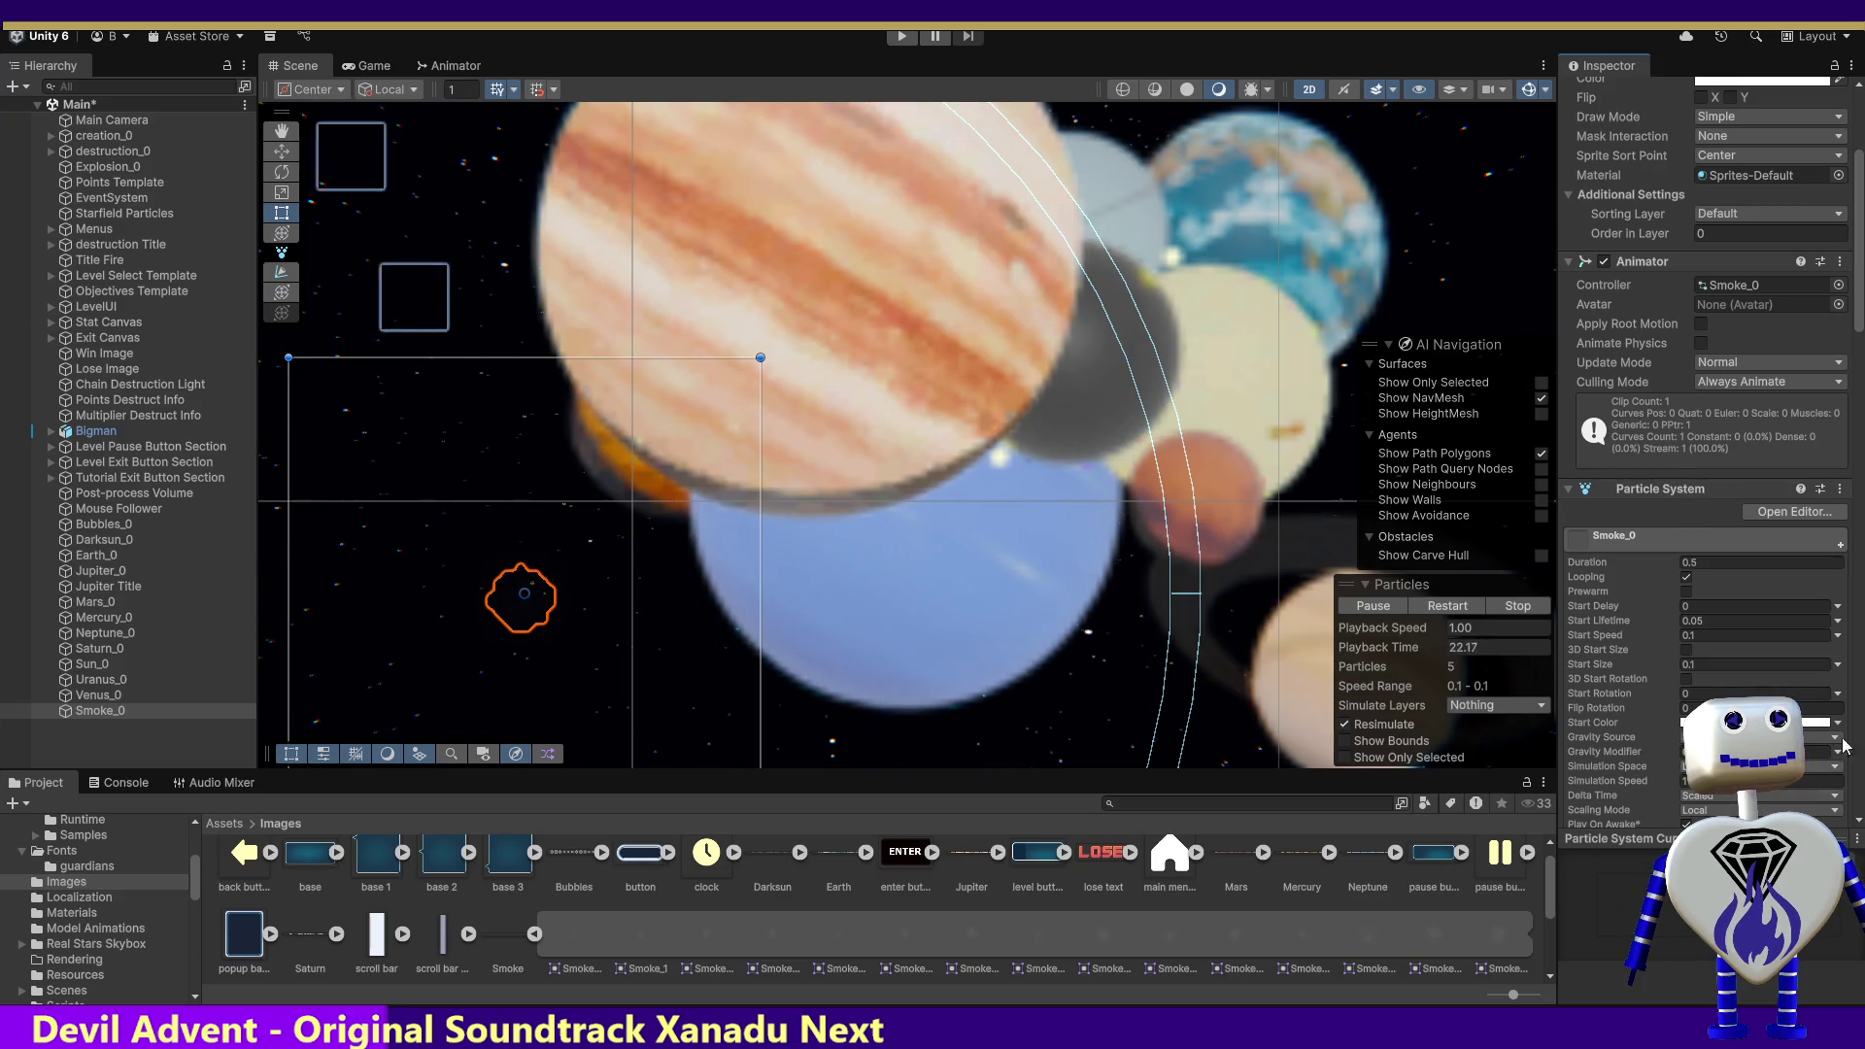
pyautogui.moveTo(1855, 278); pyautogui.dragTo(1860, 622)
pyautogui.scroll(-1, 1651, 291)
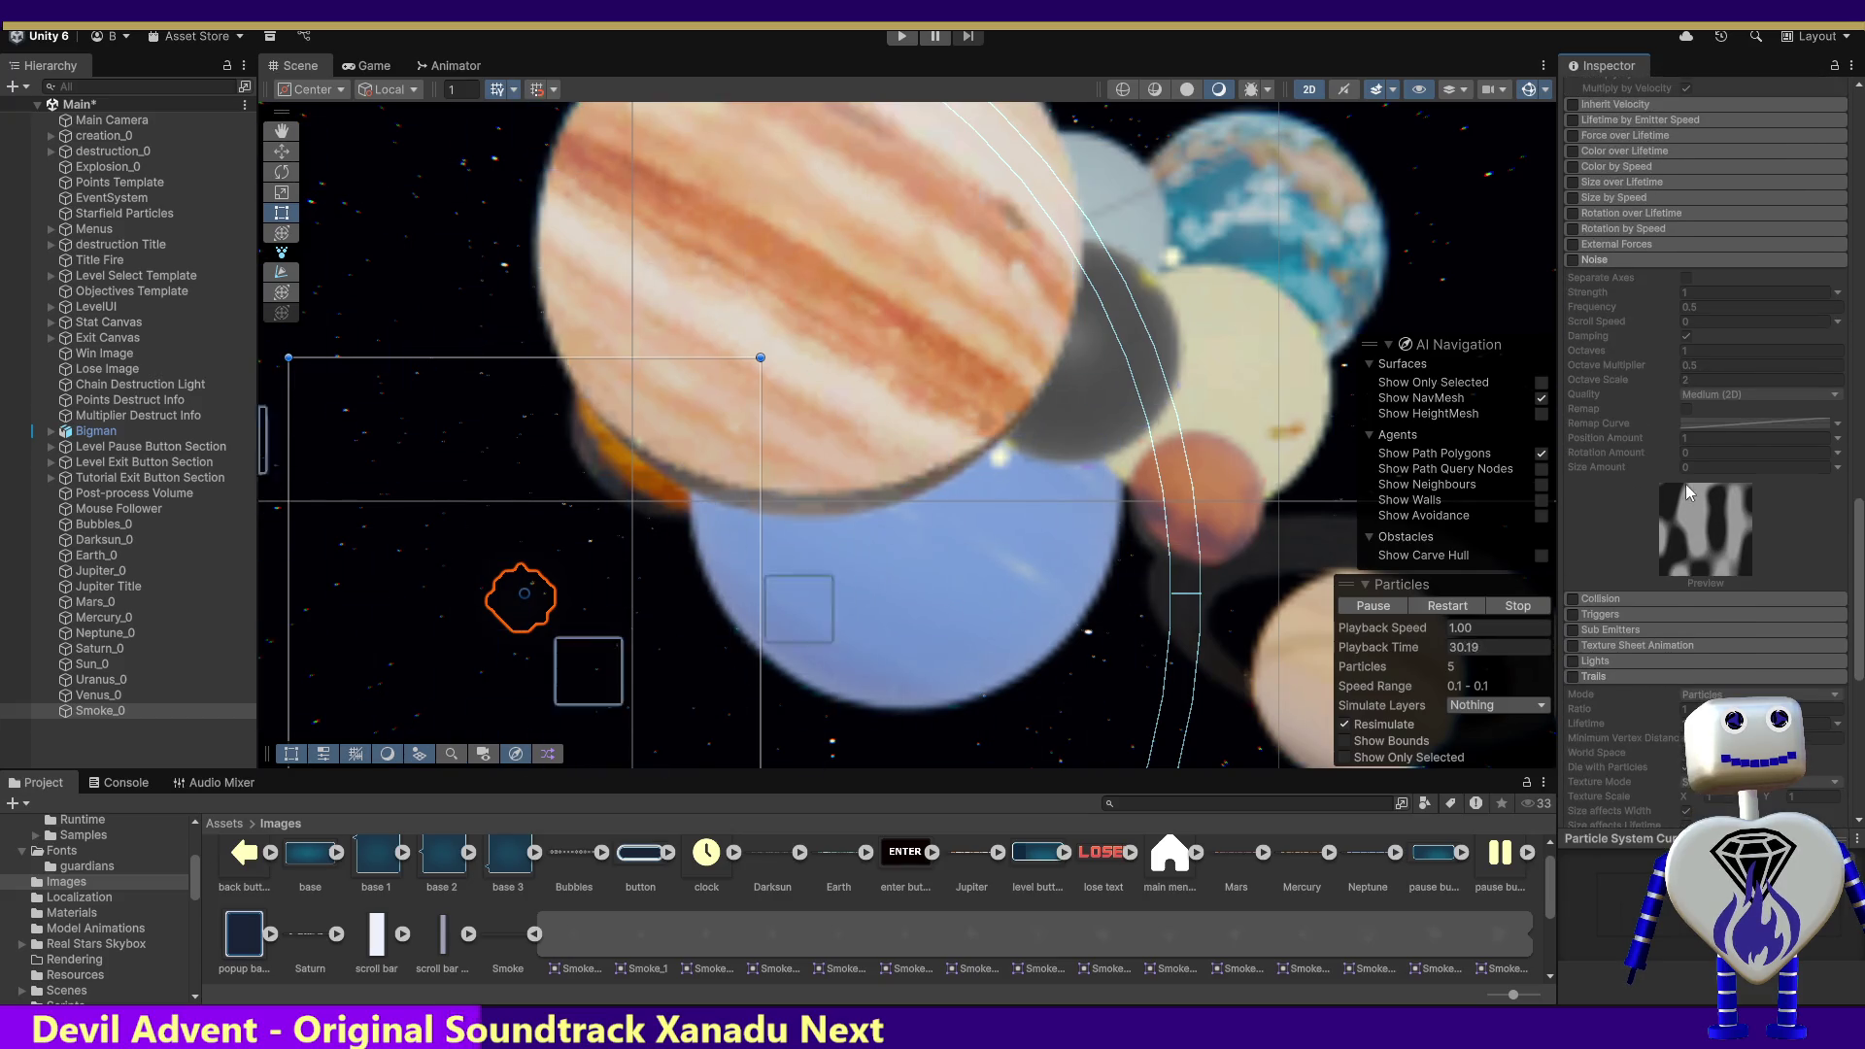
pyautogui.click(1572, 260)
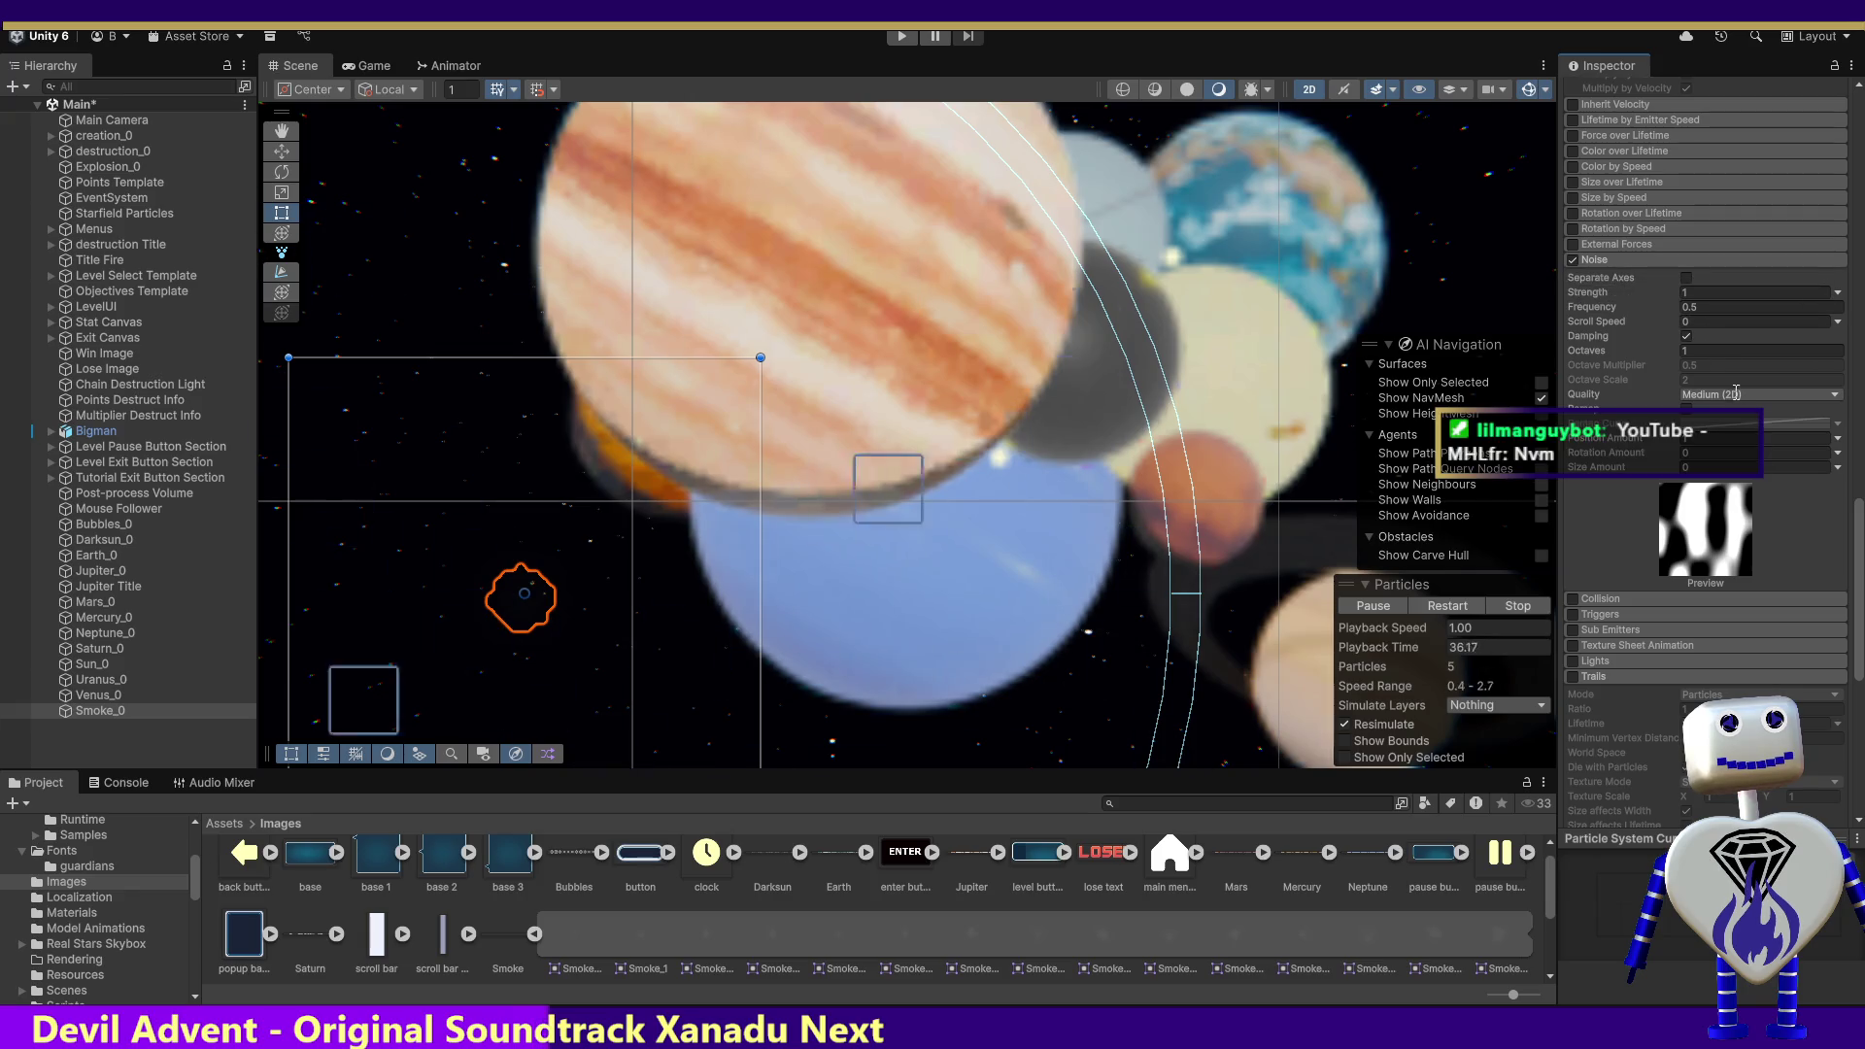
# Step: Scroll the Inspector back up to the main module and restart the smoke preview
pyautogui.scroll(8, 1736, 392)
pyautogui.scroll(15, 1857, 290)
pyautogui.scroll(4, 1857, 290)
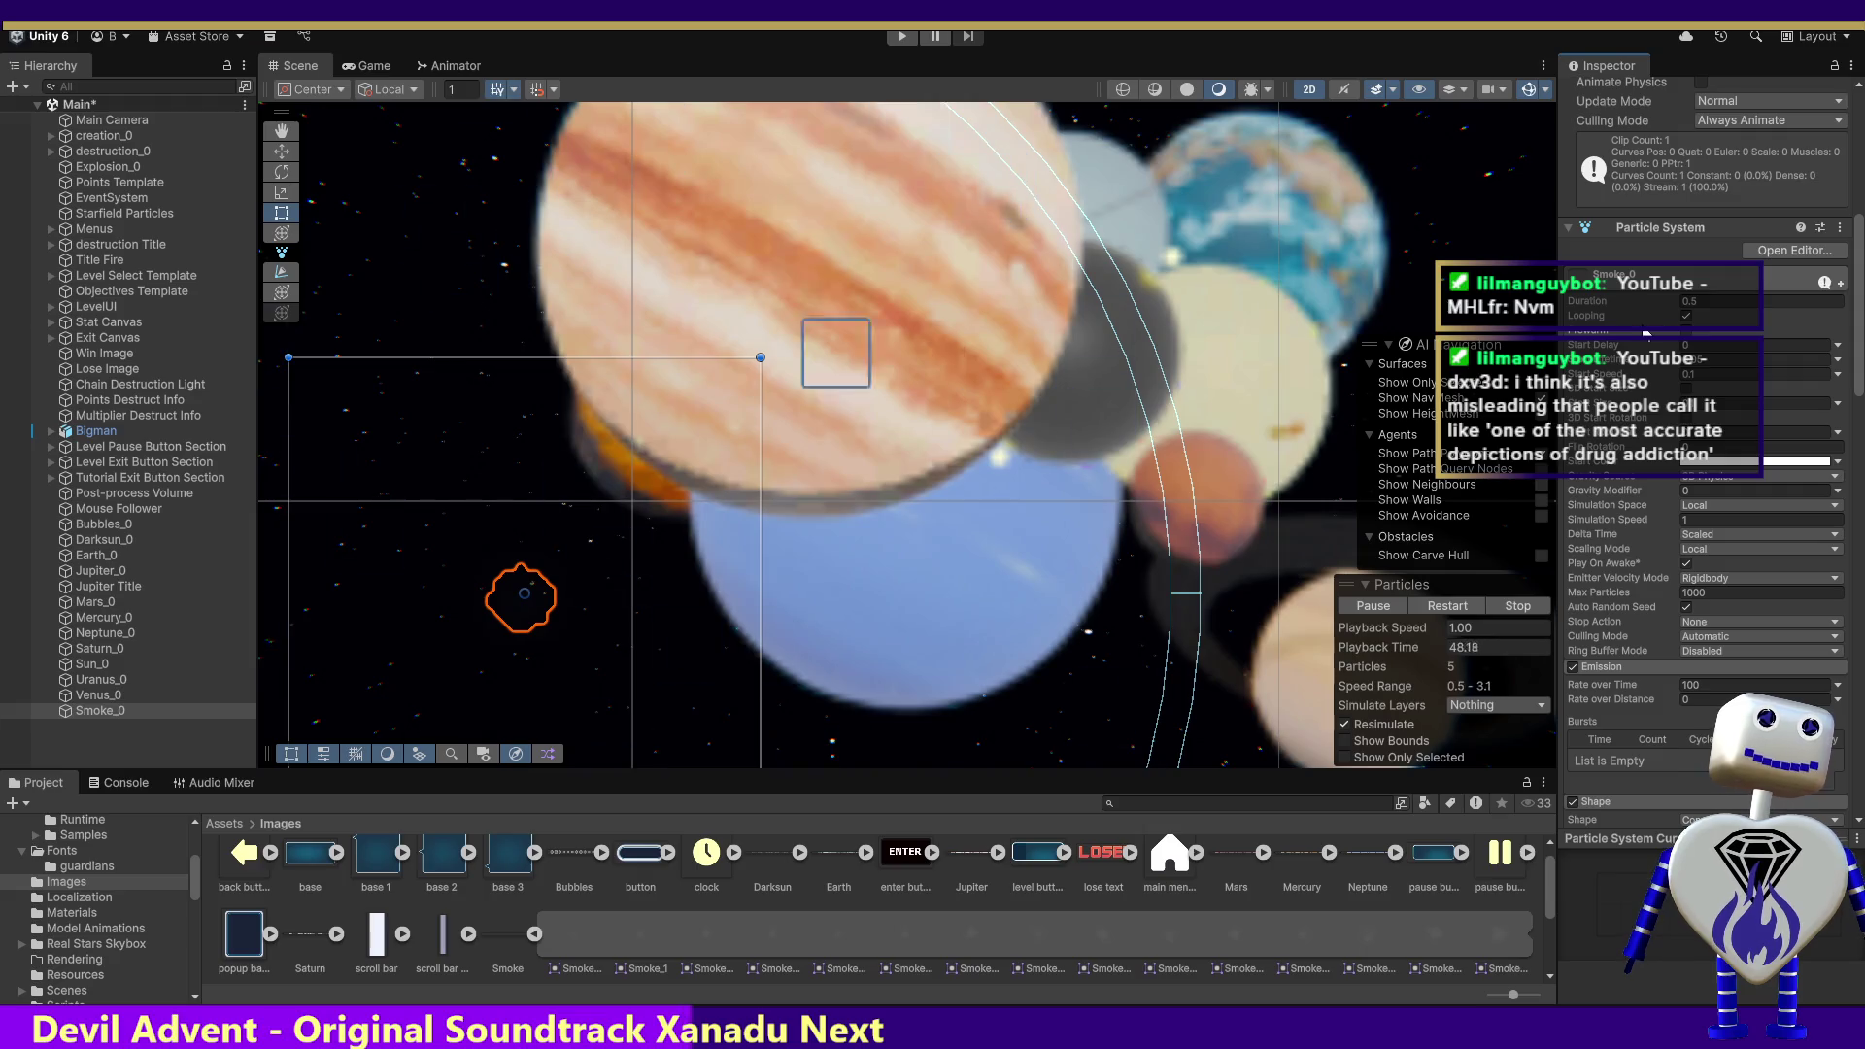
pyautogui.moveTo(1632, 333)
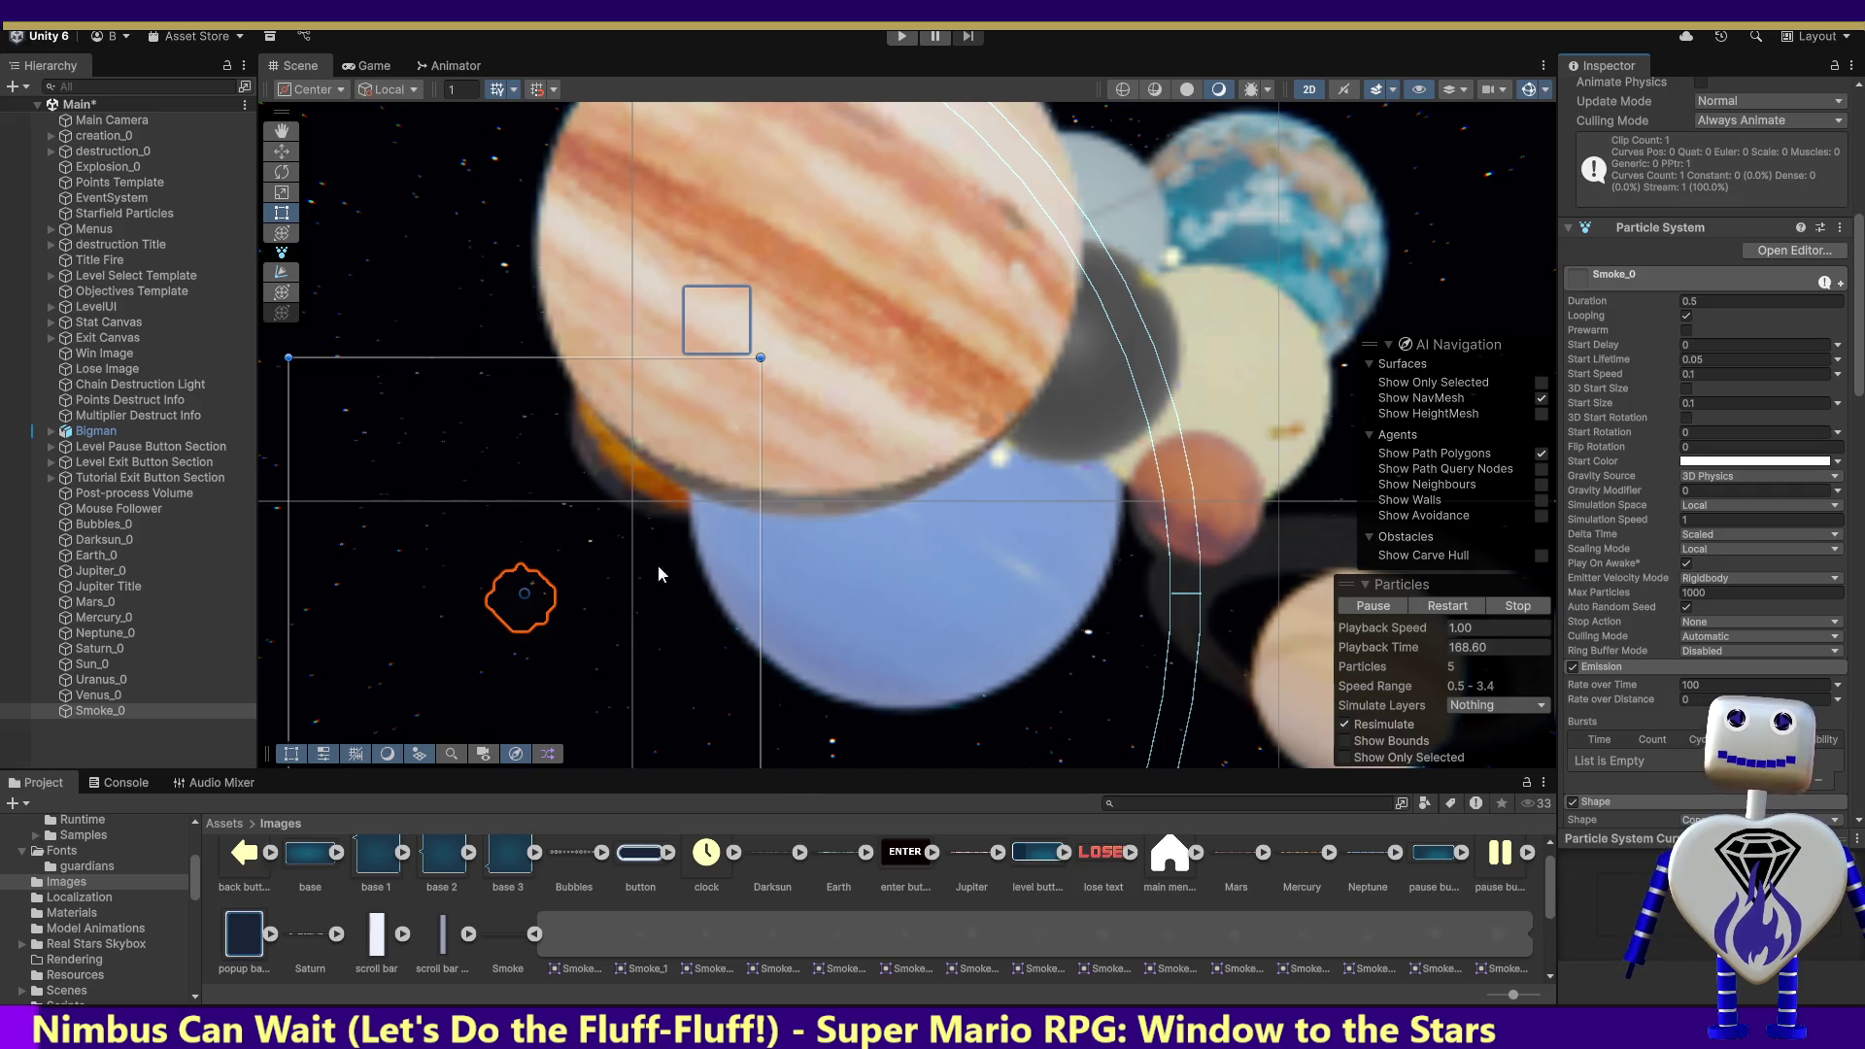
pyautogui.click(1378, 604)
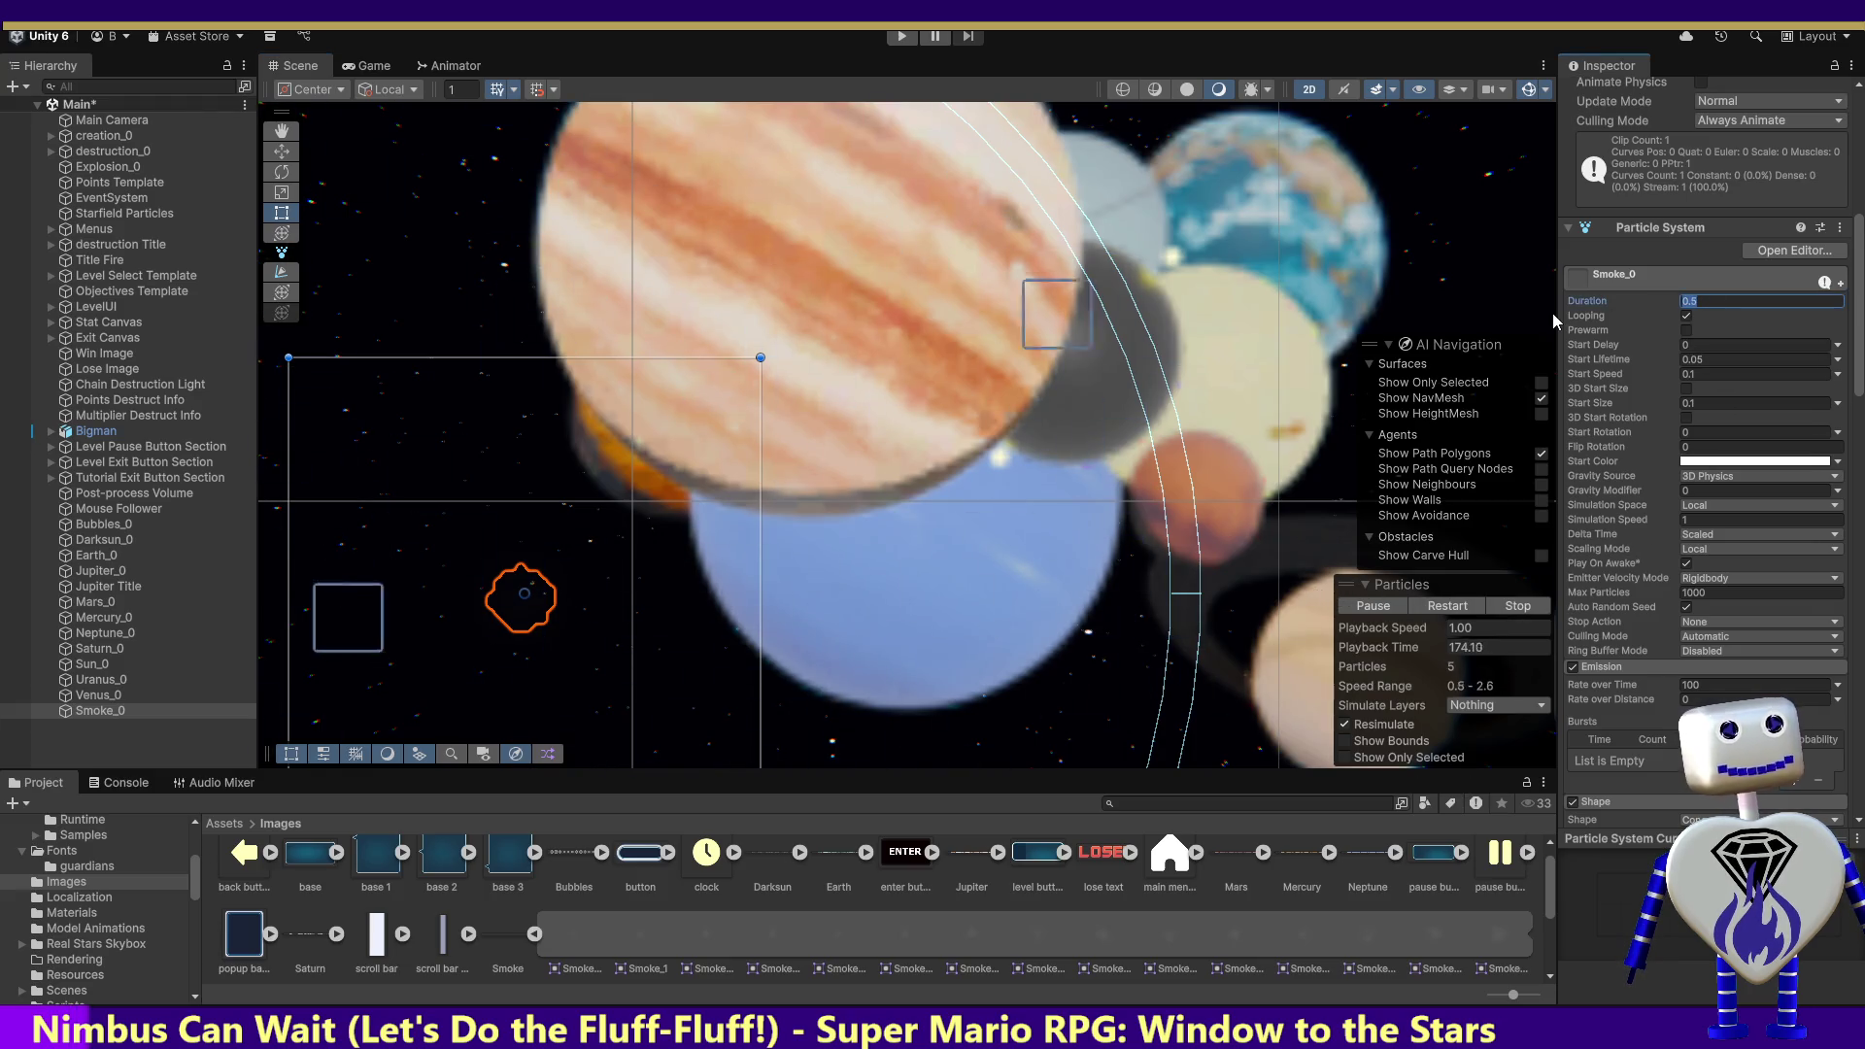
# Step: Shorten Smoke_0's duration and lower its Start Speed to 0.01
pyautogui.write('0')
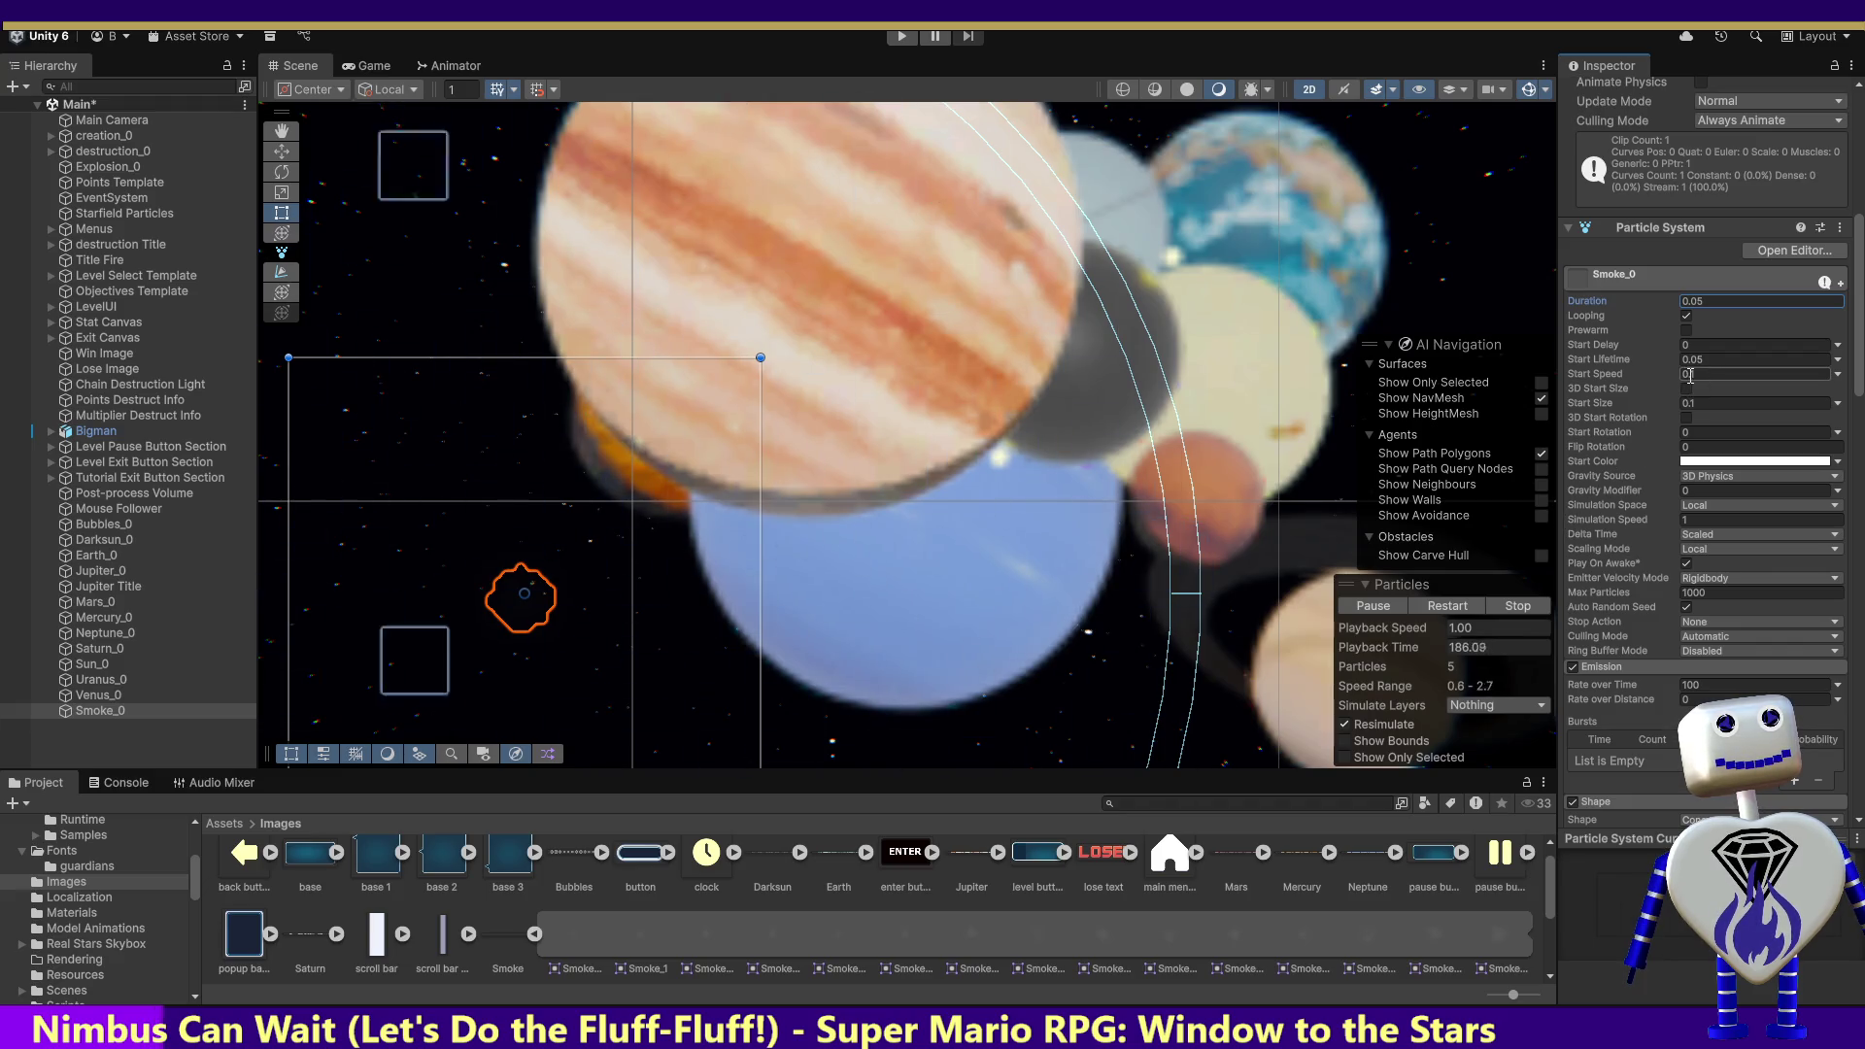
pyautogui.write('0.01')
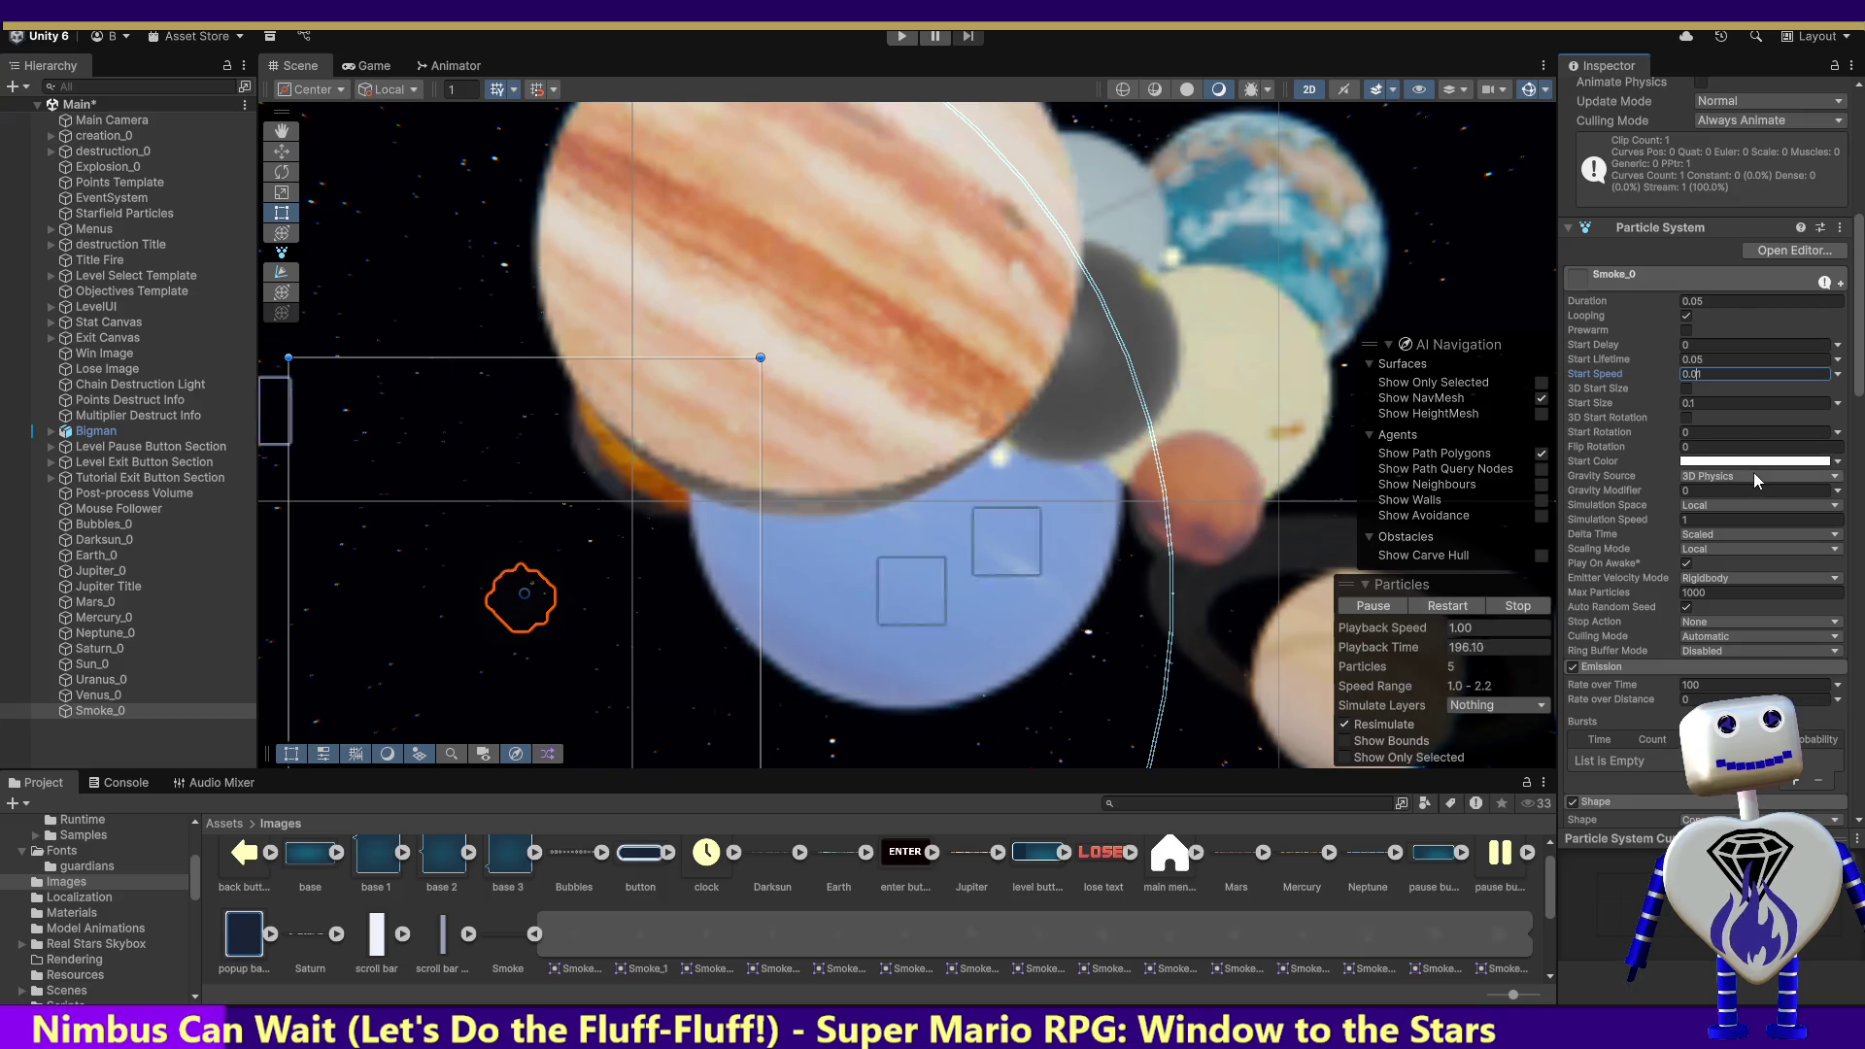
pyautogui.moveTo(1860, 336); pyautogui.dragTo(1861, 474)
pyautogui.scroll(-10, 1651, 534)
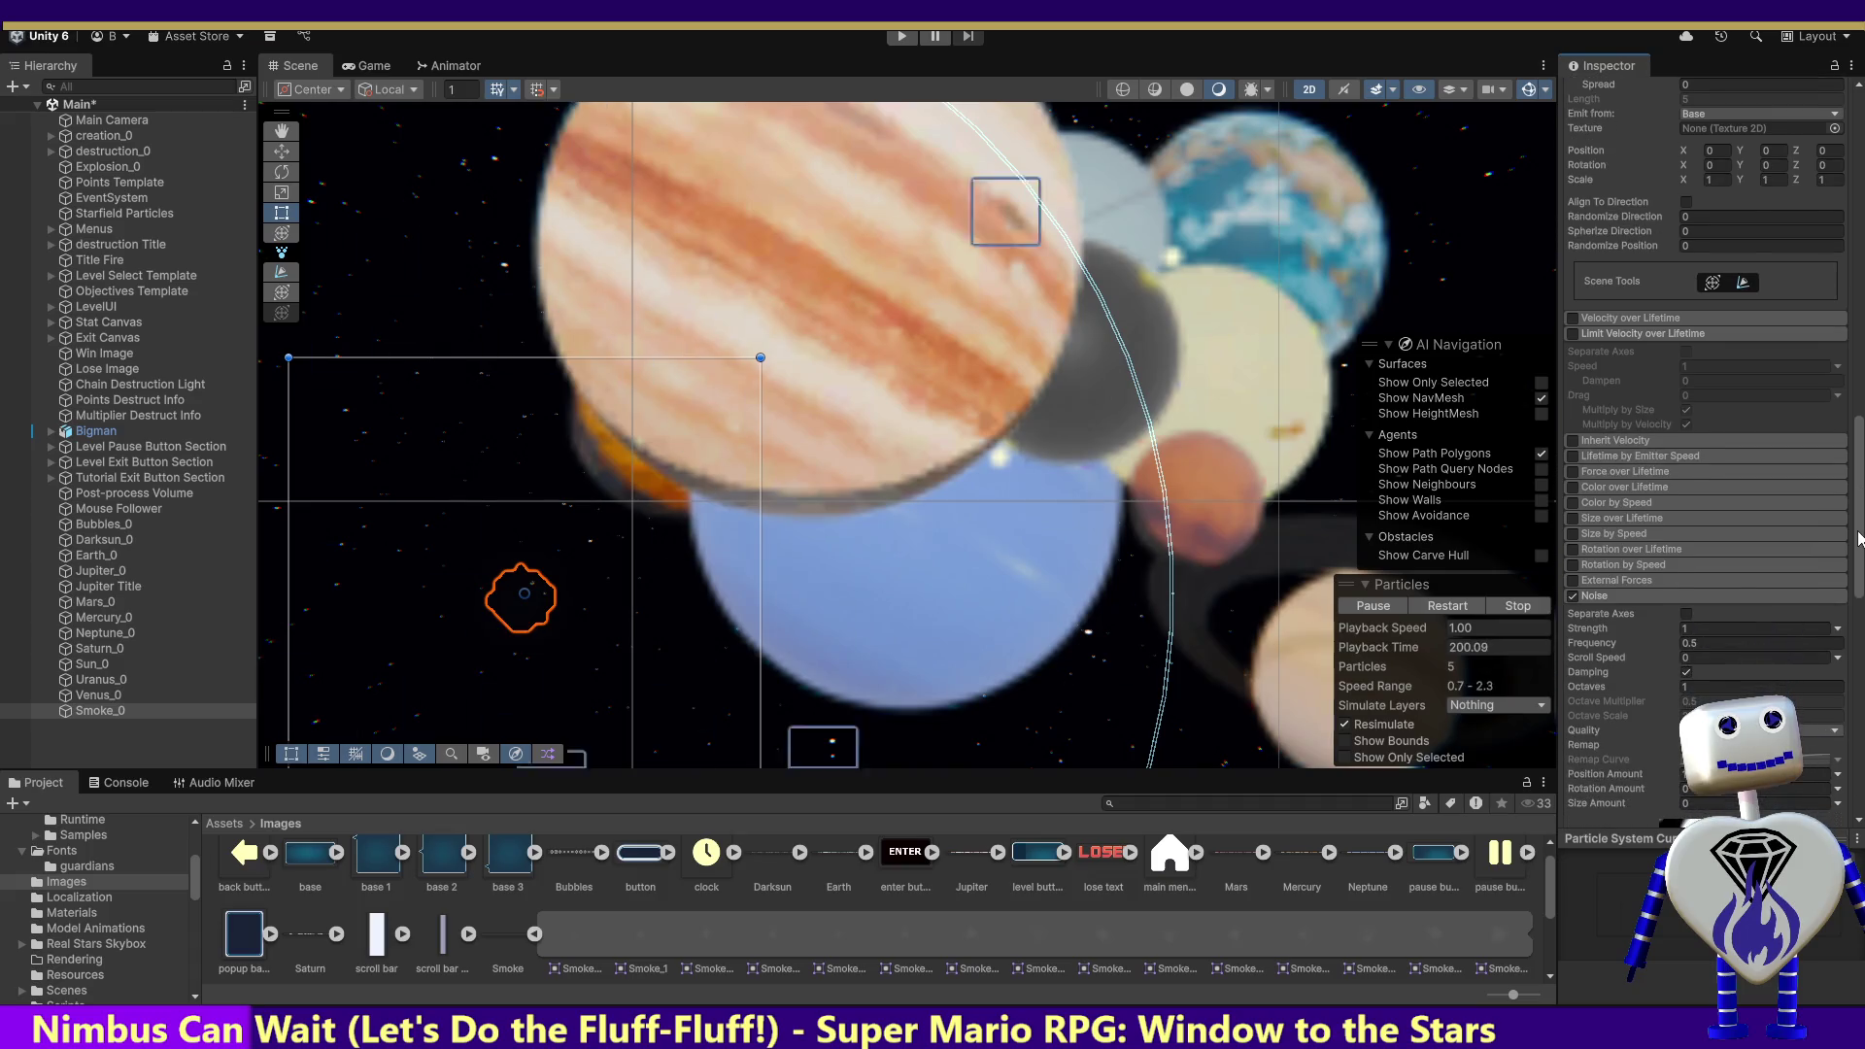
pyautogui.click(1571, 509)
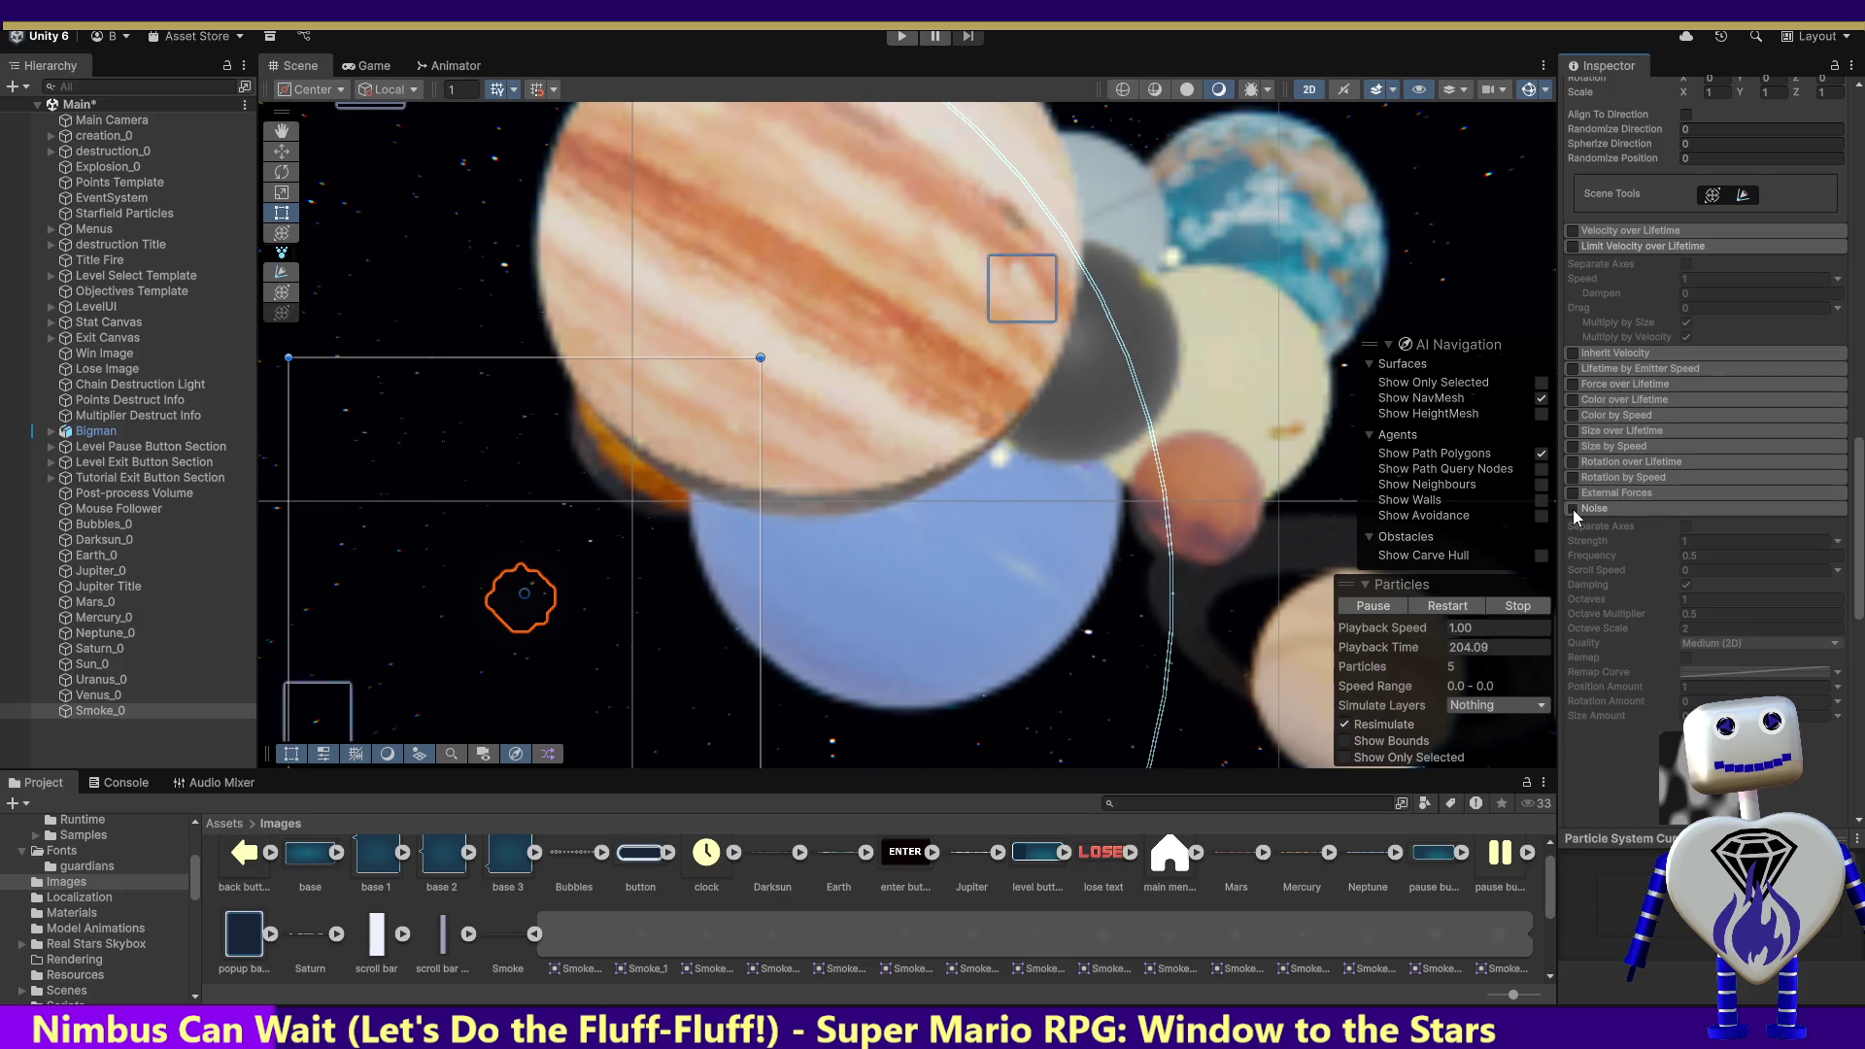
pyautogui.click(1572, 509)
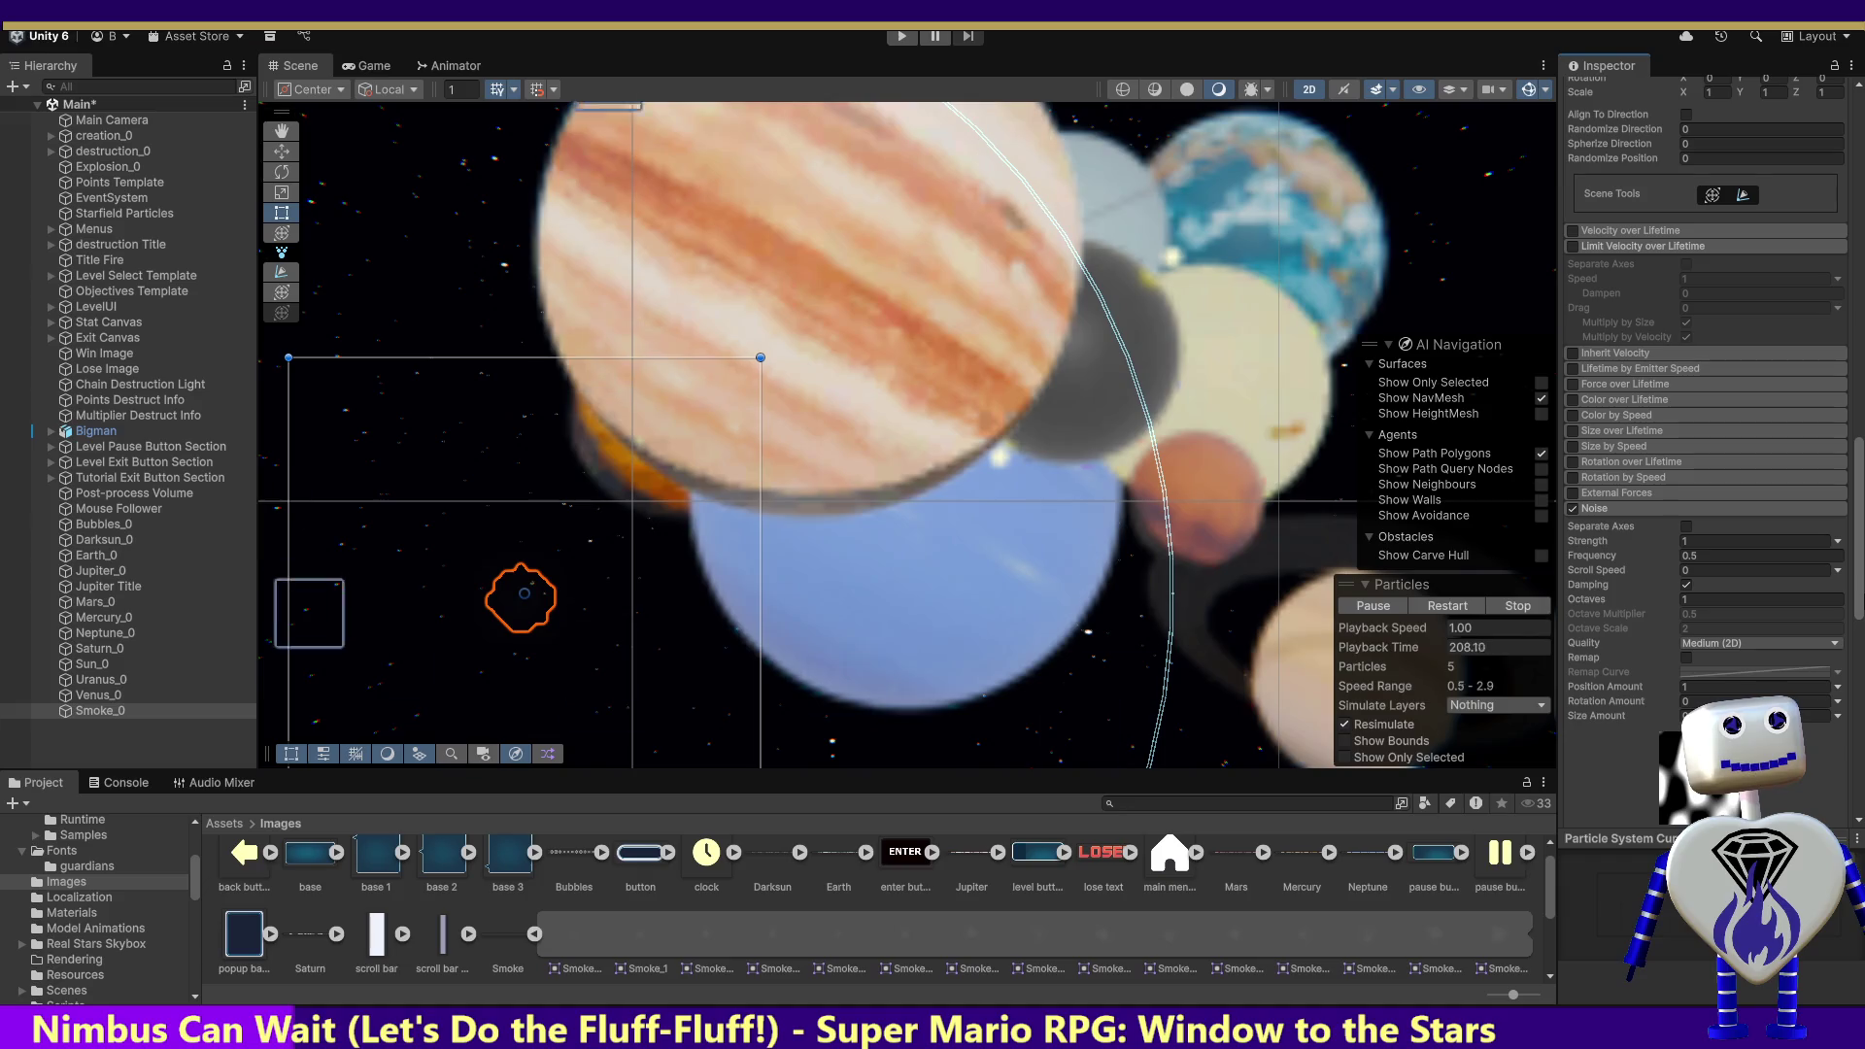
pyautogui.scroll(-5, 1860, 669)
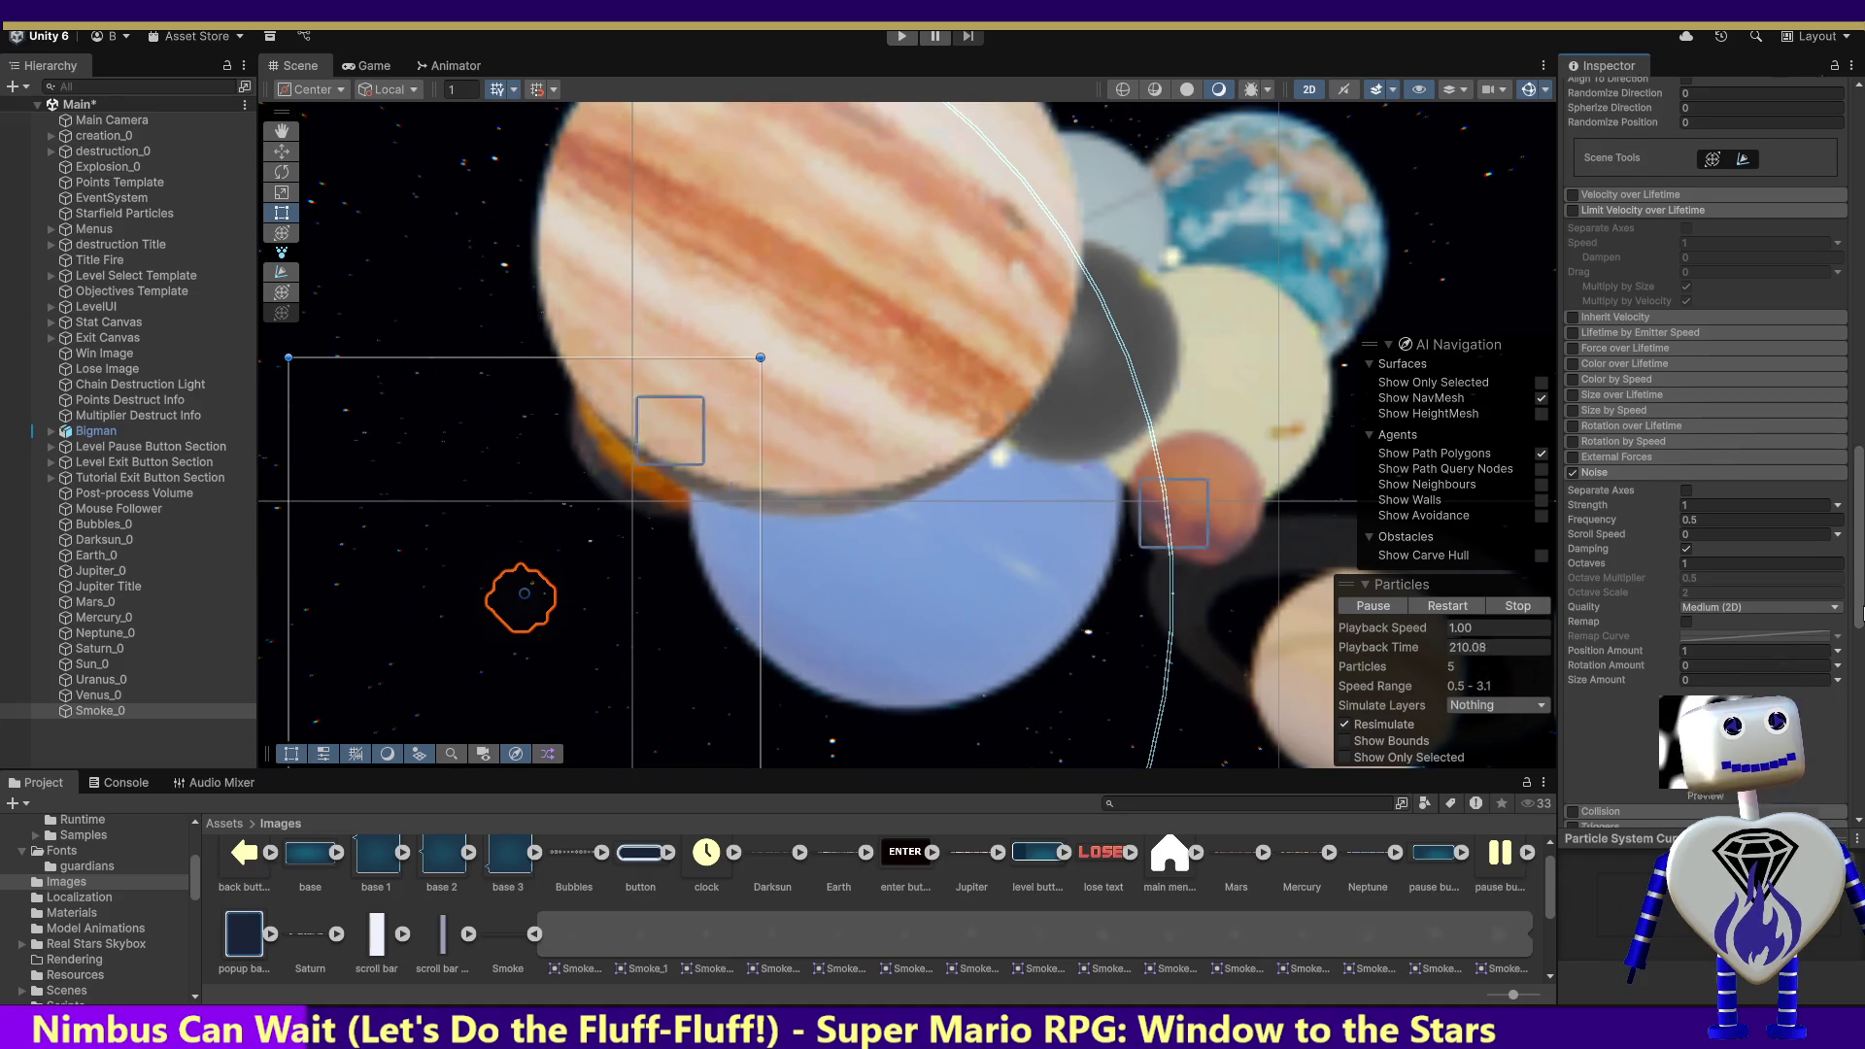
pyautogui.moveTo(1861, 668); pyautogui.dragTo(1861, 670)
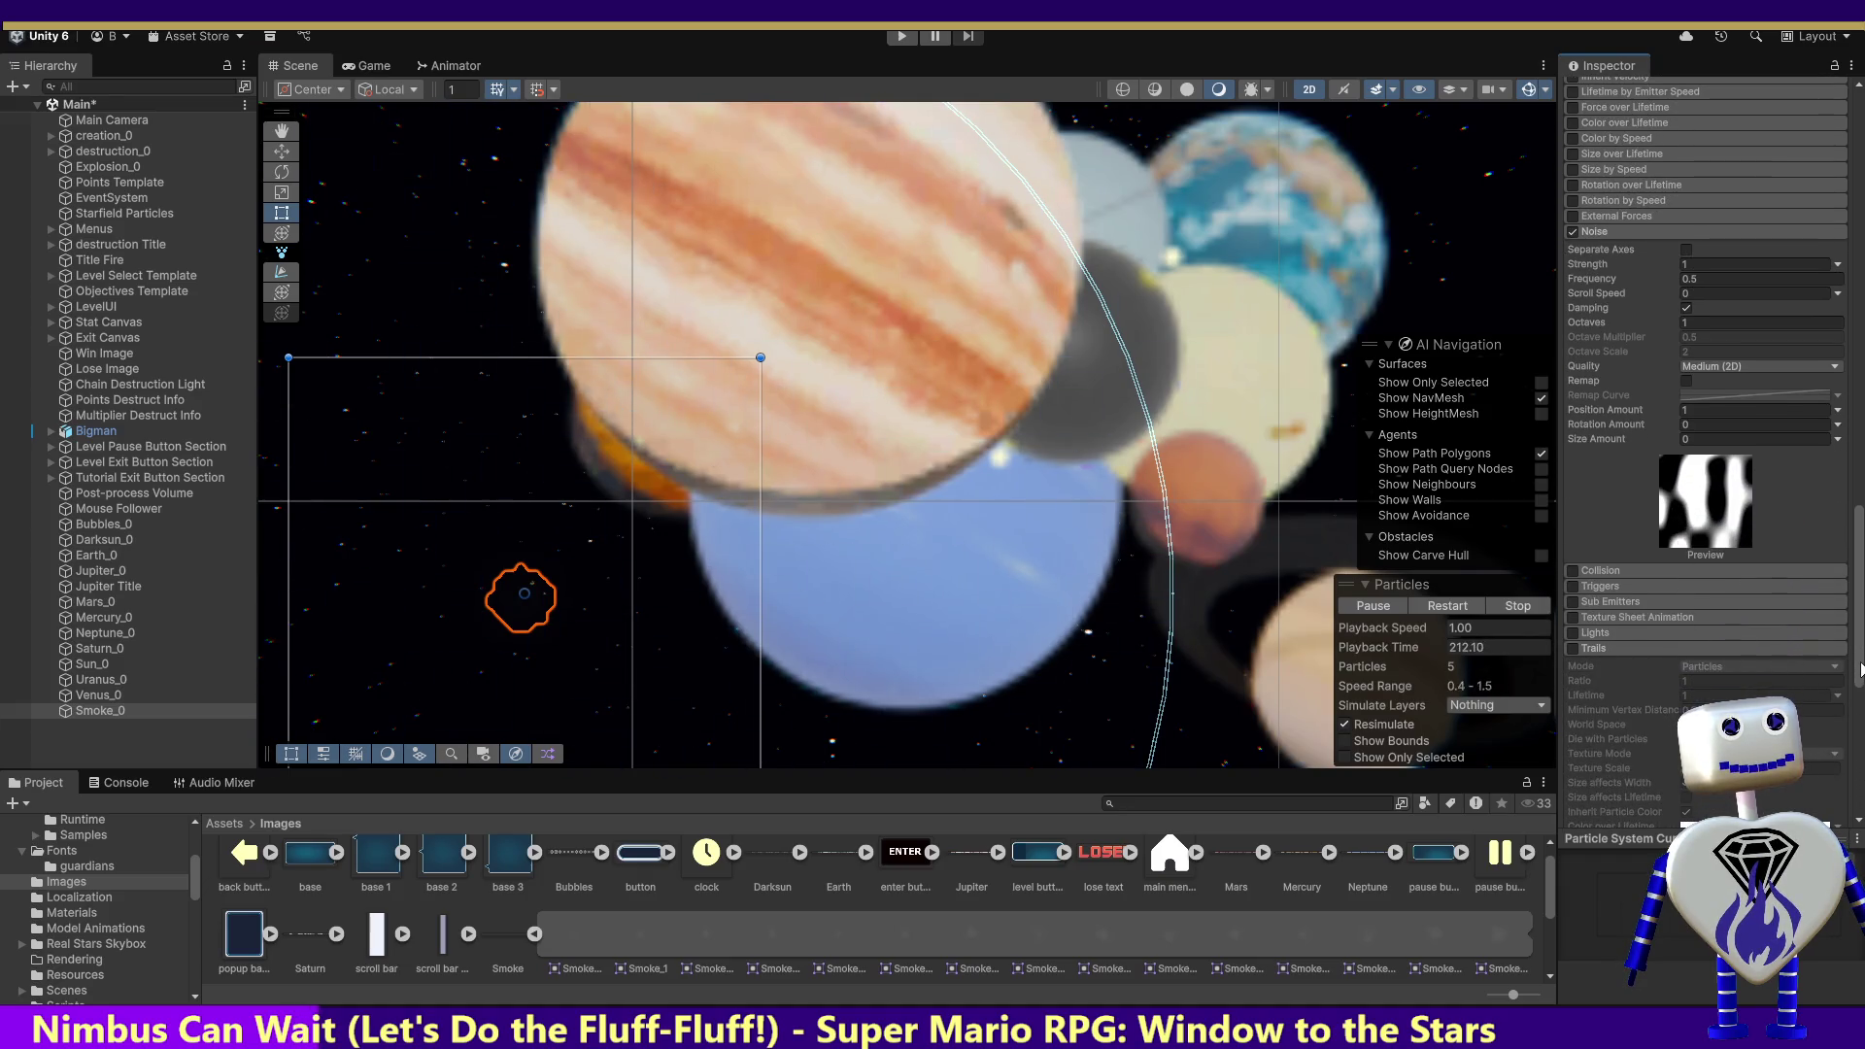
pyautogui.click(1571, 617)
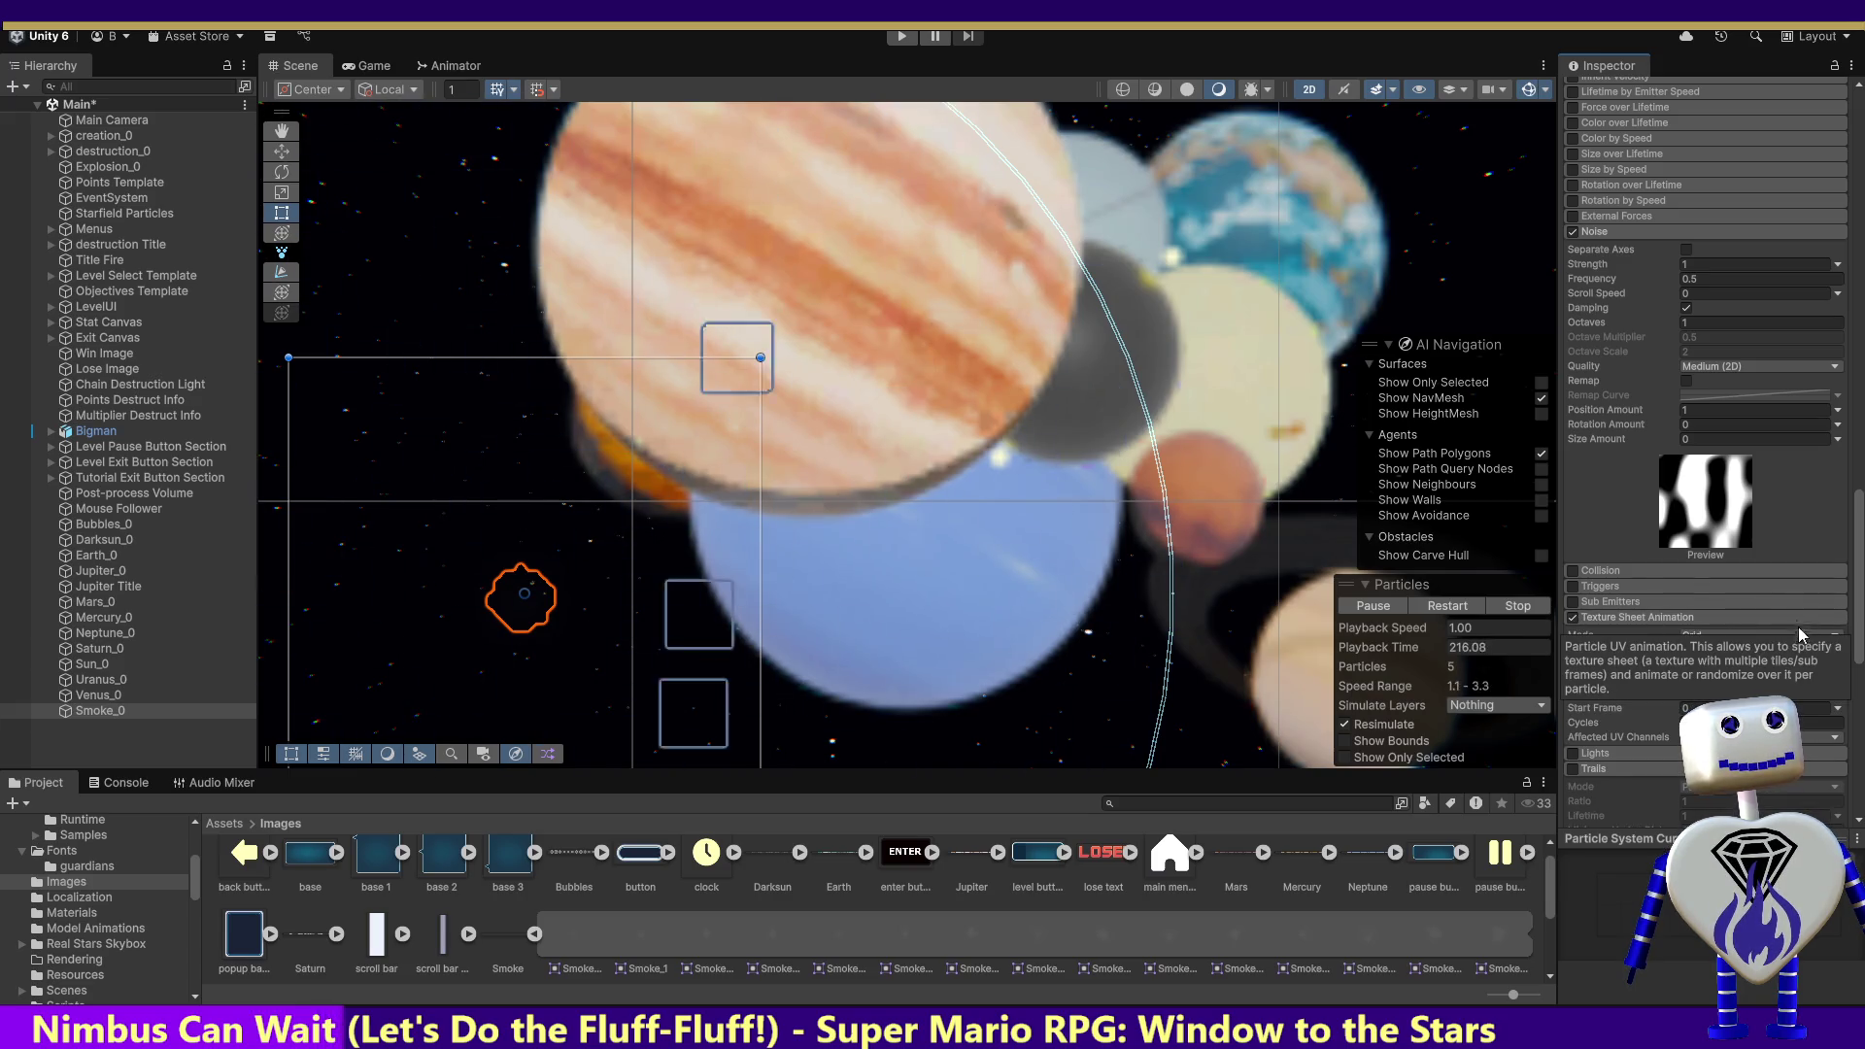
pyautogui.click(1577, 620)
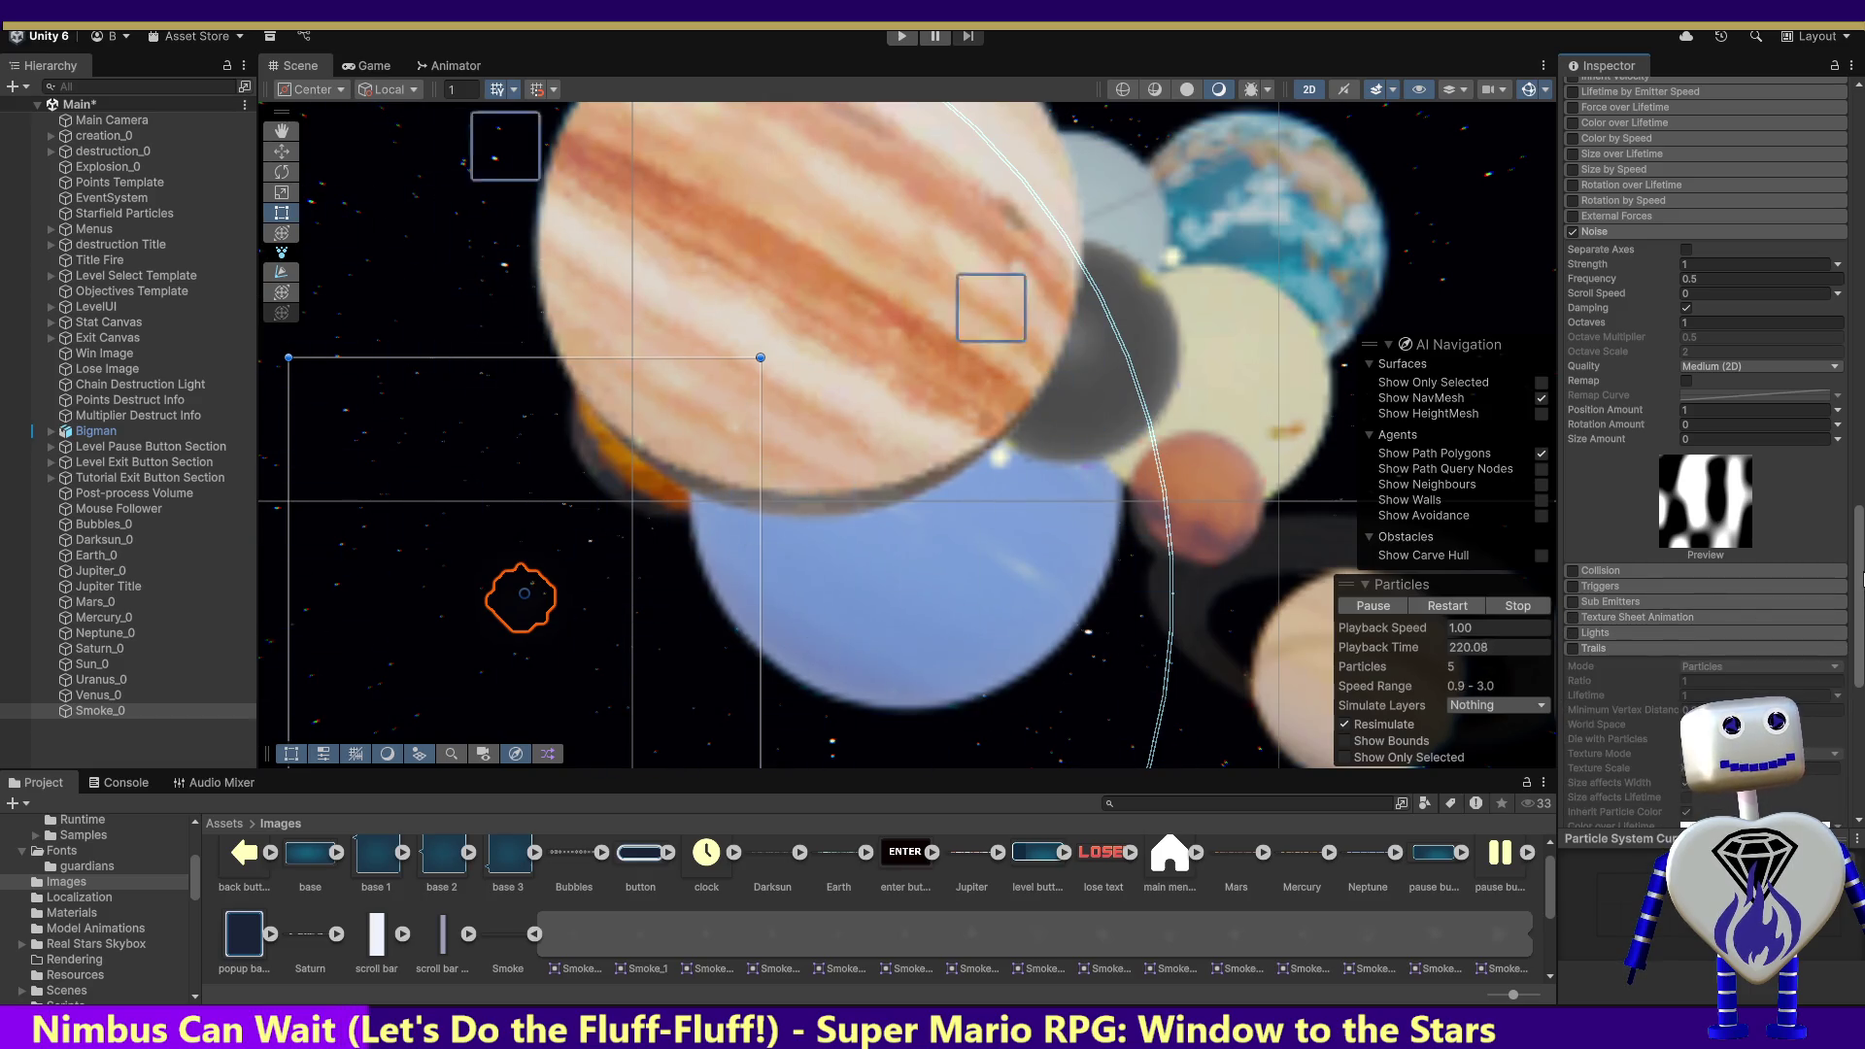
pyautogui.scroll(-2, 1746, 592)
pyautogui.click(1574, 597)
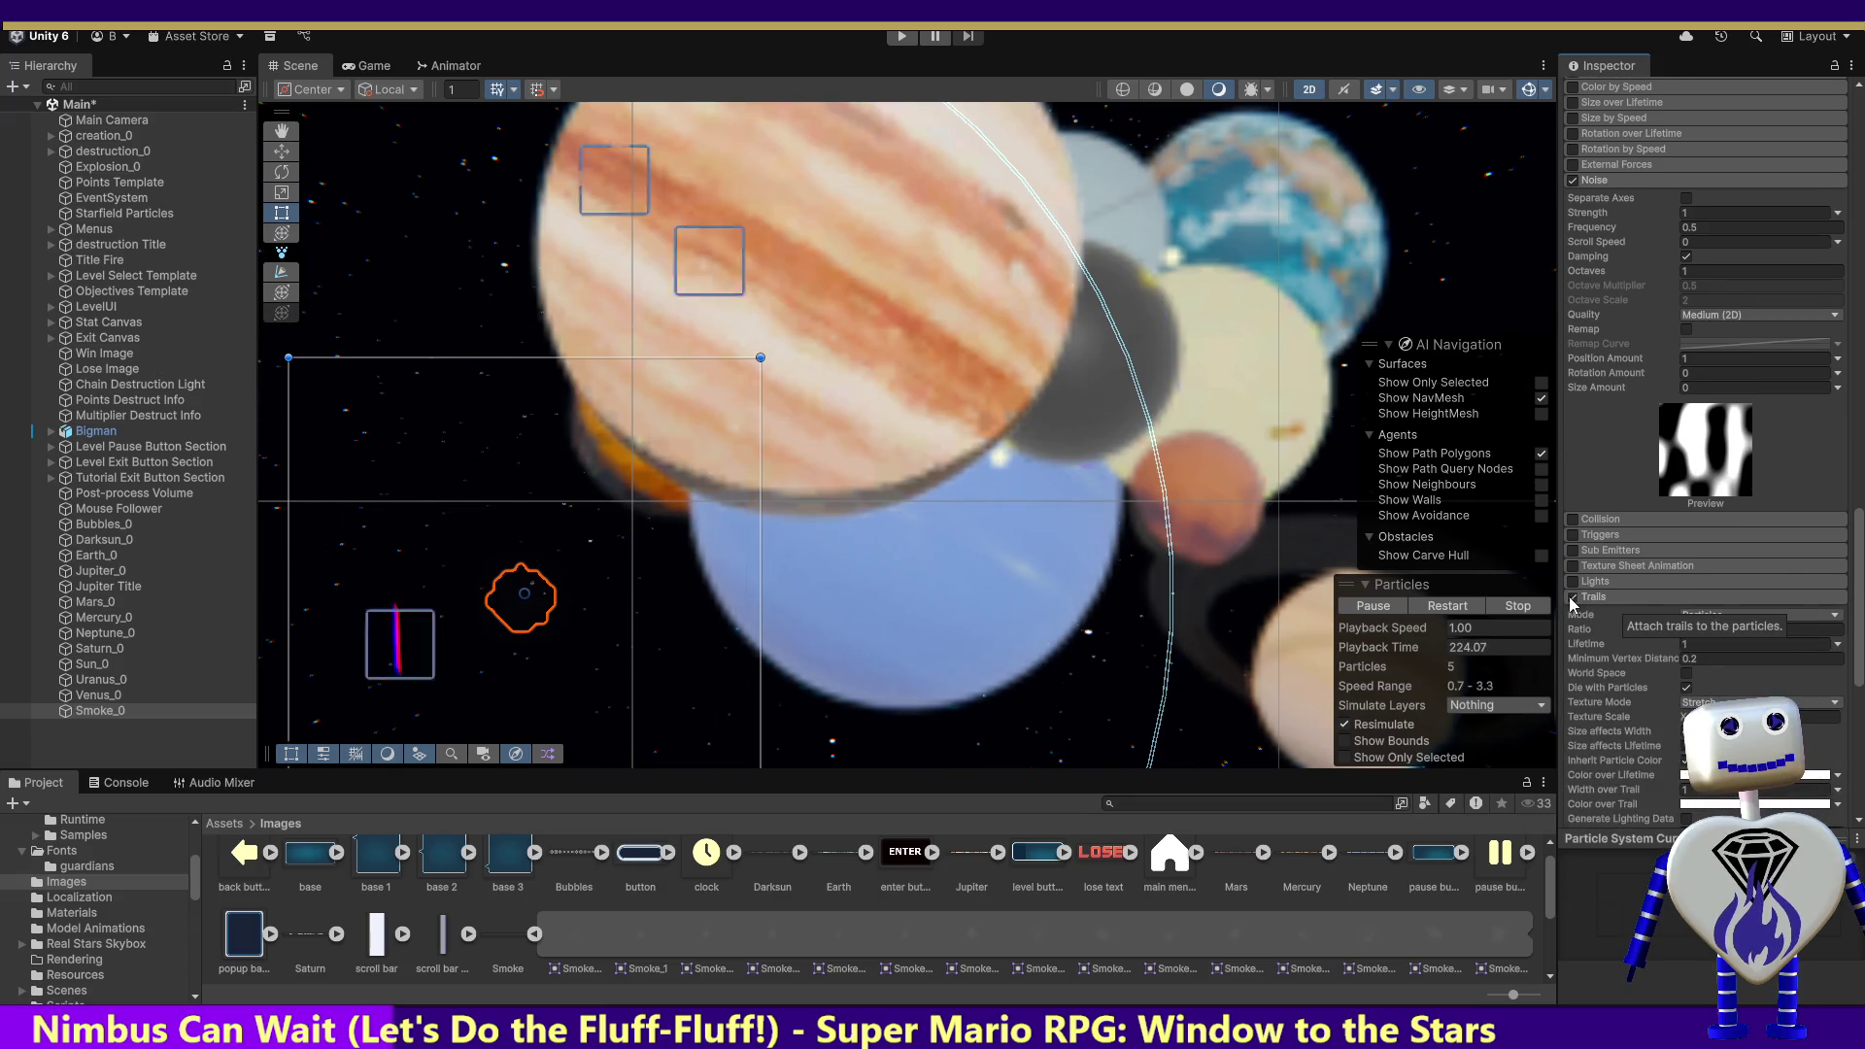
# Step: Try Ribbon trail mode, then return Smoke_0's trails to Particles mode
pyautogui.click(1701, 616)
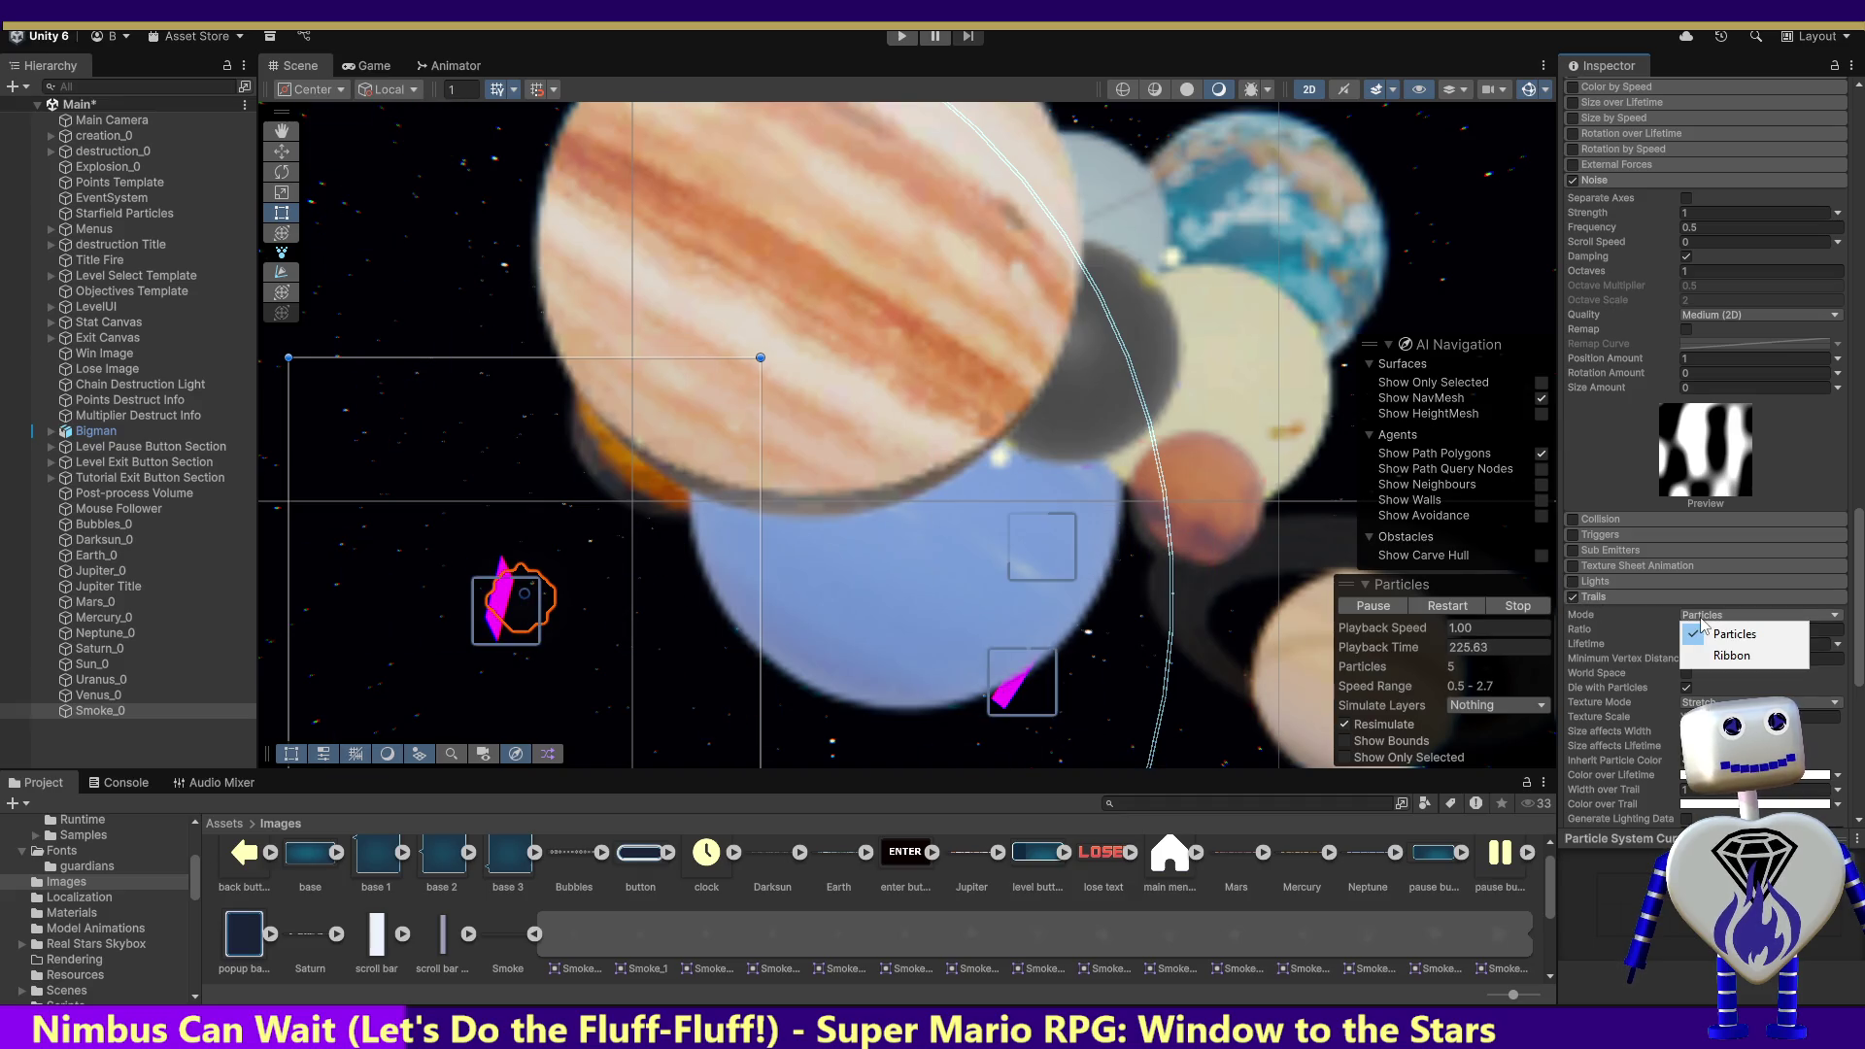
pyautogui.click(1724, 660)
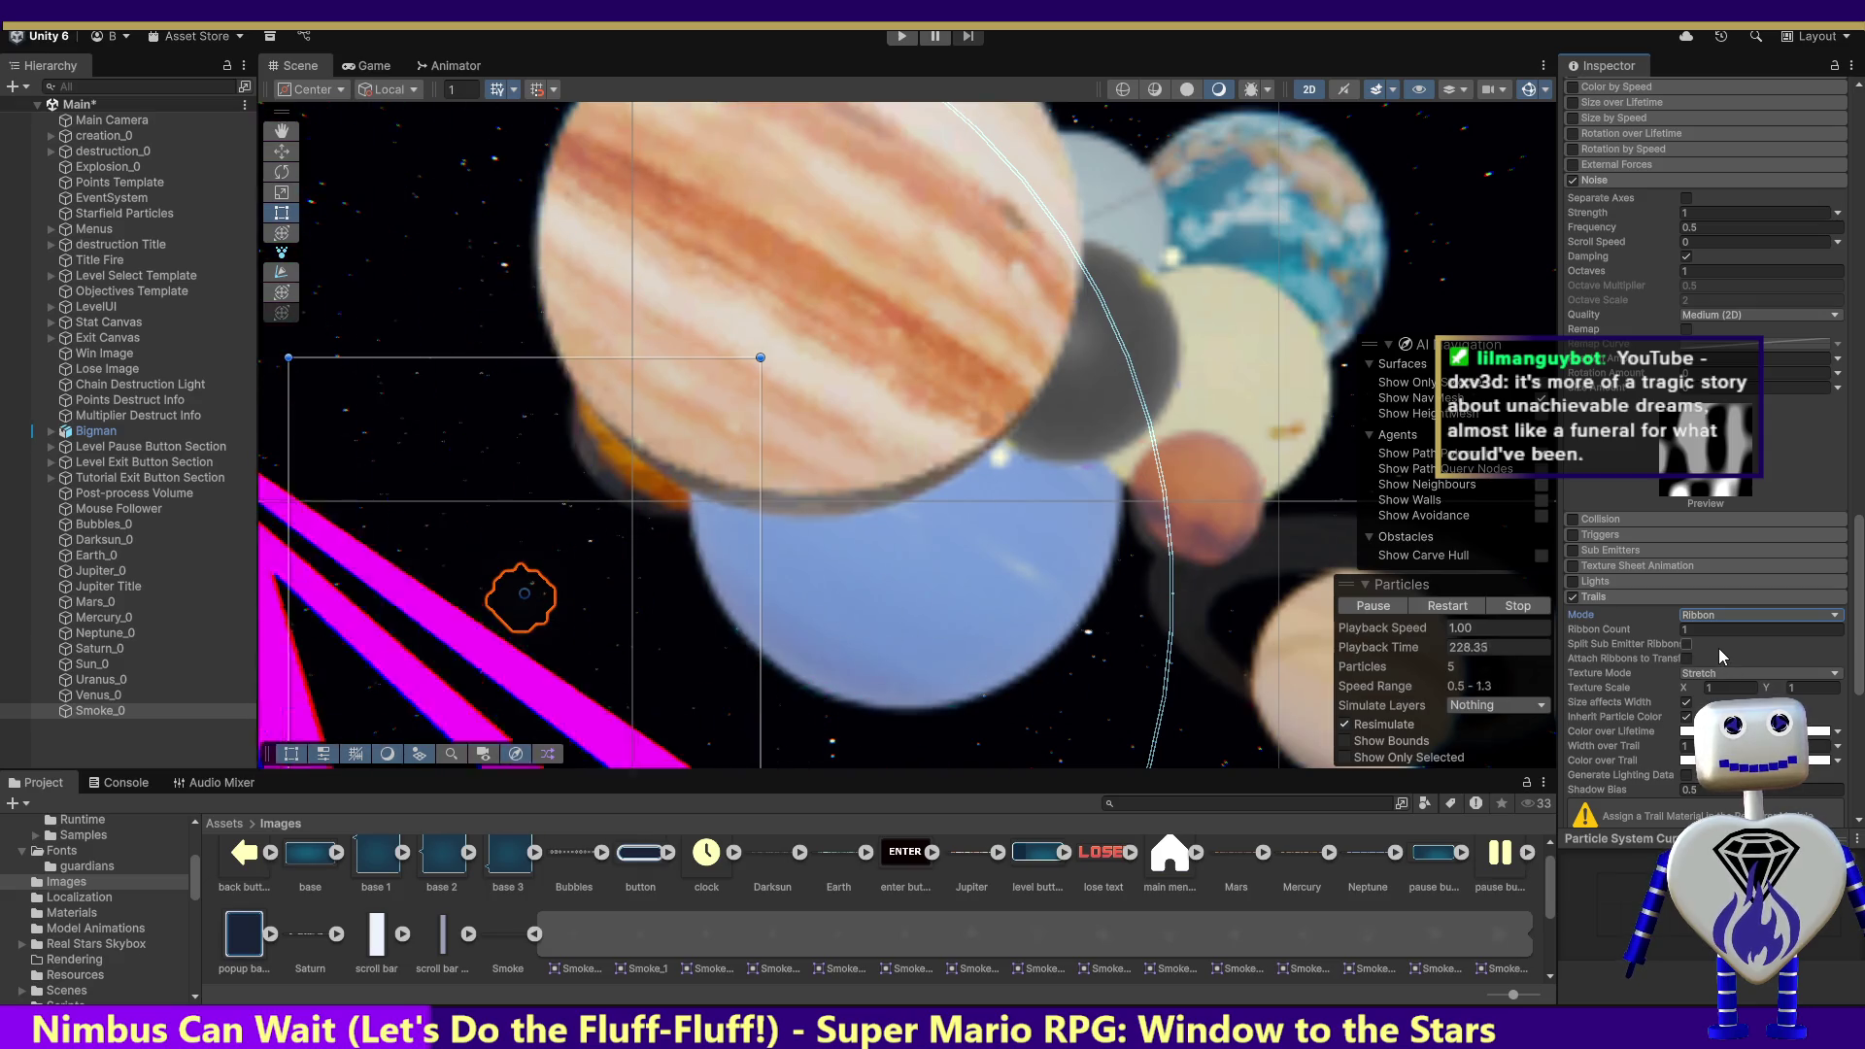
pyautogui.click(1720, 618)
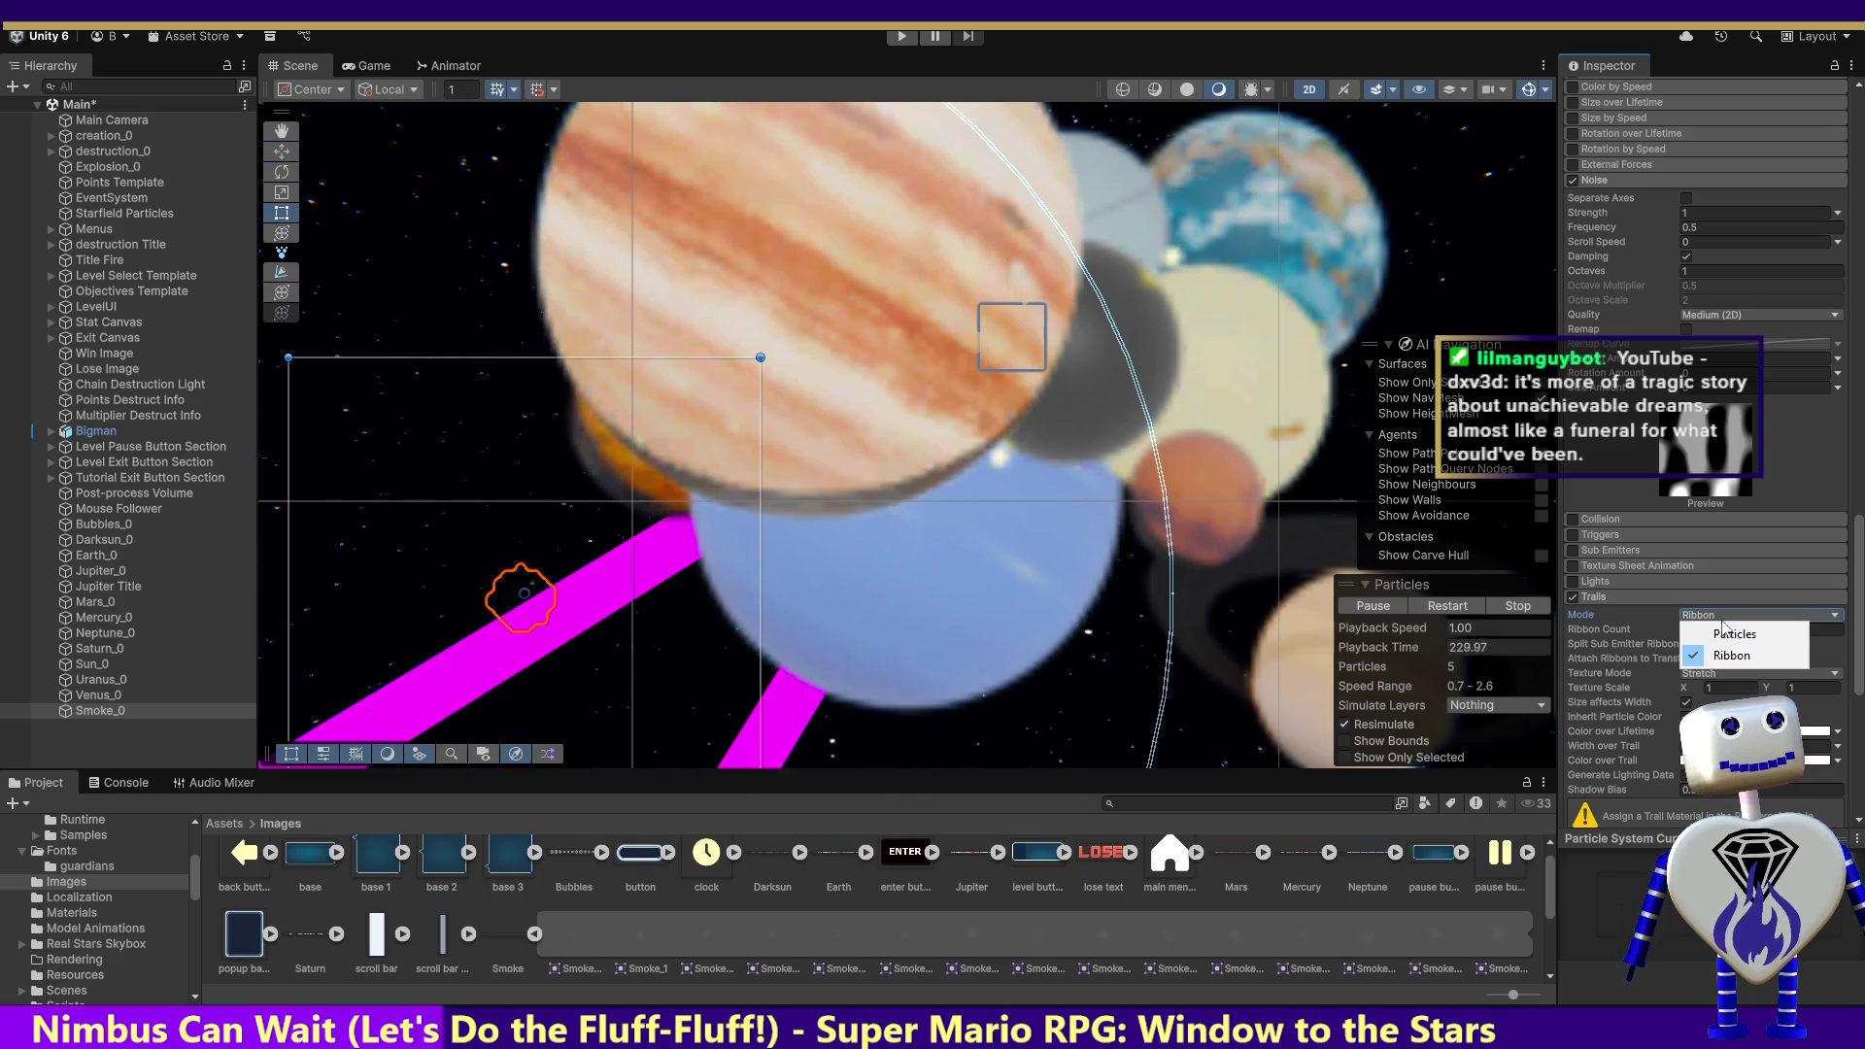
pyautogui.click(1728, 634)
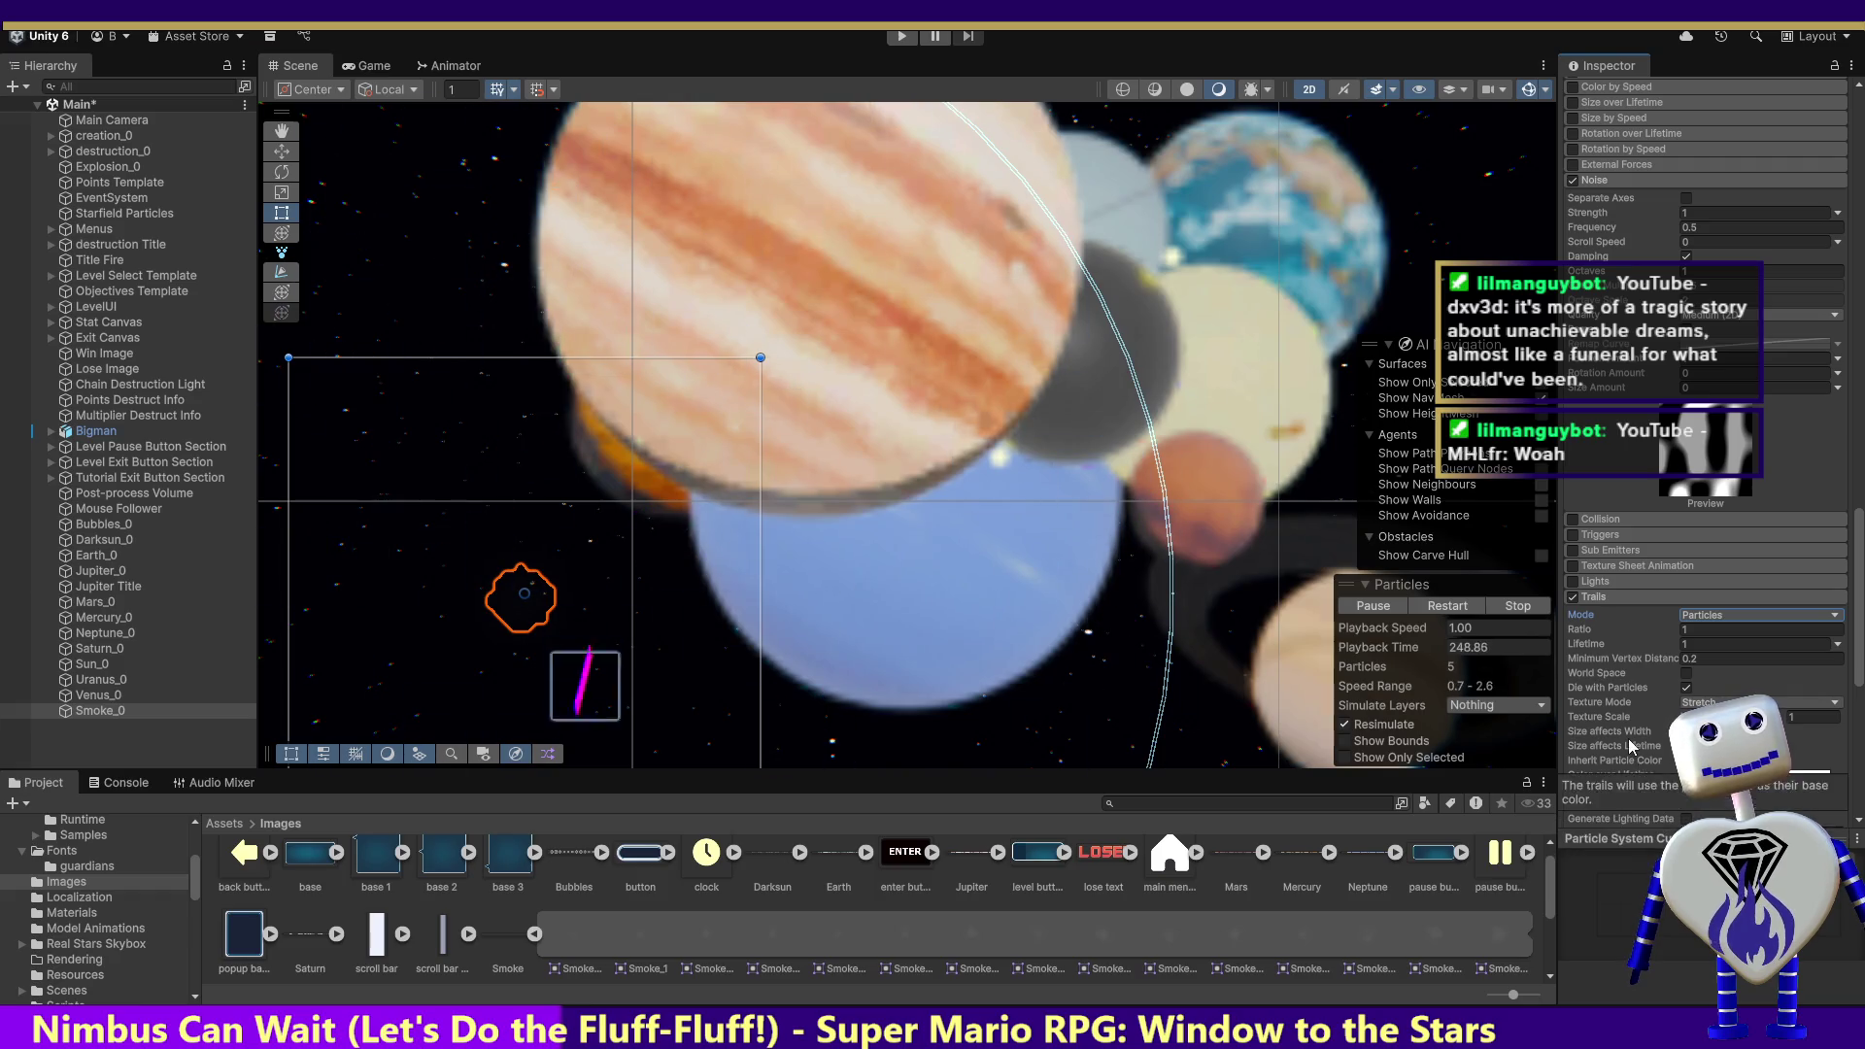
pyautogui.scroll(-5, 1847, 666)
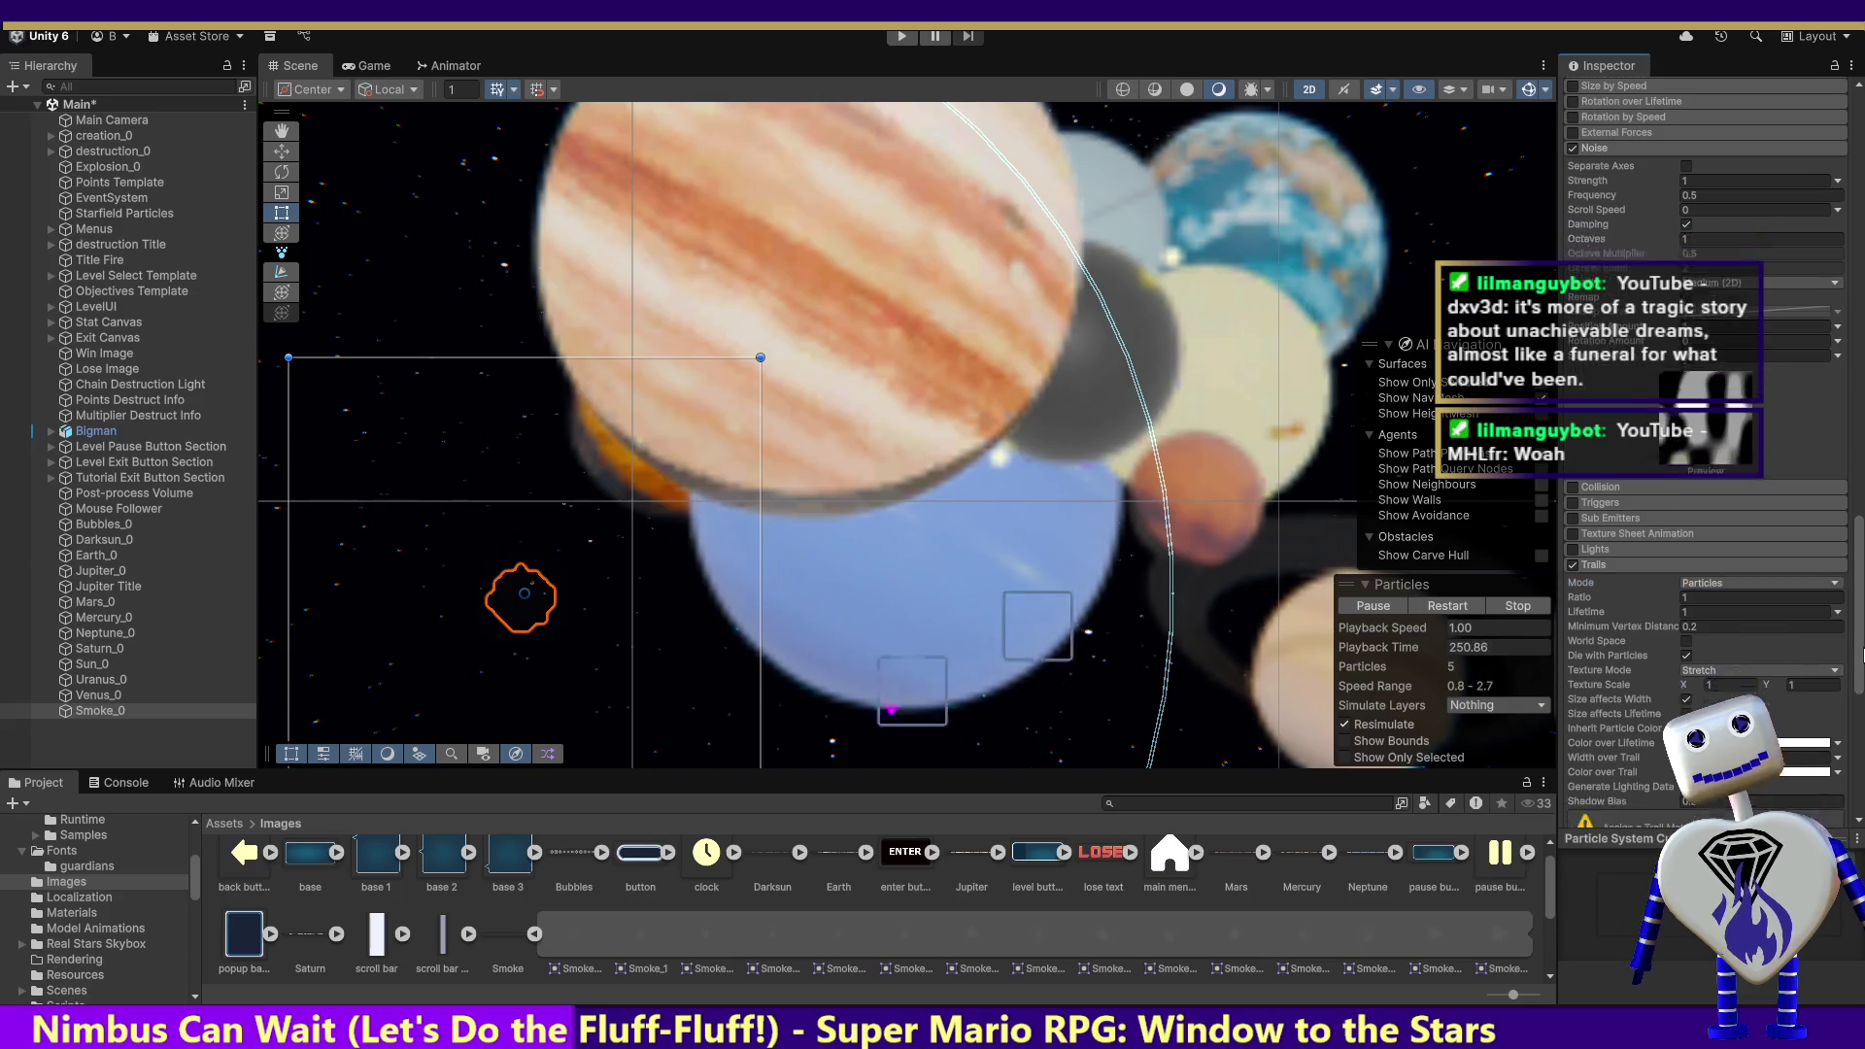
pyautogui.moveTo(1861, 683); pyautogui.dragTo(1861, 668)
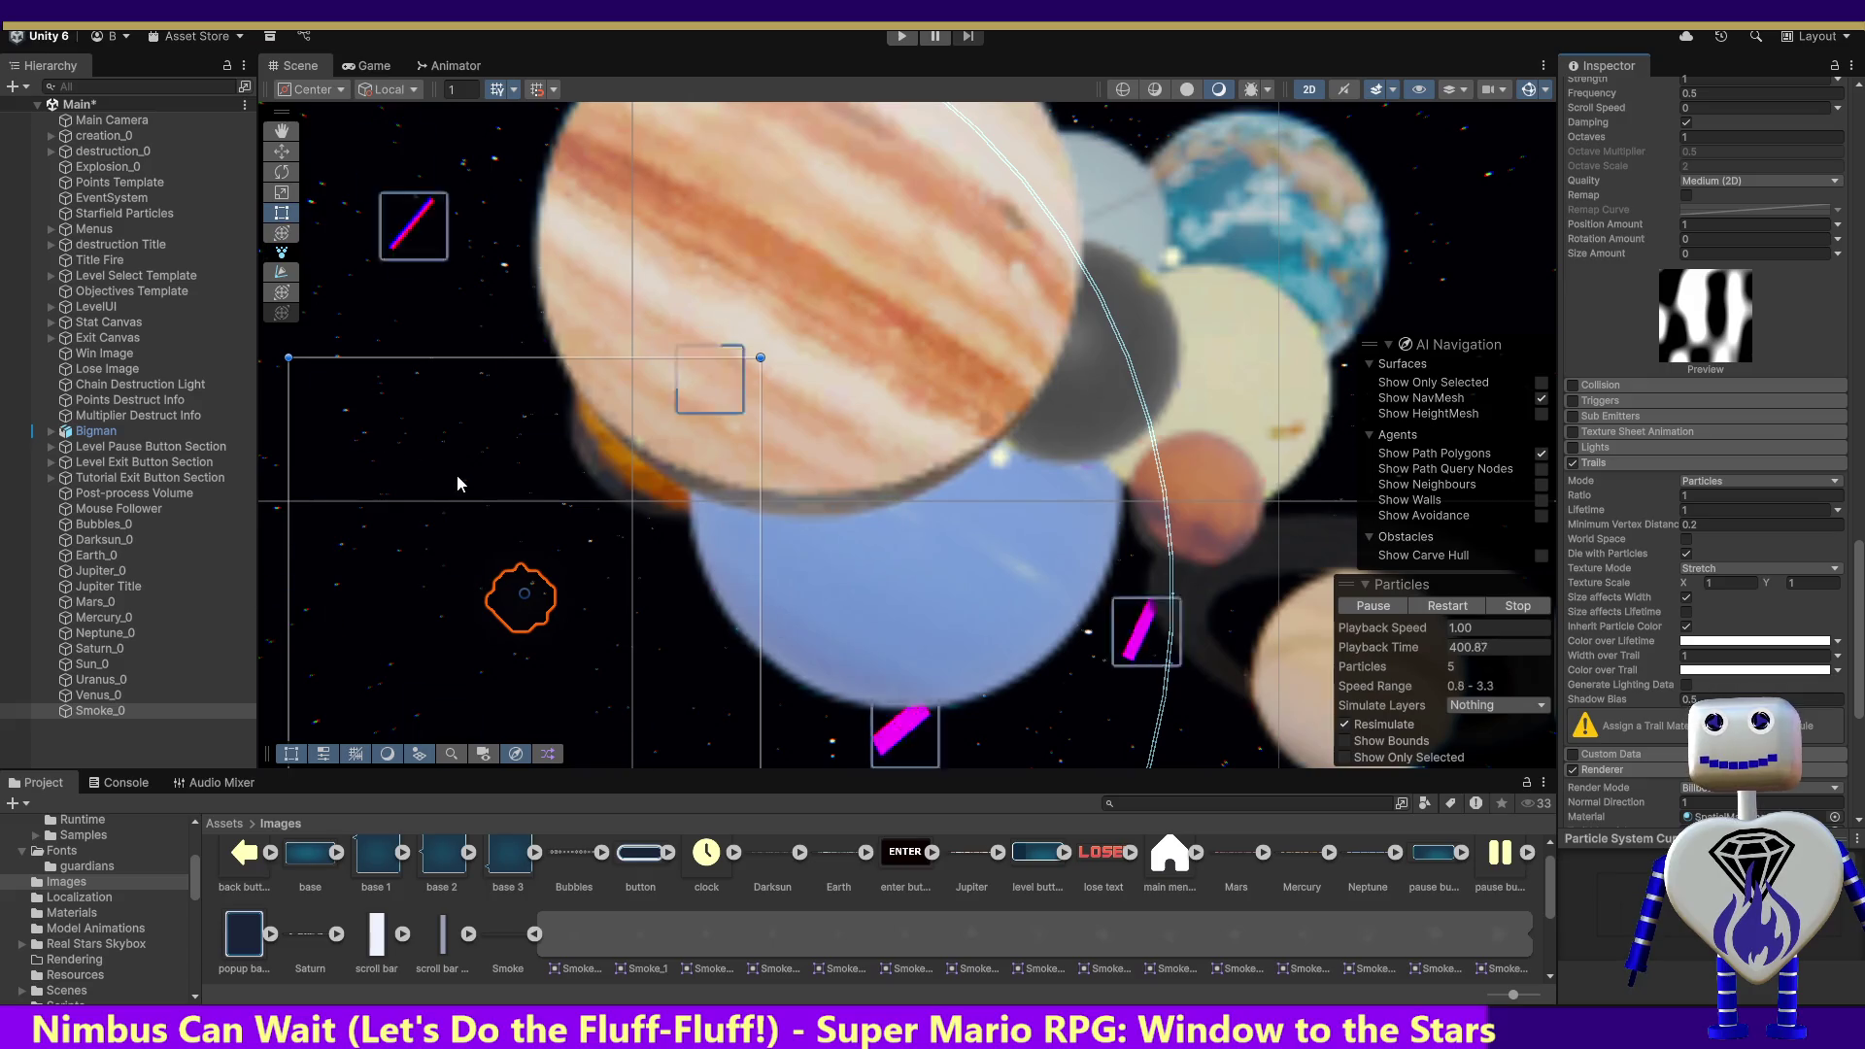
pyautogui.click(902, 39)
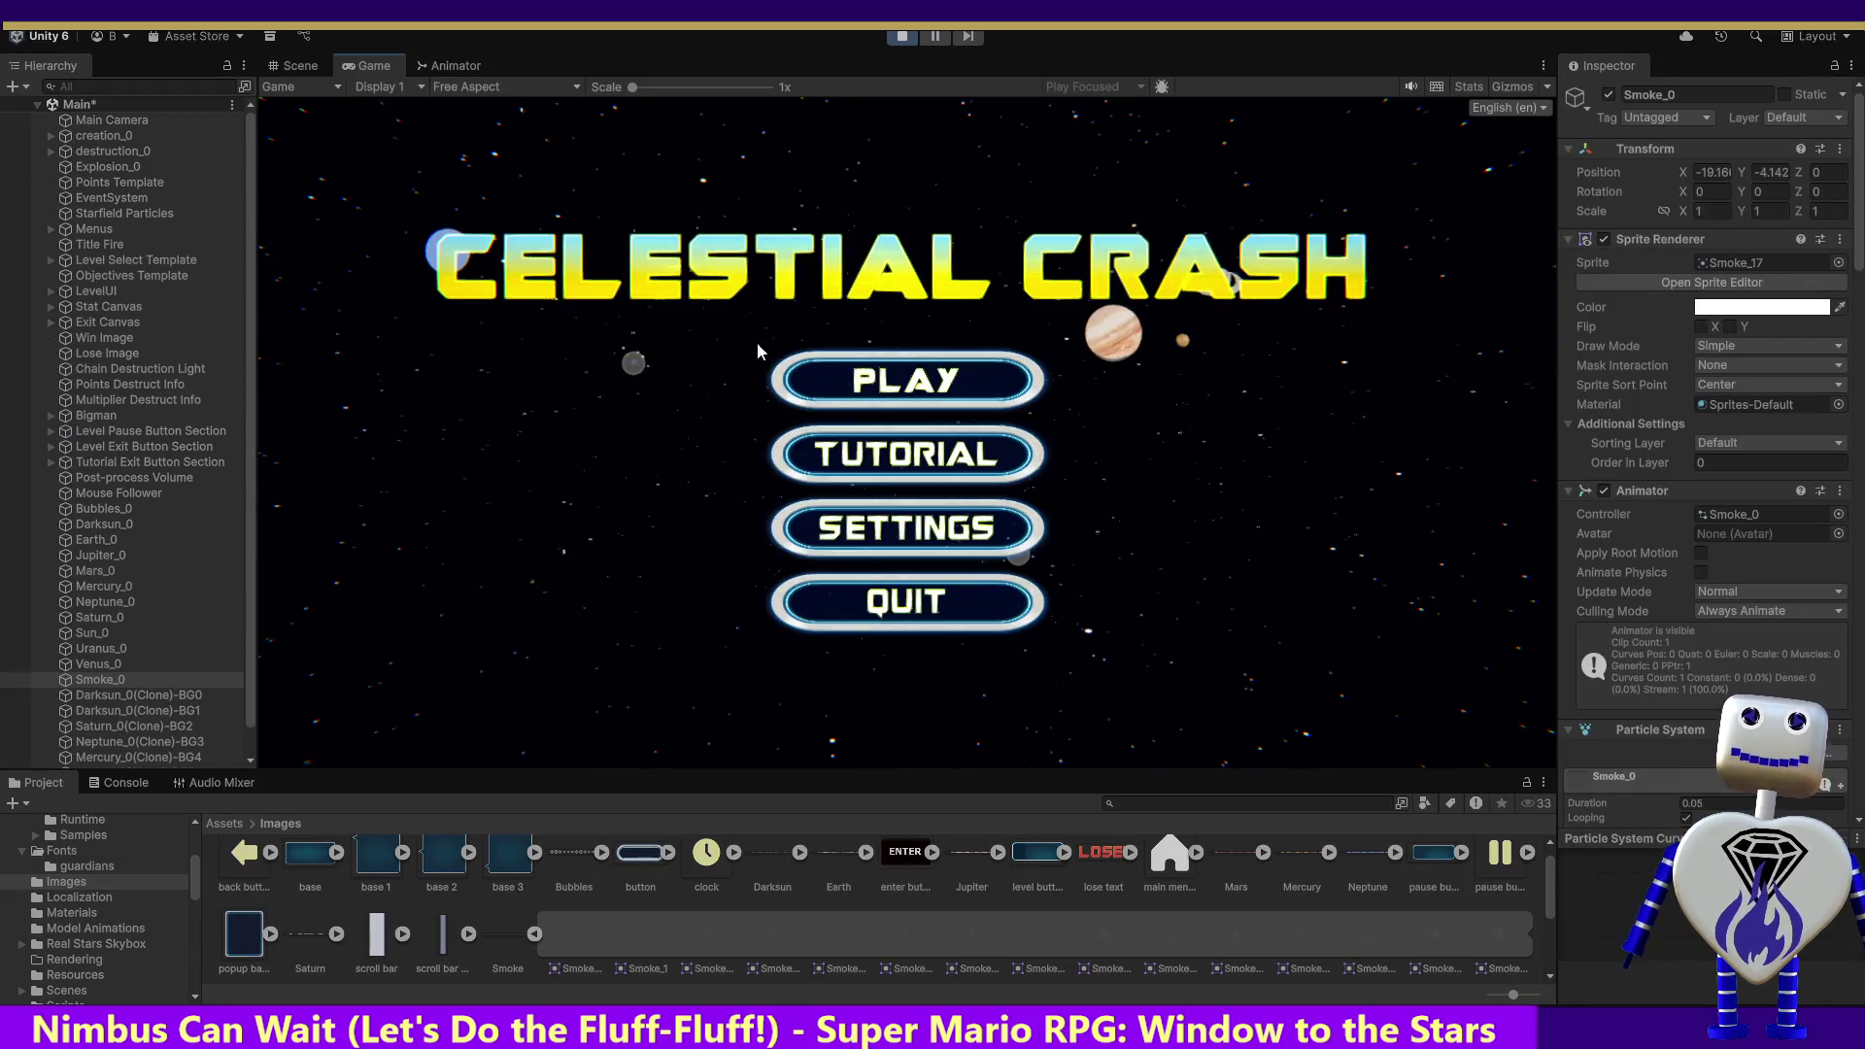
pyautogui.click(860, 370)
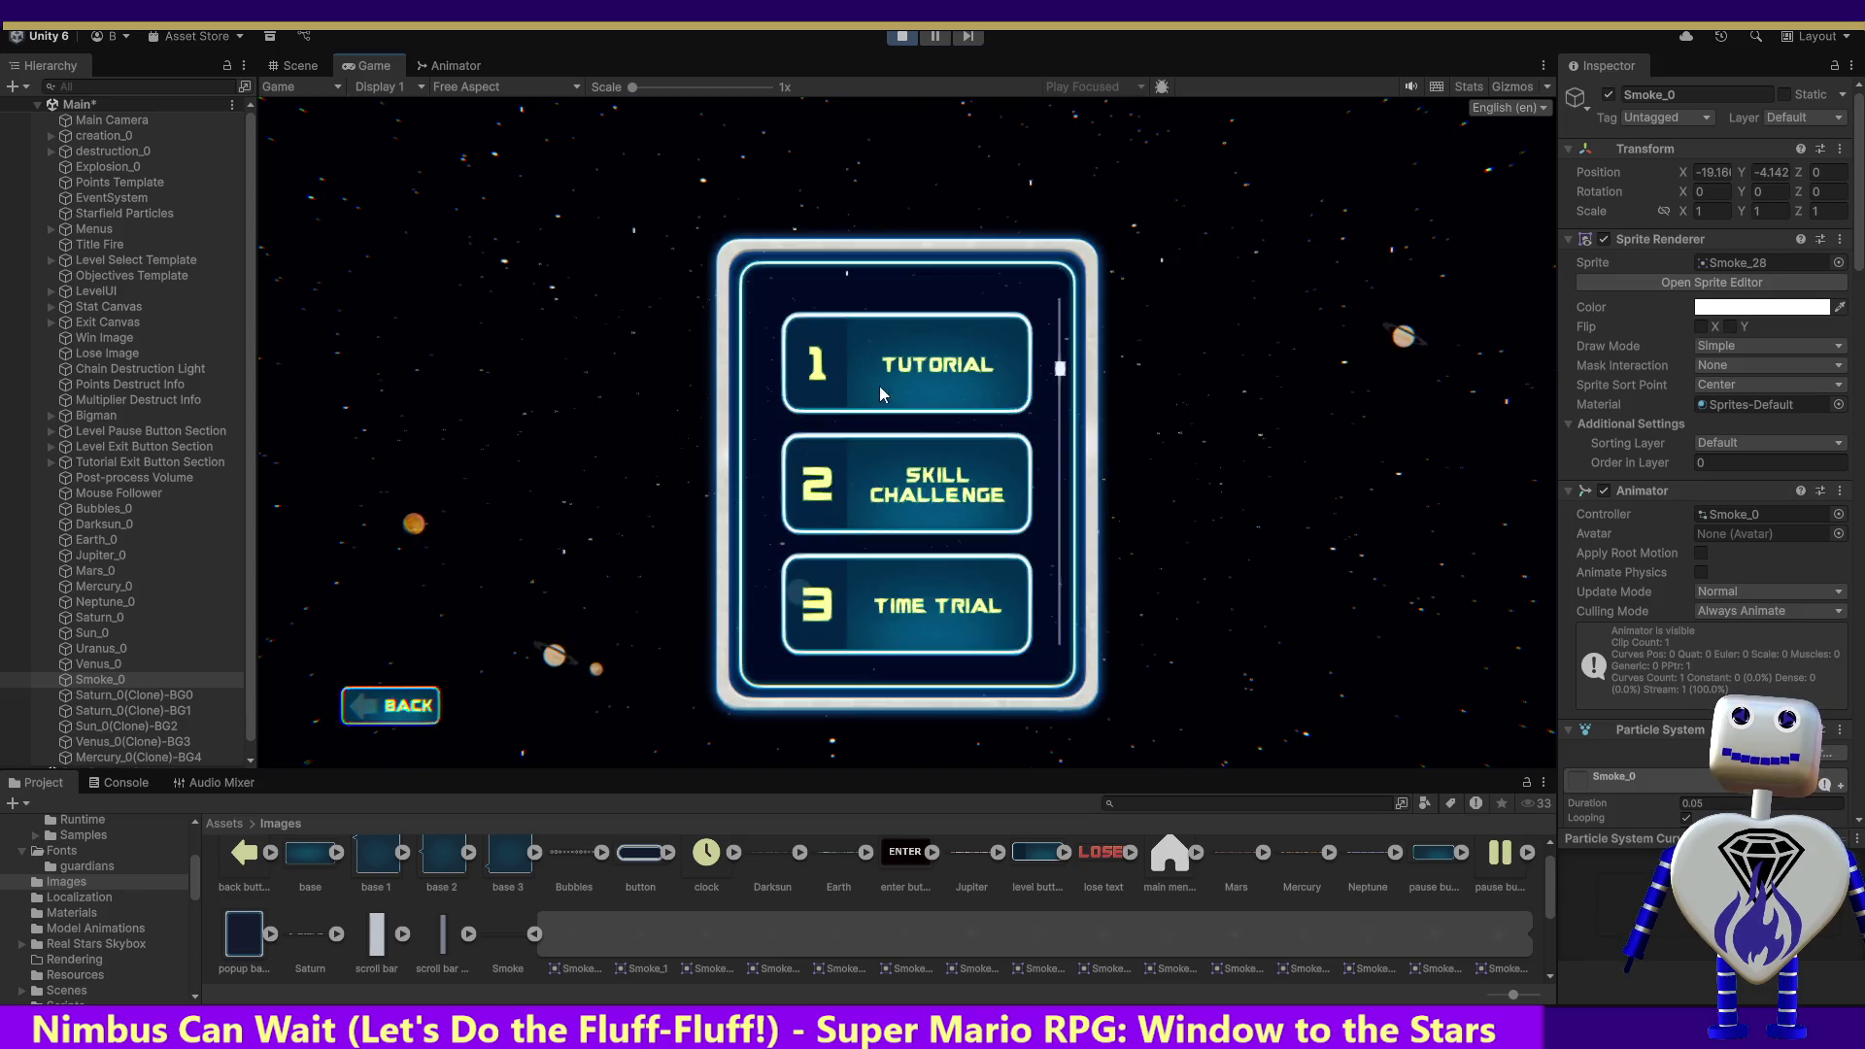
pyautogui.click(955, 487)
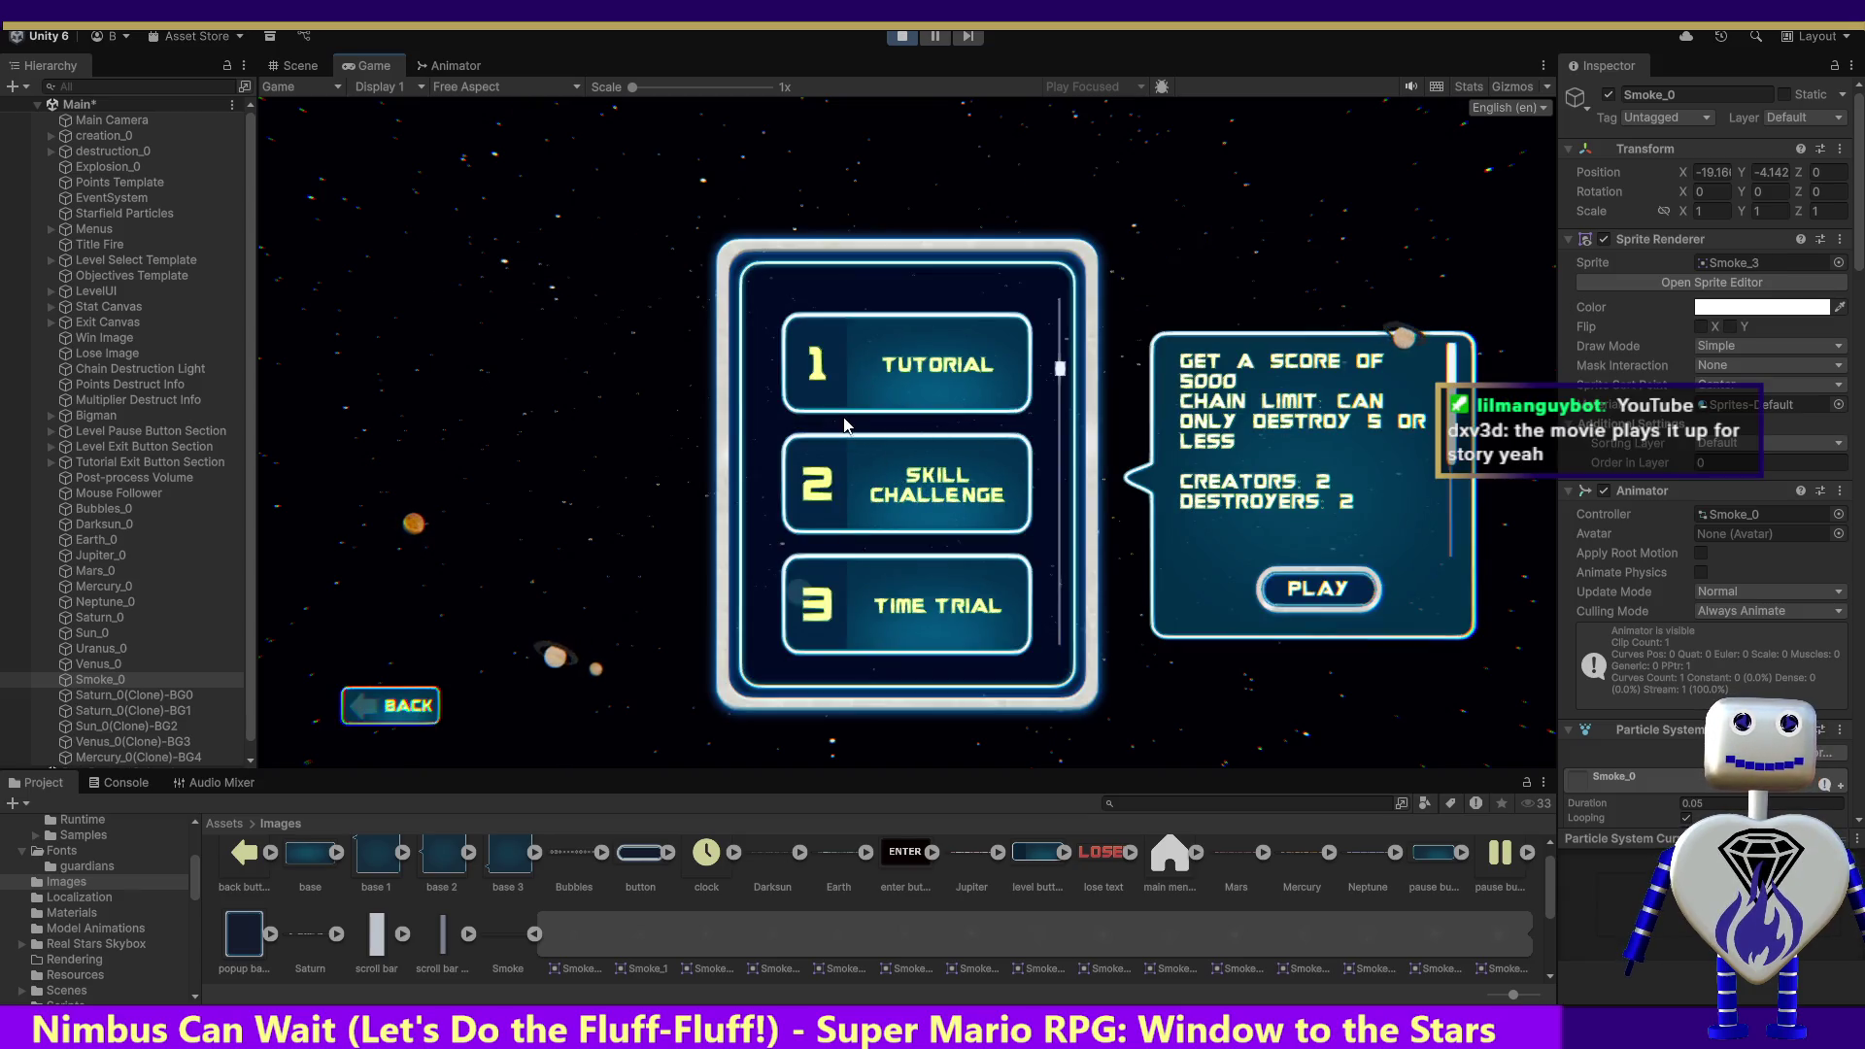
pyautogui.click(1302, 589)
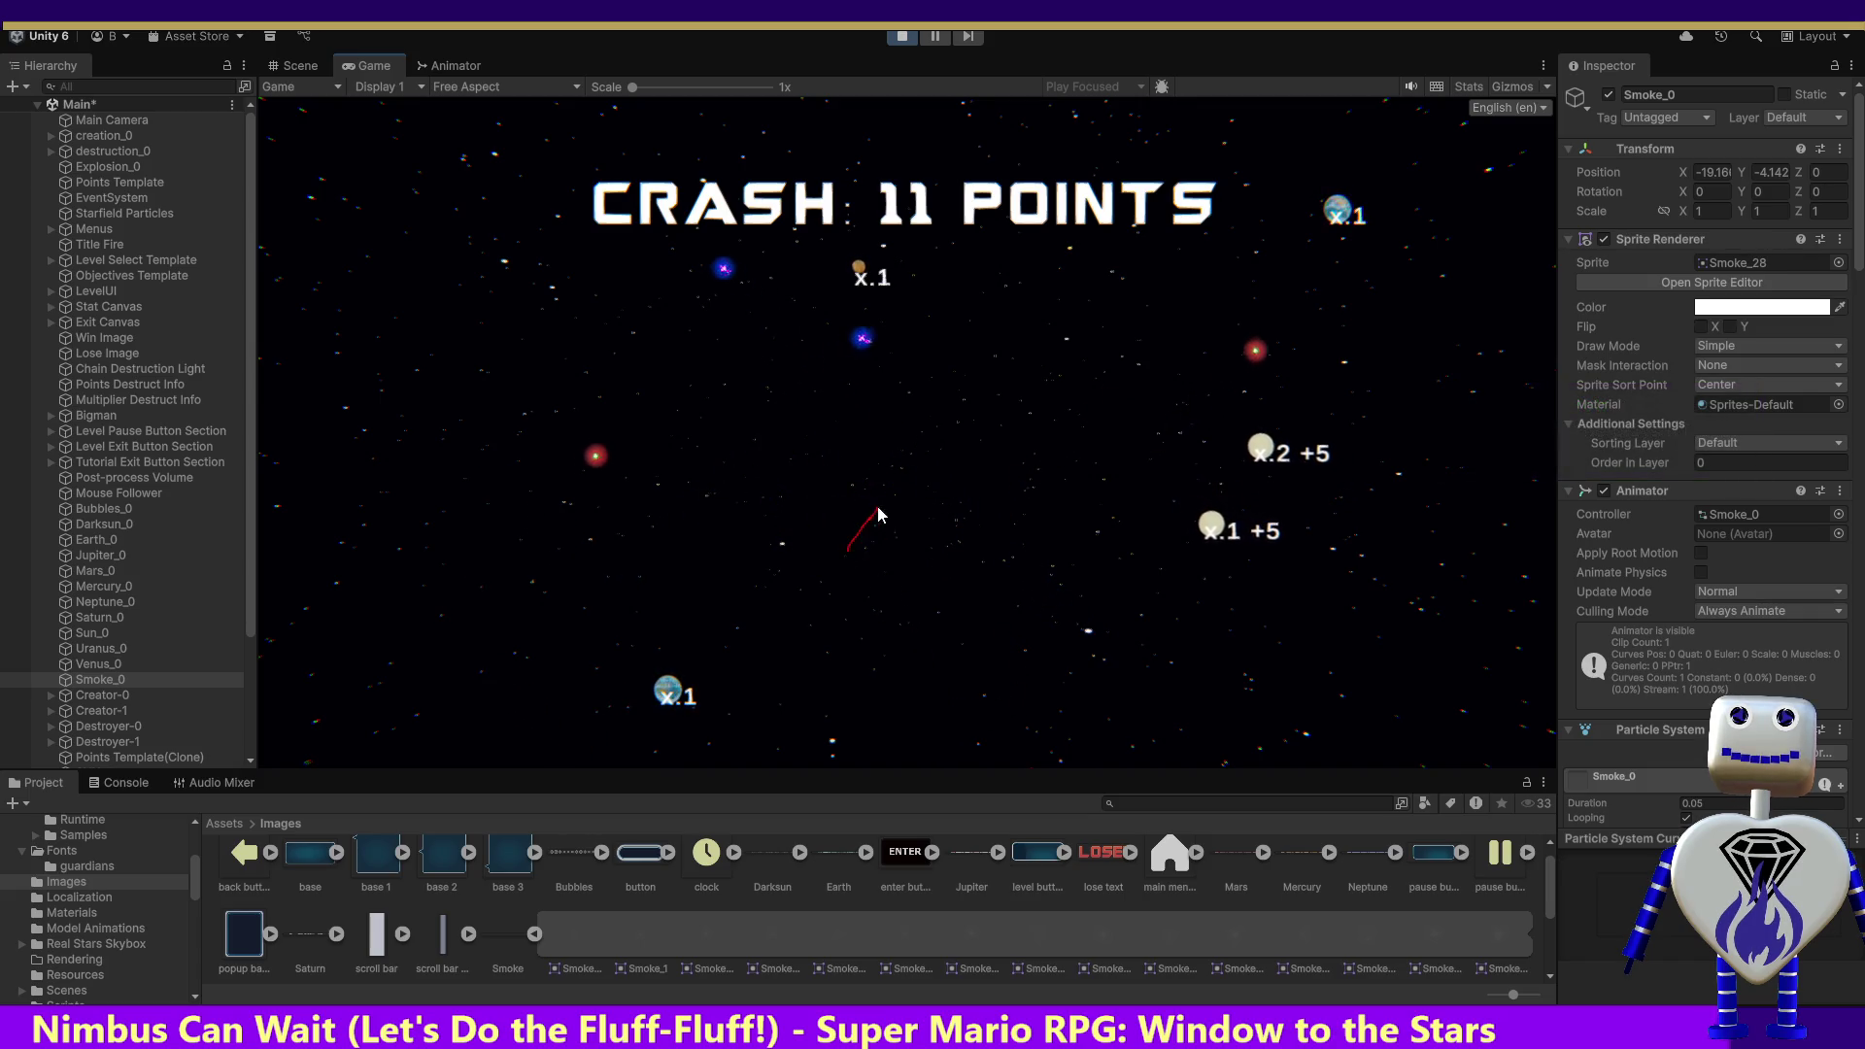
pyautogui.click(903, 37)
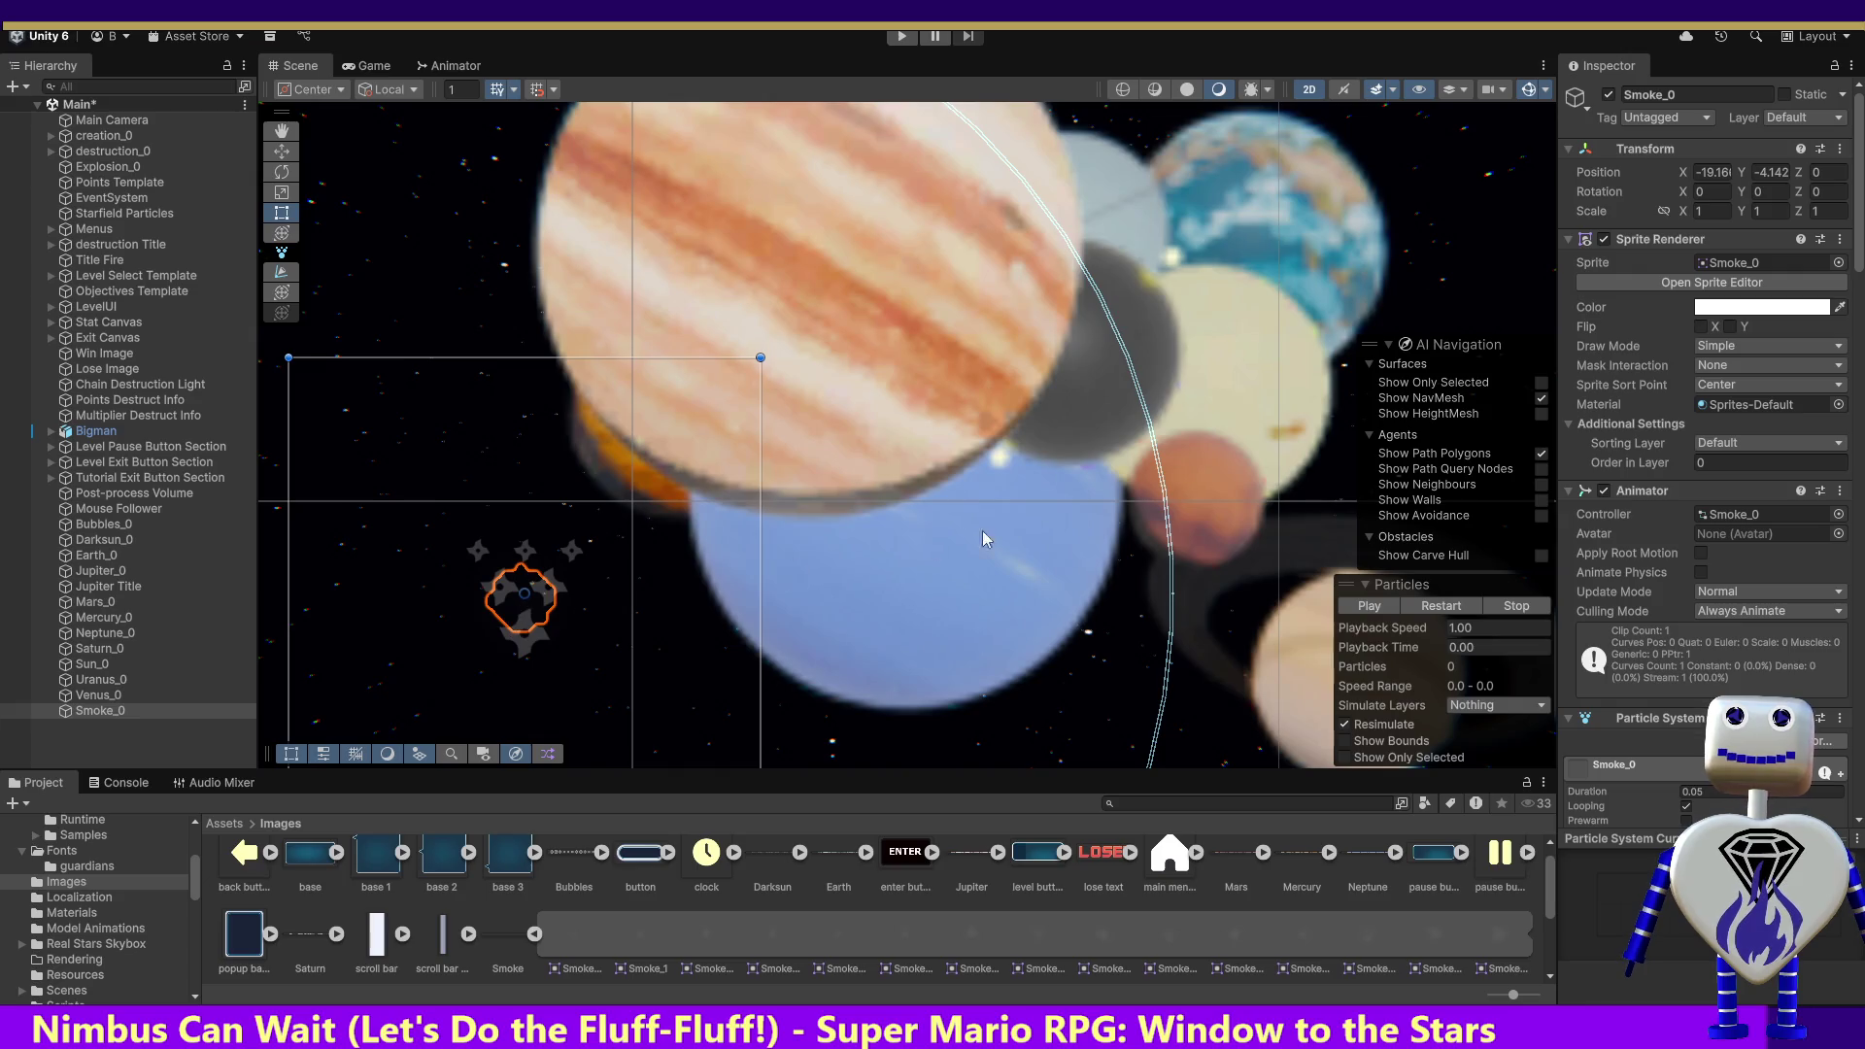
# Step: Assign Default-Particle as Smoke_0's trail material and replay the particle preview
pyautogui.moveTo(1861, 262); pyautogui.dragTo(1860, 718)
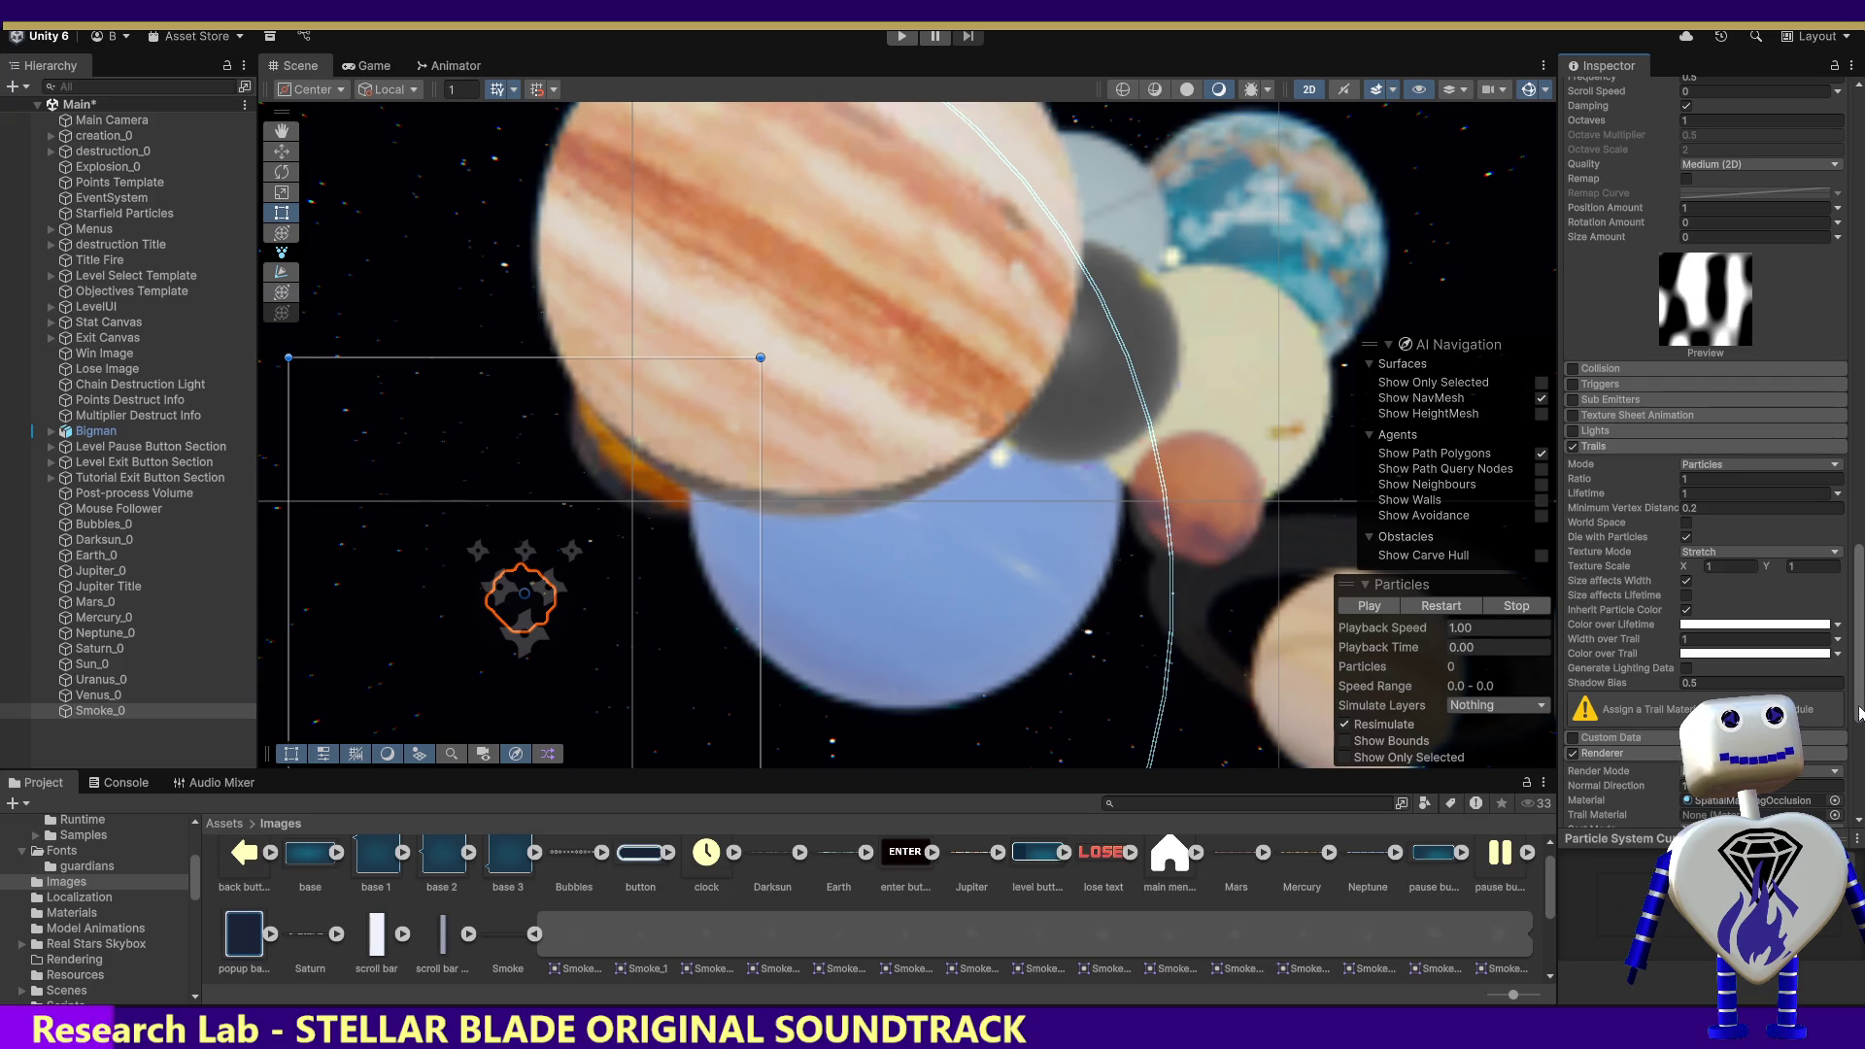
pyautogui.scroll(-8, 1860, 712)
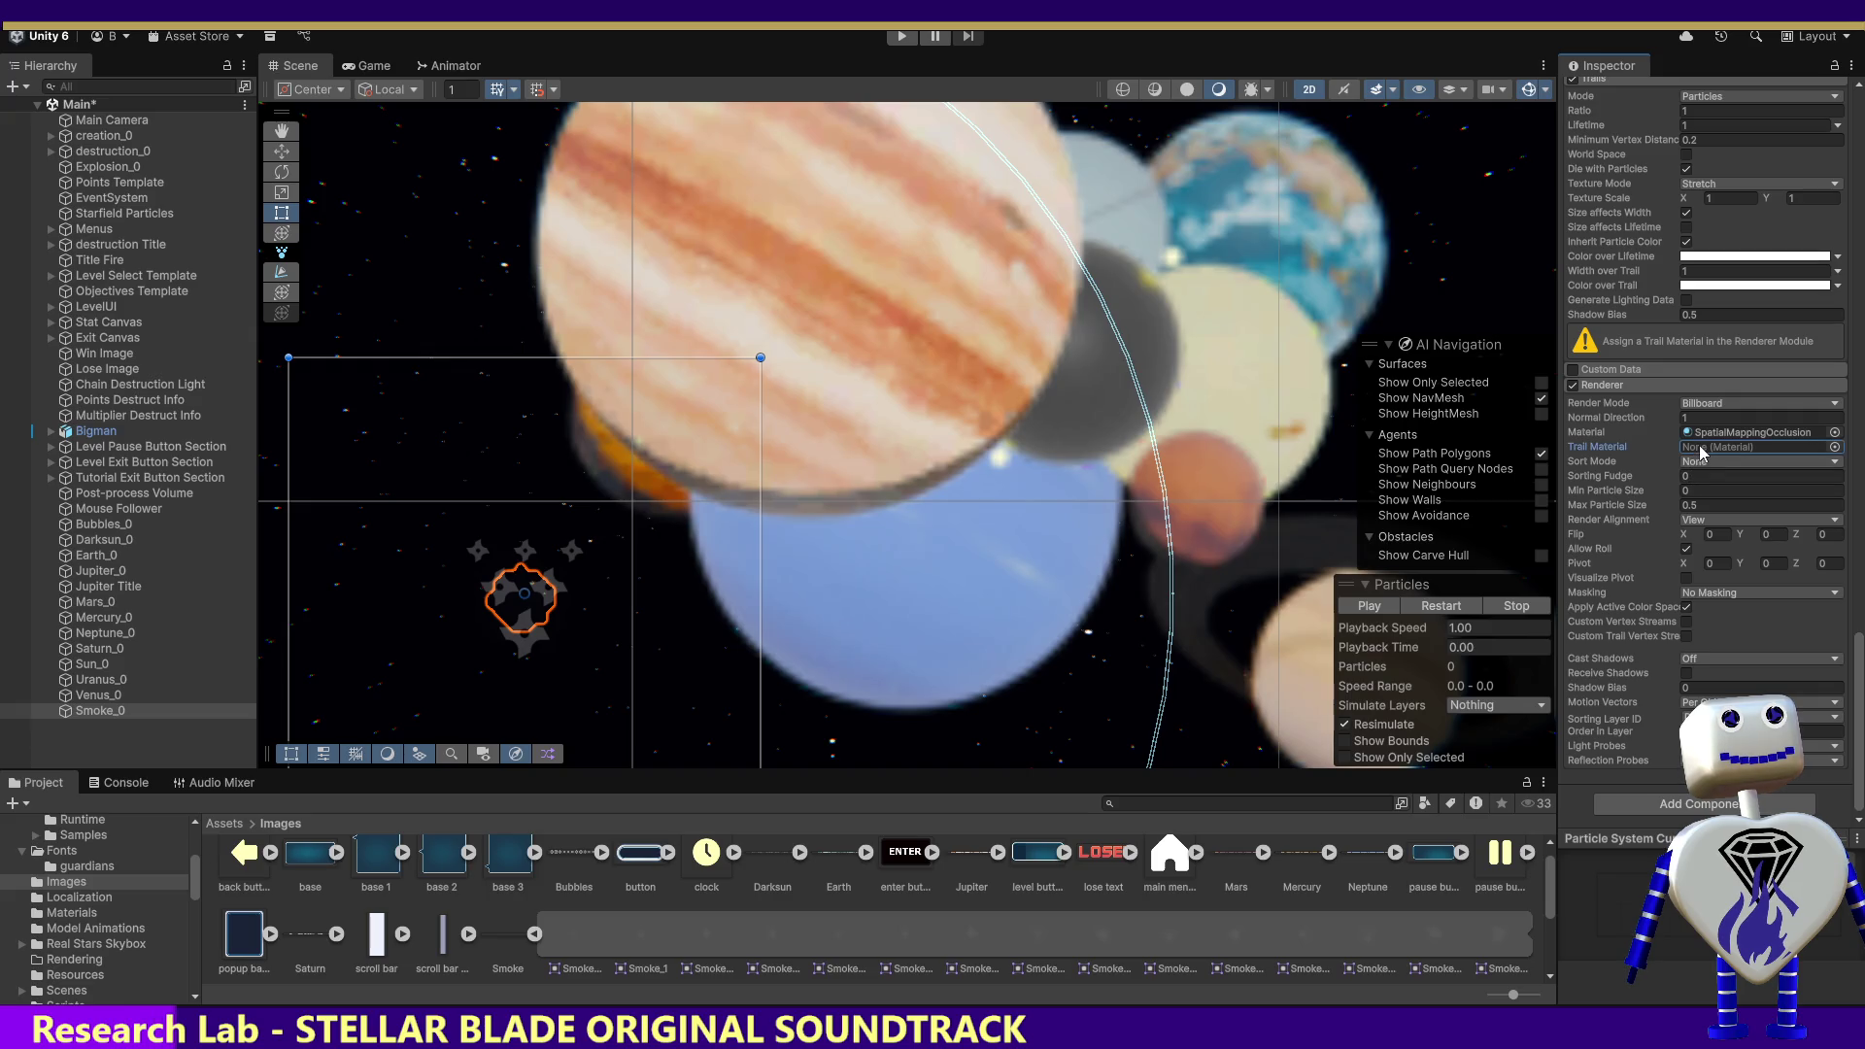
pyautogui.click(1834, 447)
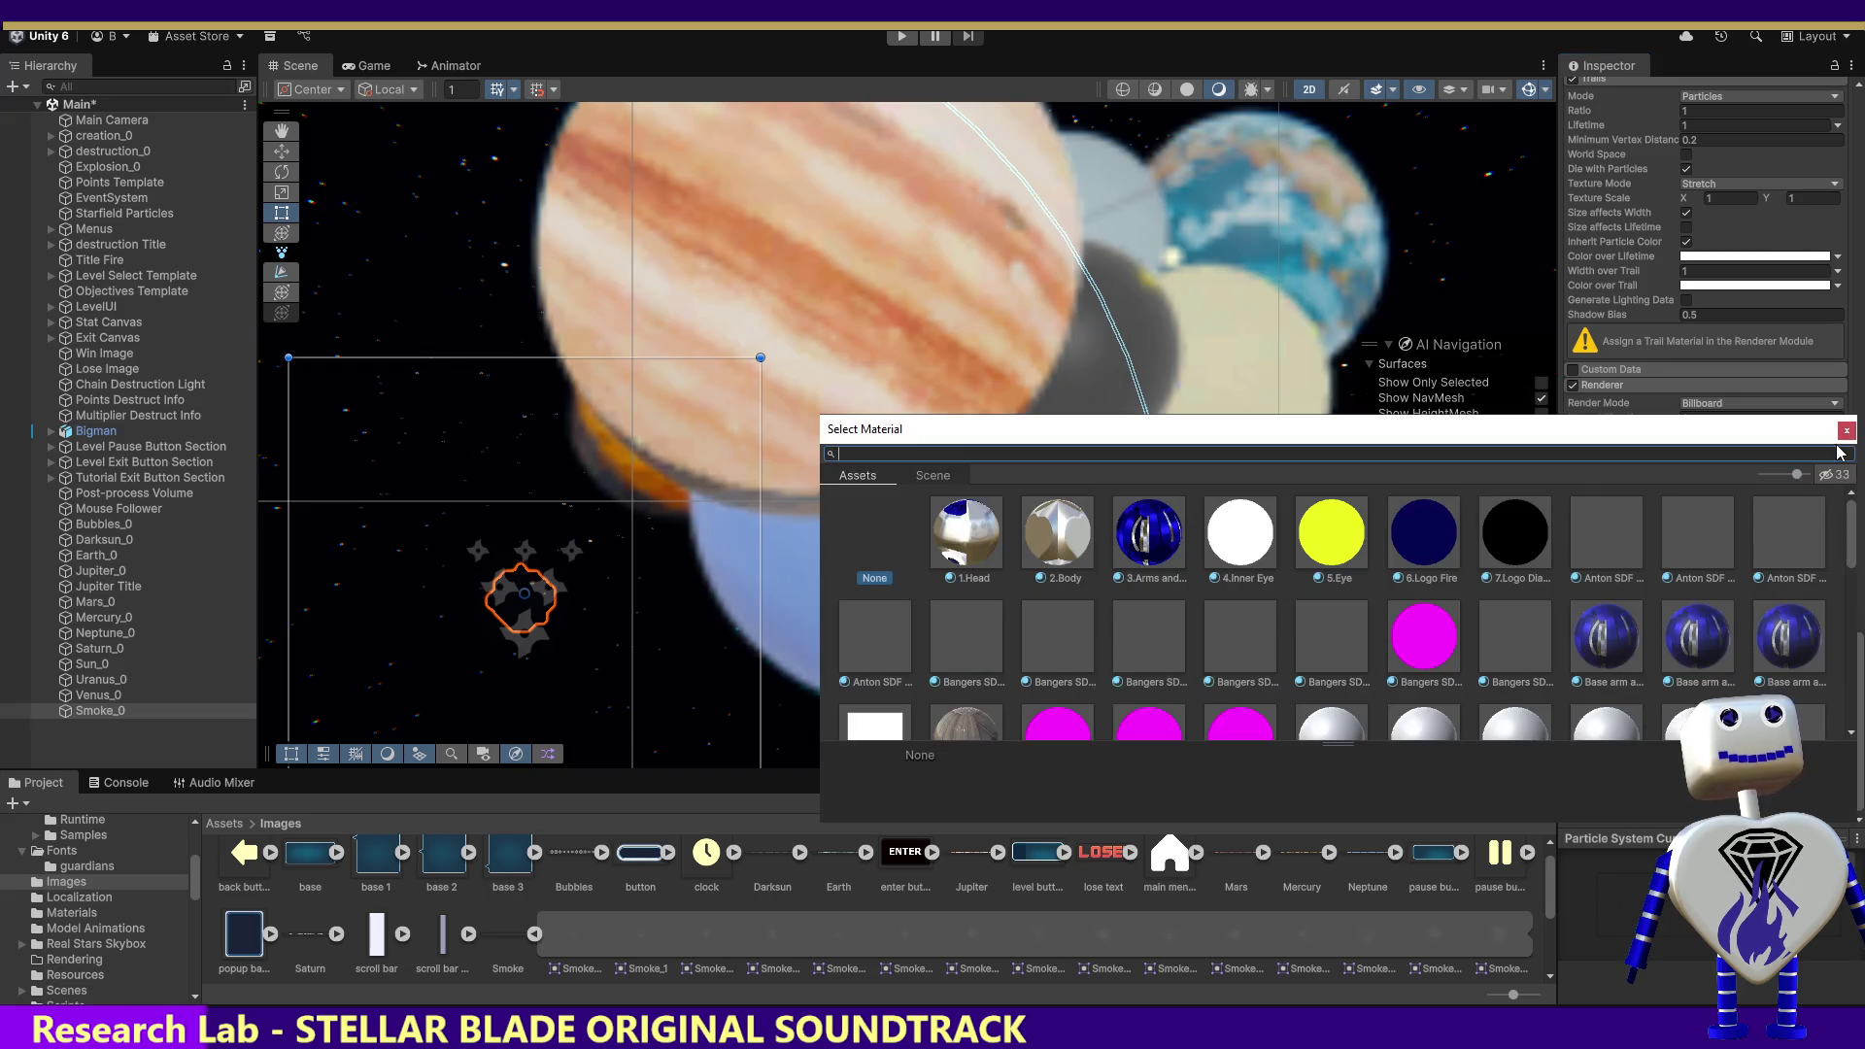
pyautogui.moveTo(1858, 530); pyautogui.dragTo(1858, 704)
pyautogui.click(1797, 587)
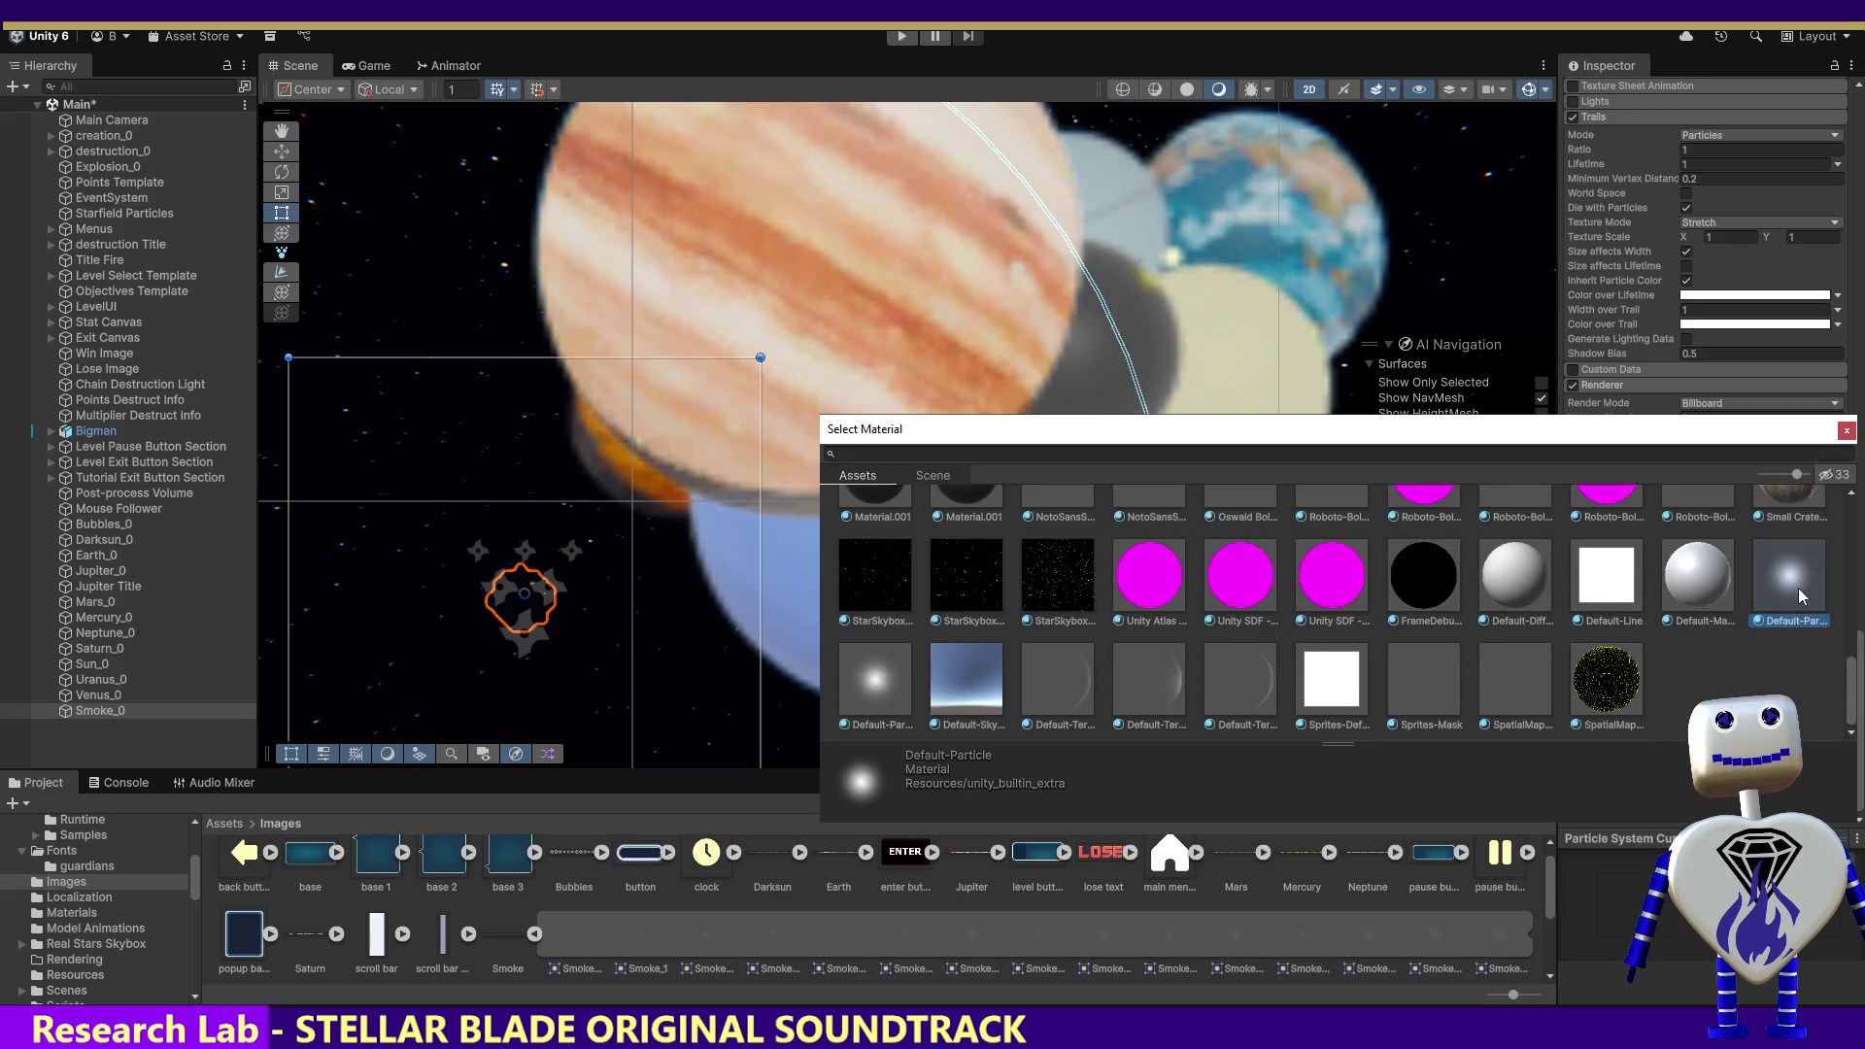
pyautogui.doubleClick(1798, 586)
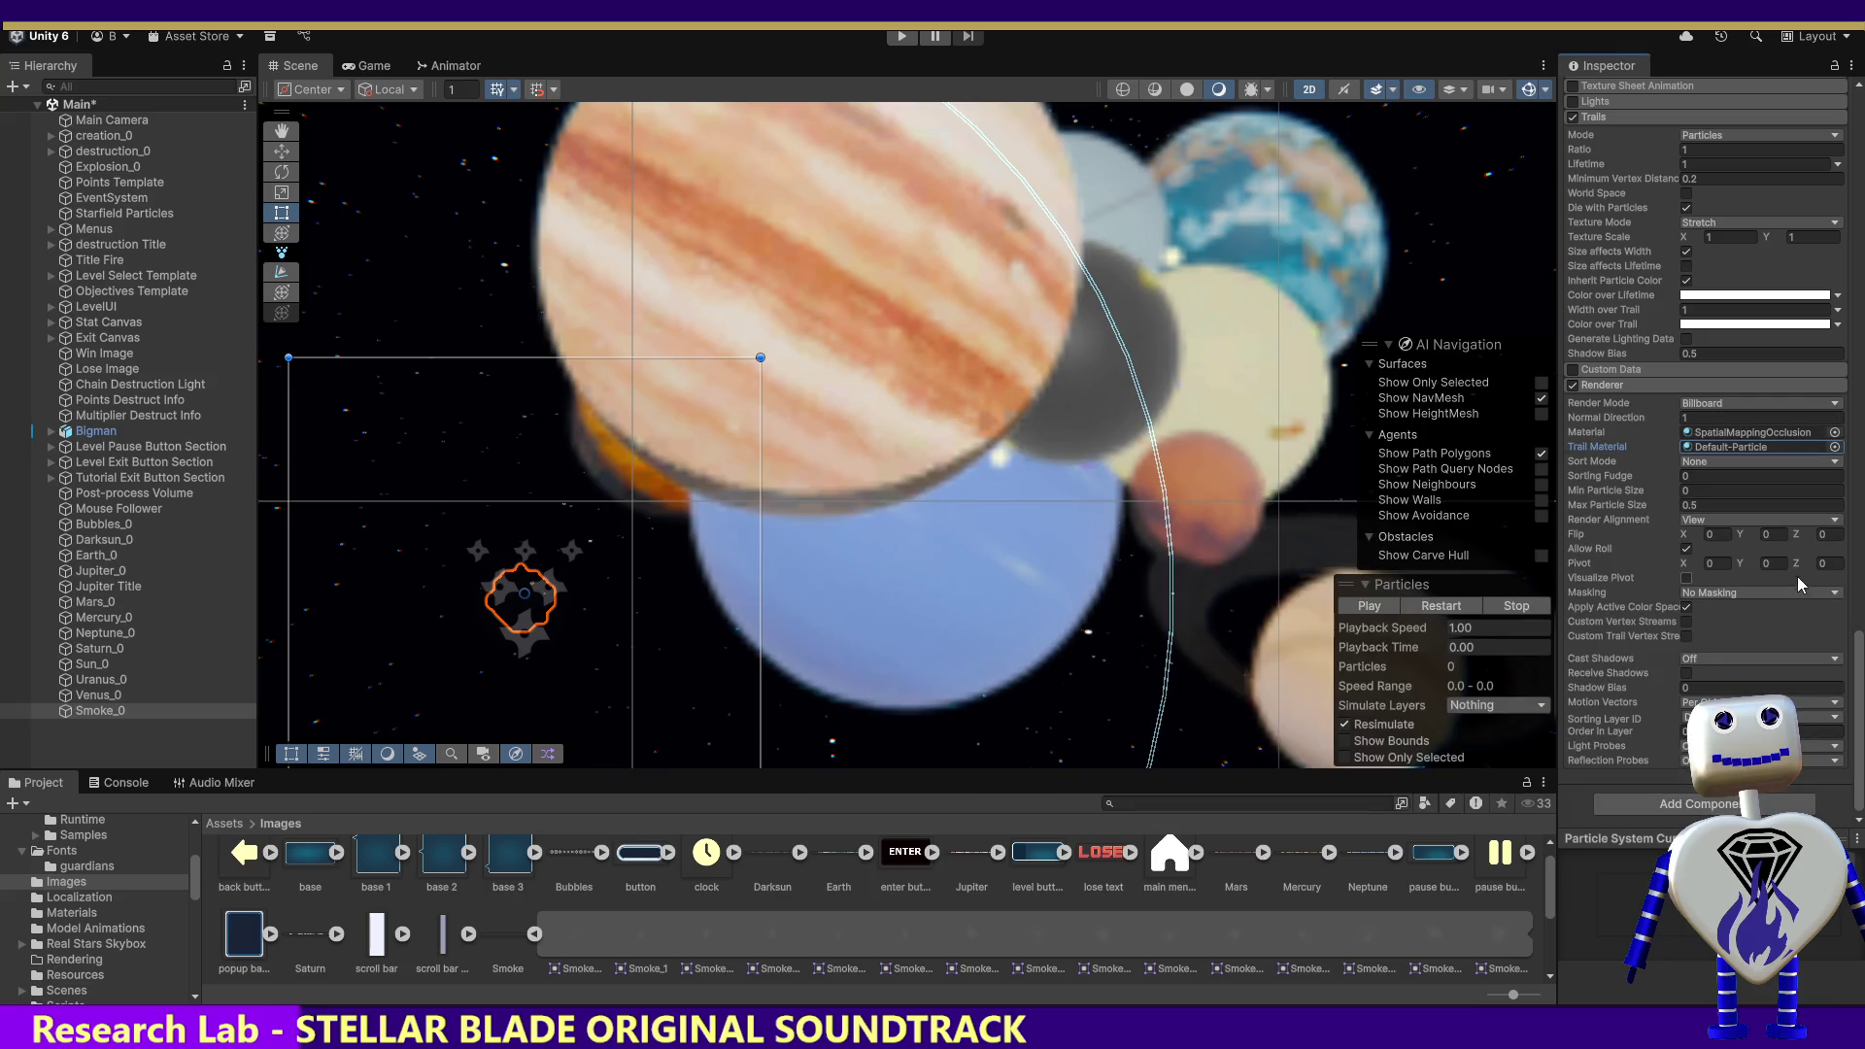
pyautogui.click(1371, 606)
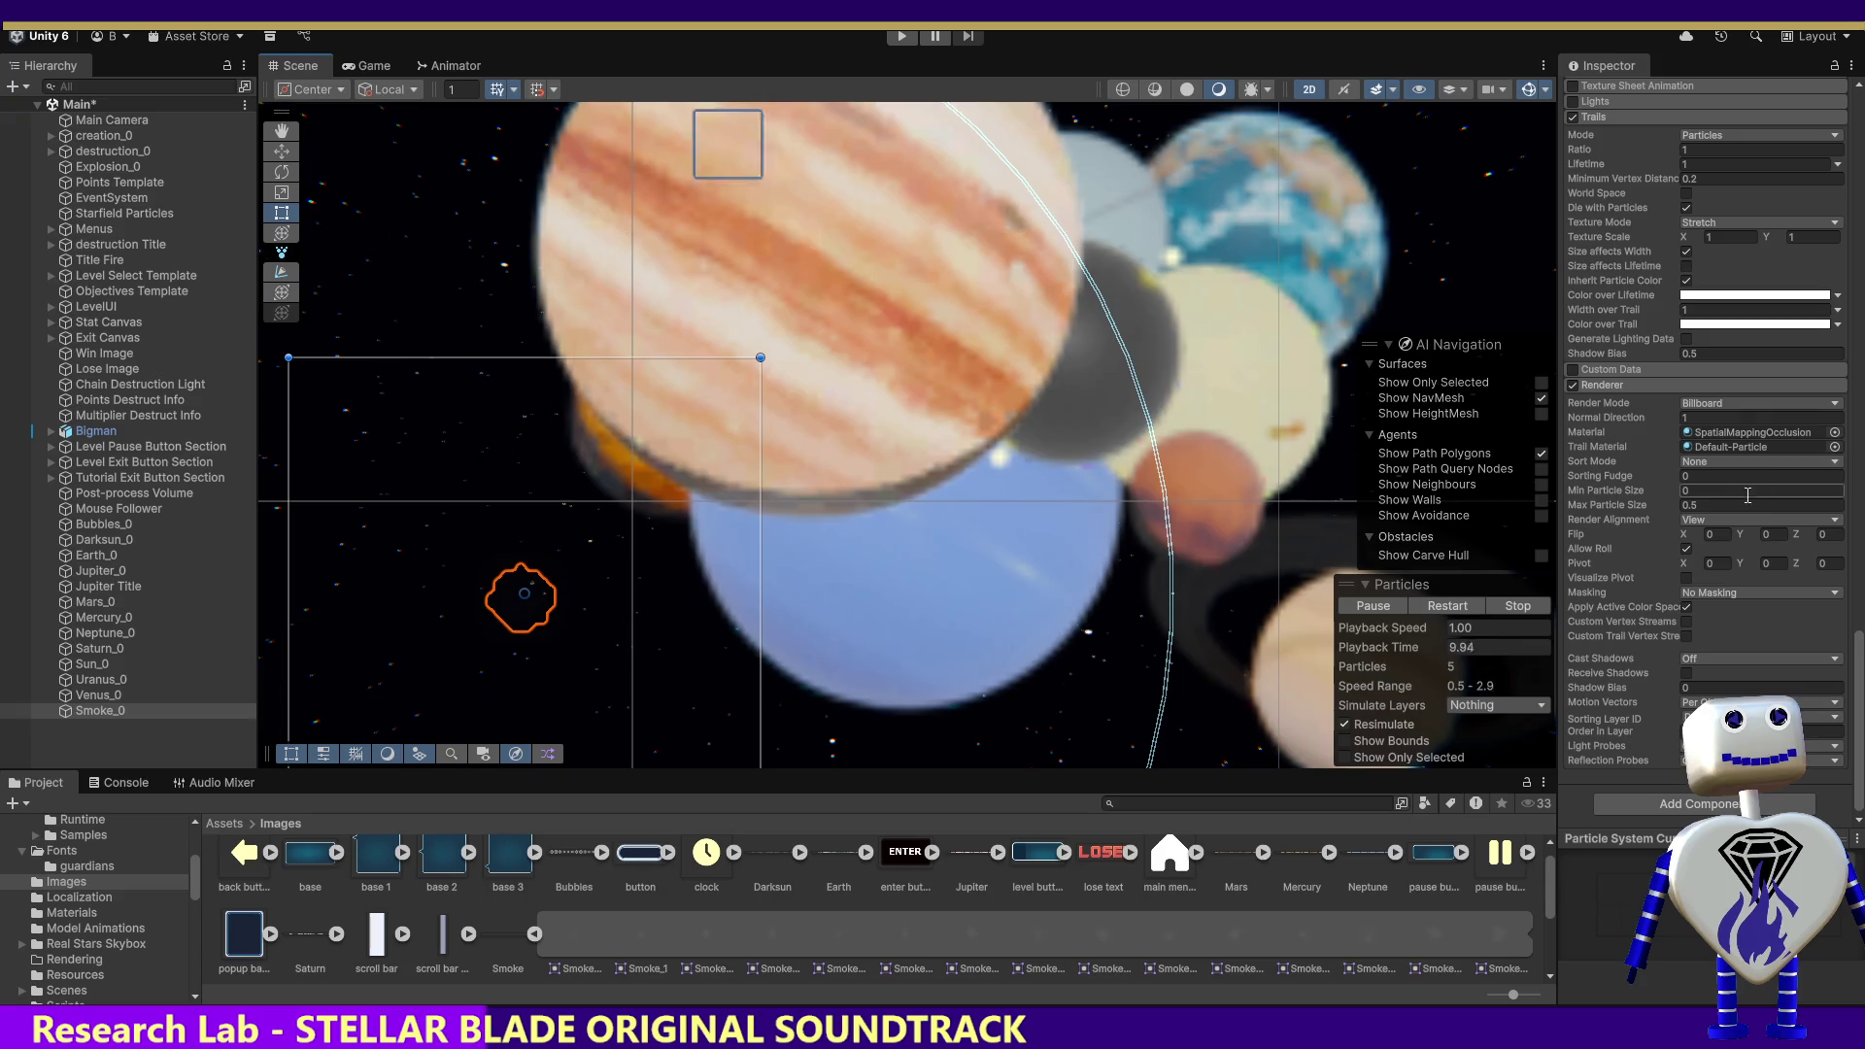
pyautogui.scroll(15, 1810, 501)
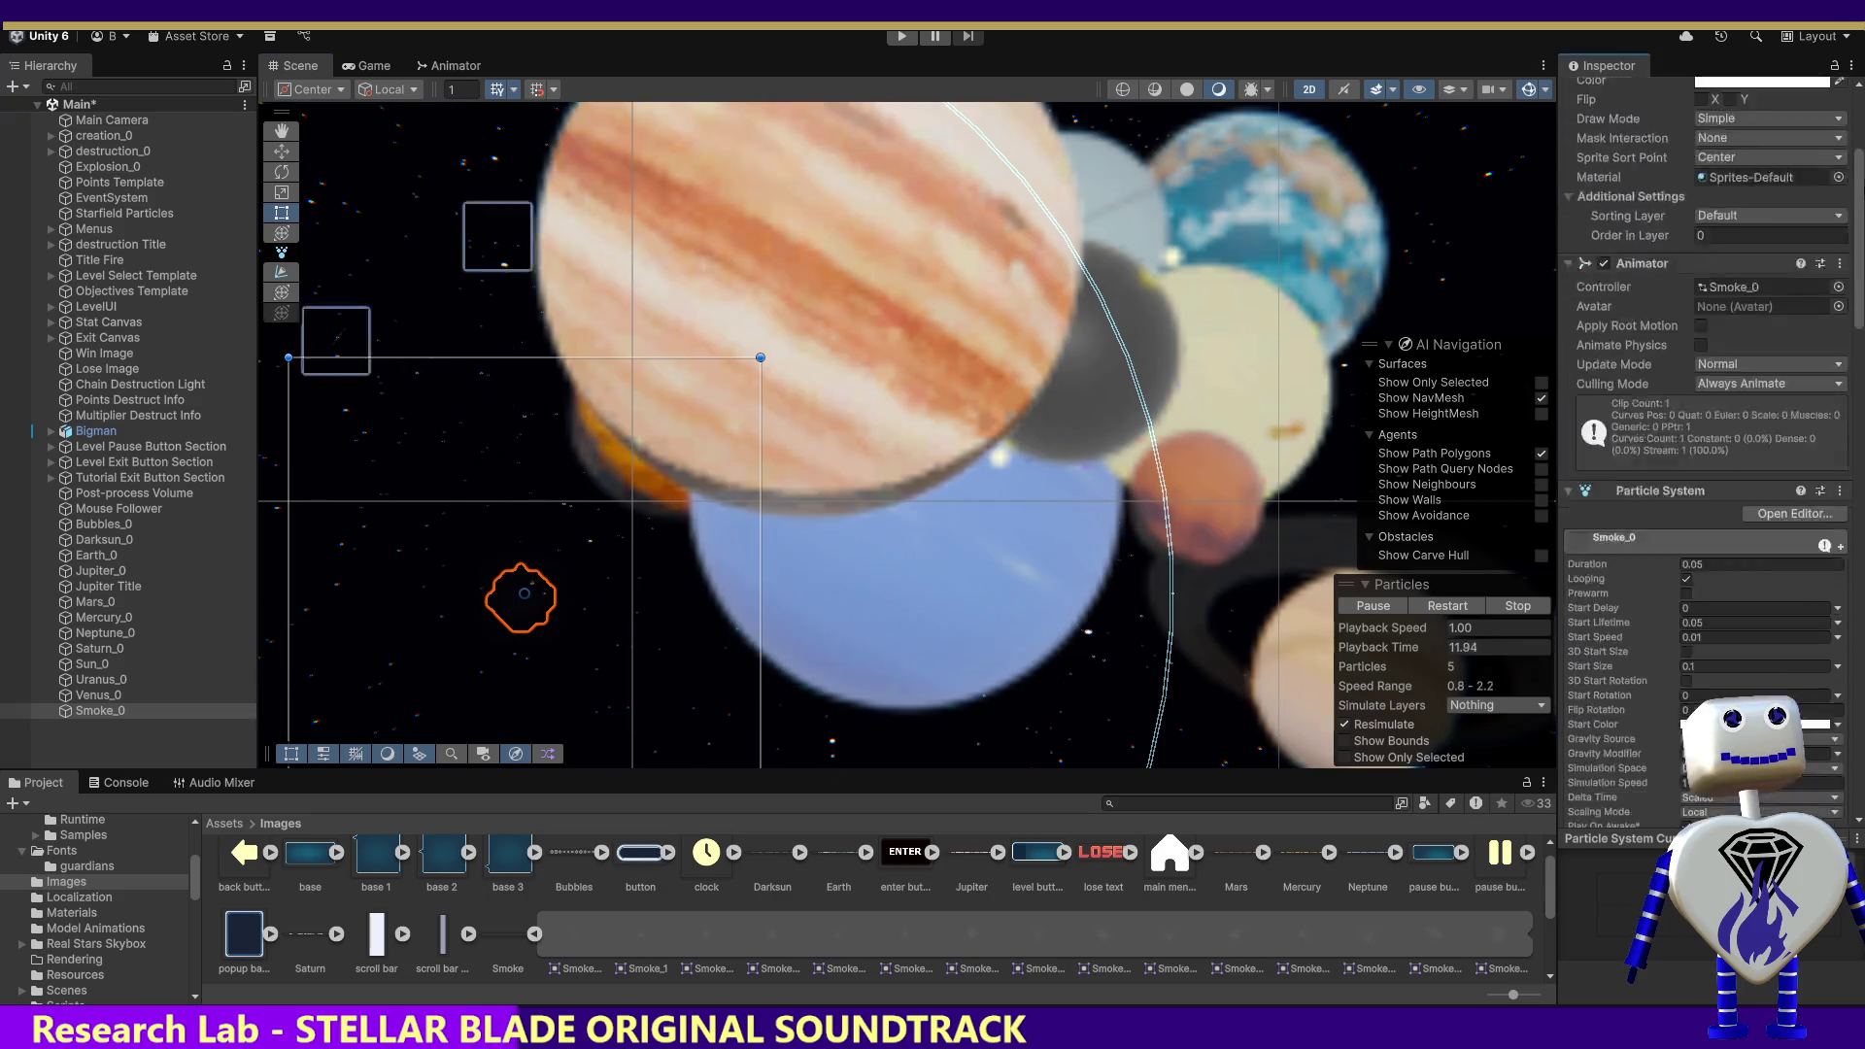
pyautogui.scroll(-15, 1709, 446)
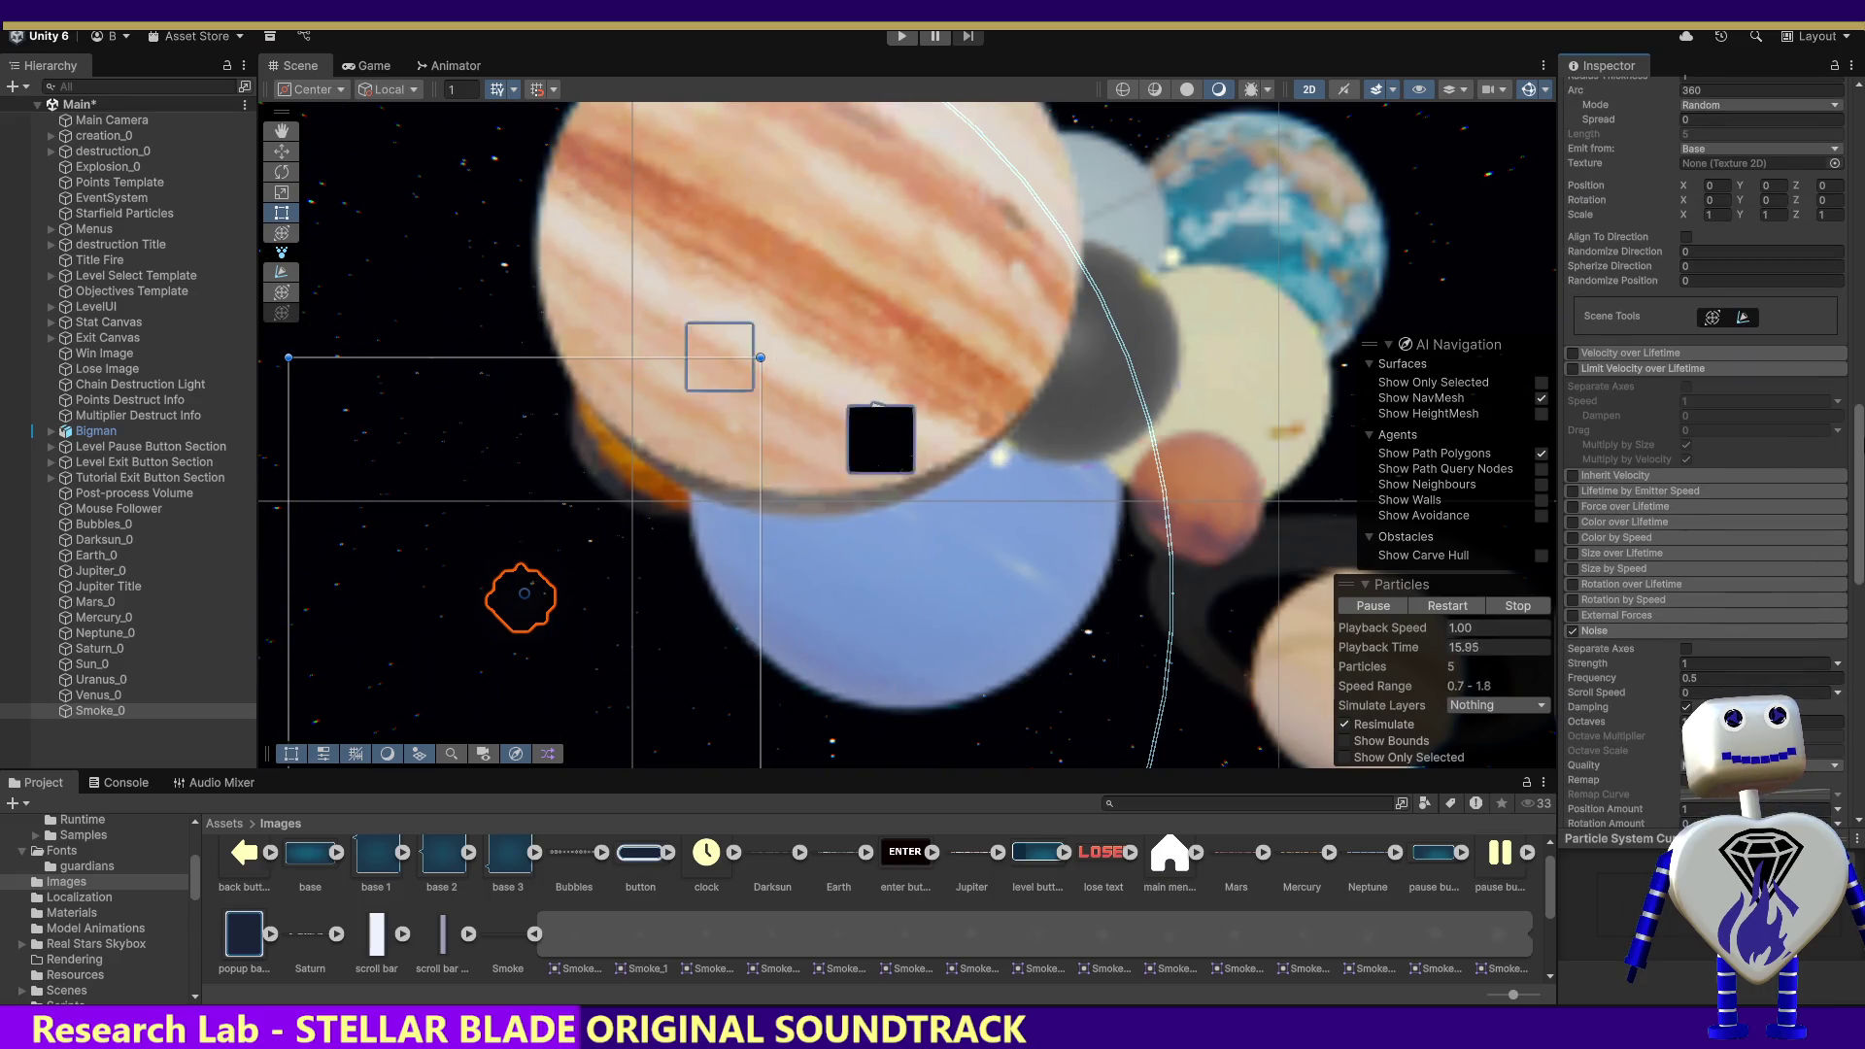
pyautogui.scroll(3, 1645, 476)
pyautogui.scroll(6, 1705, 456)
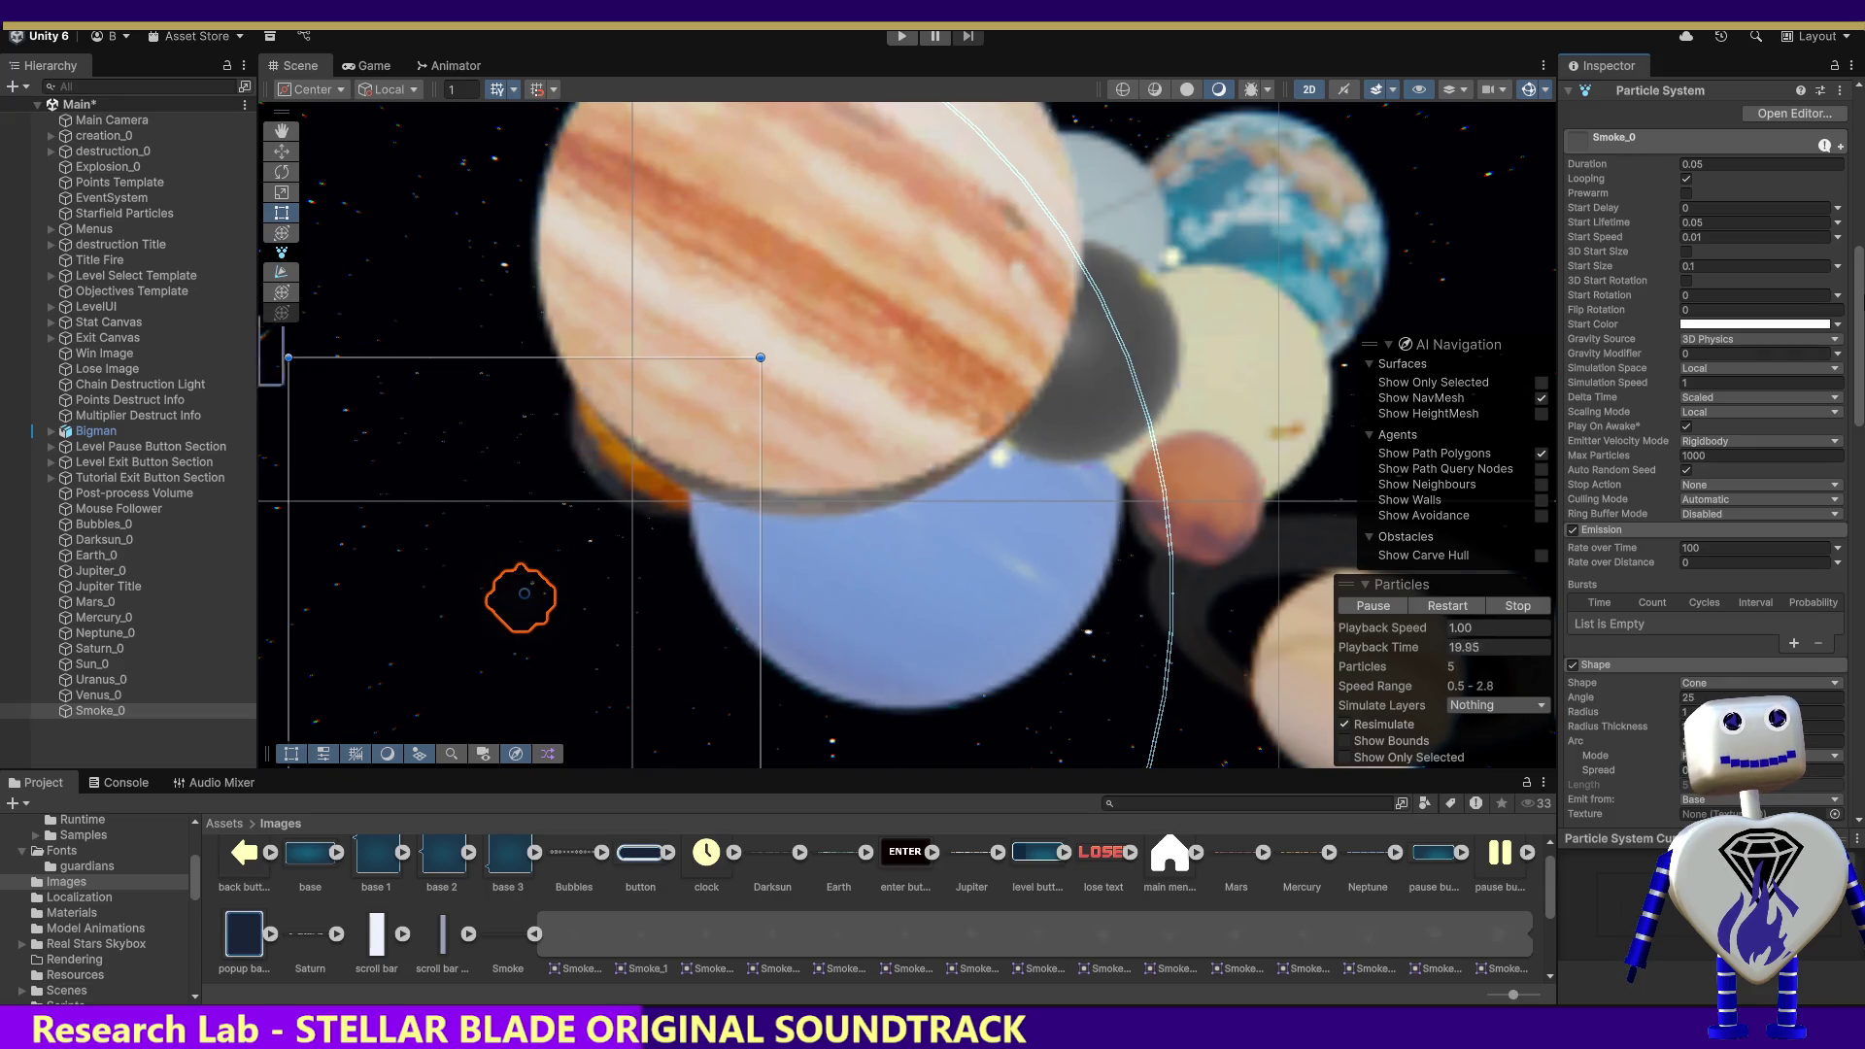
pyautogui.scroll(3, 1706, 456)
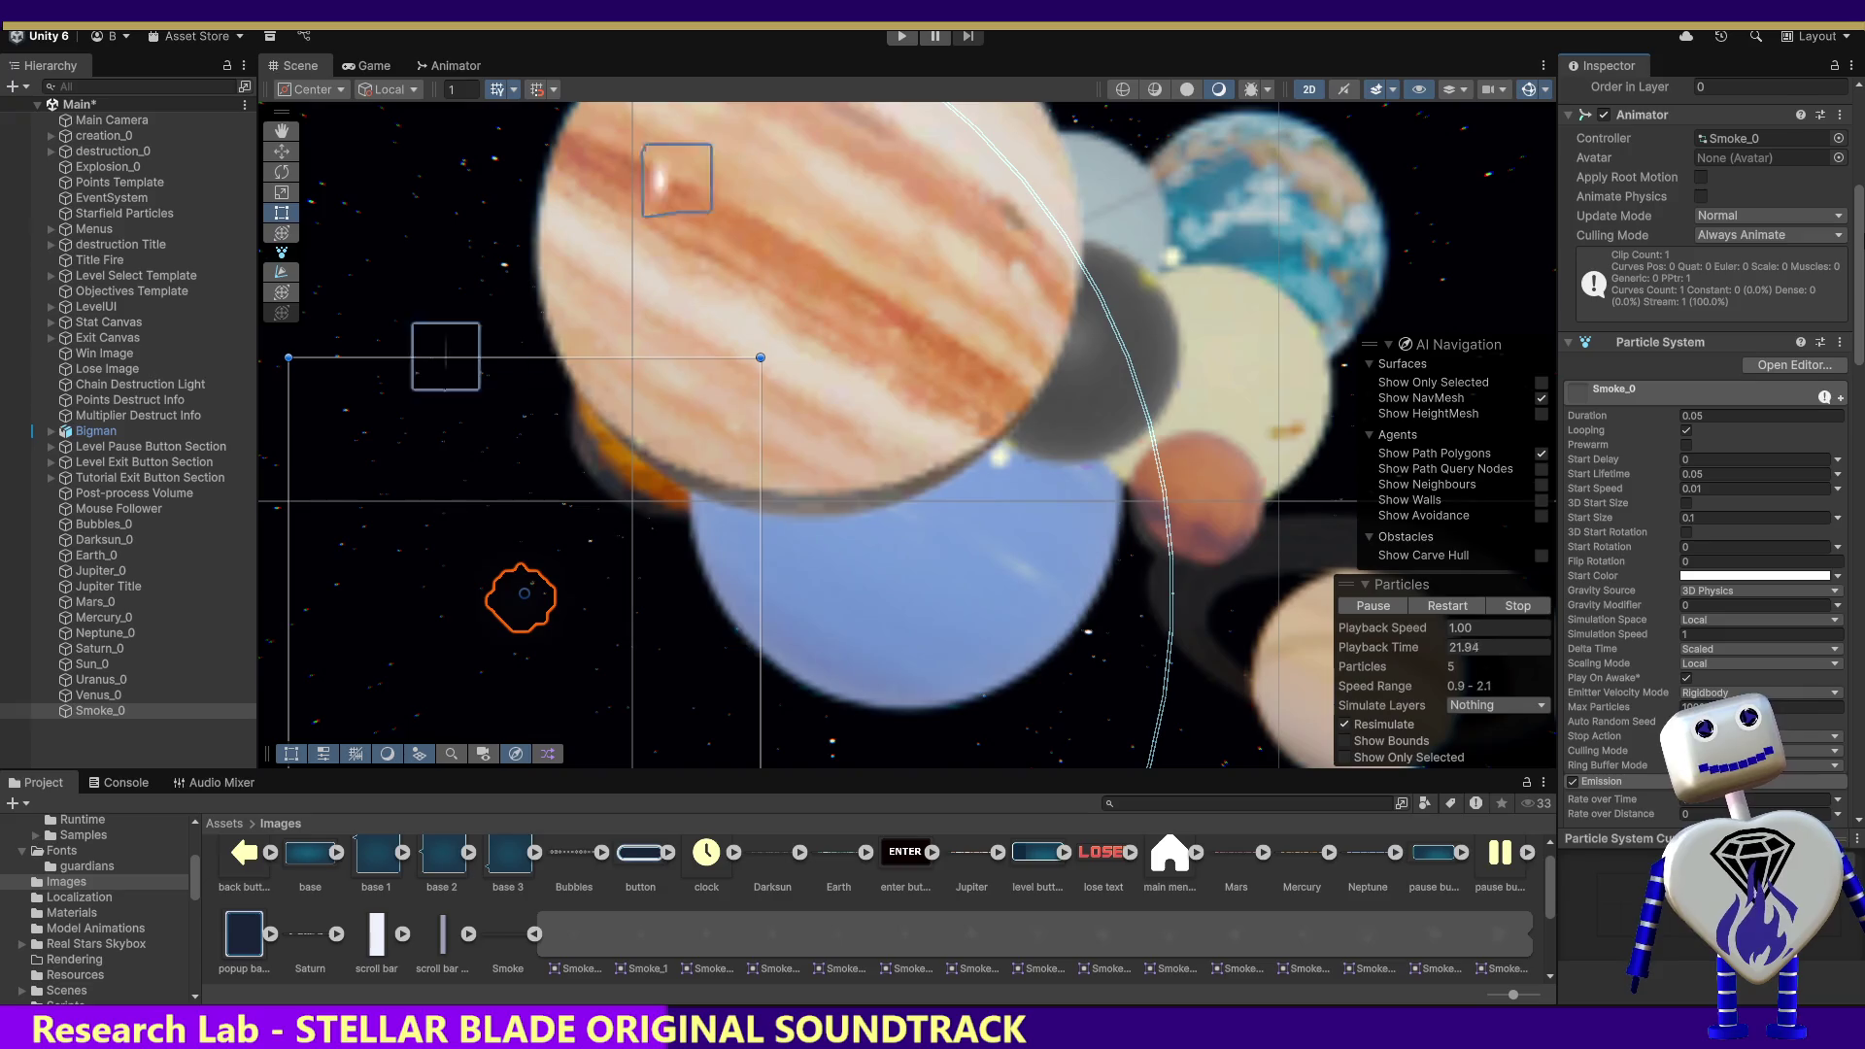
pyautogui.scroll(-1, 1848, 255)
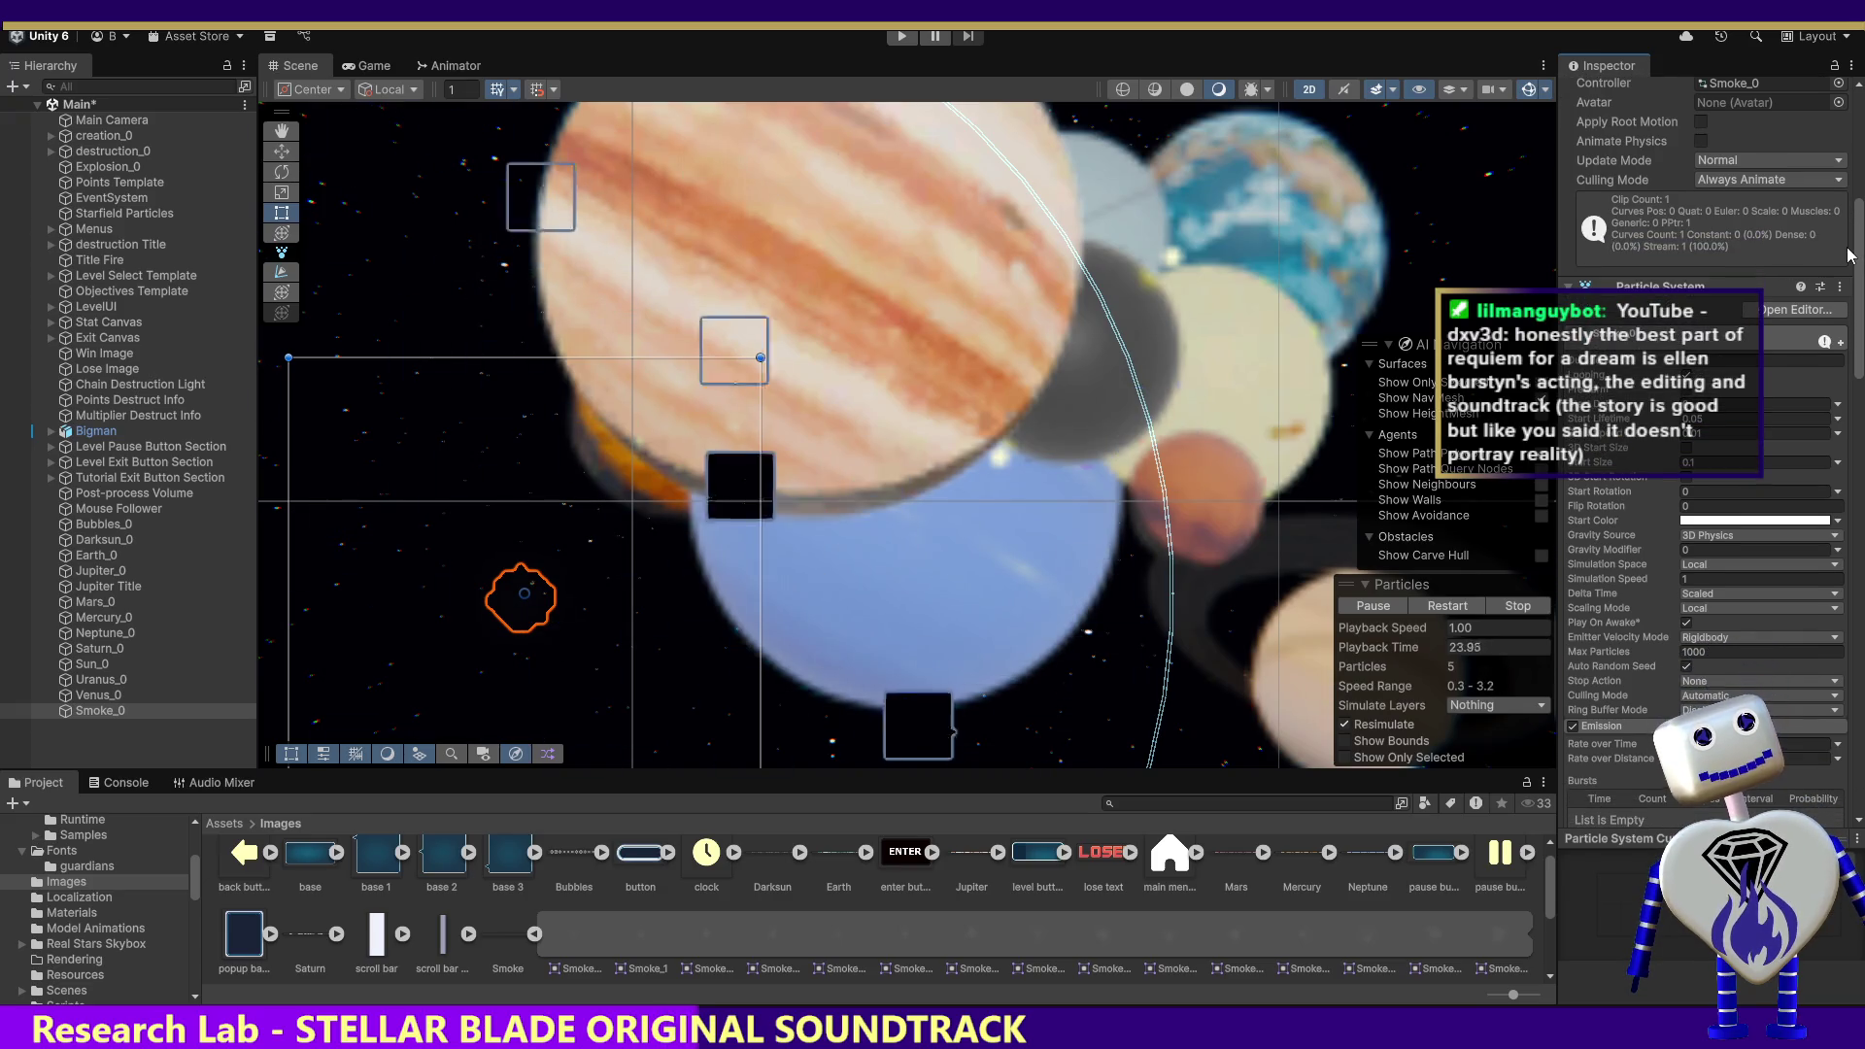
pyautogui.scroll(-1, 1848, 255)
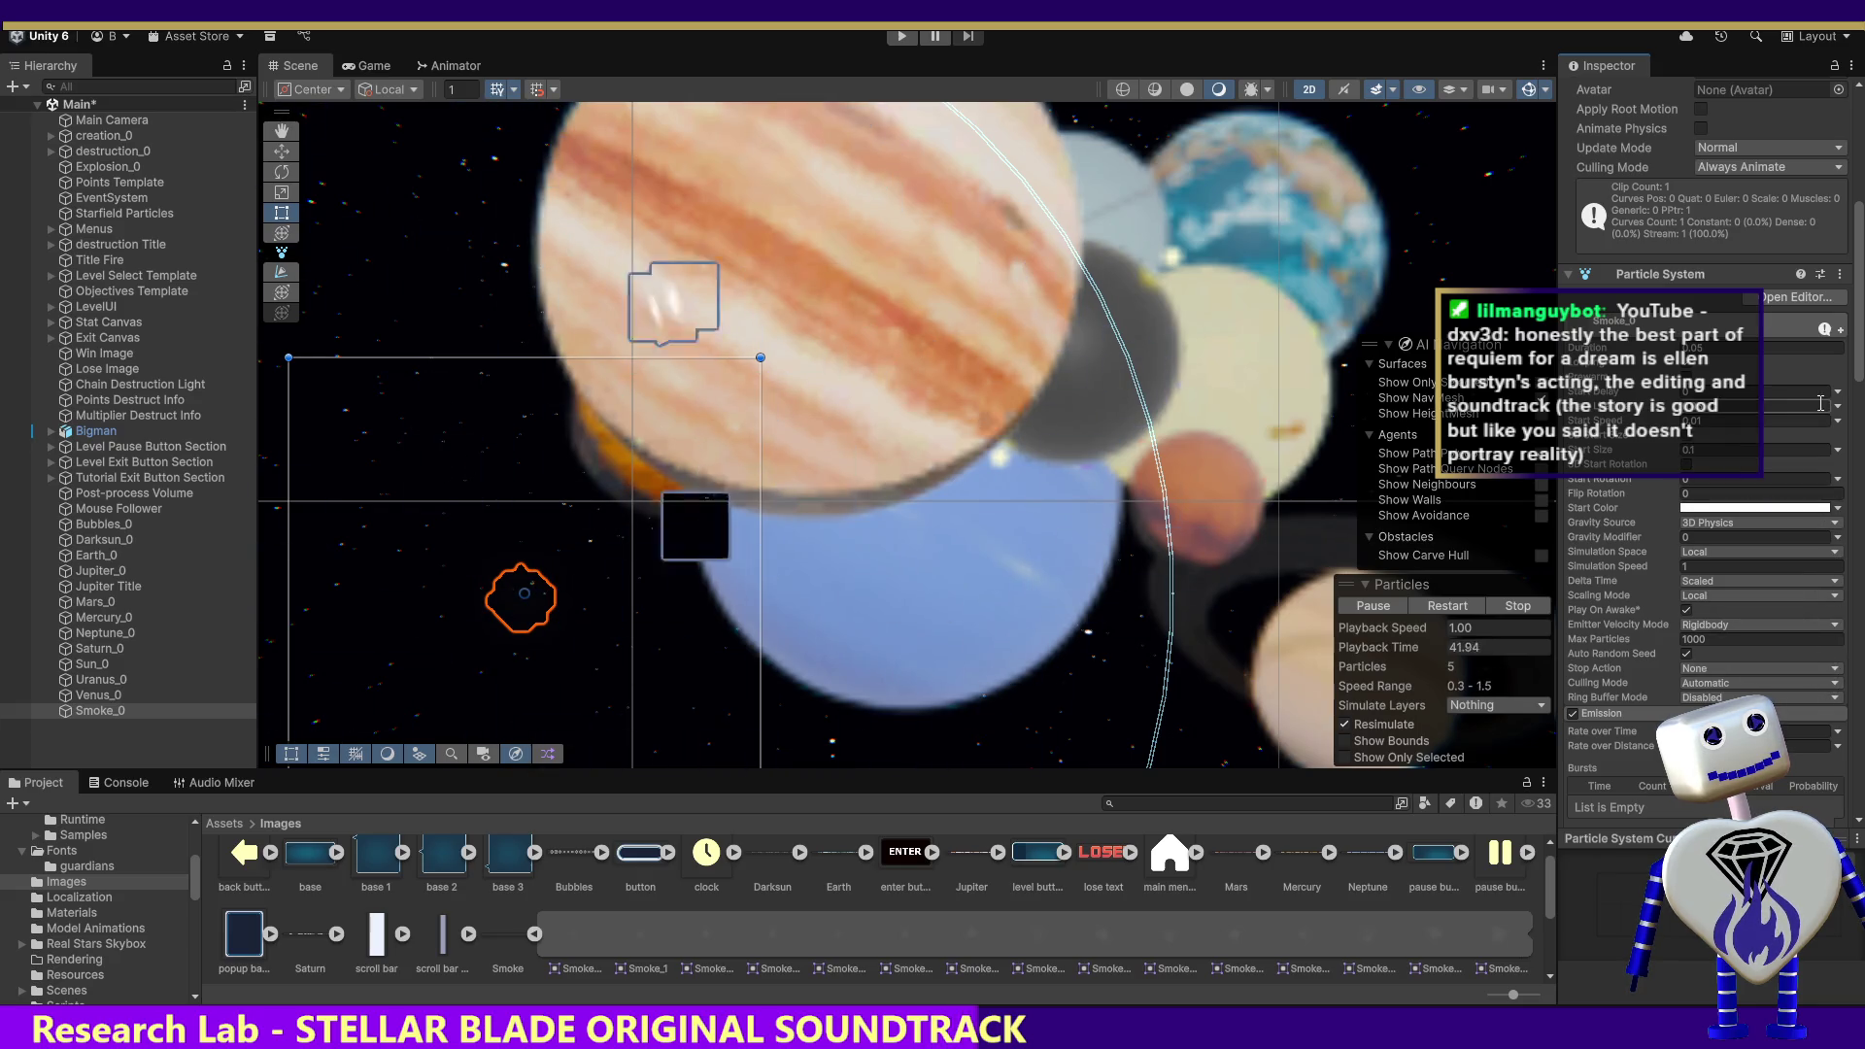
pyautogui.scroll(-2, 1860, 383)
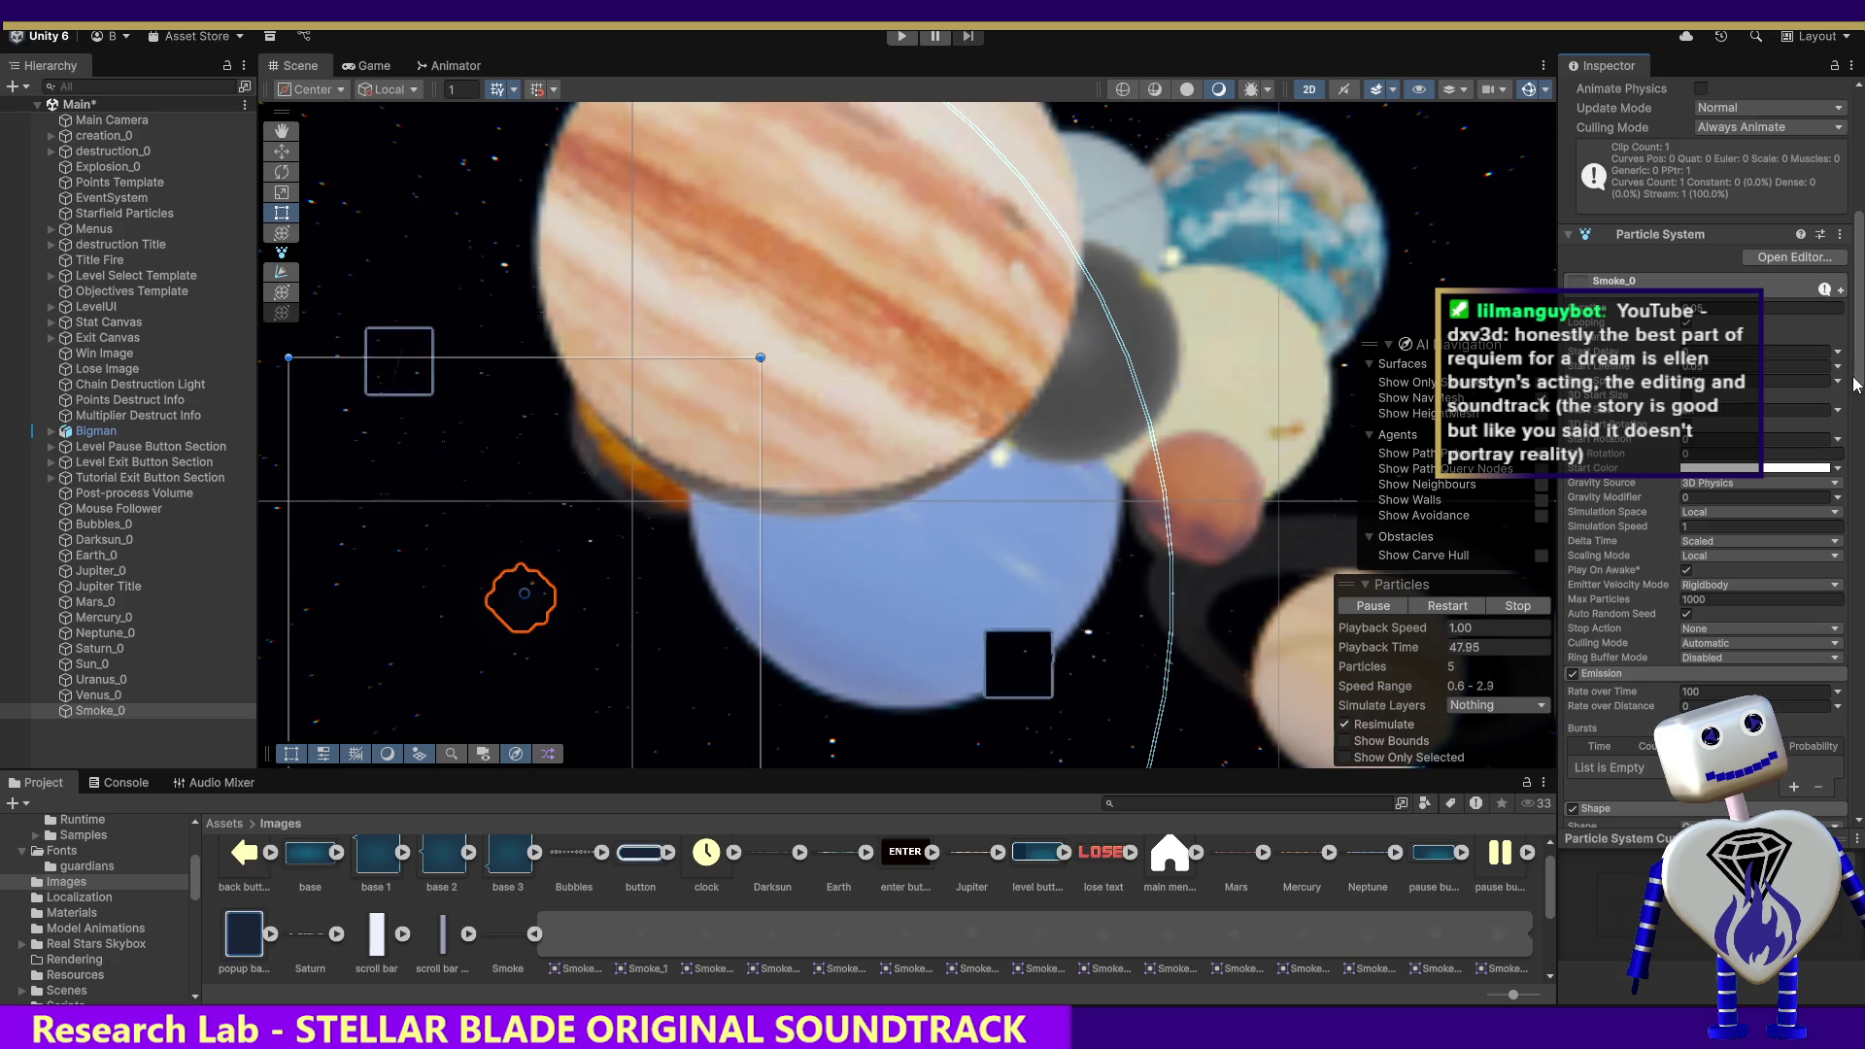
pyautogui.scroll(-1, 1848, 389)
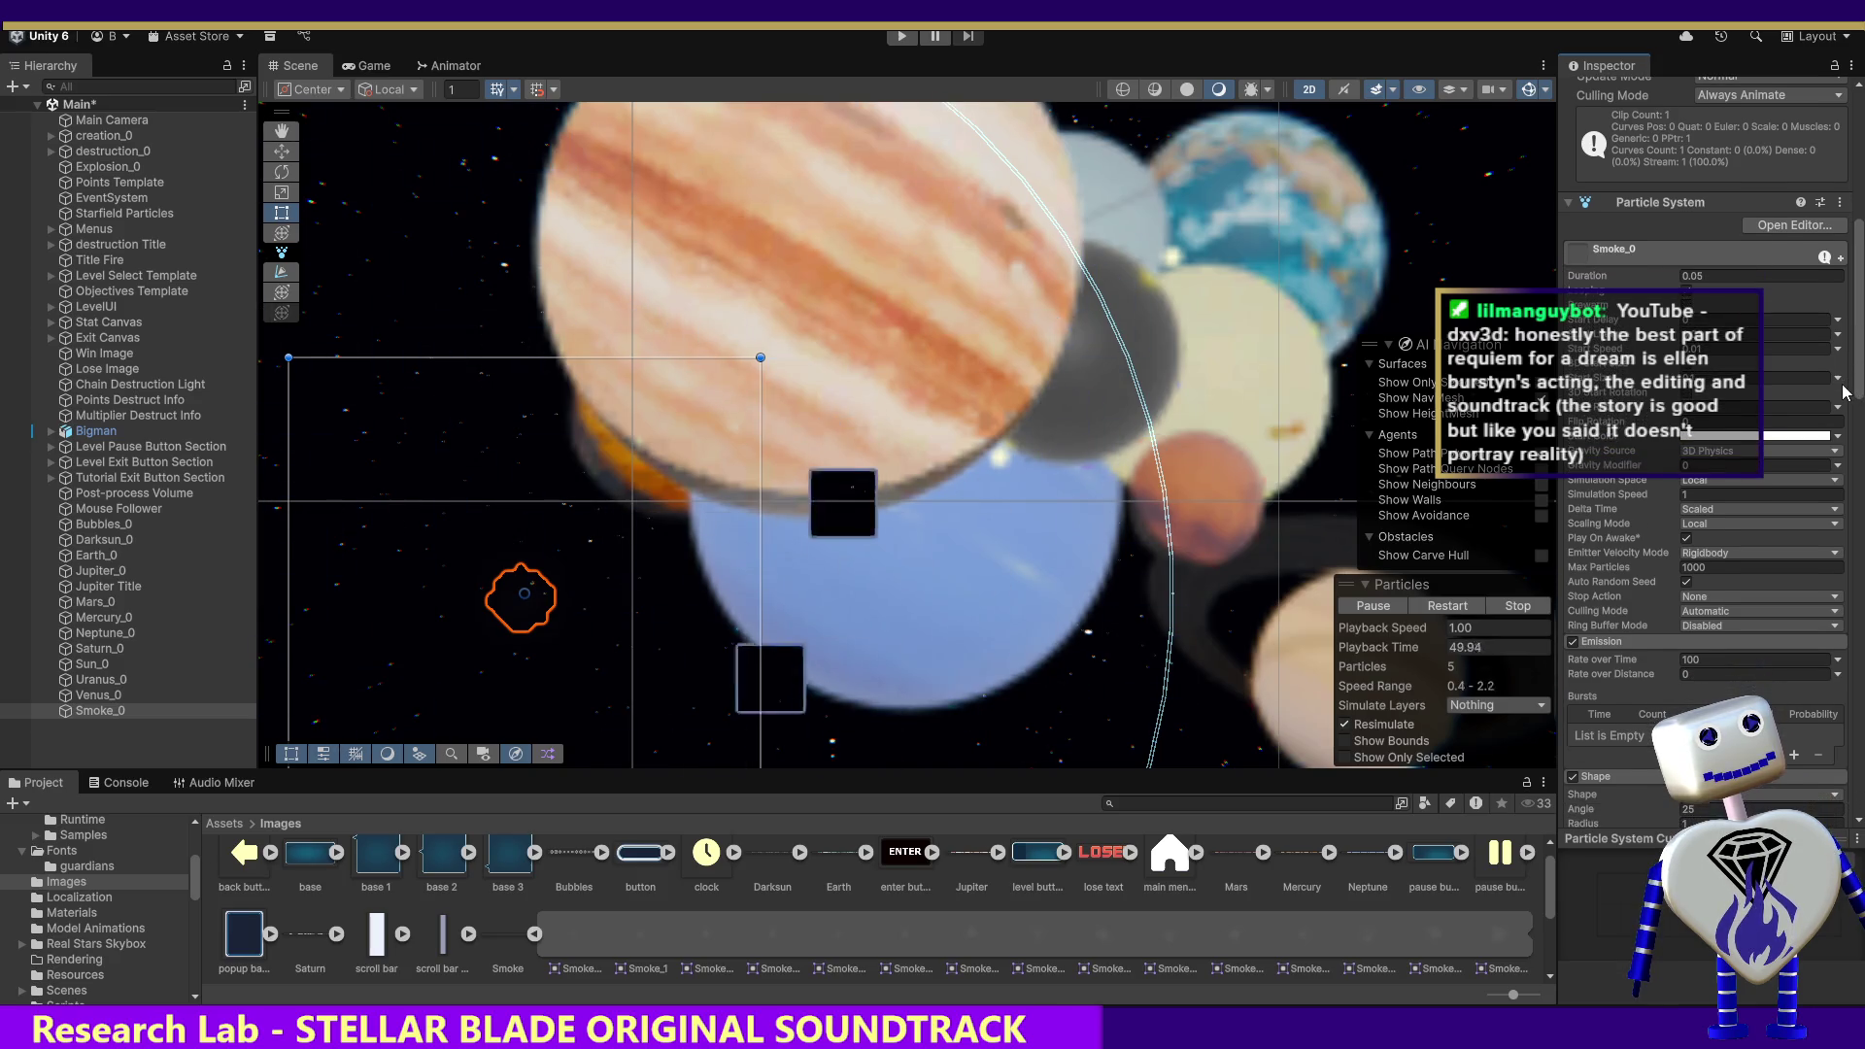
pyautogui.write('10')
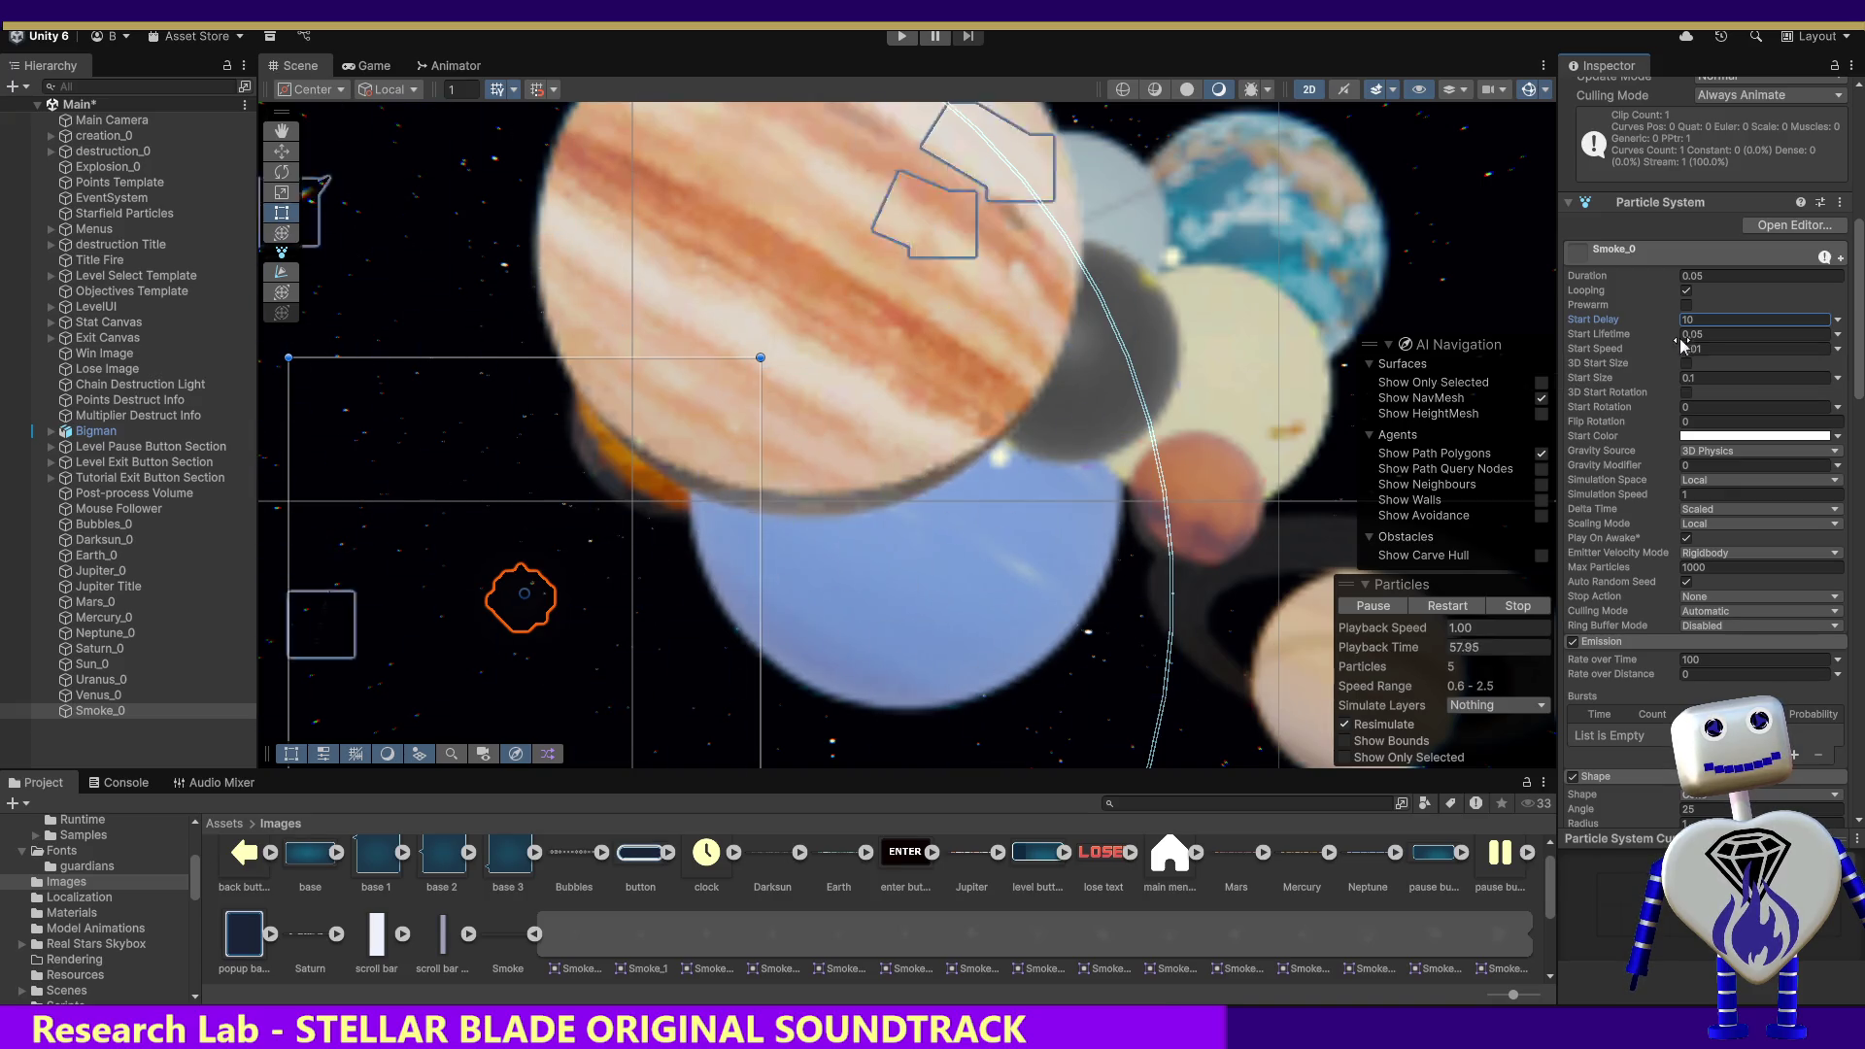
pyautogui.click(1641, 323)
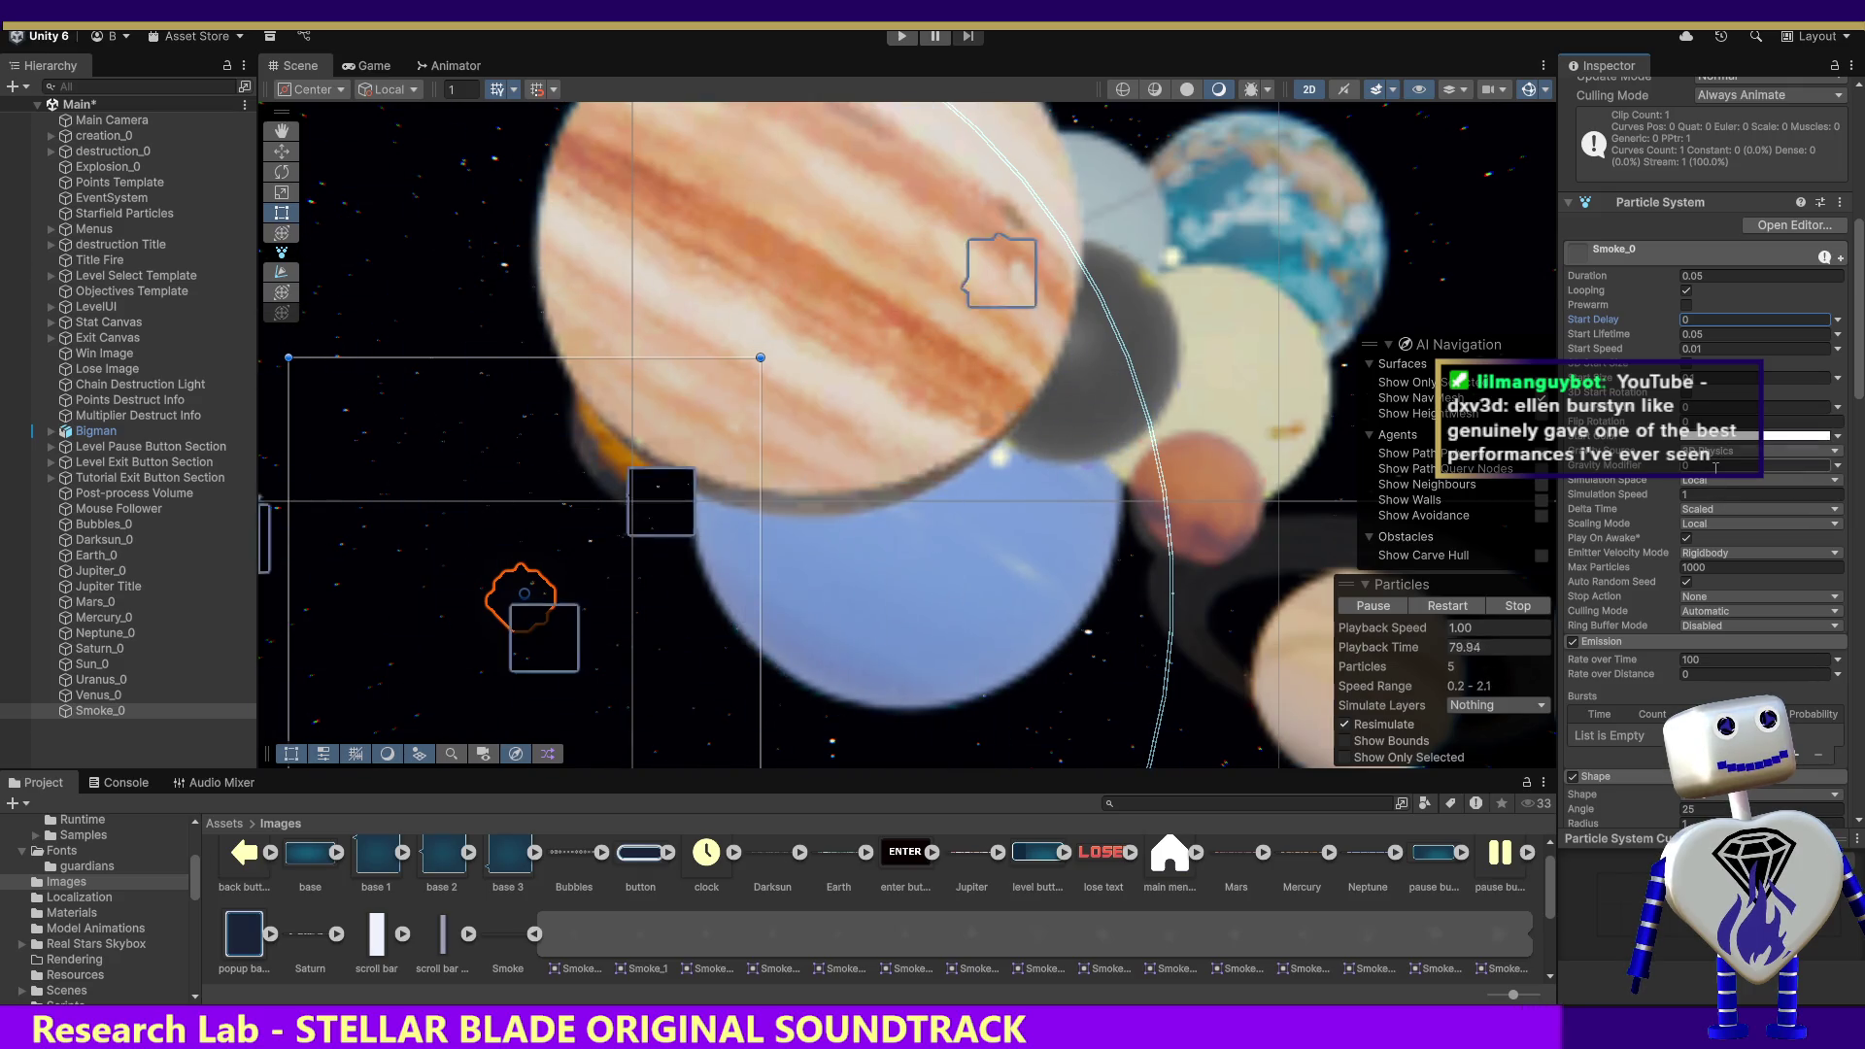
# Step: Set Smoke_0's Gravity Source to 2D Physics and enter 5 for Gravity Modifier
pyautogui.click(1719, 452)
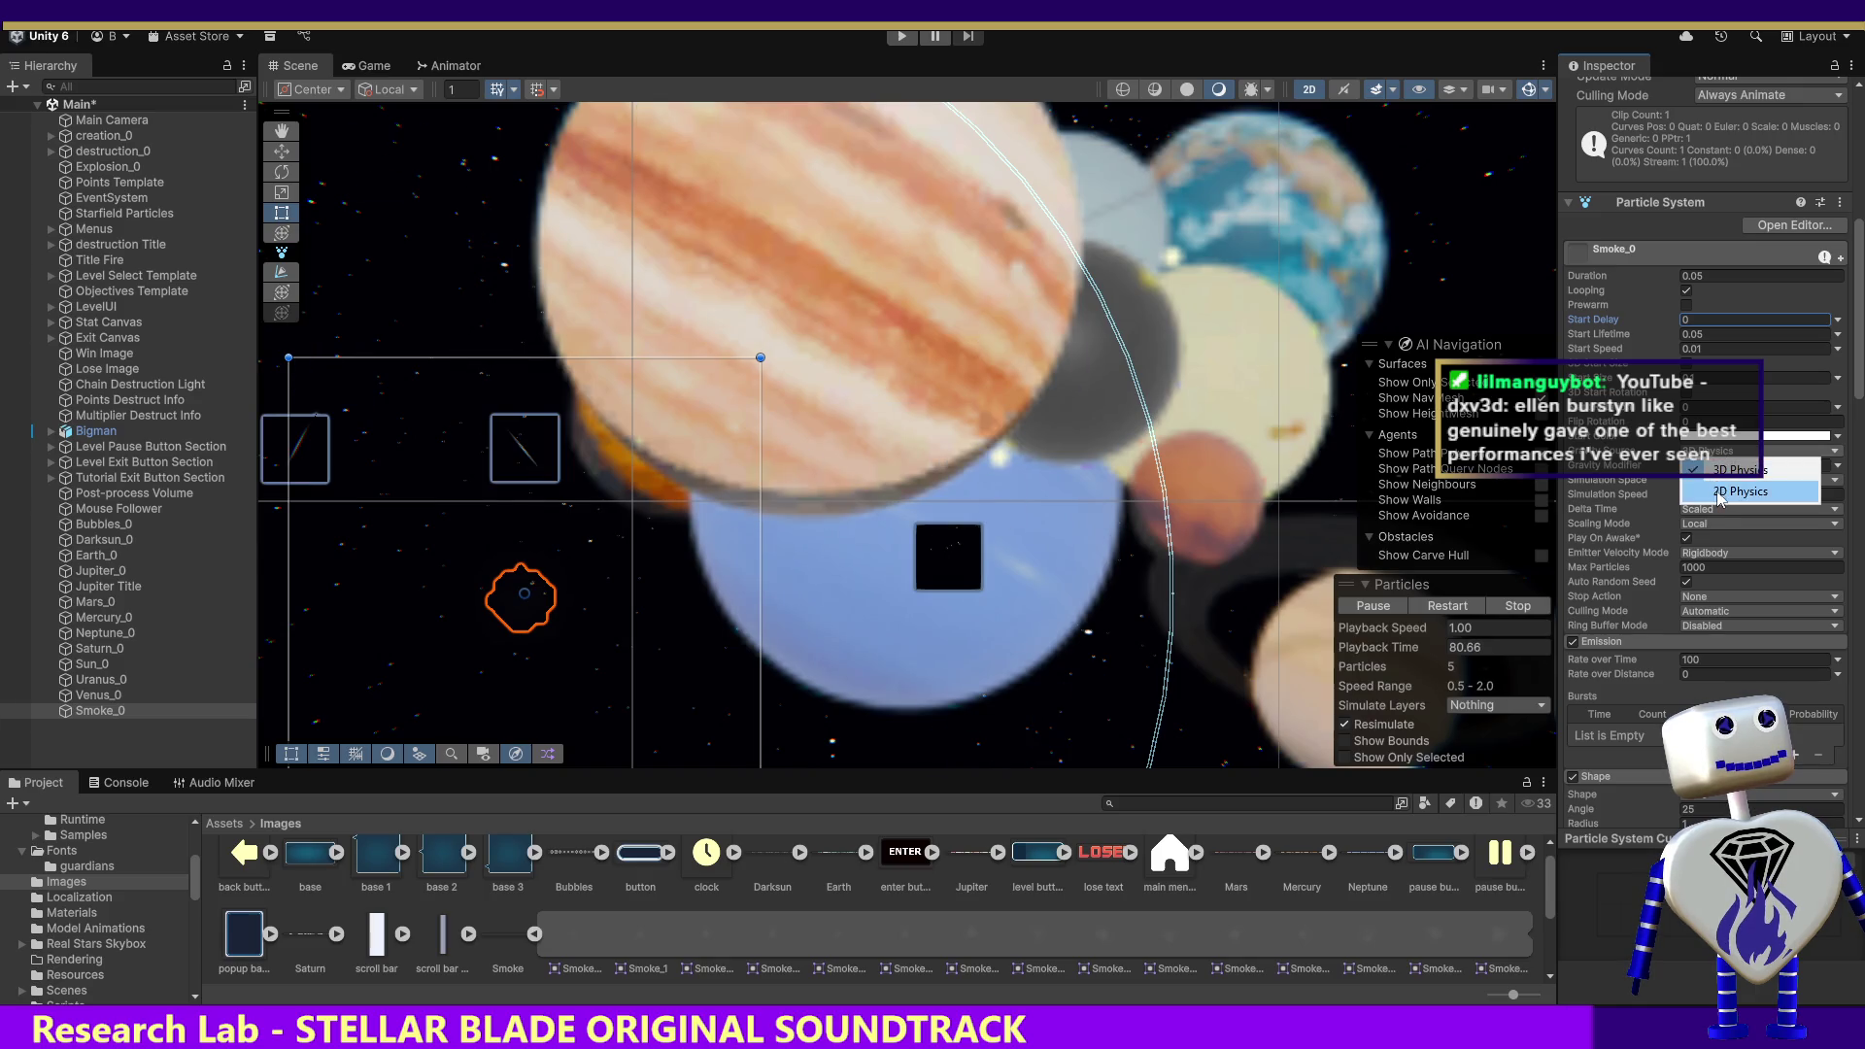
pyautogui.click(1719, 492)
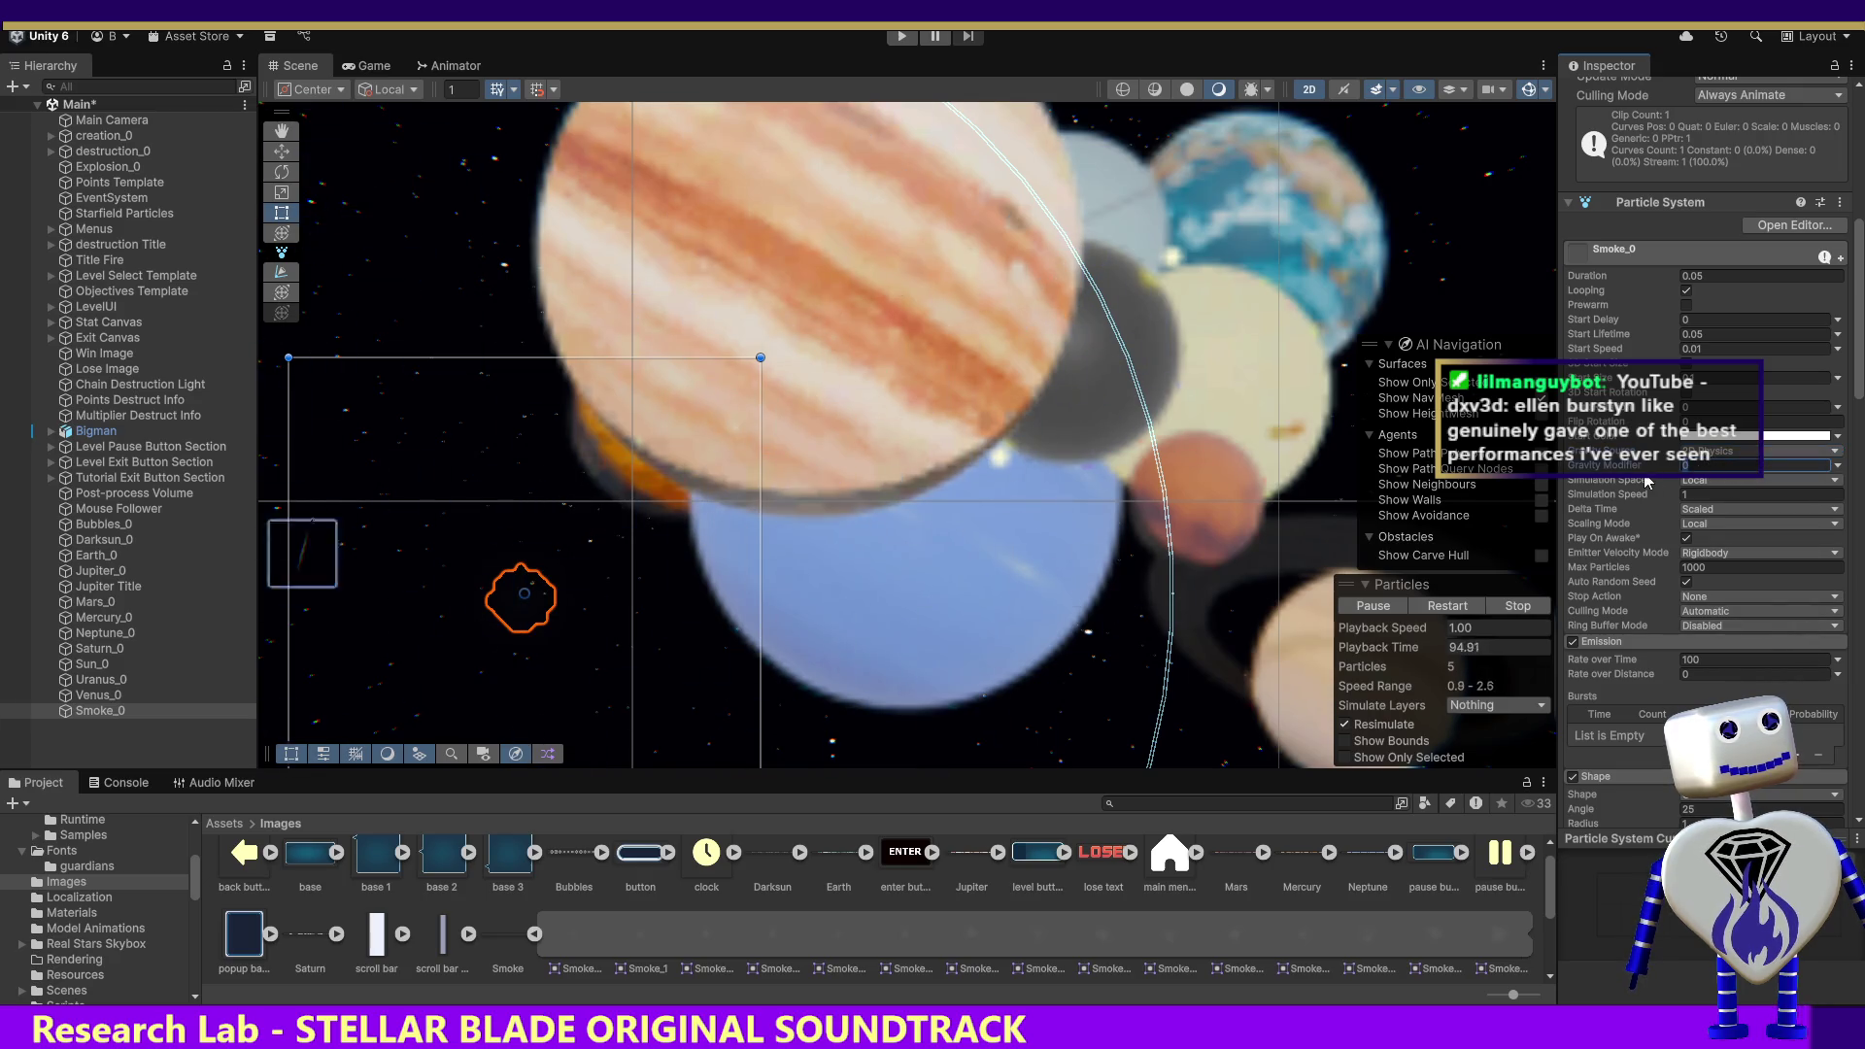
pyautogui.write('5')
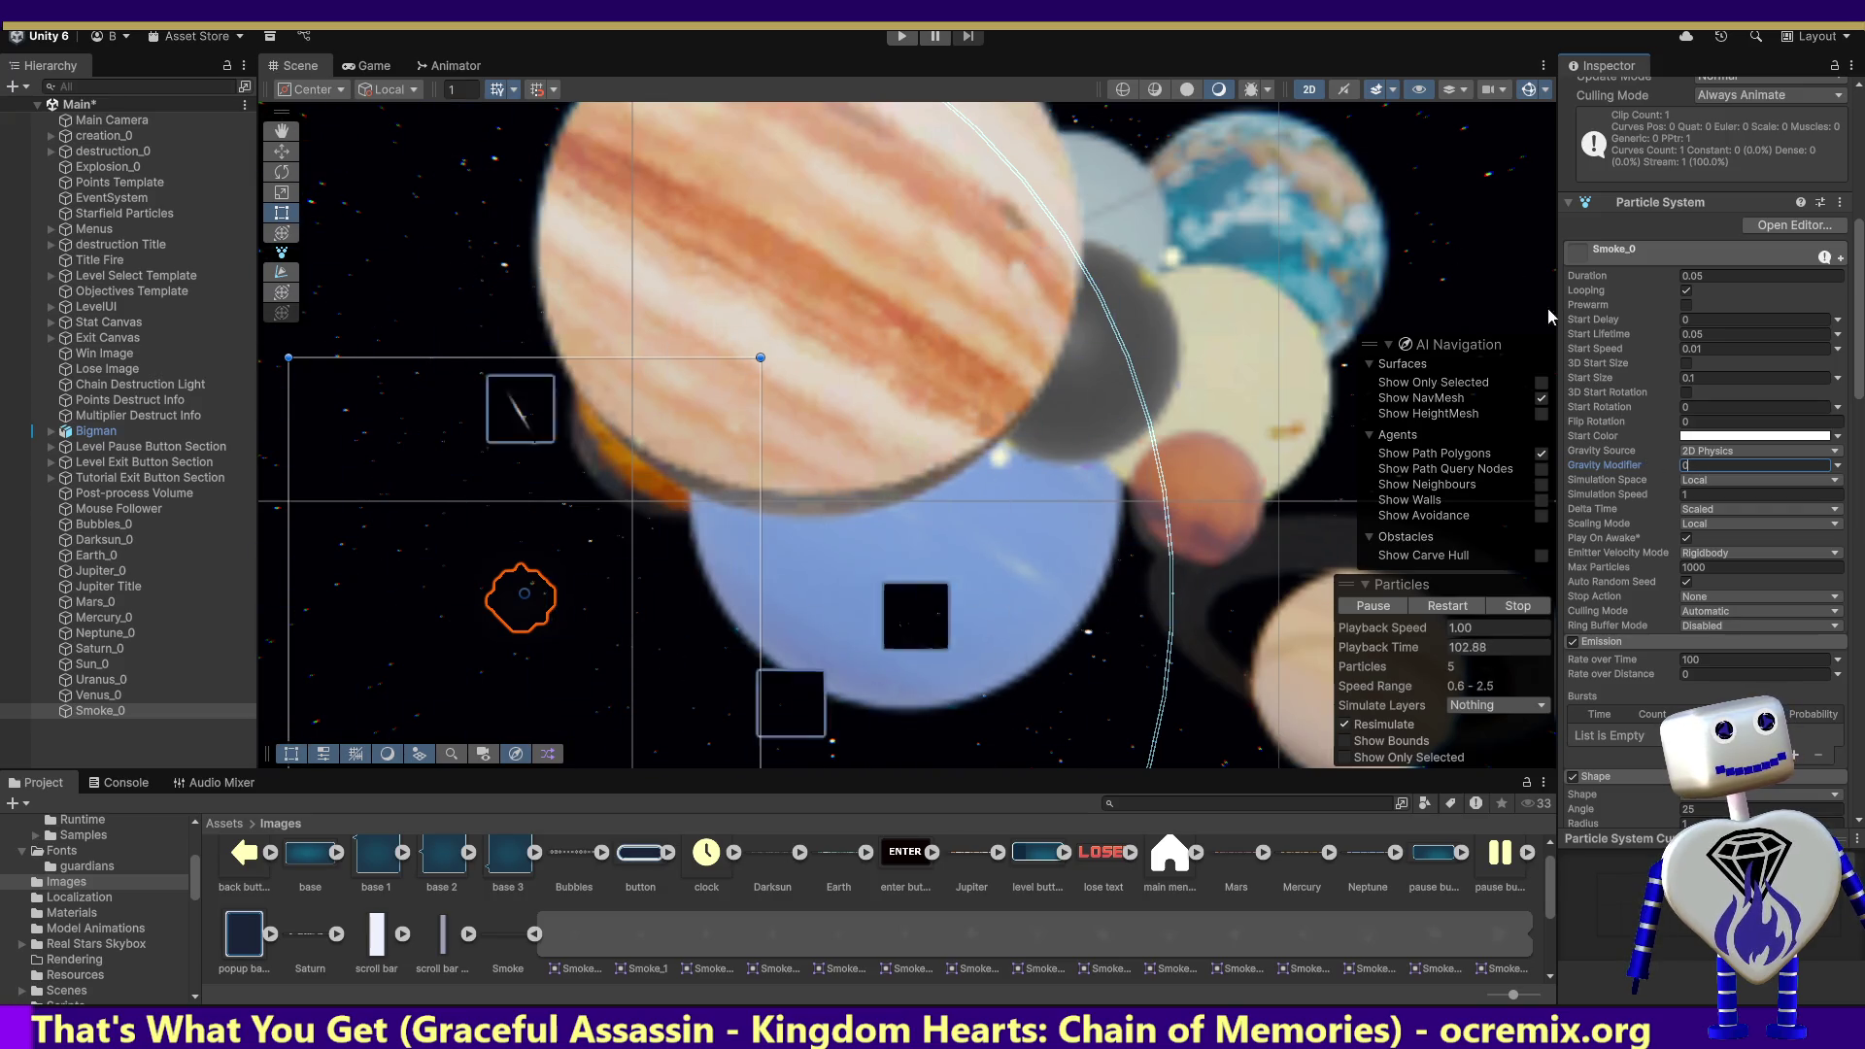
pyautogui.write('-5')
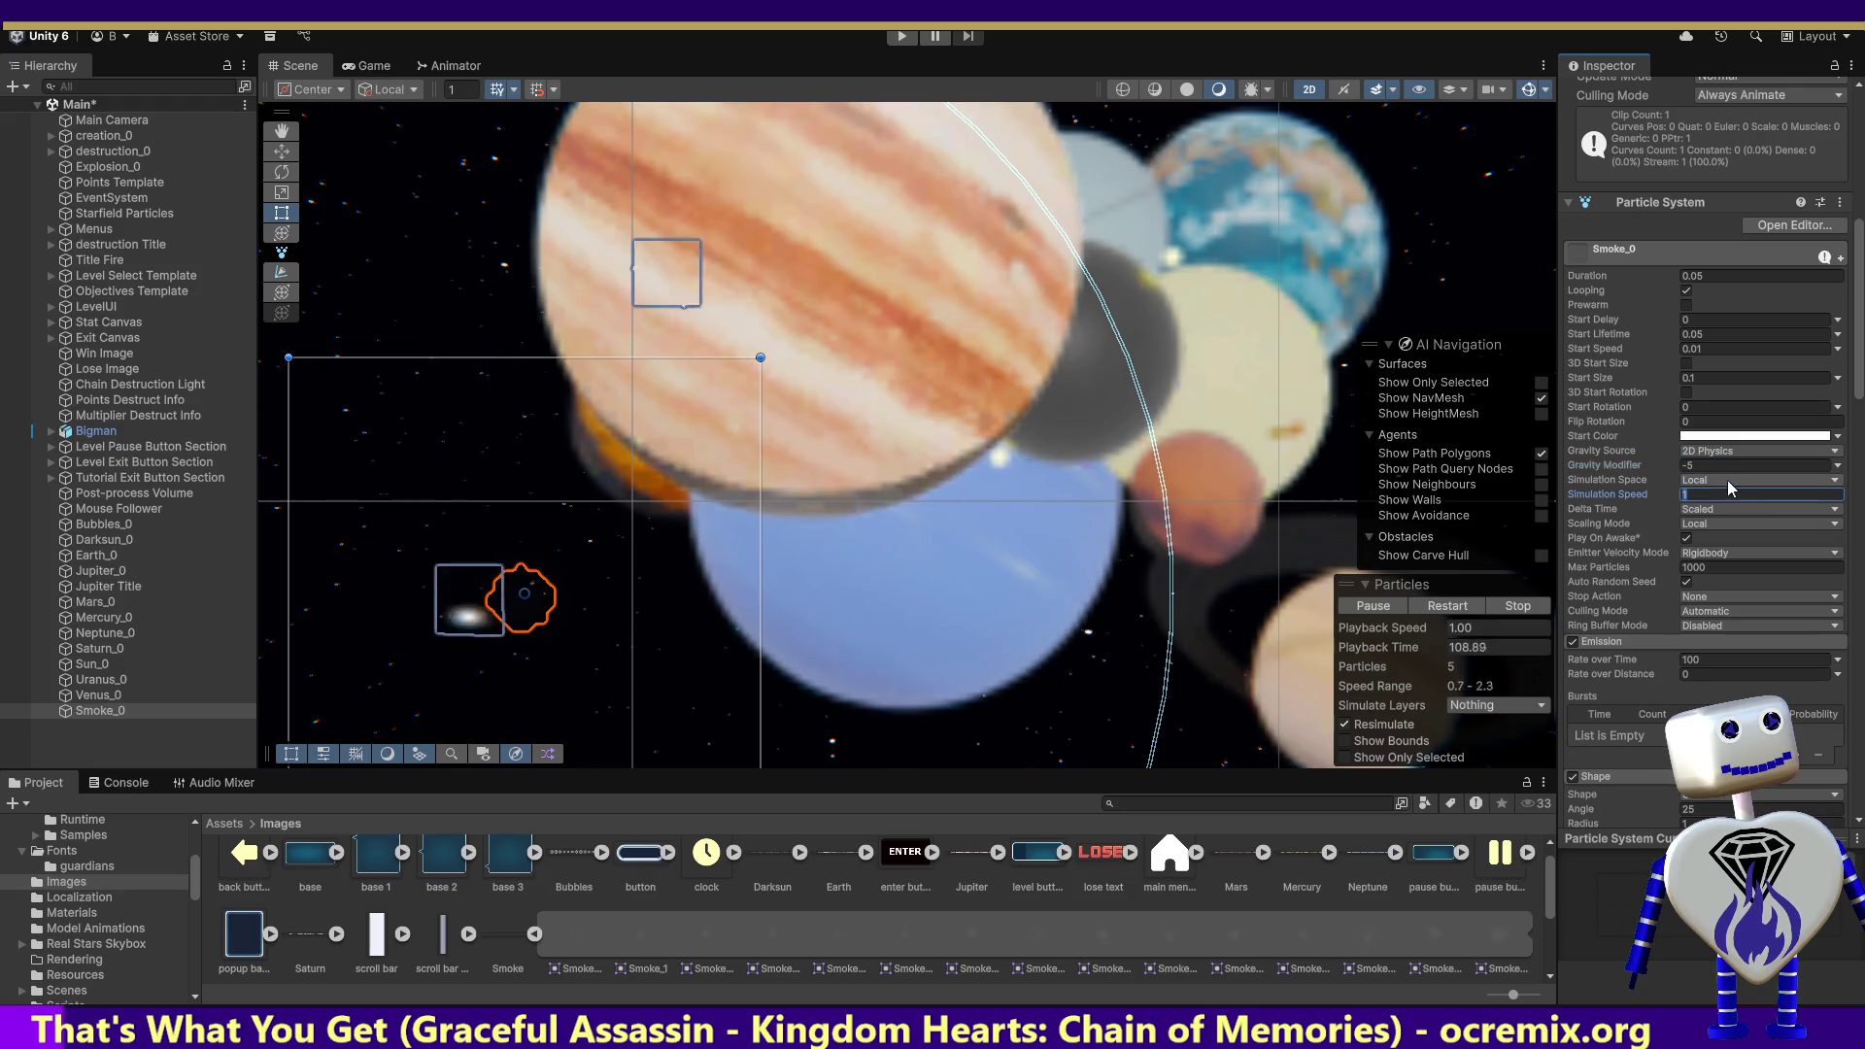
pyautogui.click(1647, 473)
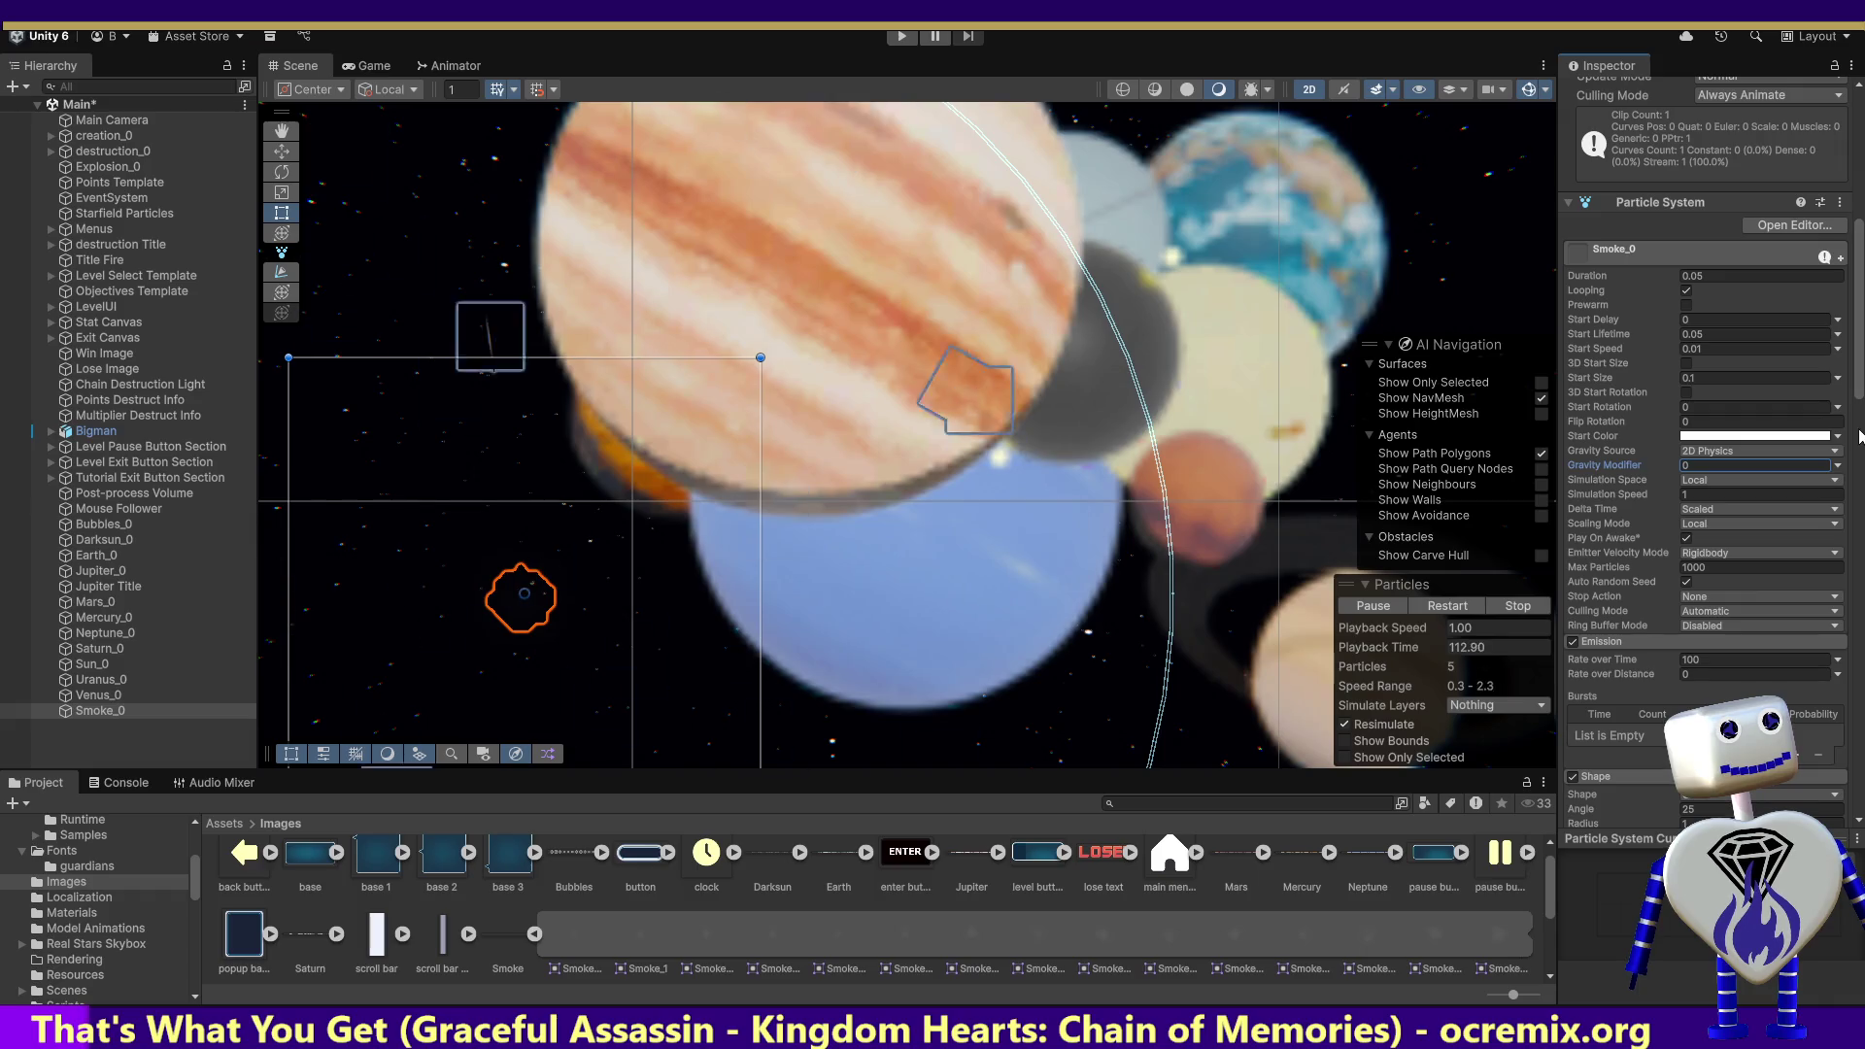
# Step: Scroll the Inspector back to Smoke_0's Particle System main module and select Simulation Speed
pyautogui.scroll(-2, 1857, 408)
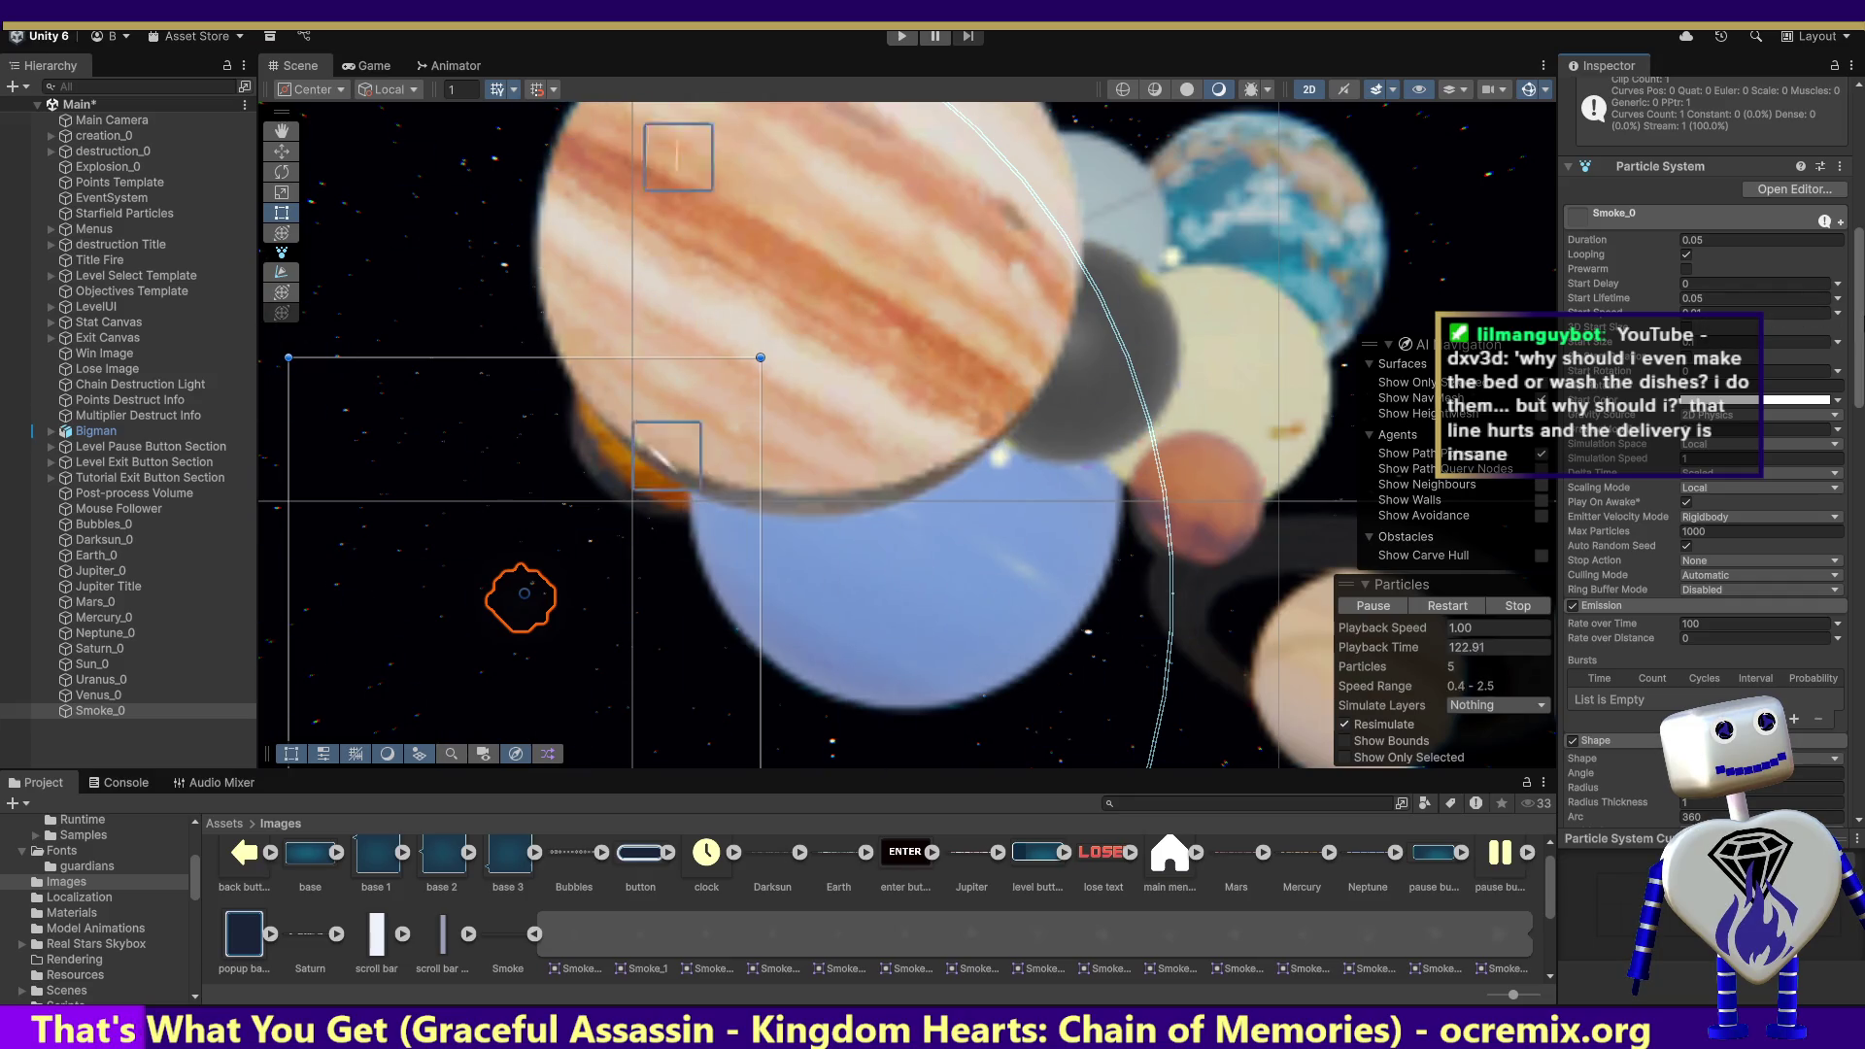
pyautogui.moveTo(1858, 318); pyautogui.dragTo(1856, 346)
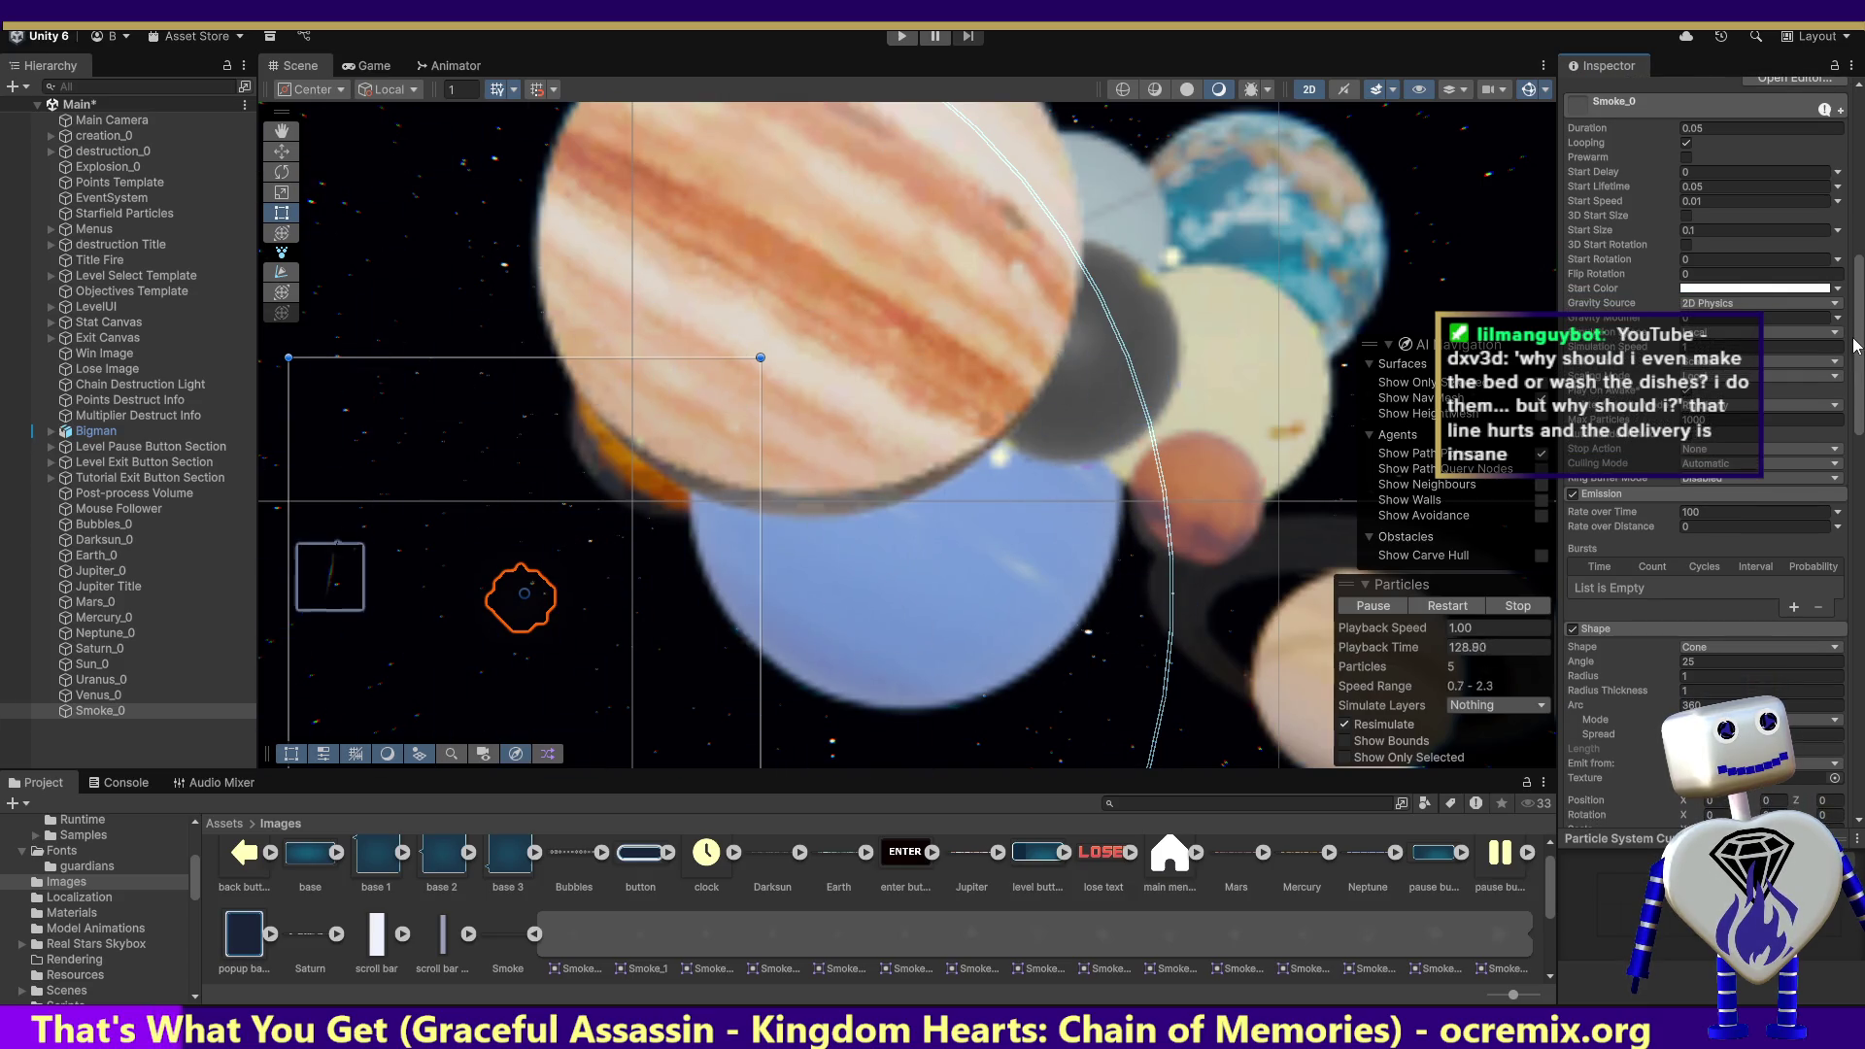
pyautogui.moveTo(1856, 346); pyautogui.dragTo(1858, 380)
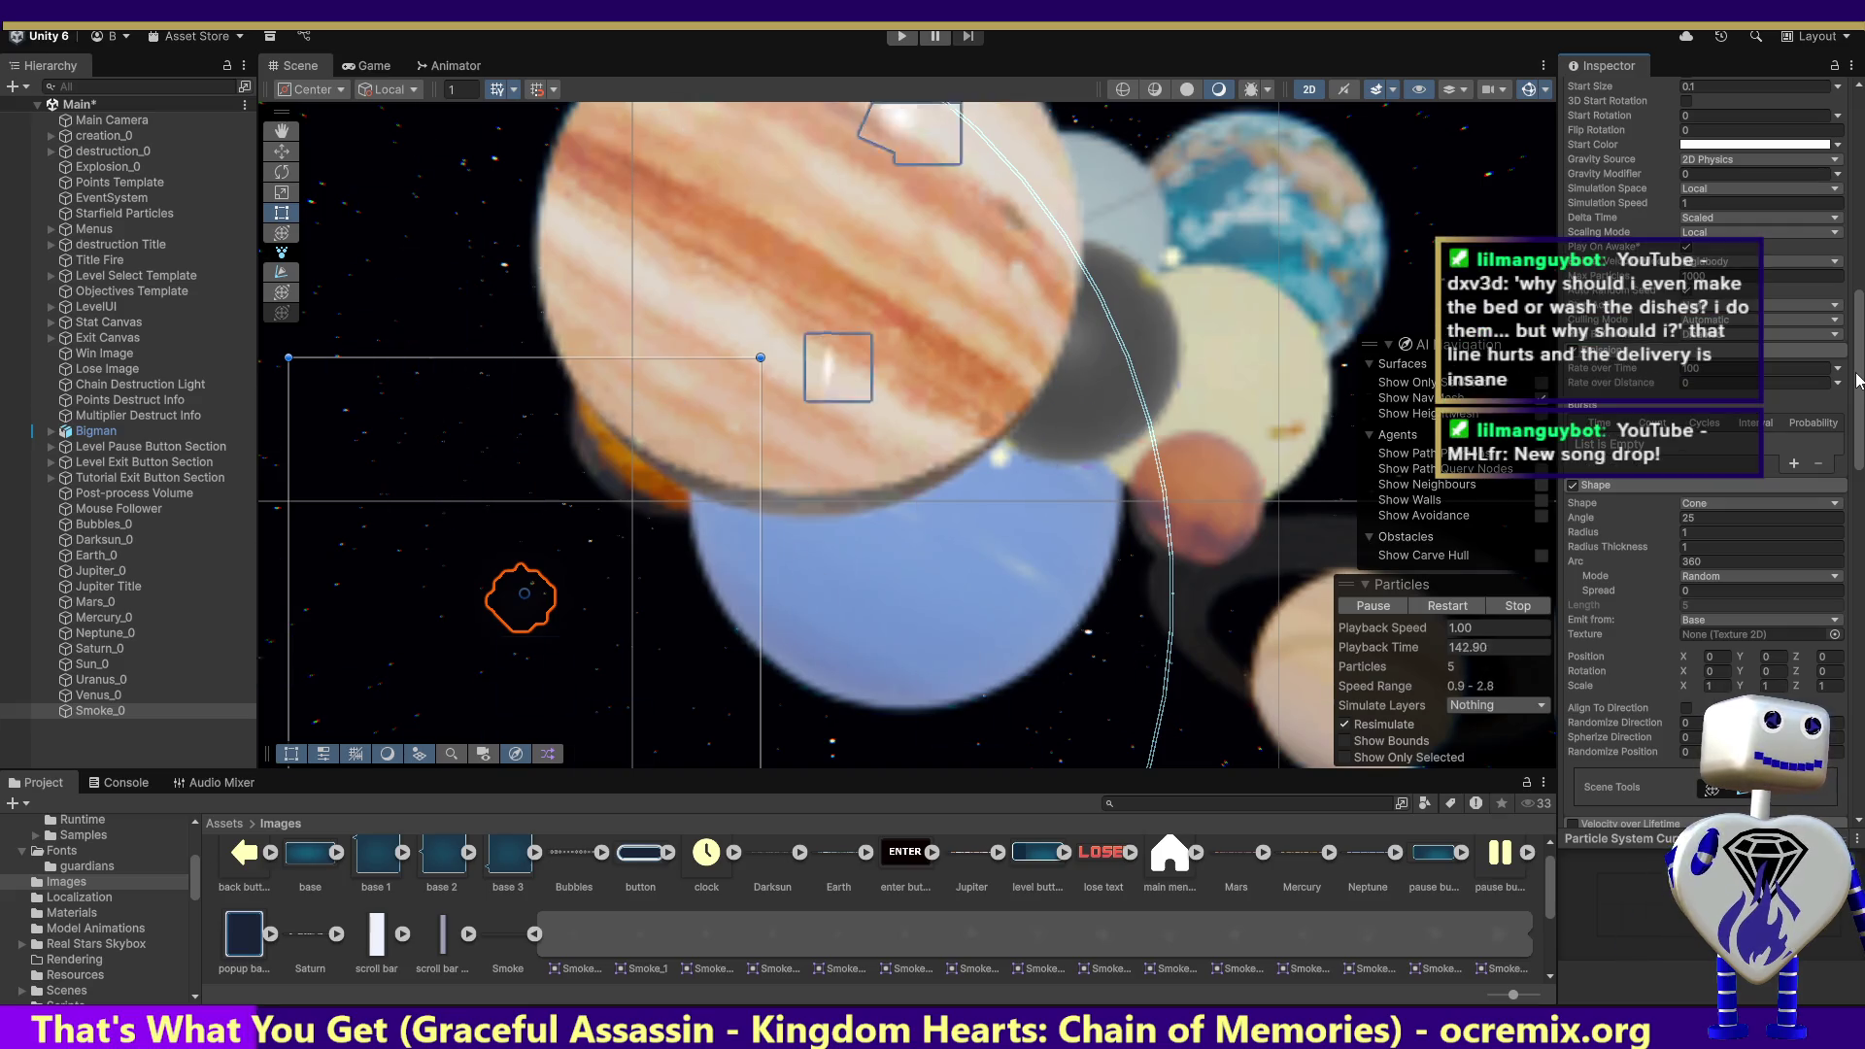
pyautogui.moveTo(1857, 380); pyautogui.dragTo(1857, 387)
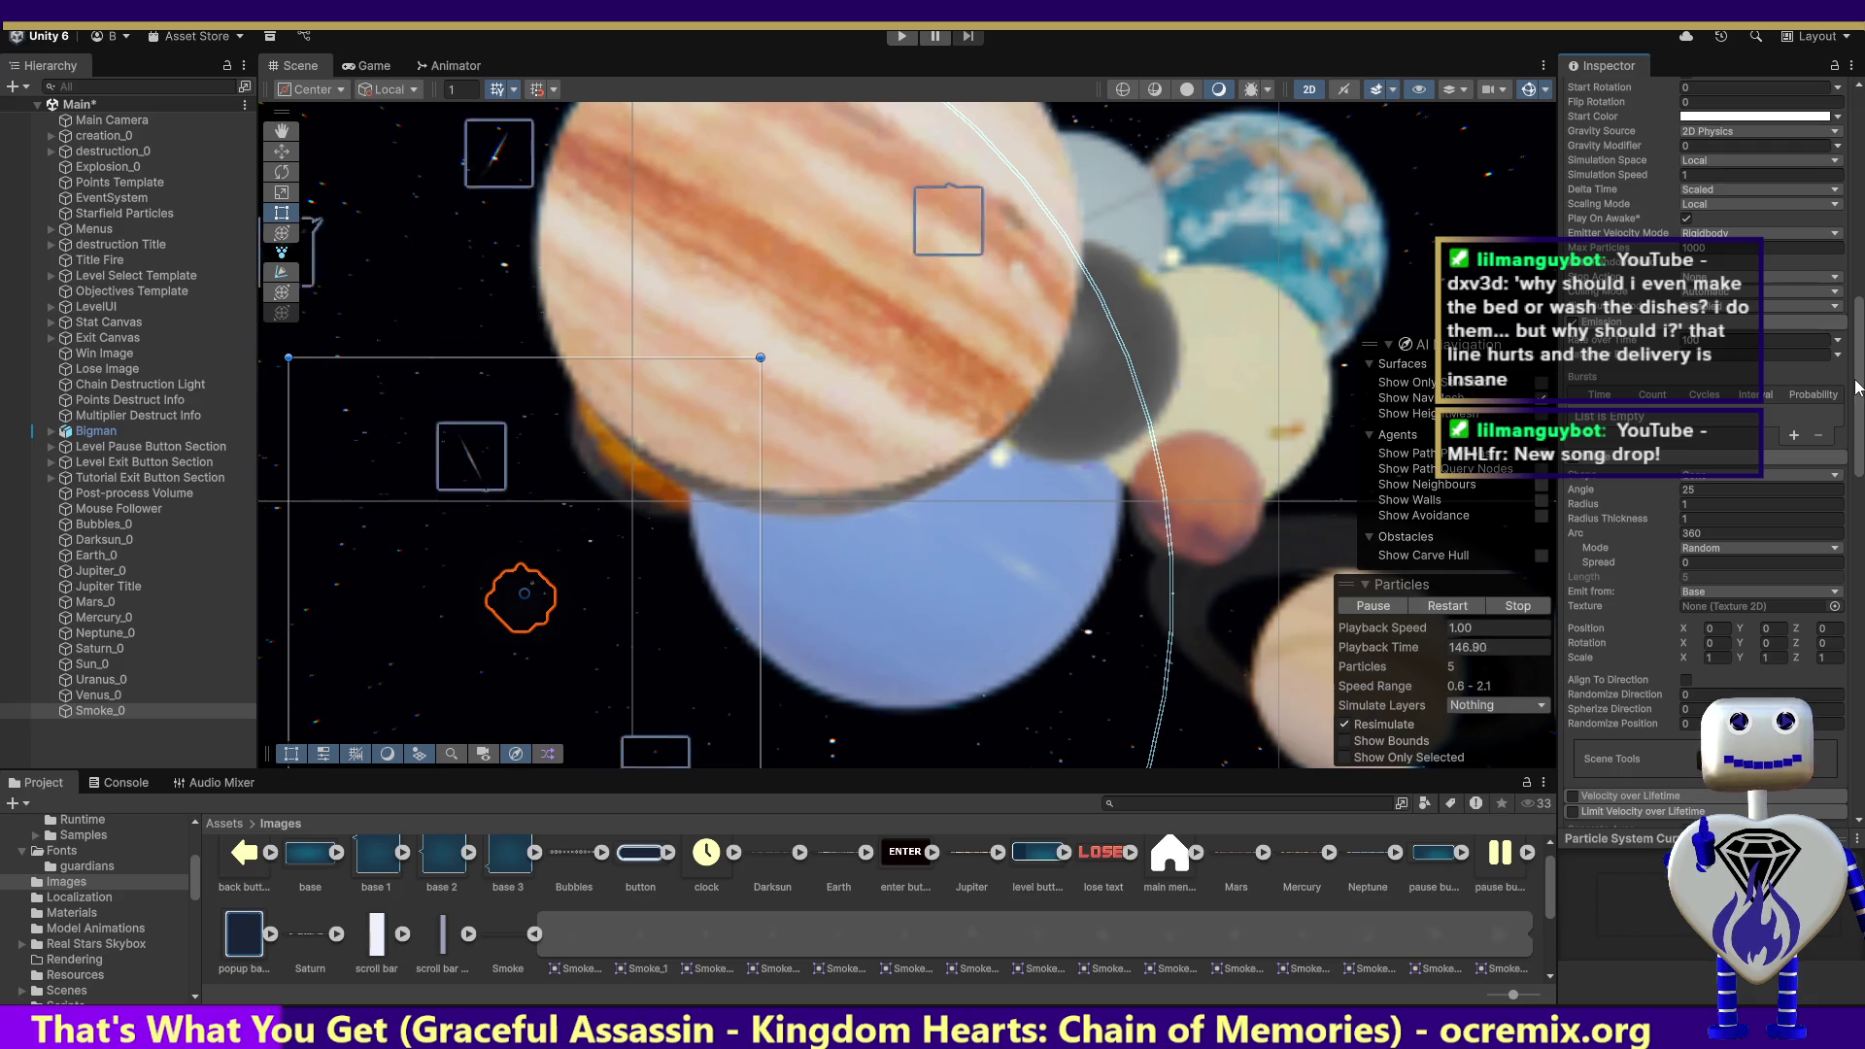
pyautogui.moveTo(1857, 386); pyautogui.dragTo(1857, 394)
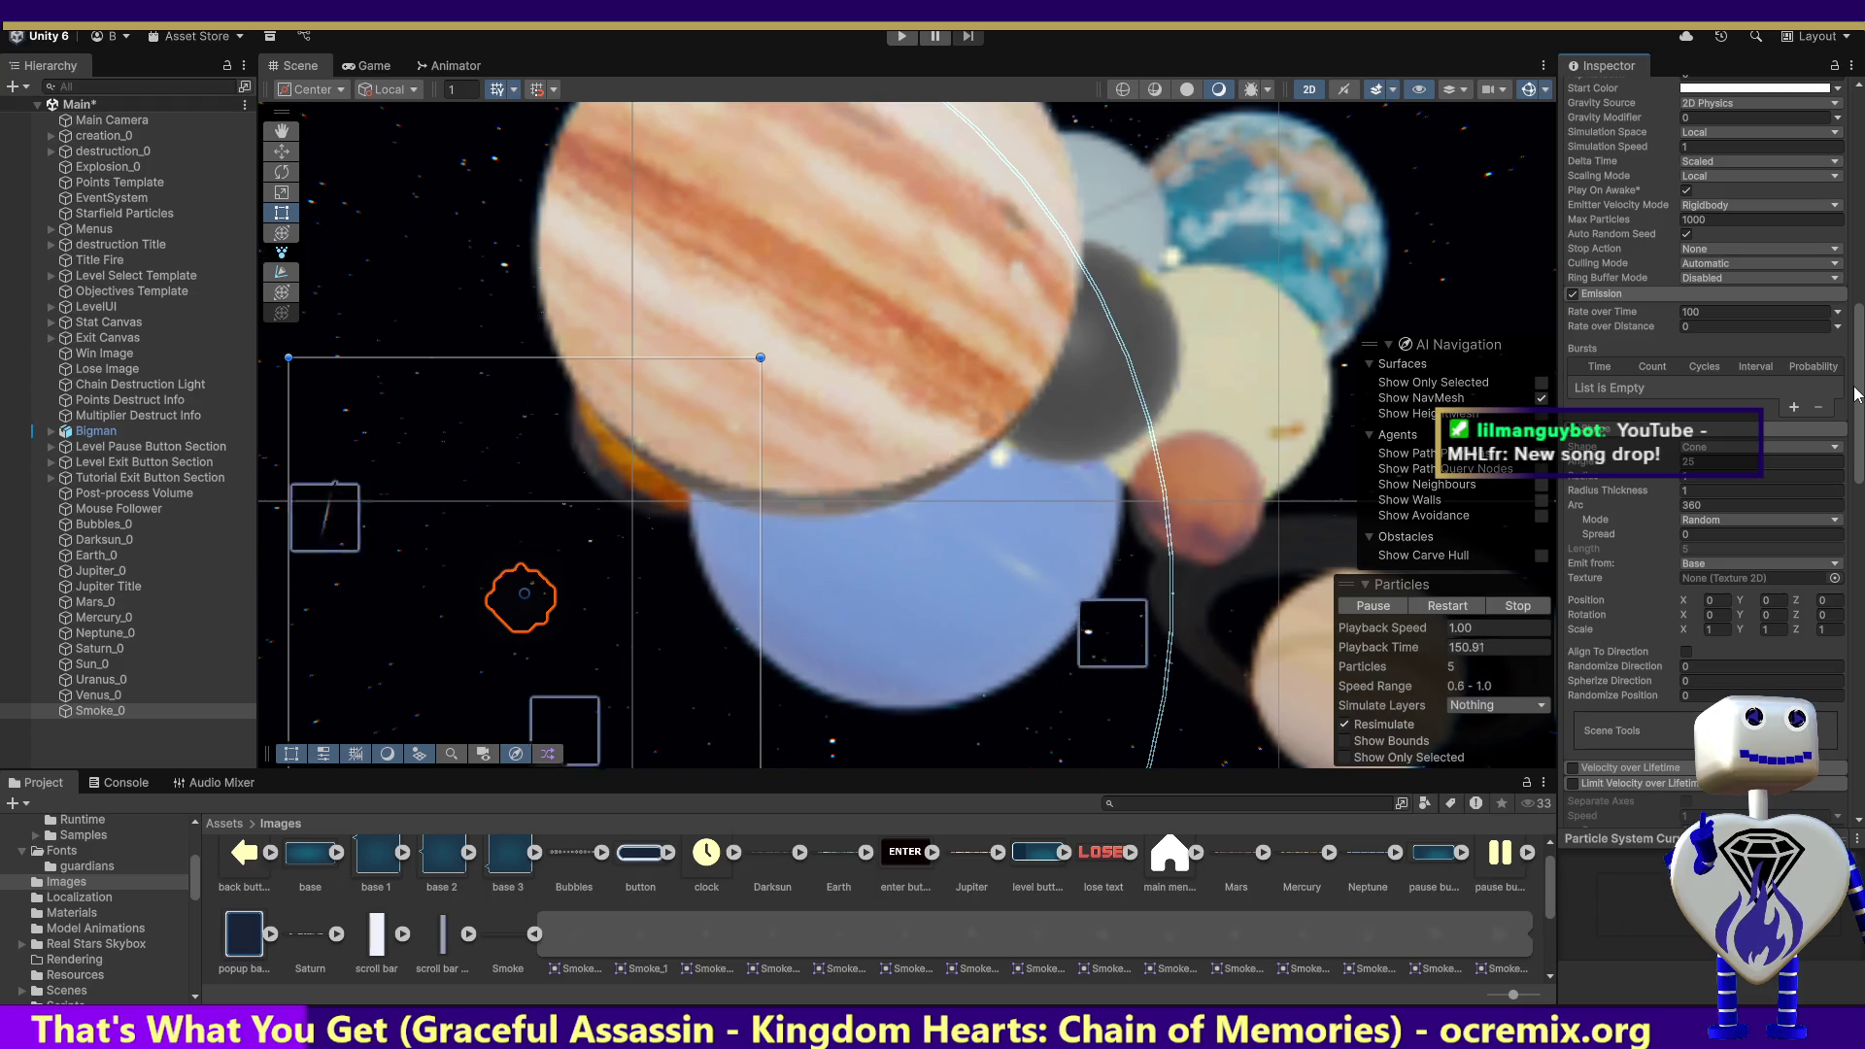
pyautogui.scroll(5, 1857, 394)
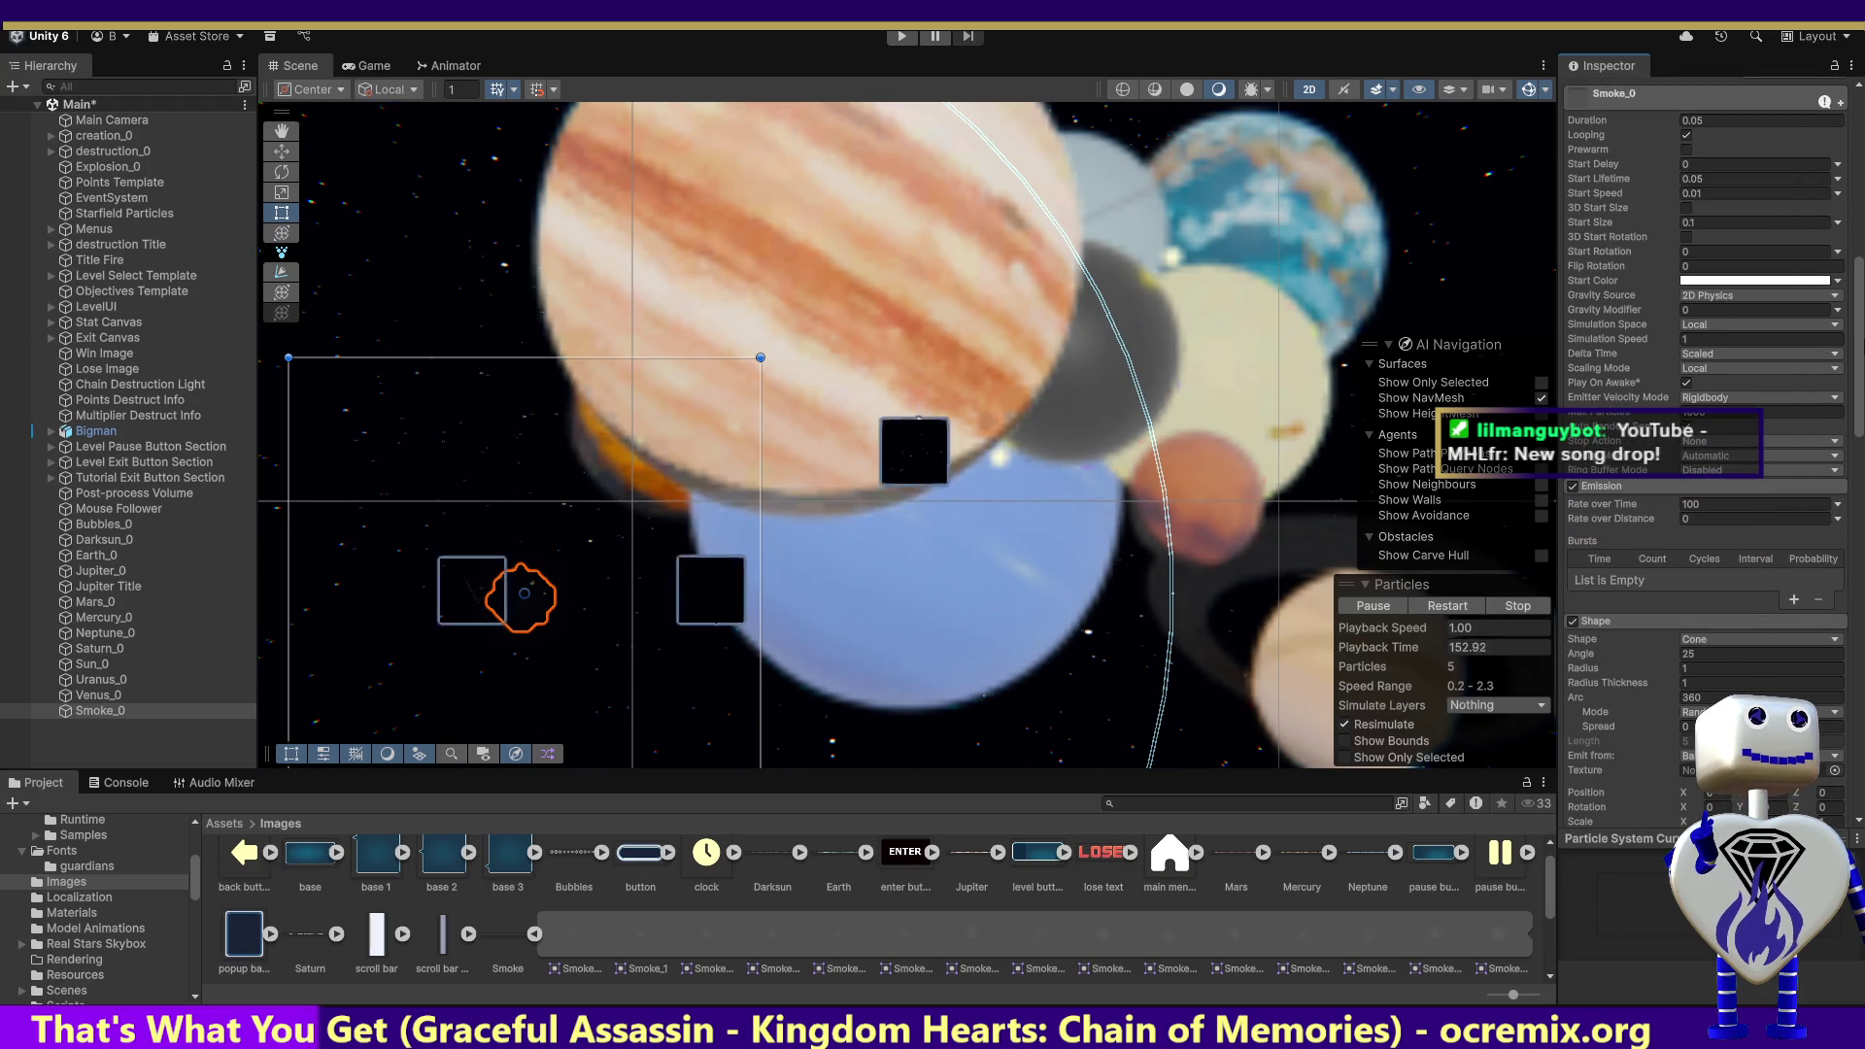
pyautogui.scroll(3, 1706, 437)
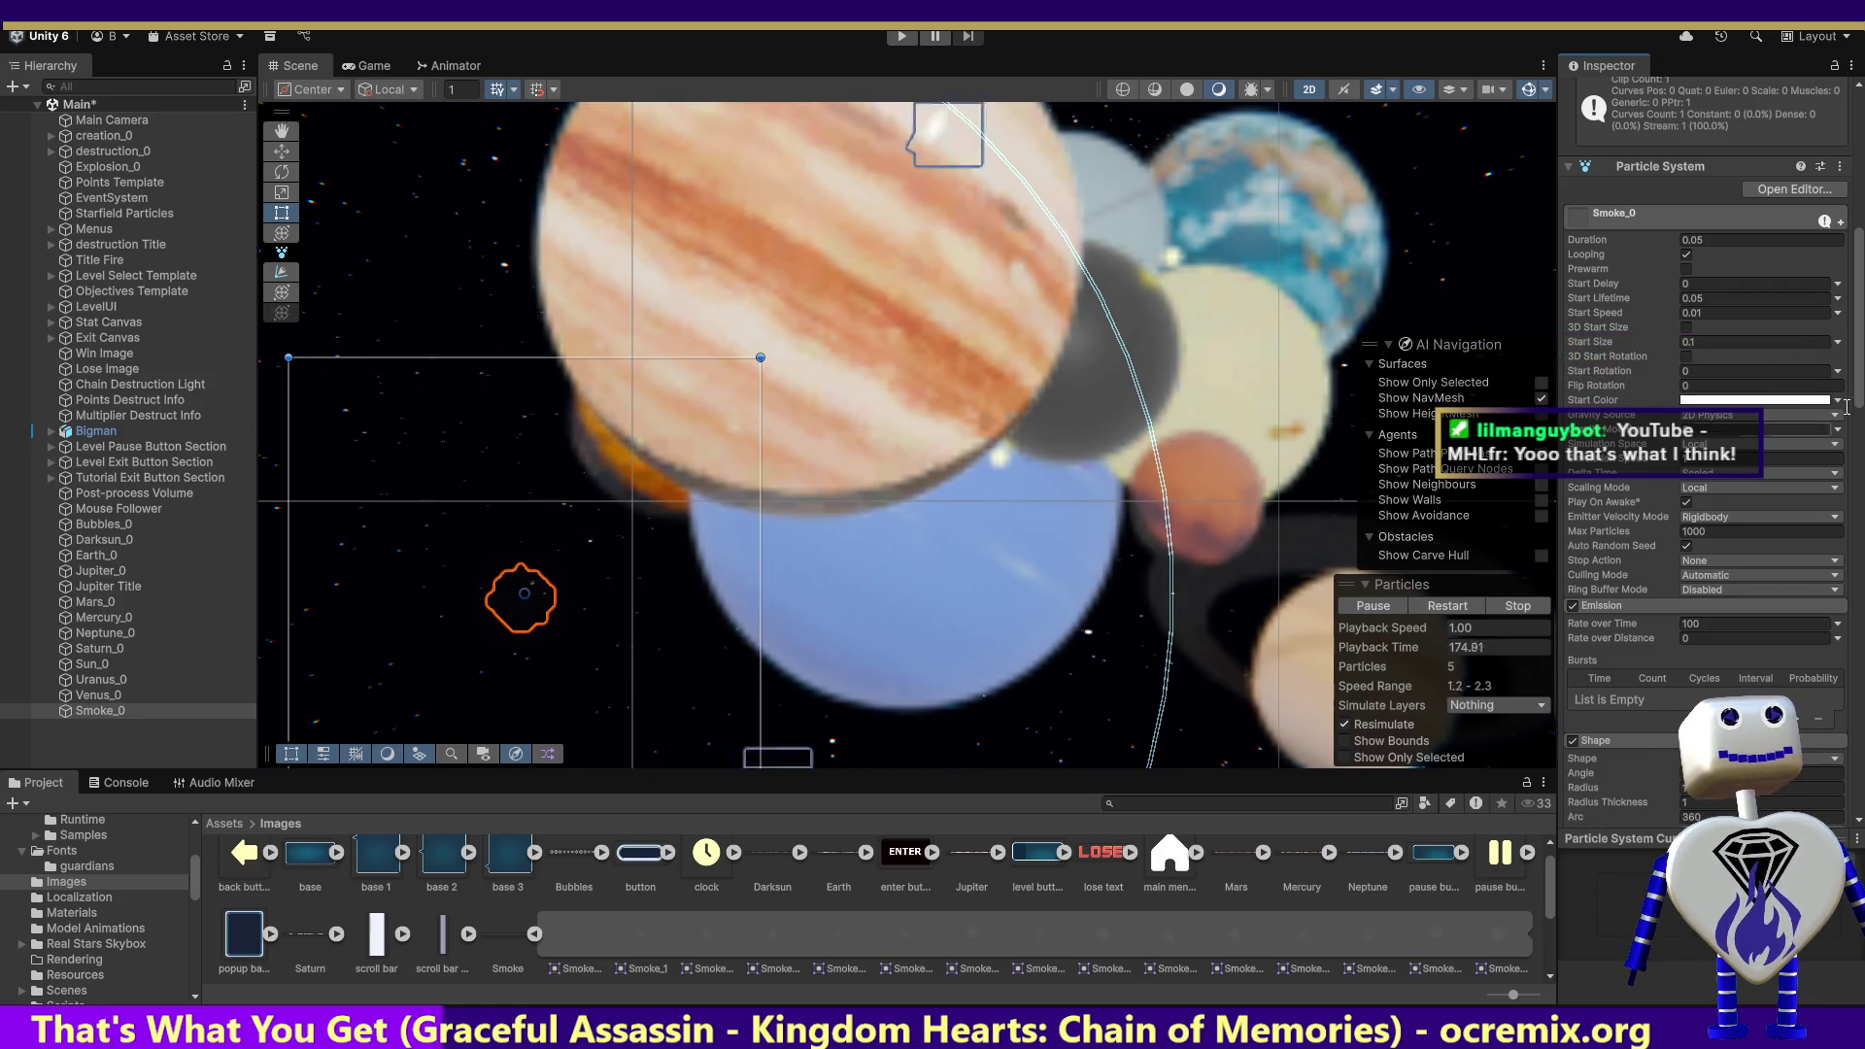
pyautogui.moveTo(1859, 345); pyautogui.dragTo(1858, 573)
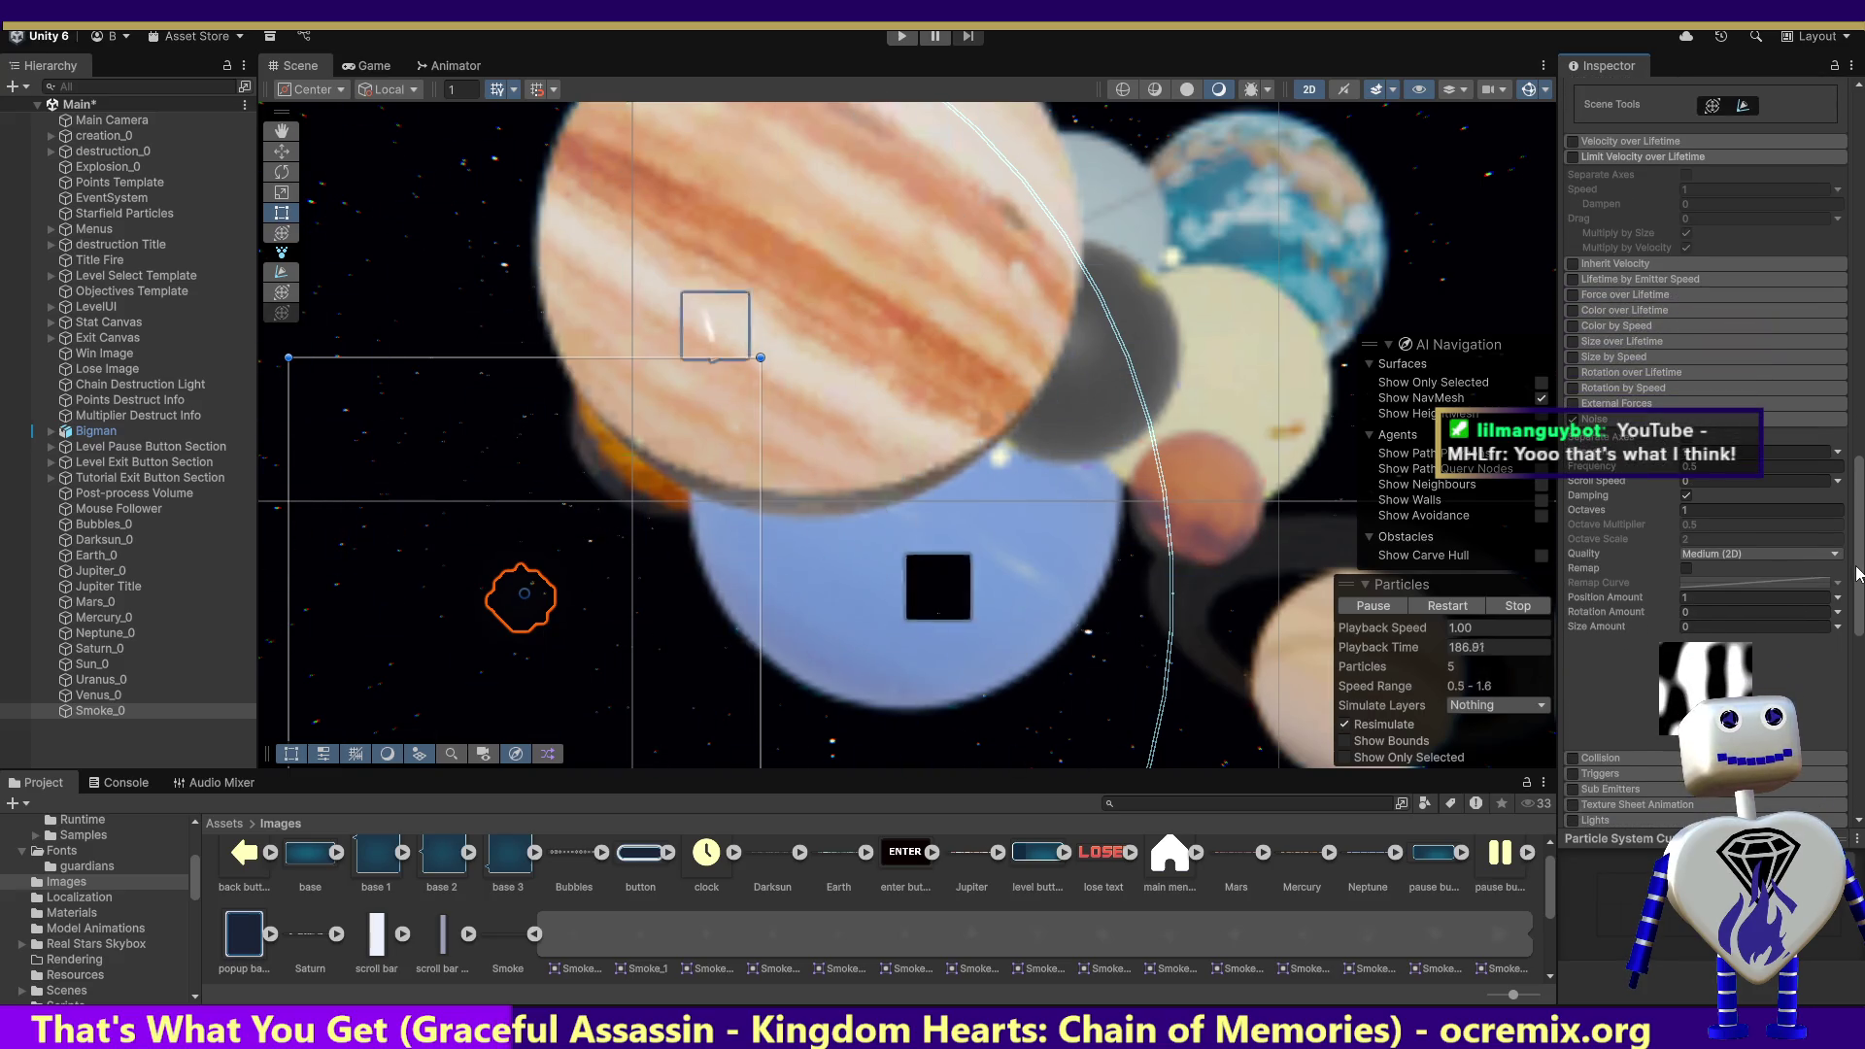
pyautogui.moveTo(1858, 573)
pyautogui.mouseDown()
pyautogui.moveTo(1861, 630)
pyautogui.moveTo(1846, 321)
pyautogui.mouseUp()
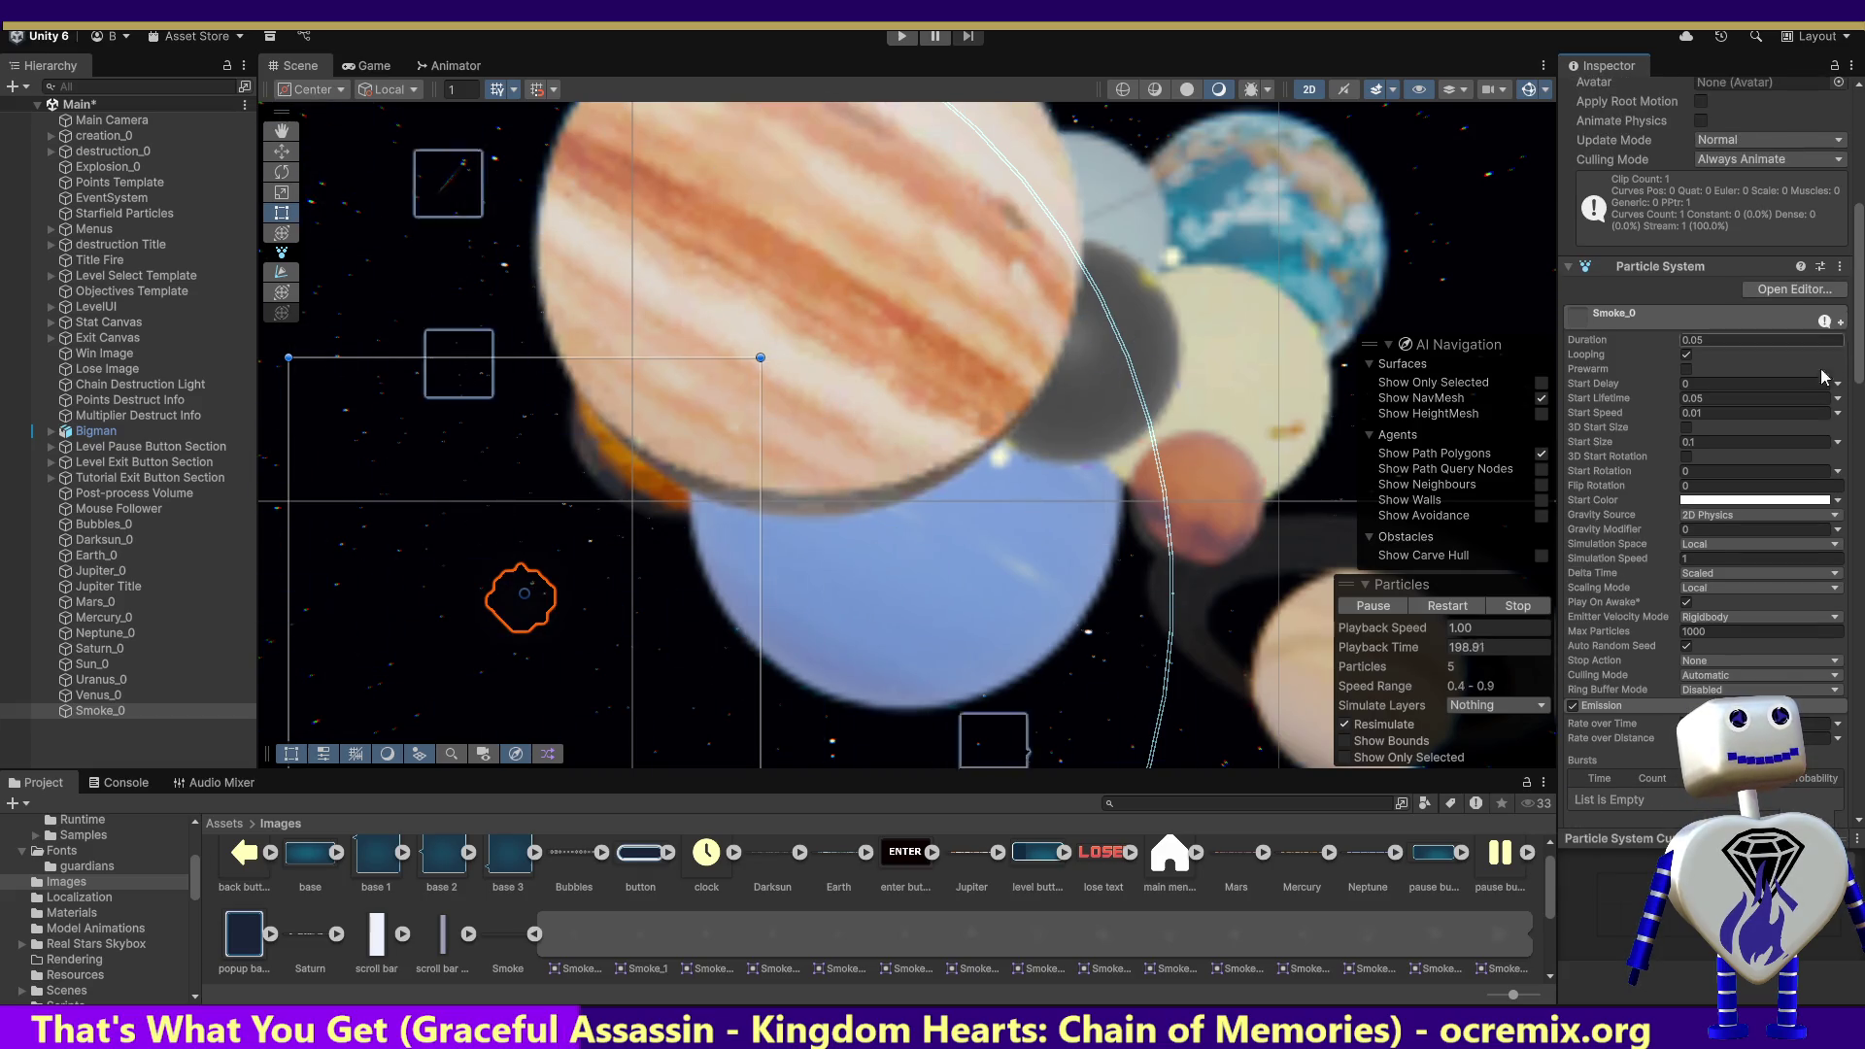
pyautogui.click(1695, 558)
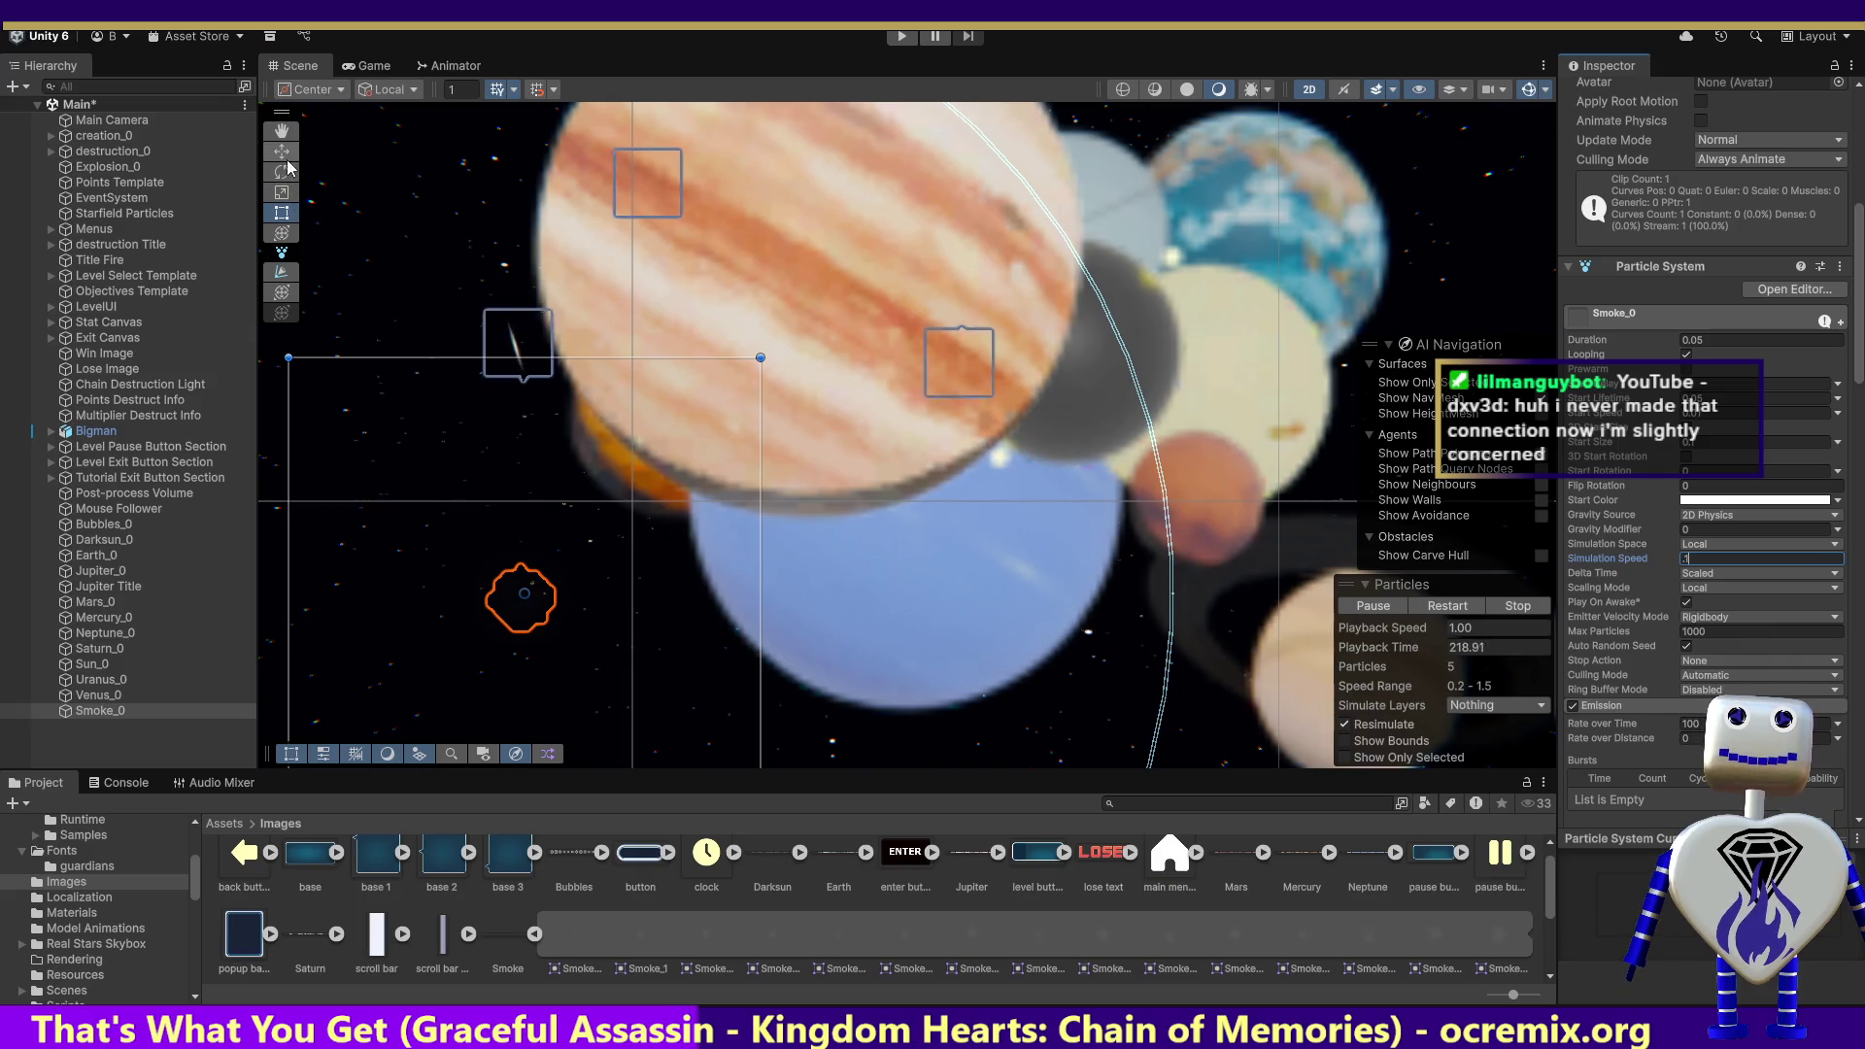
# Step: Switch to the Scale tool and nudge the Scene view slightly
pyautogui.click(281, 192)
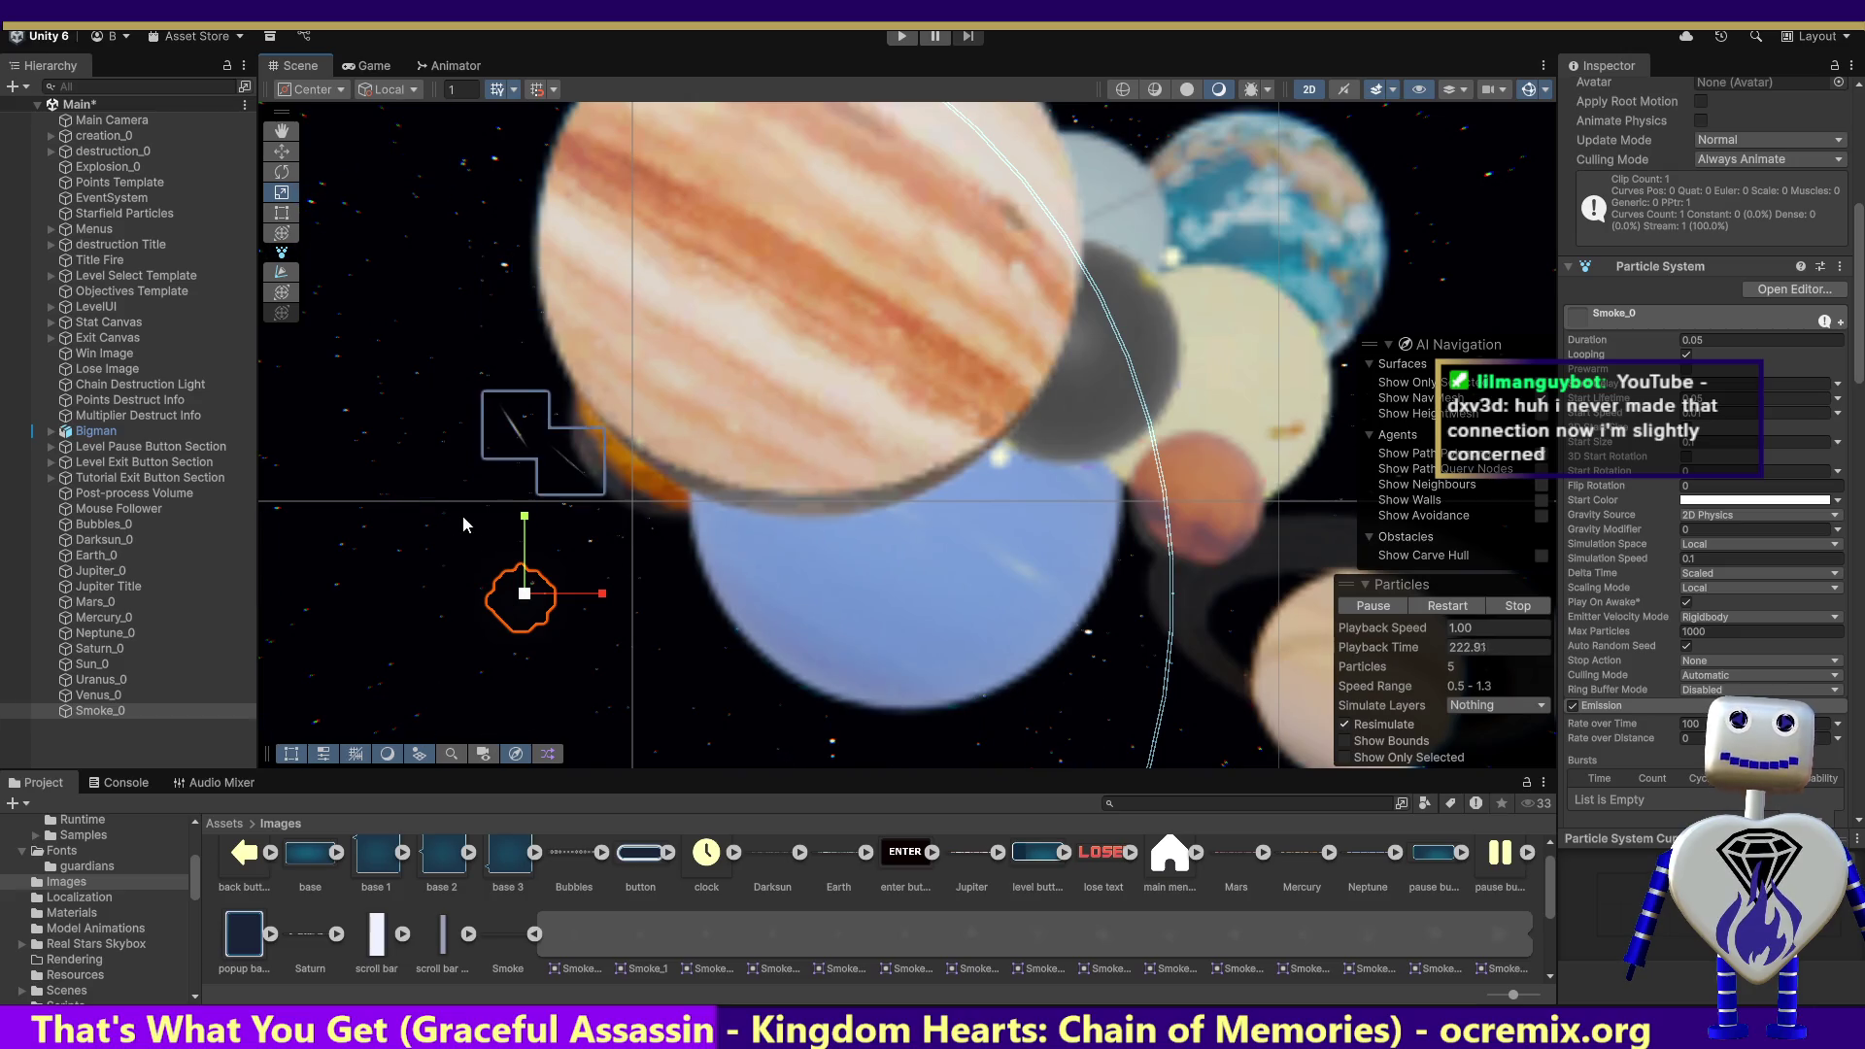
pyautogui.moveTo(460, 494); pyautogui.dragTo(460, 494)
# Step: Pan the Scene view to centre the Smoke_0 emitter beside Jupiter and scale it slightly
pyautogui.press('Up')
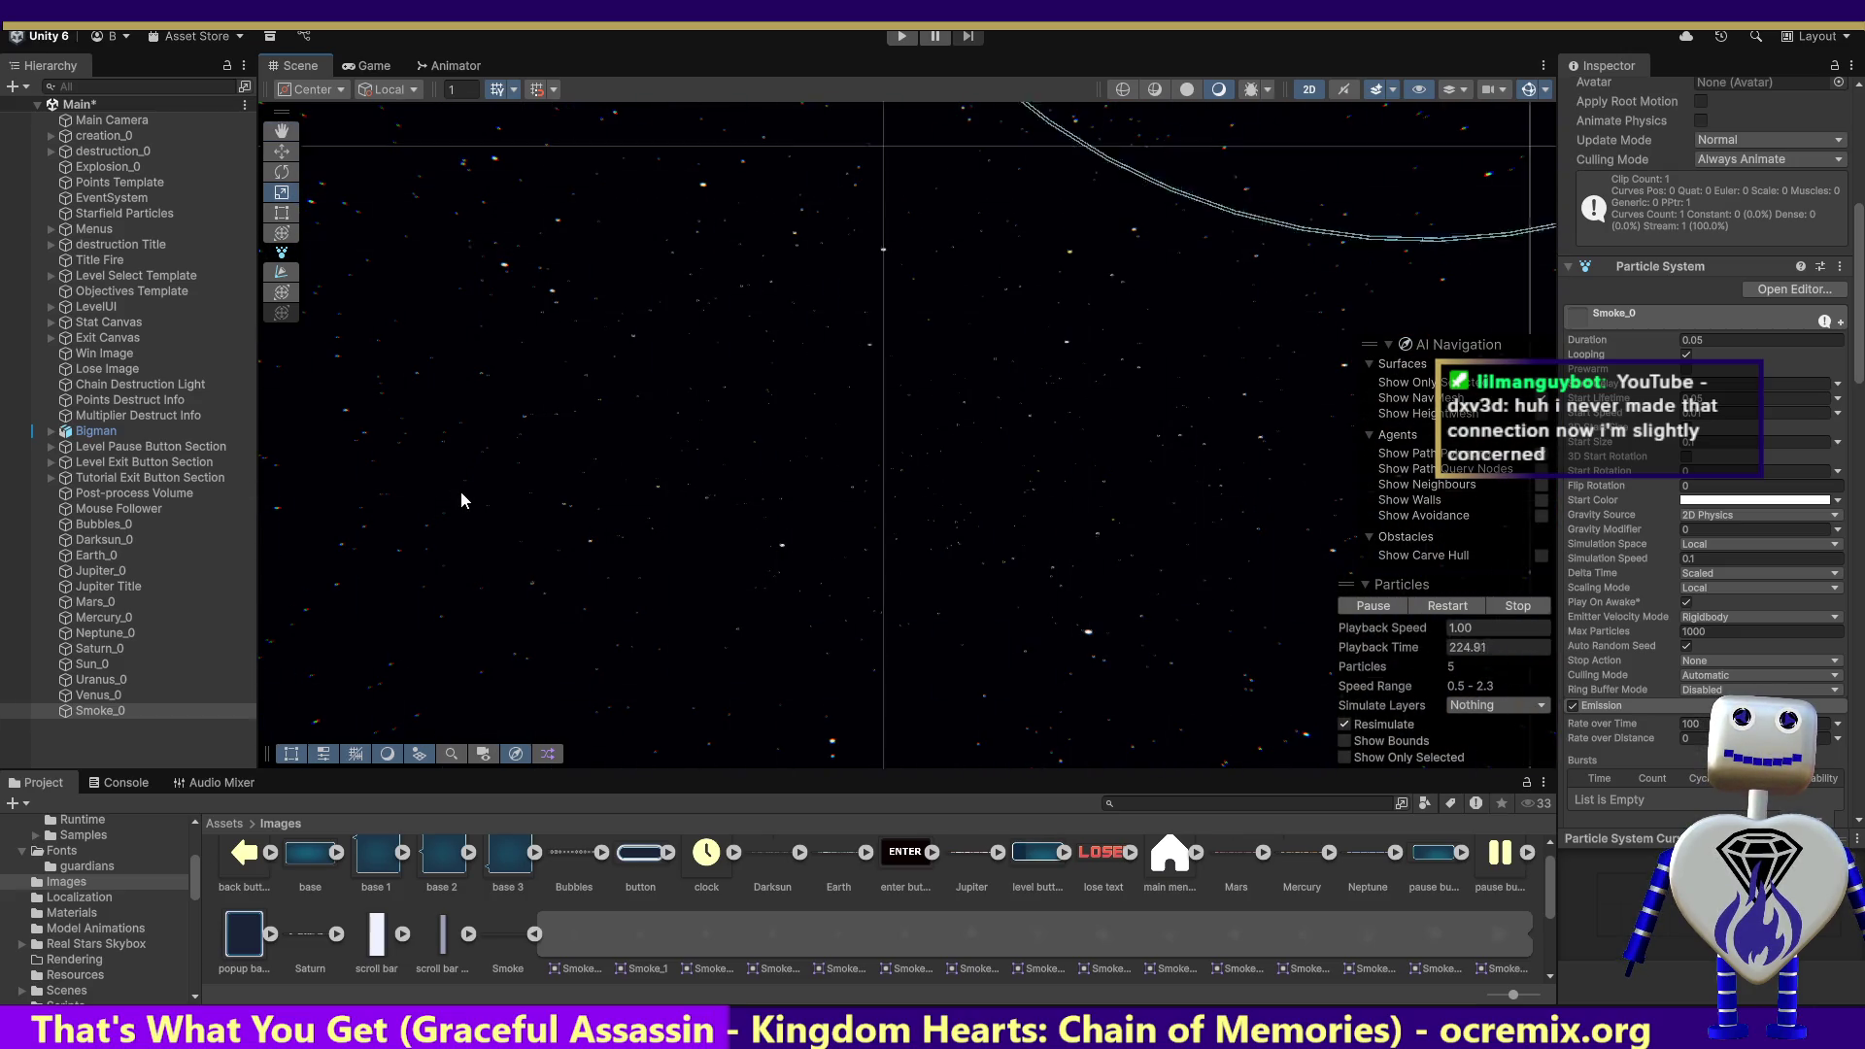
pyautogui.press('Down')
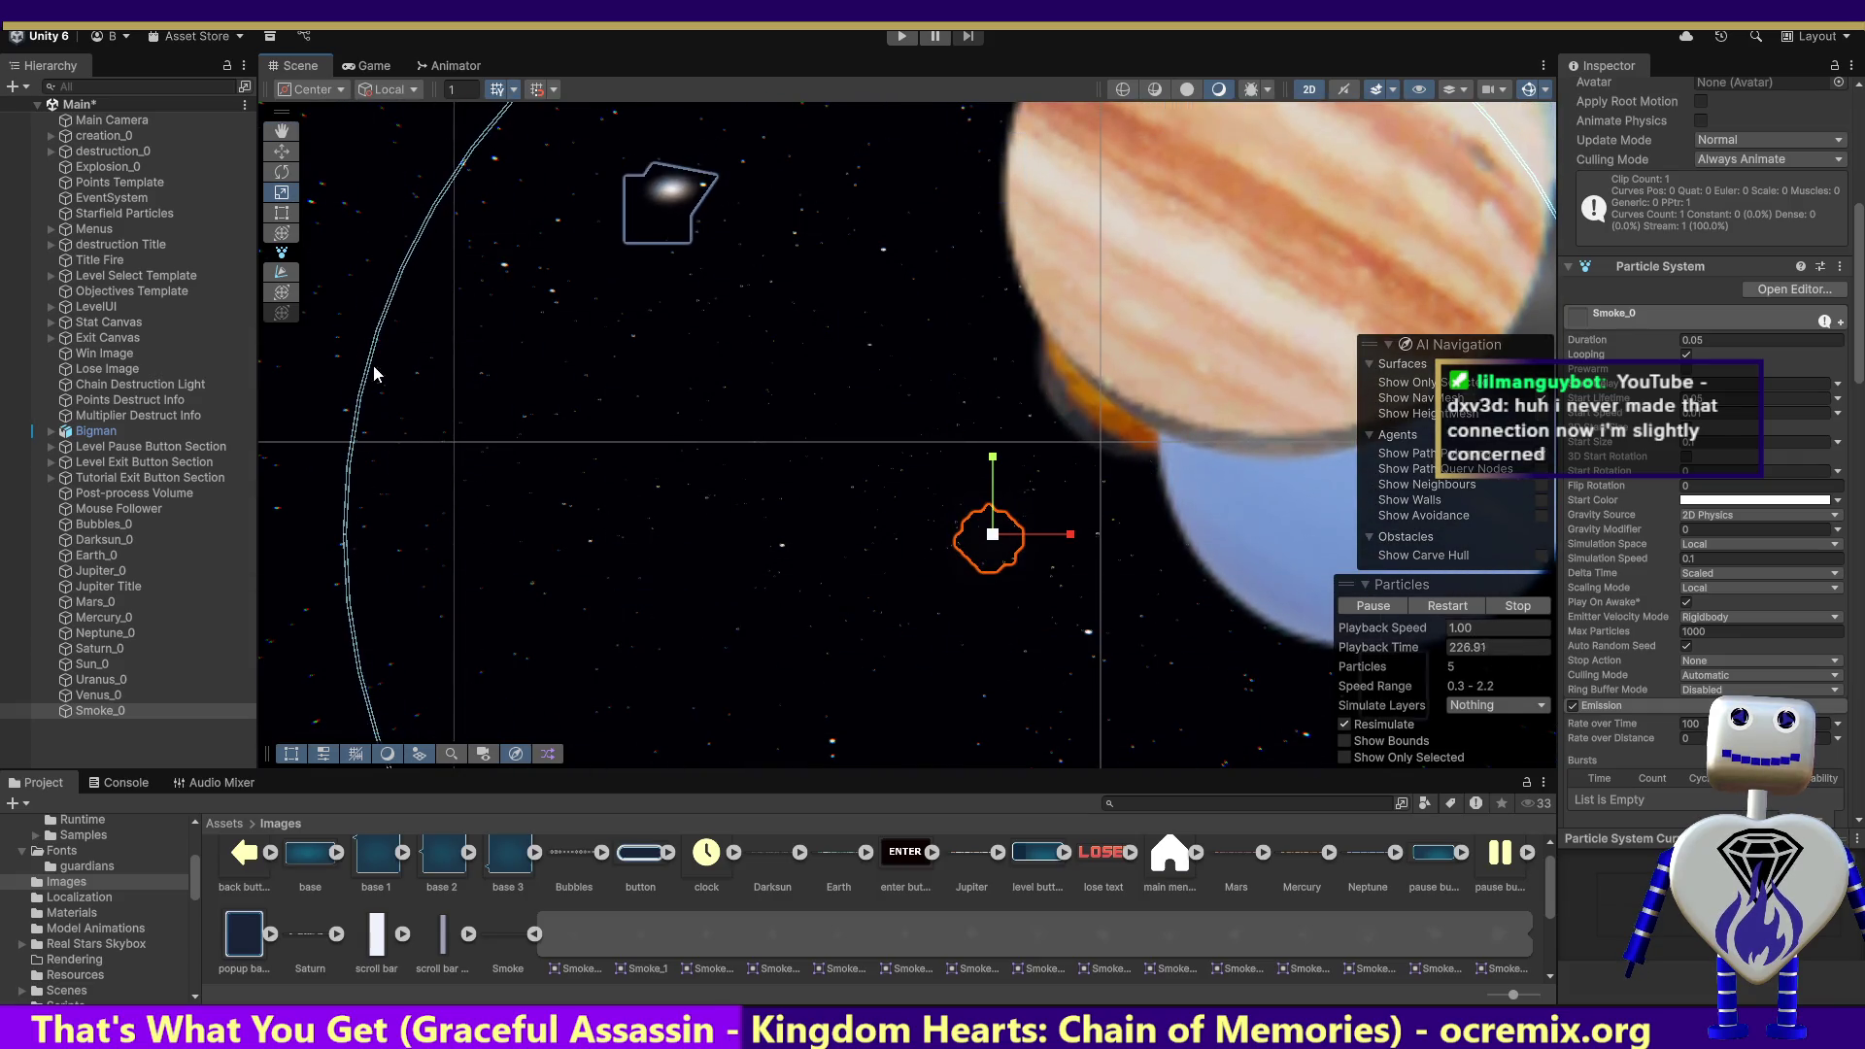
pyautogui.moveTo(992, 534)
pyautogui.mouseDown()
pyautogui.moveTo(1056, 610)
pyautogui.moveTo(905, 535)
pyautogui.mouseUp()
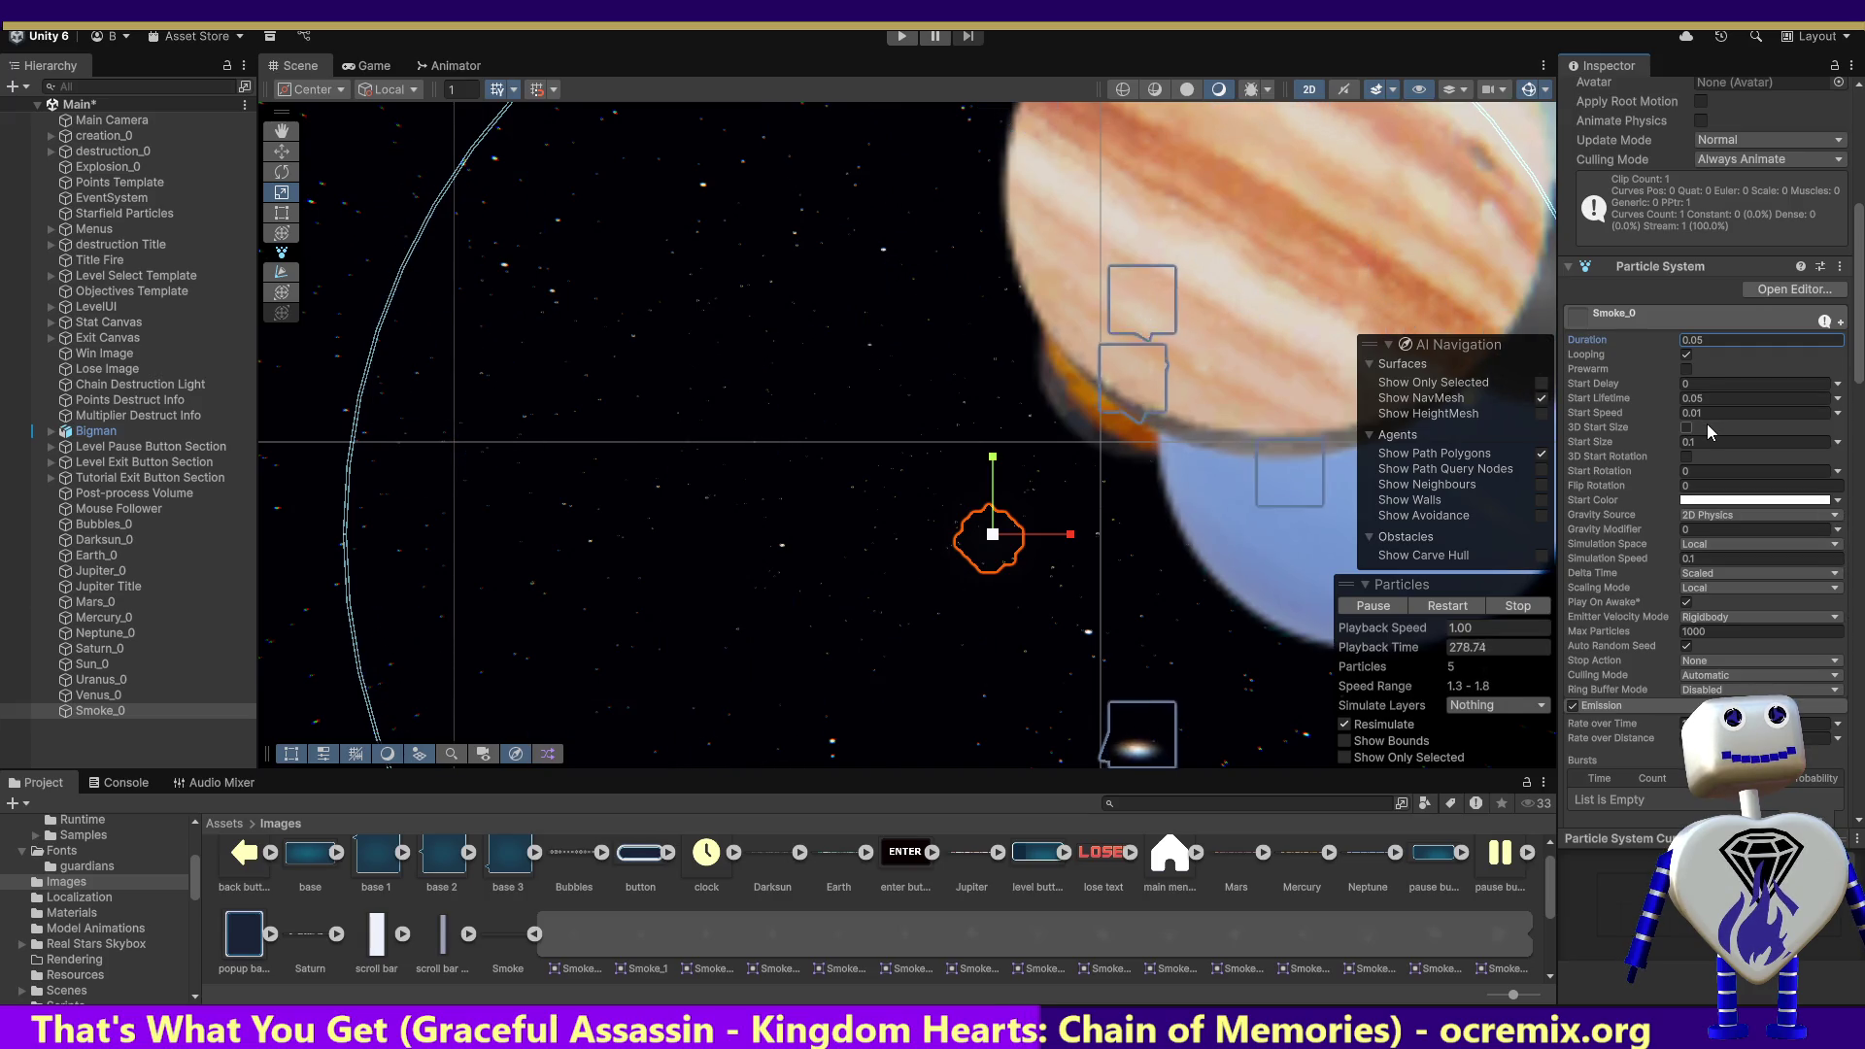
# Step: Raise Smoke_0's Start Lifetime from 0.05 to 1 and enter Play mode
pyautogui.scroll(-1, 1746, 418)
pyautogui.scroll(-2, 1861, 361)
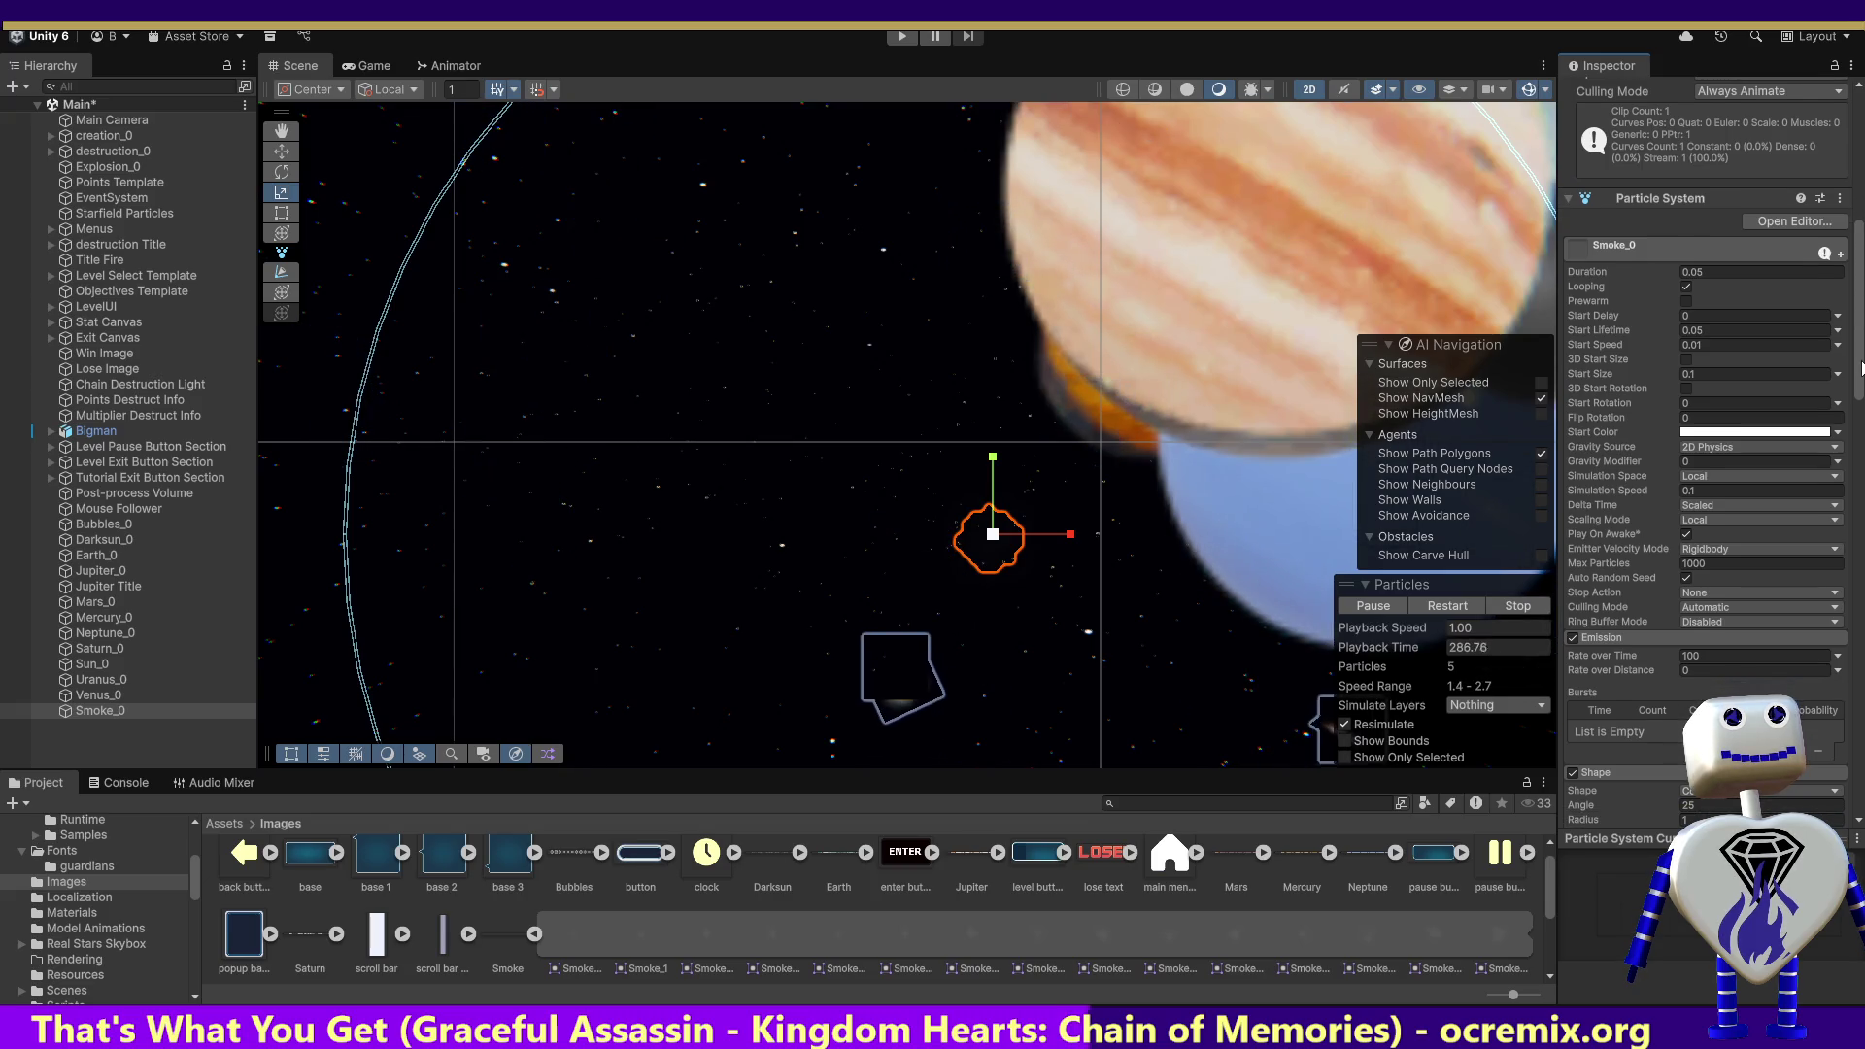
pyautogui.click(1696, 331)
pyautogui.doubleClick(1696, 332)
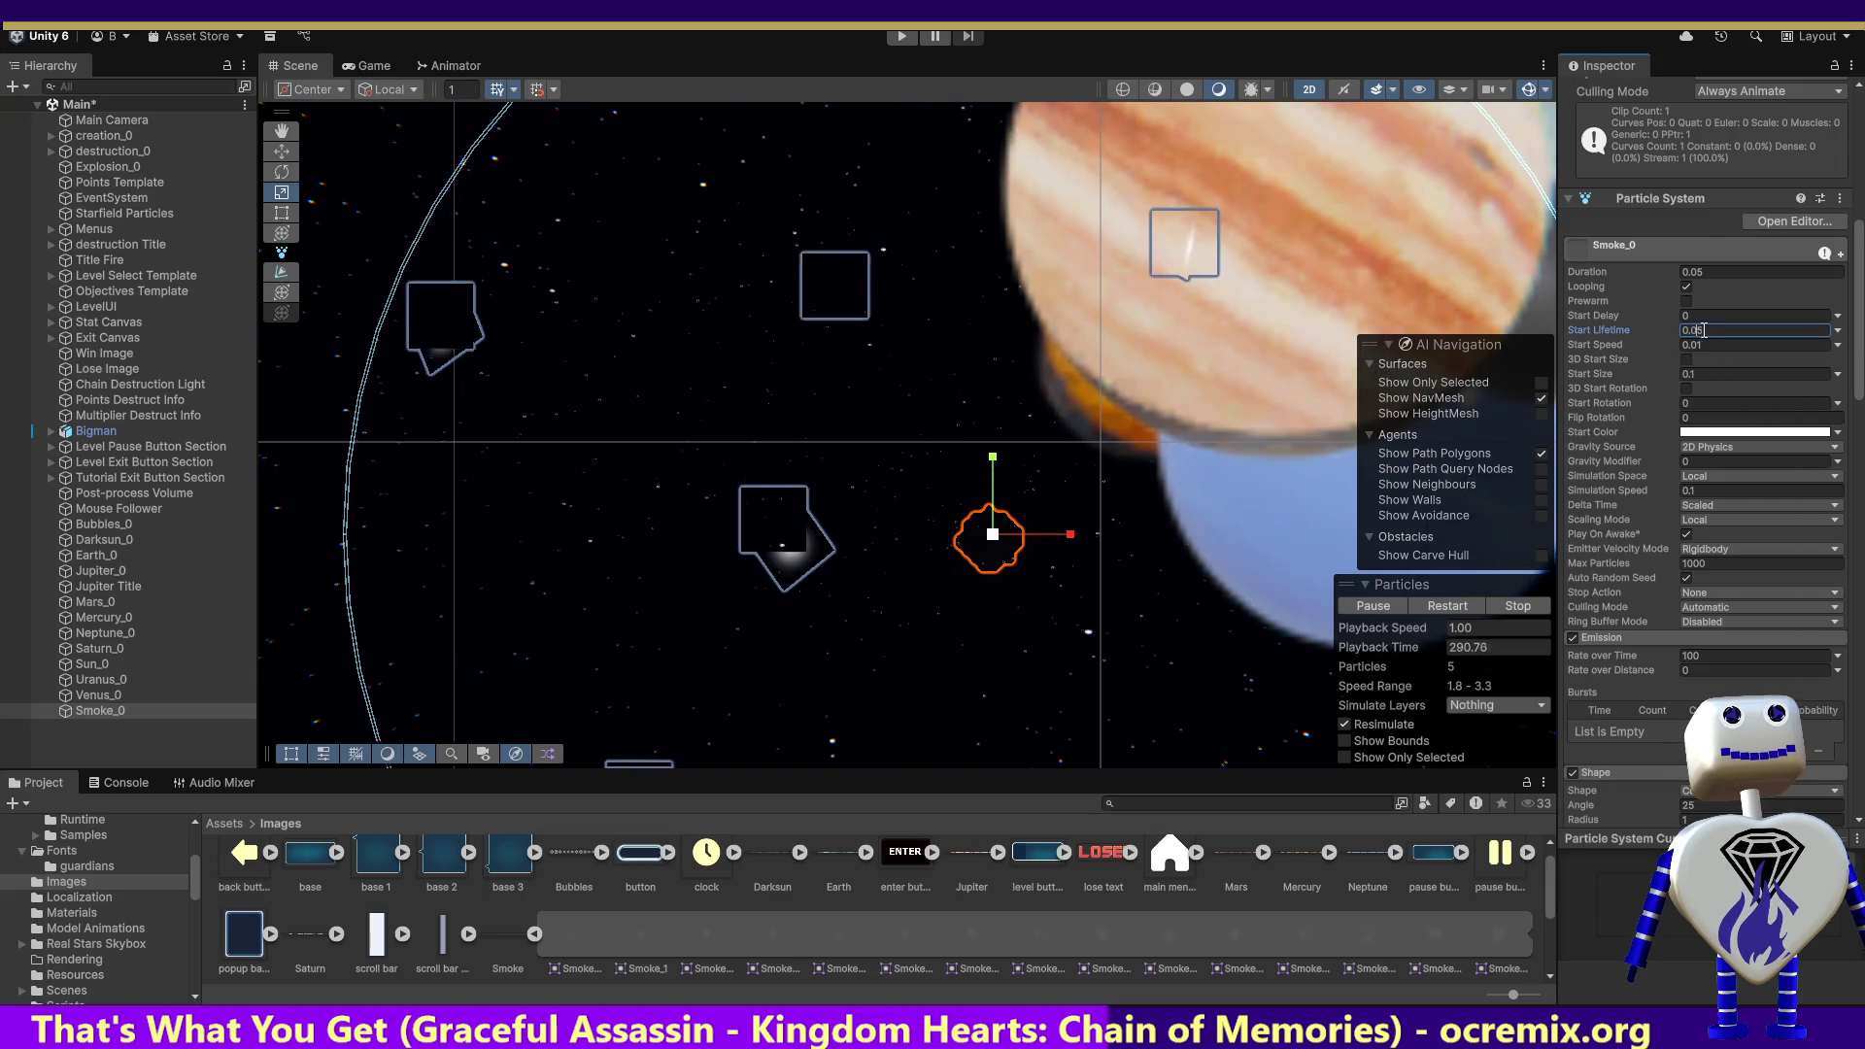
pyautogui.write('0')
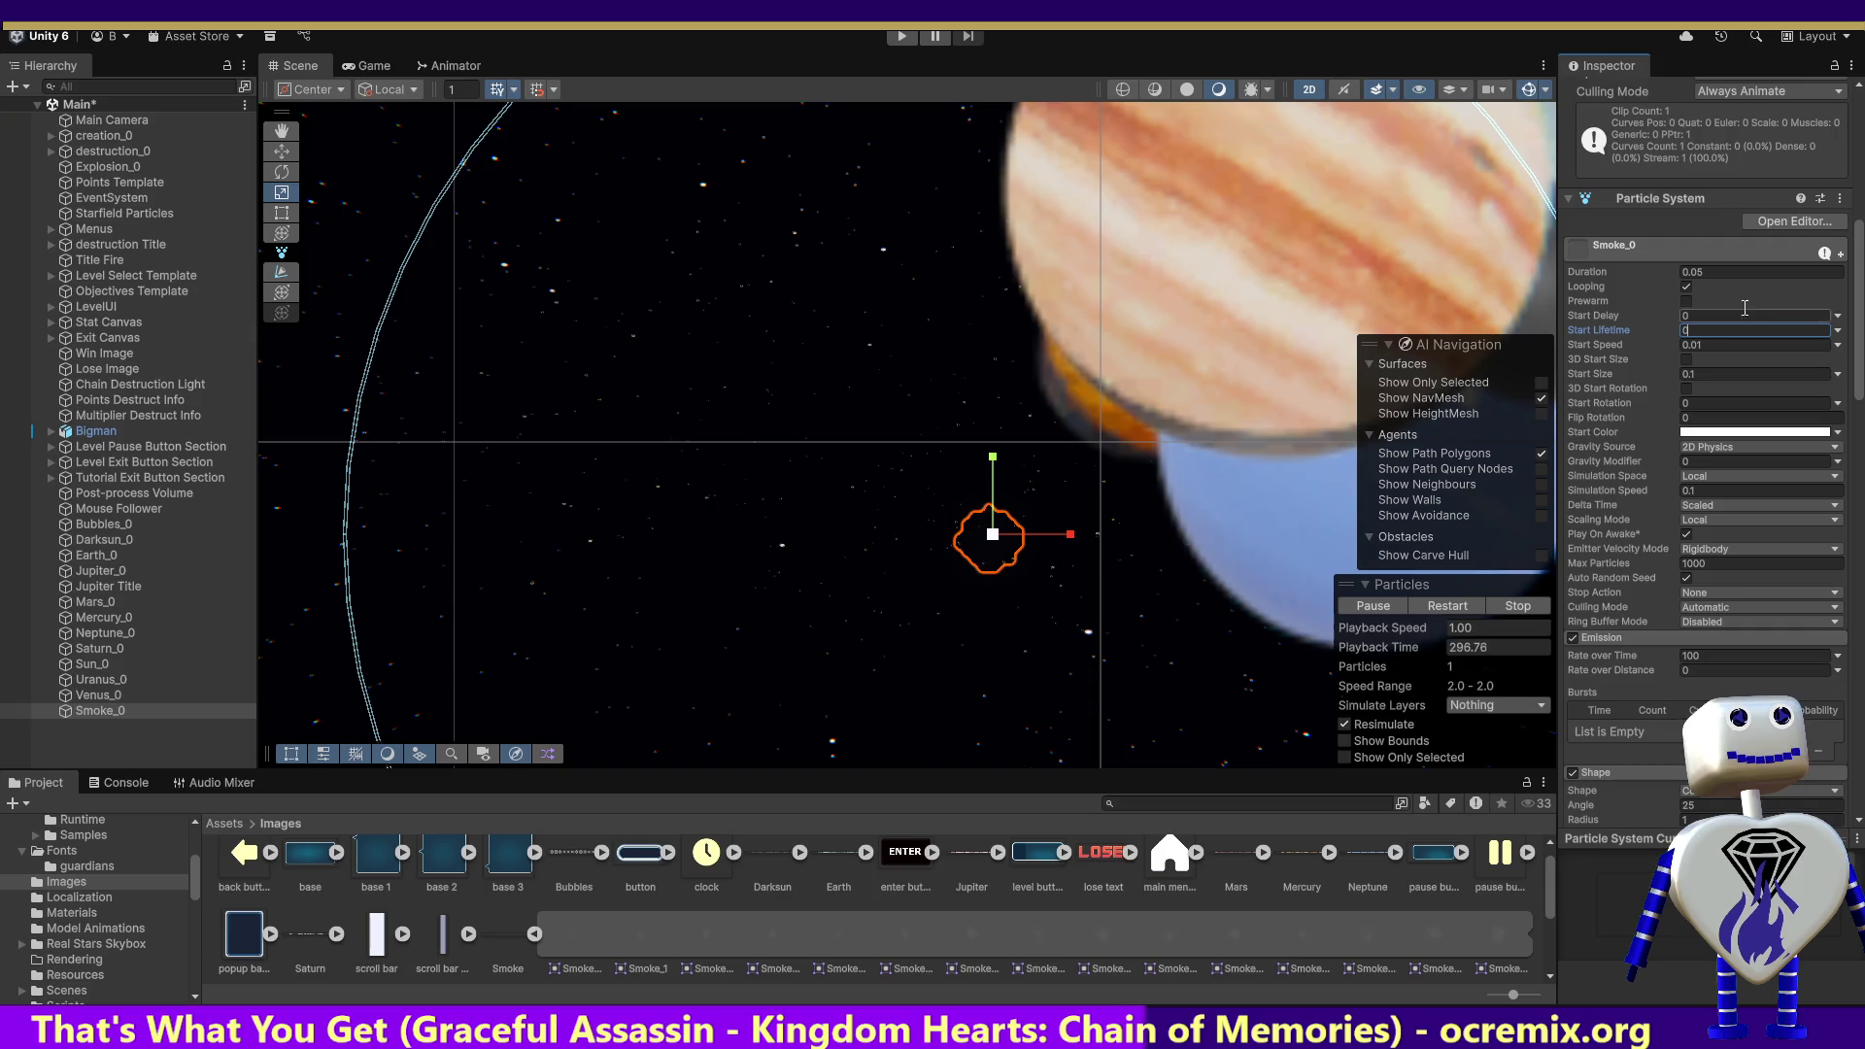
pyautogui.write('5')
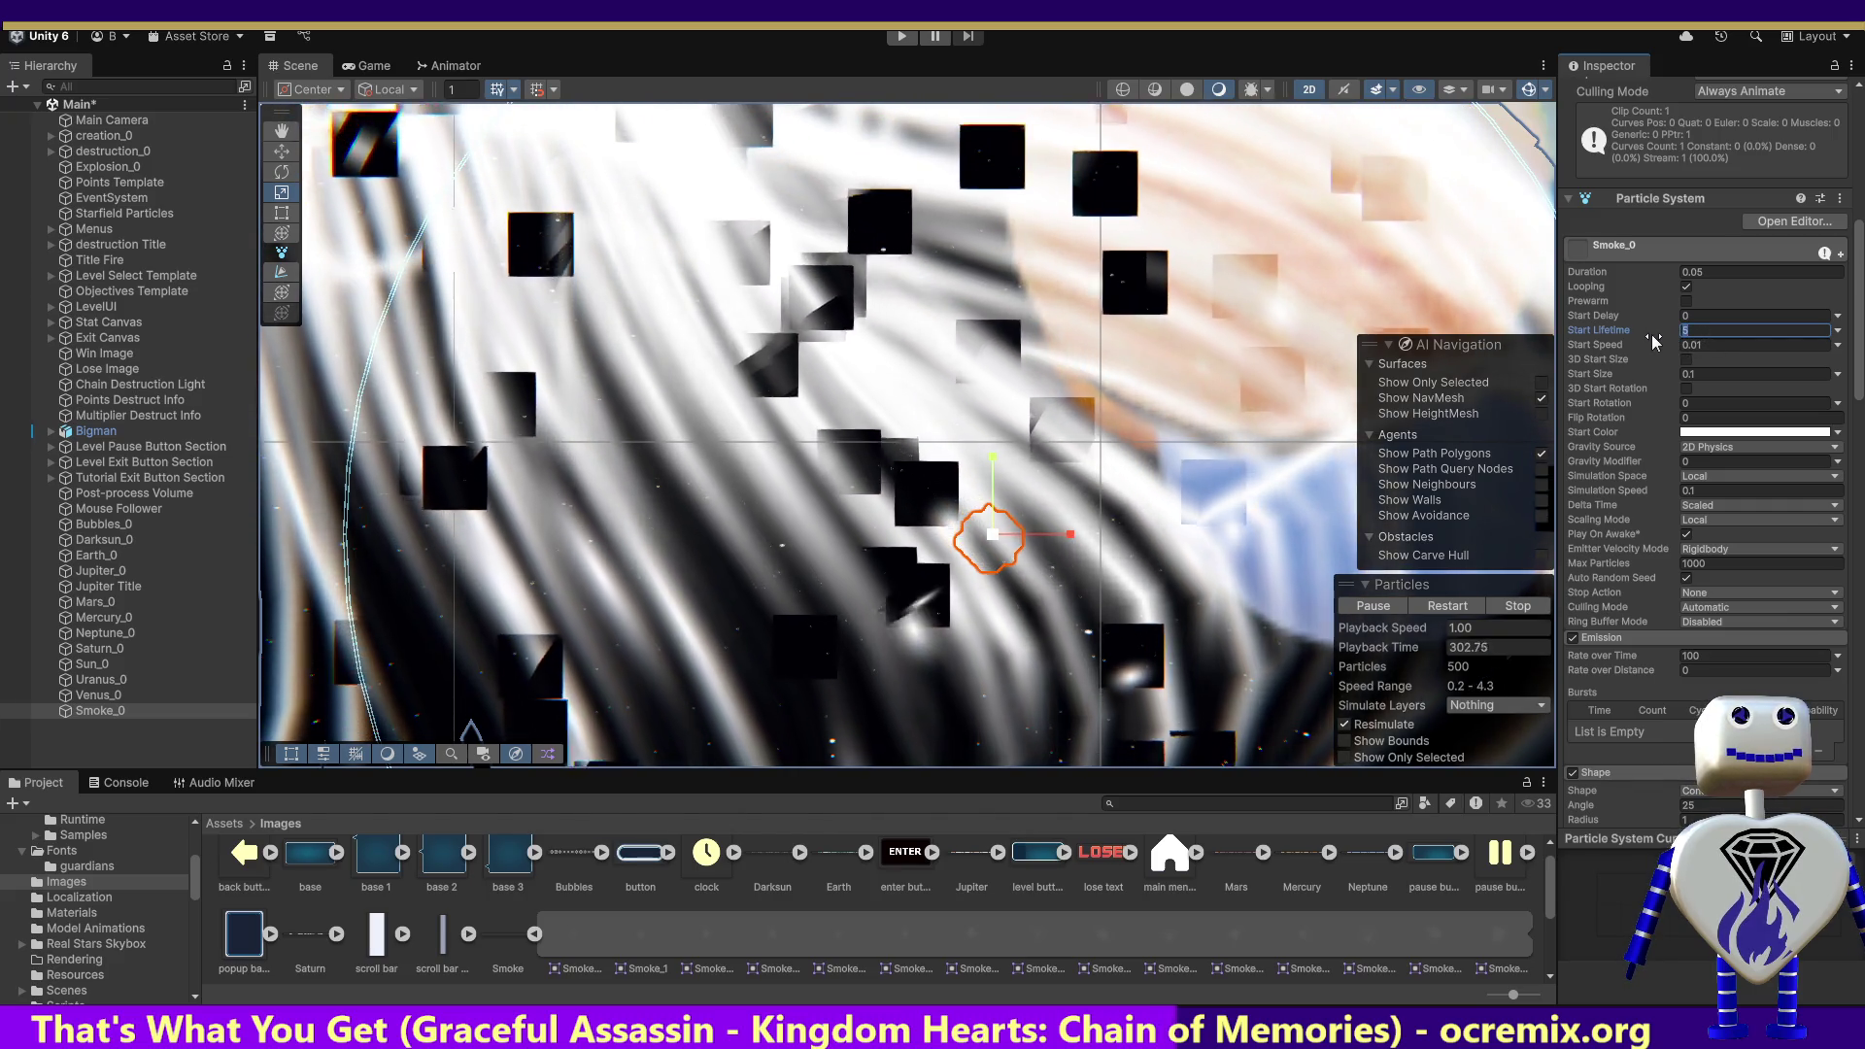
pyautogui.write('1')
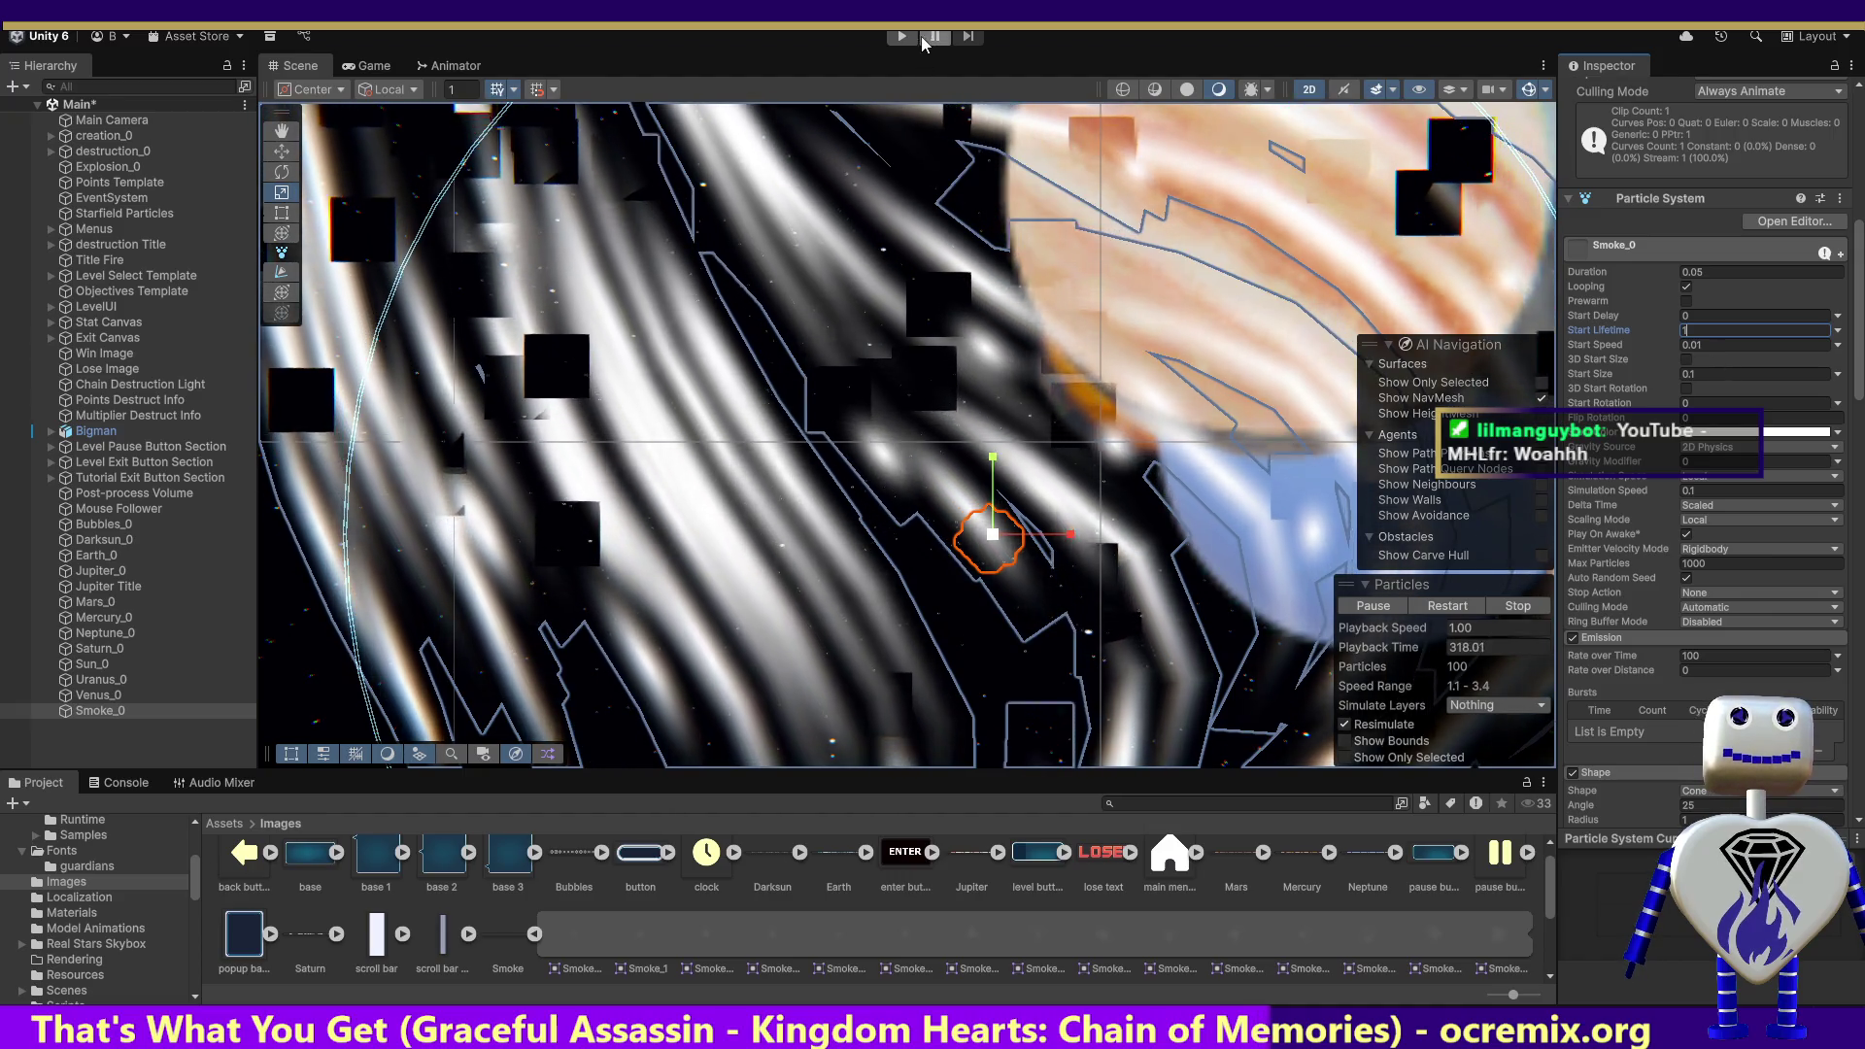
pyautogui.click(910, 37)
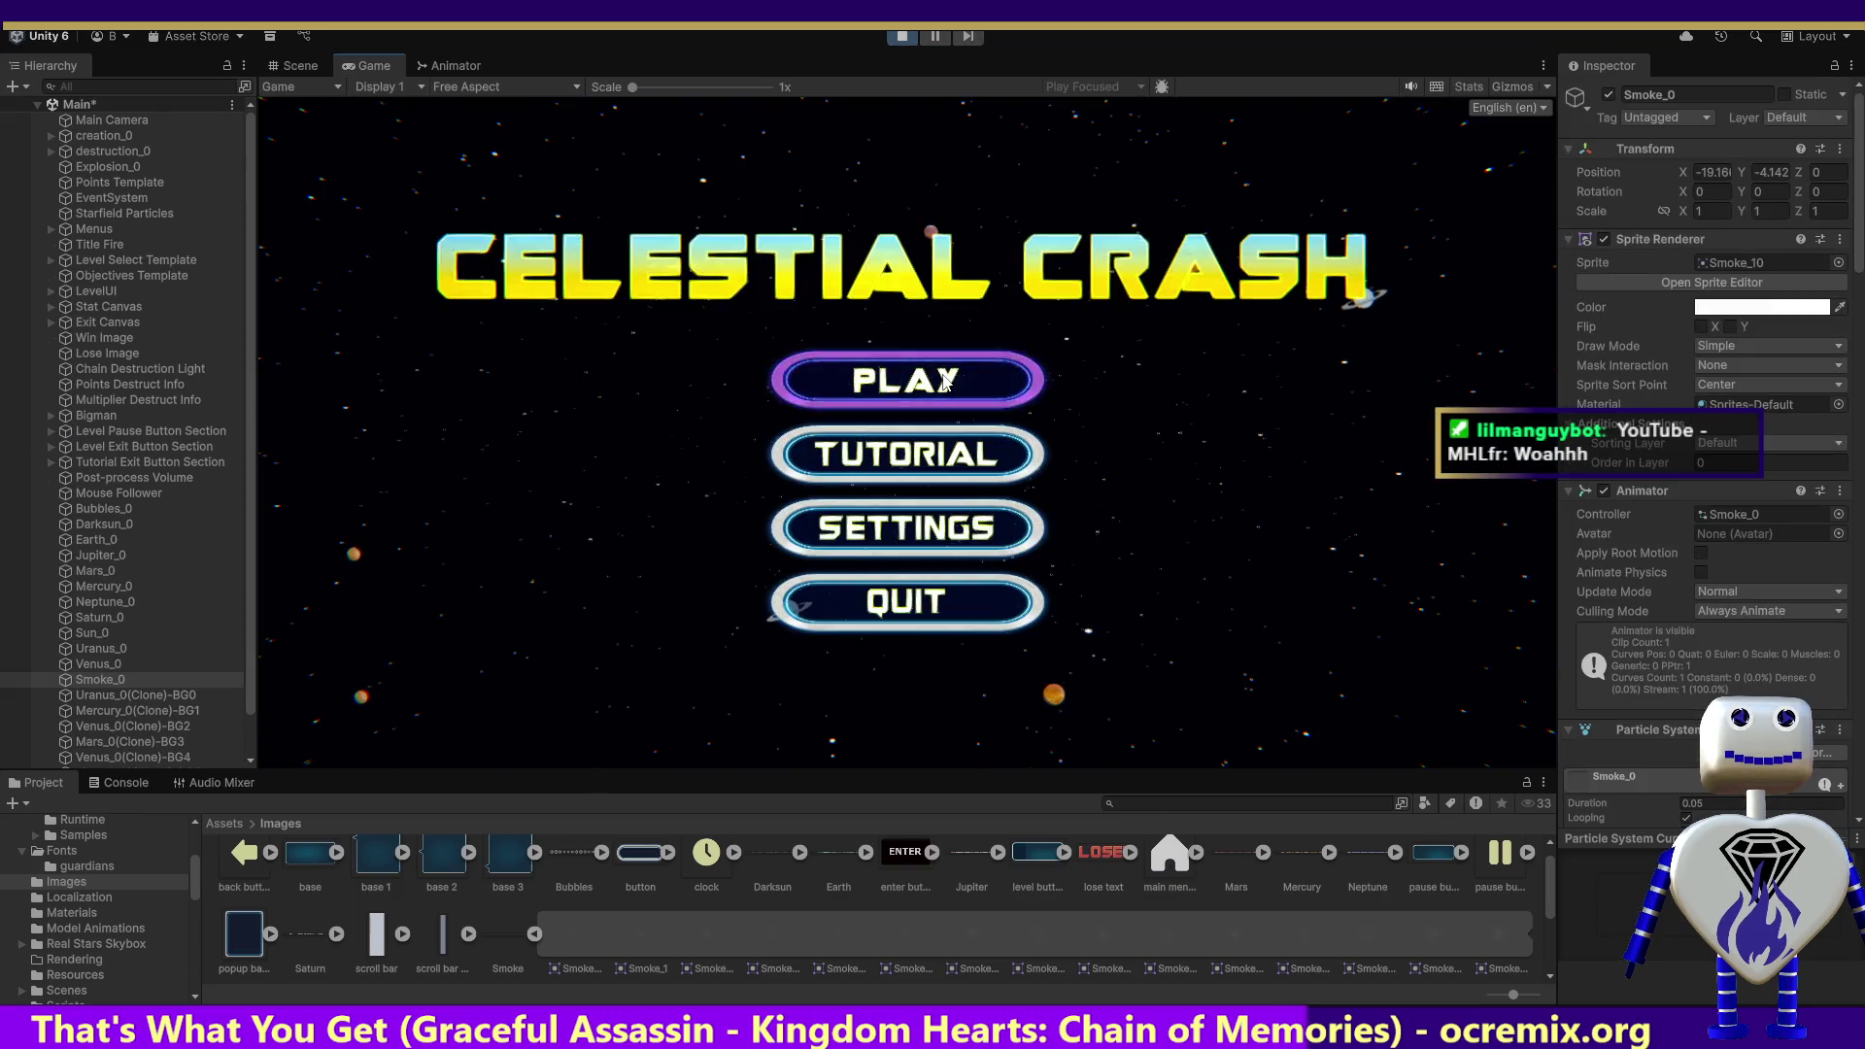
# Step: Go from the Celestial Crash title menu through level selection into a level, then stop playing
pyautogui.click(962, 374)
pyautogui.click(1280, 601)
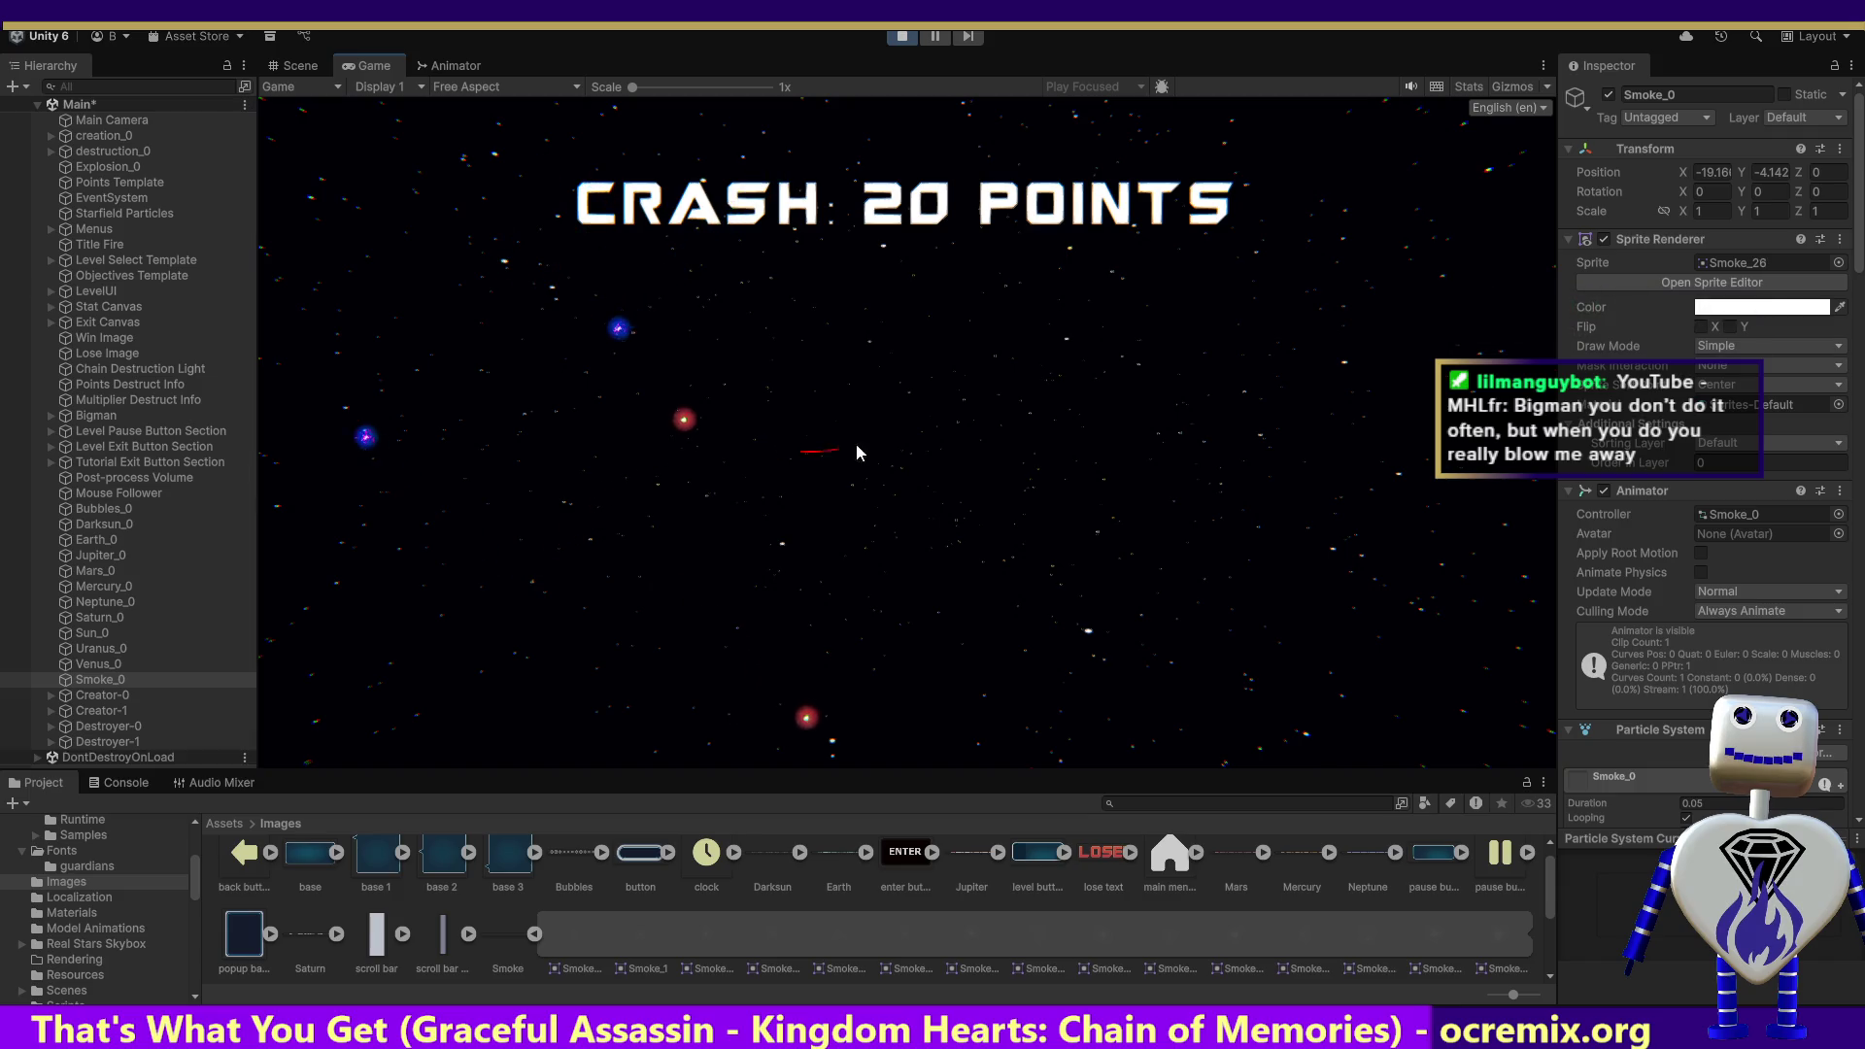
pyautogui.click(899, 38)
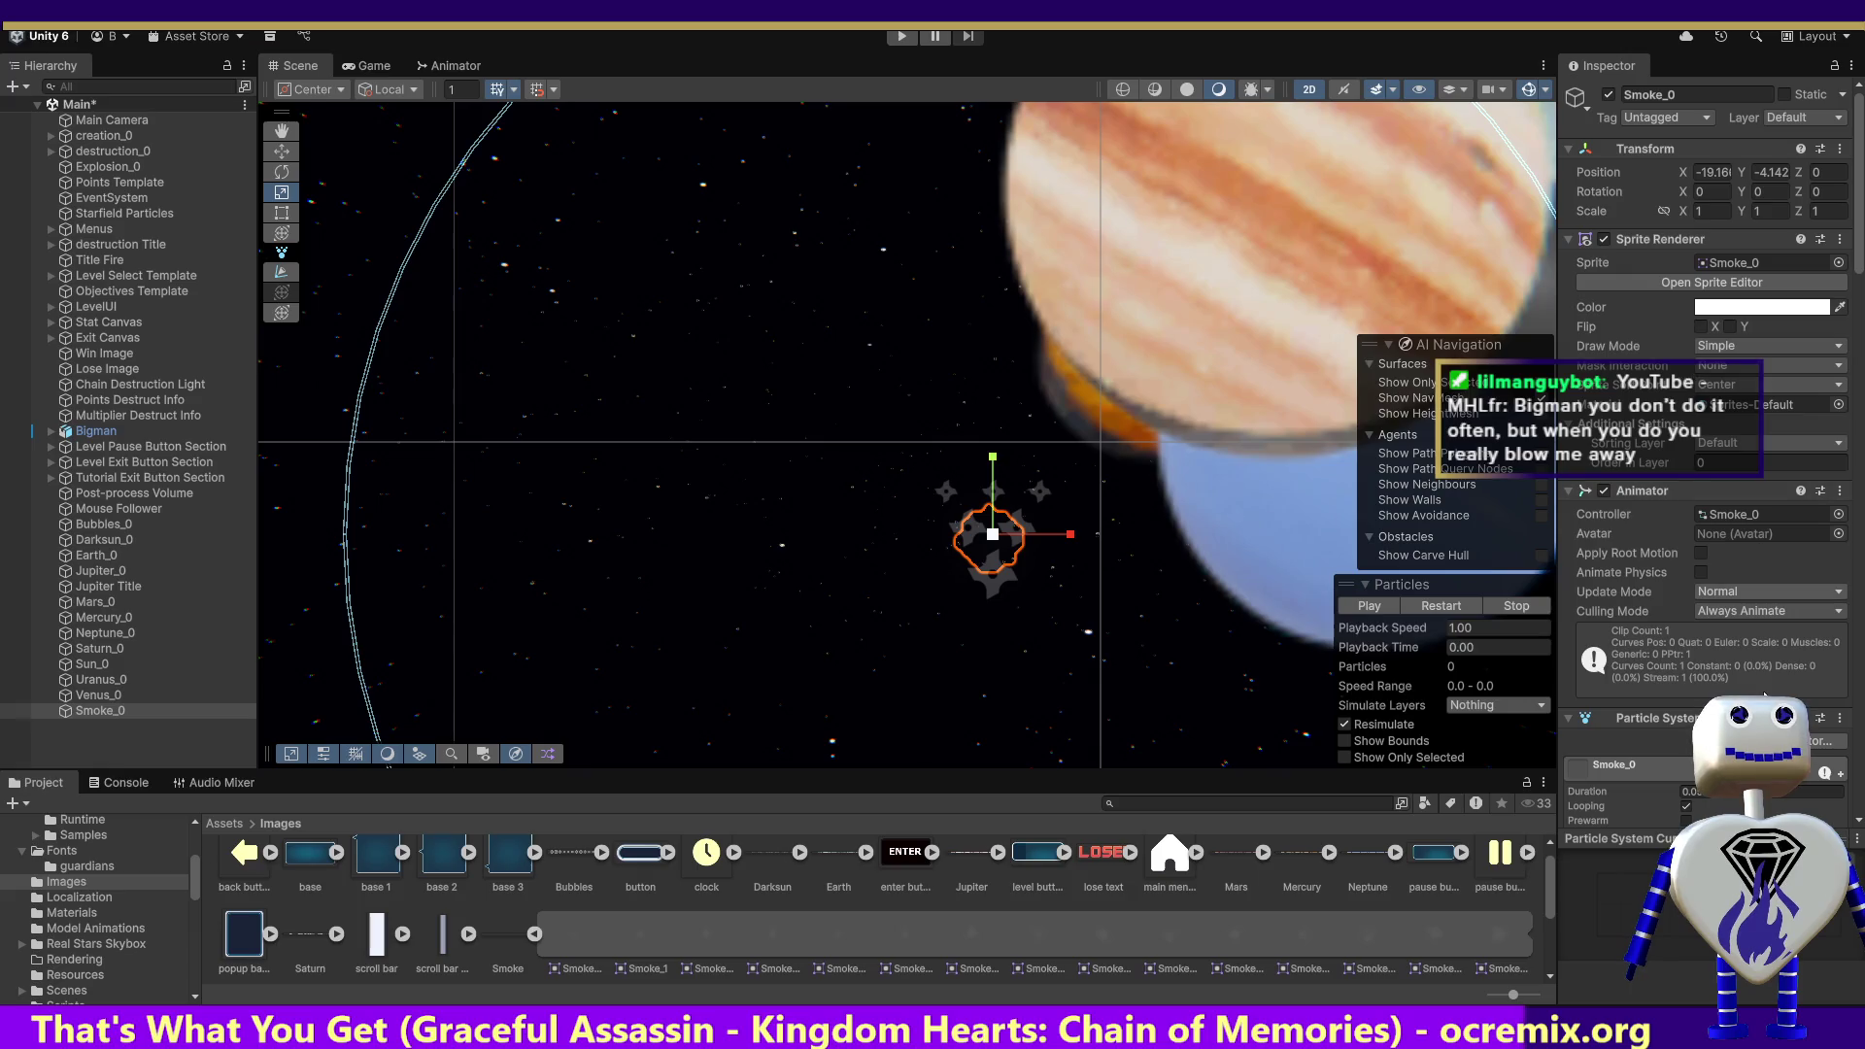
# Step: Replay Smoke_0's particle preview with Duration 1 so 100 smoke particles fill the scene
pyautogui.moveTo(1855, 272); pyautogui.dragTo(1846, 382)
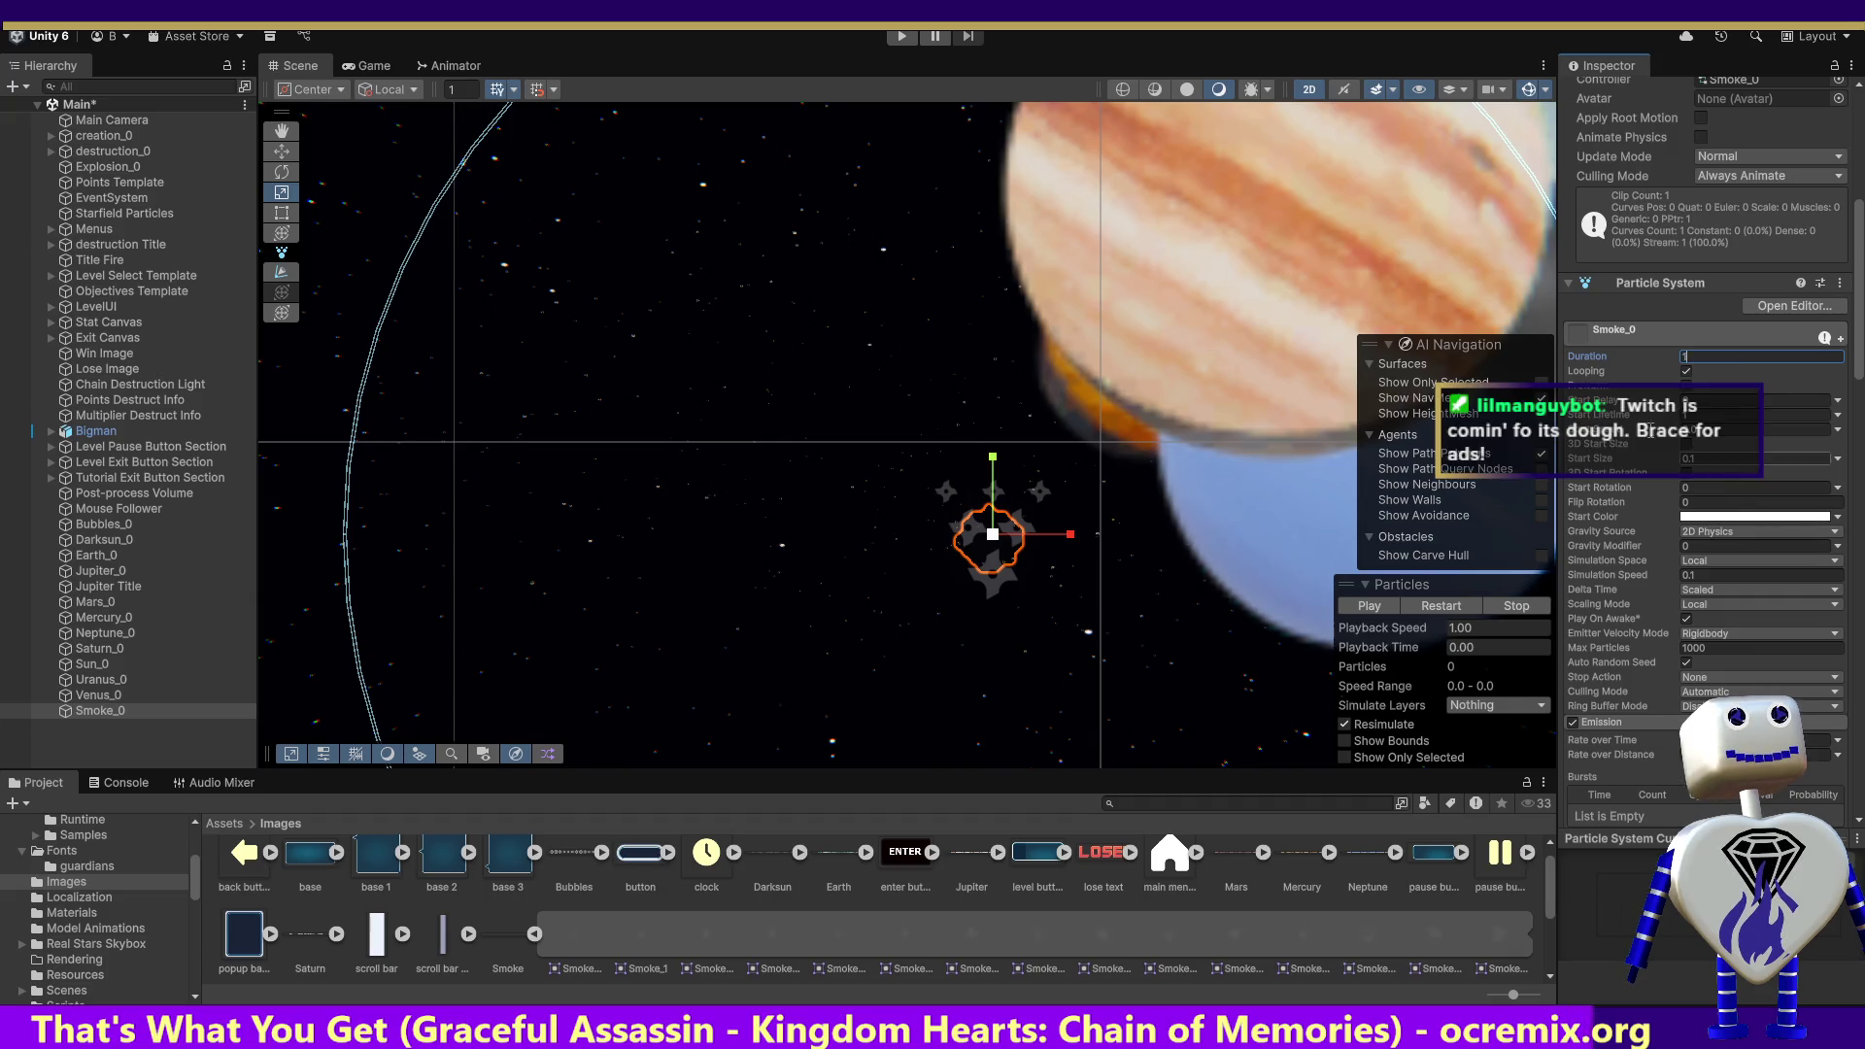
pyautogui.click(1383, 606)
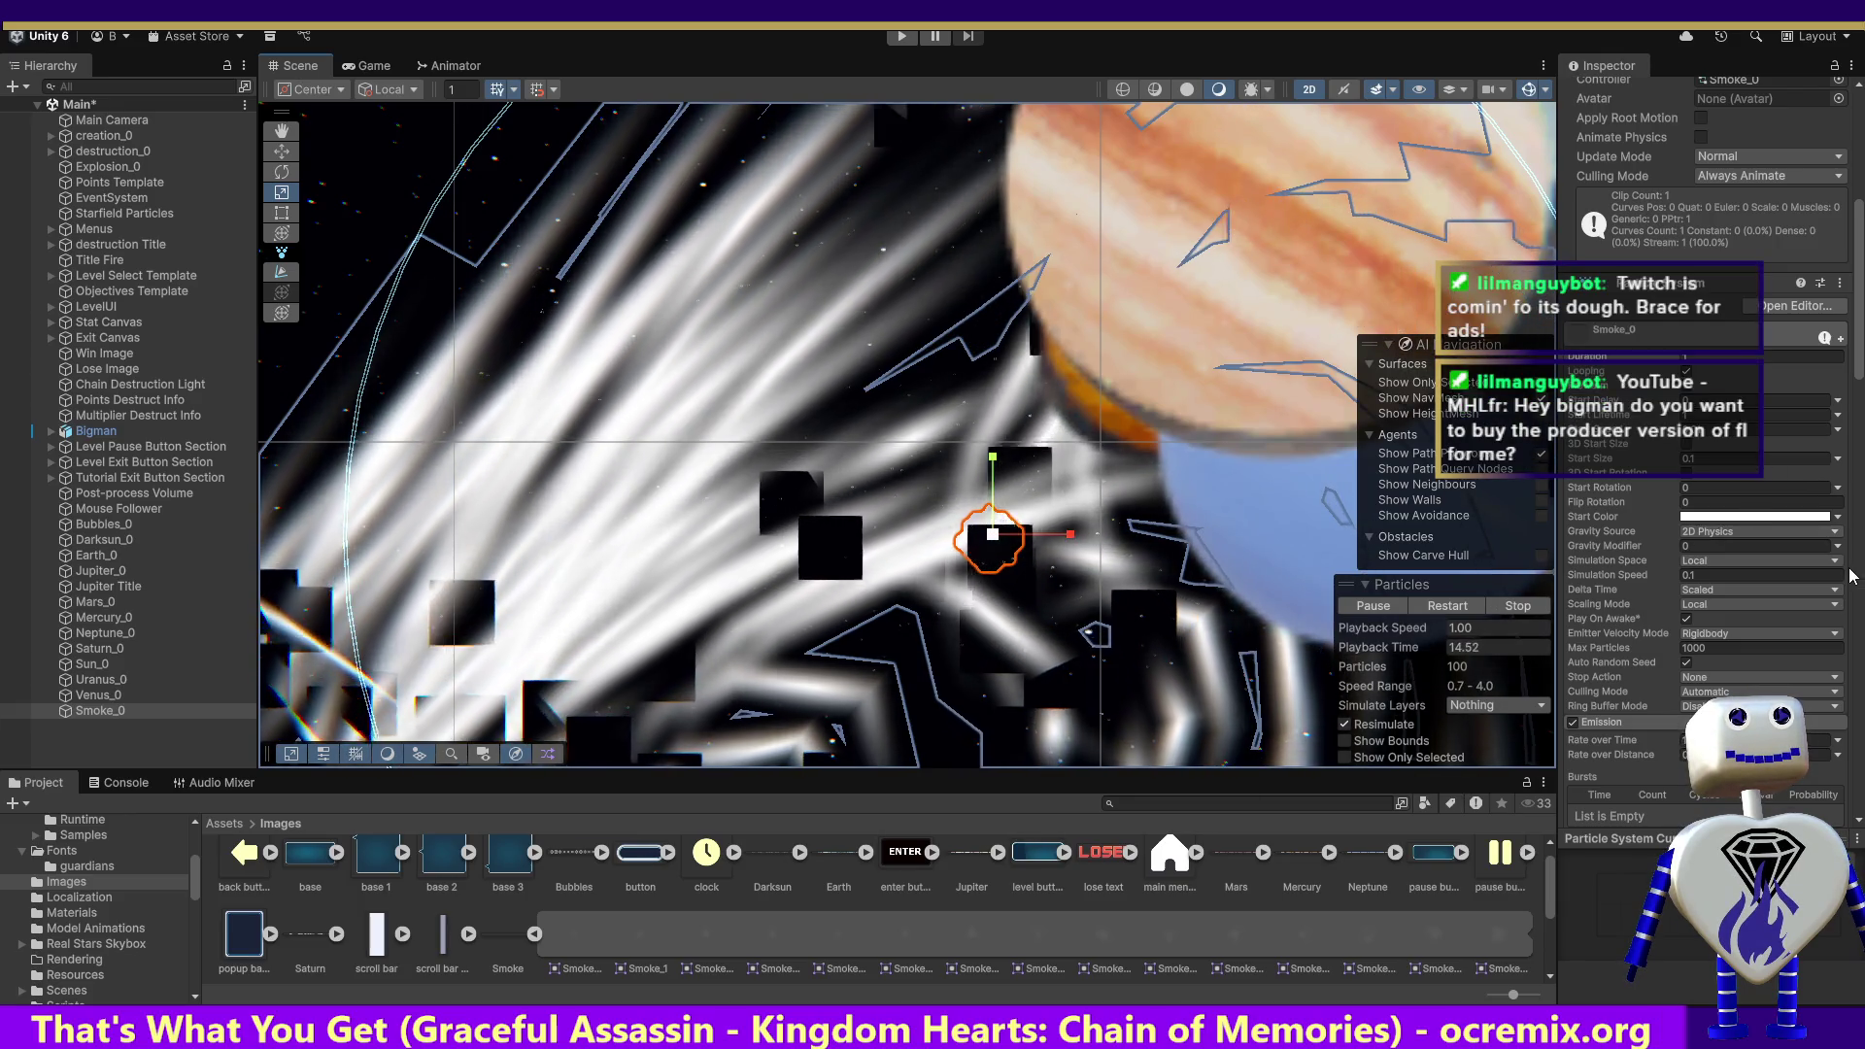
pyautogui.scroll(-3, 1857, 389)
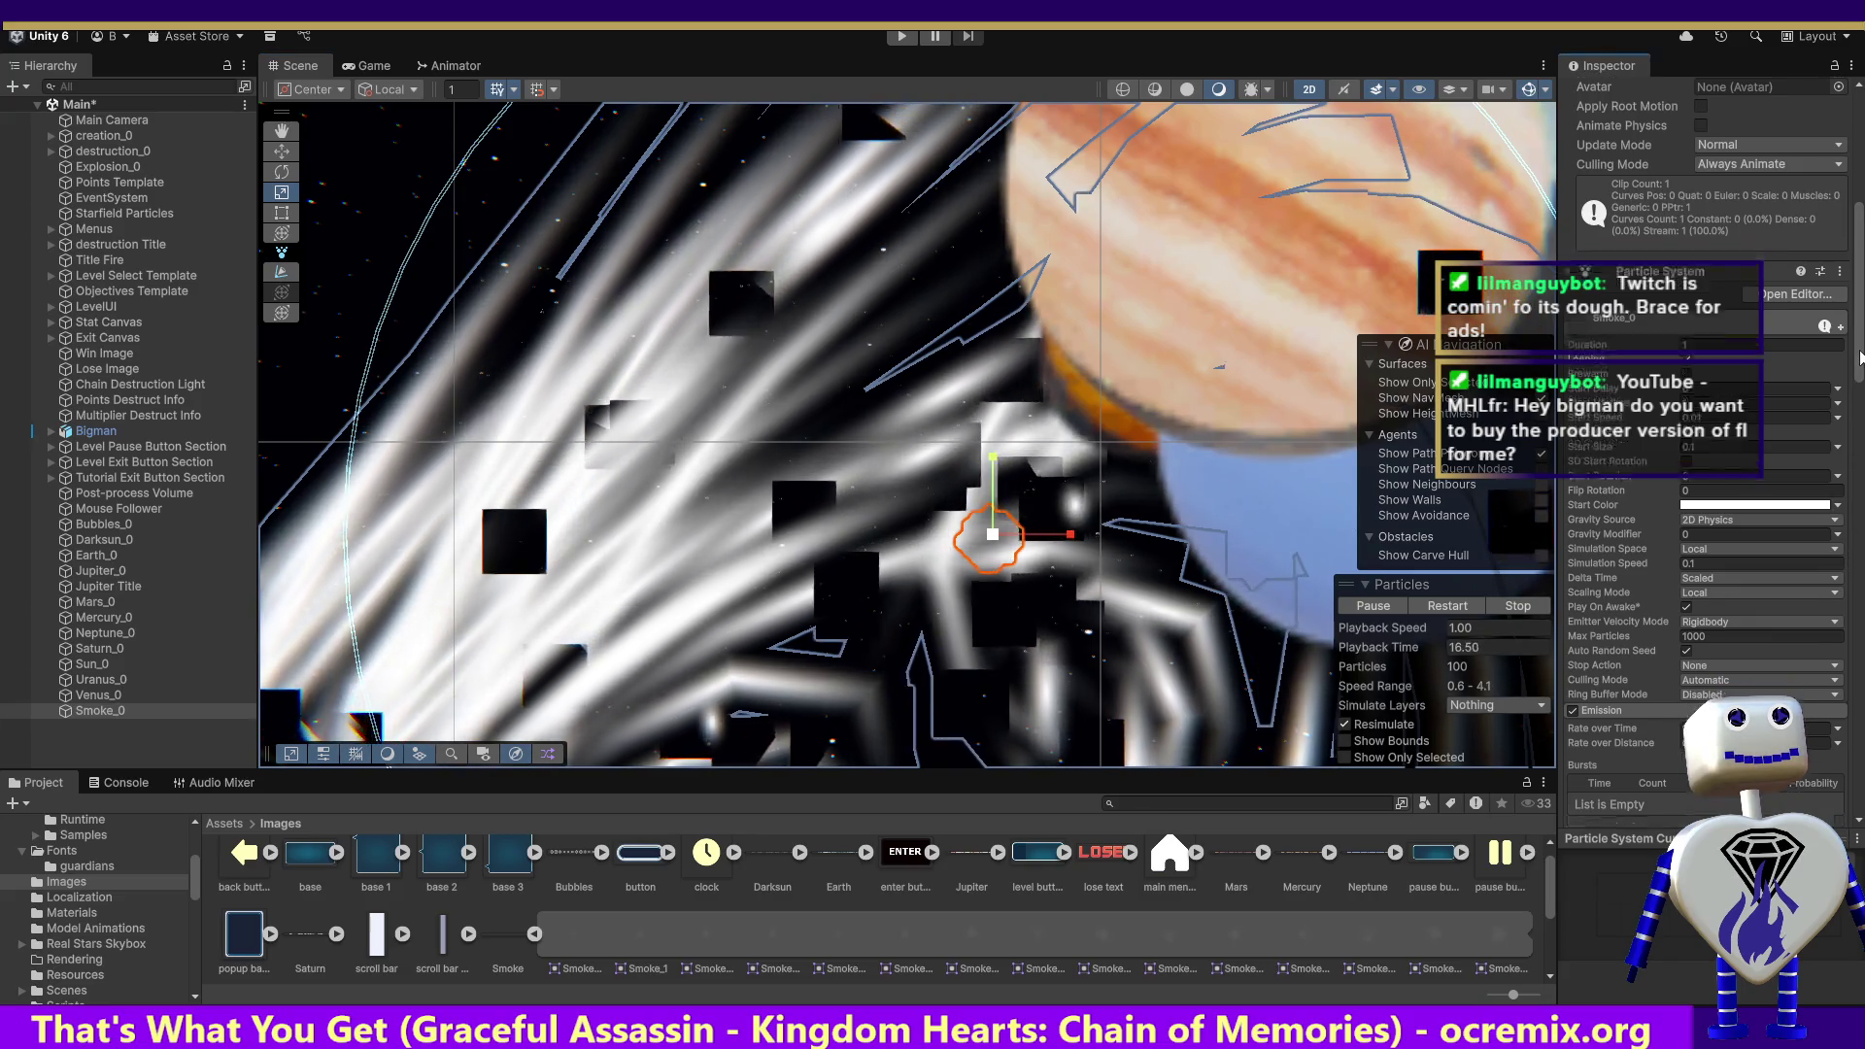
pyautogui.scroll(1, 1857, 389)
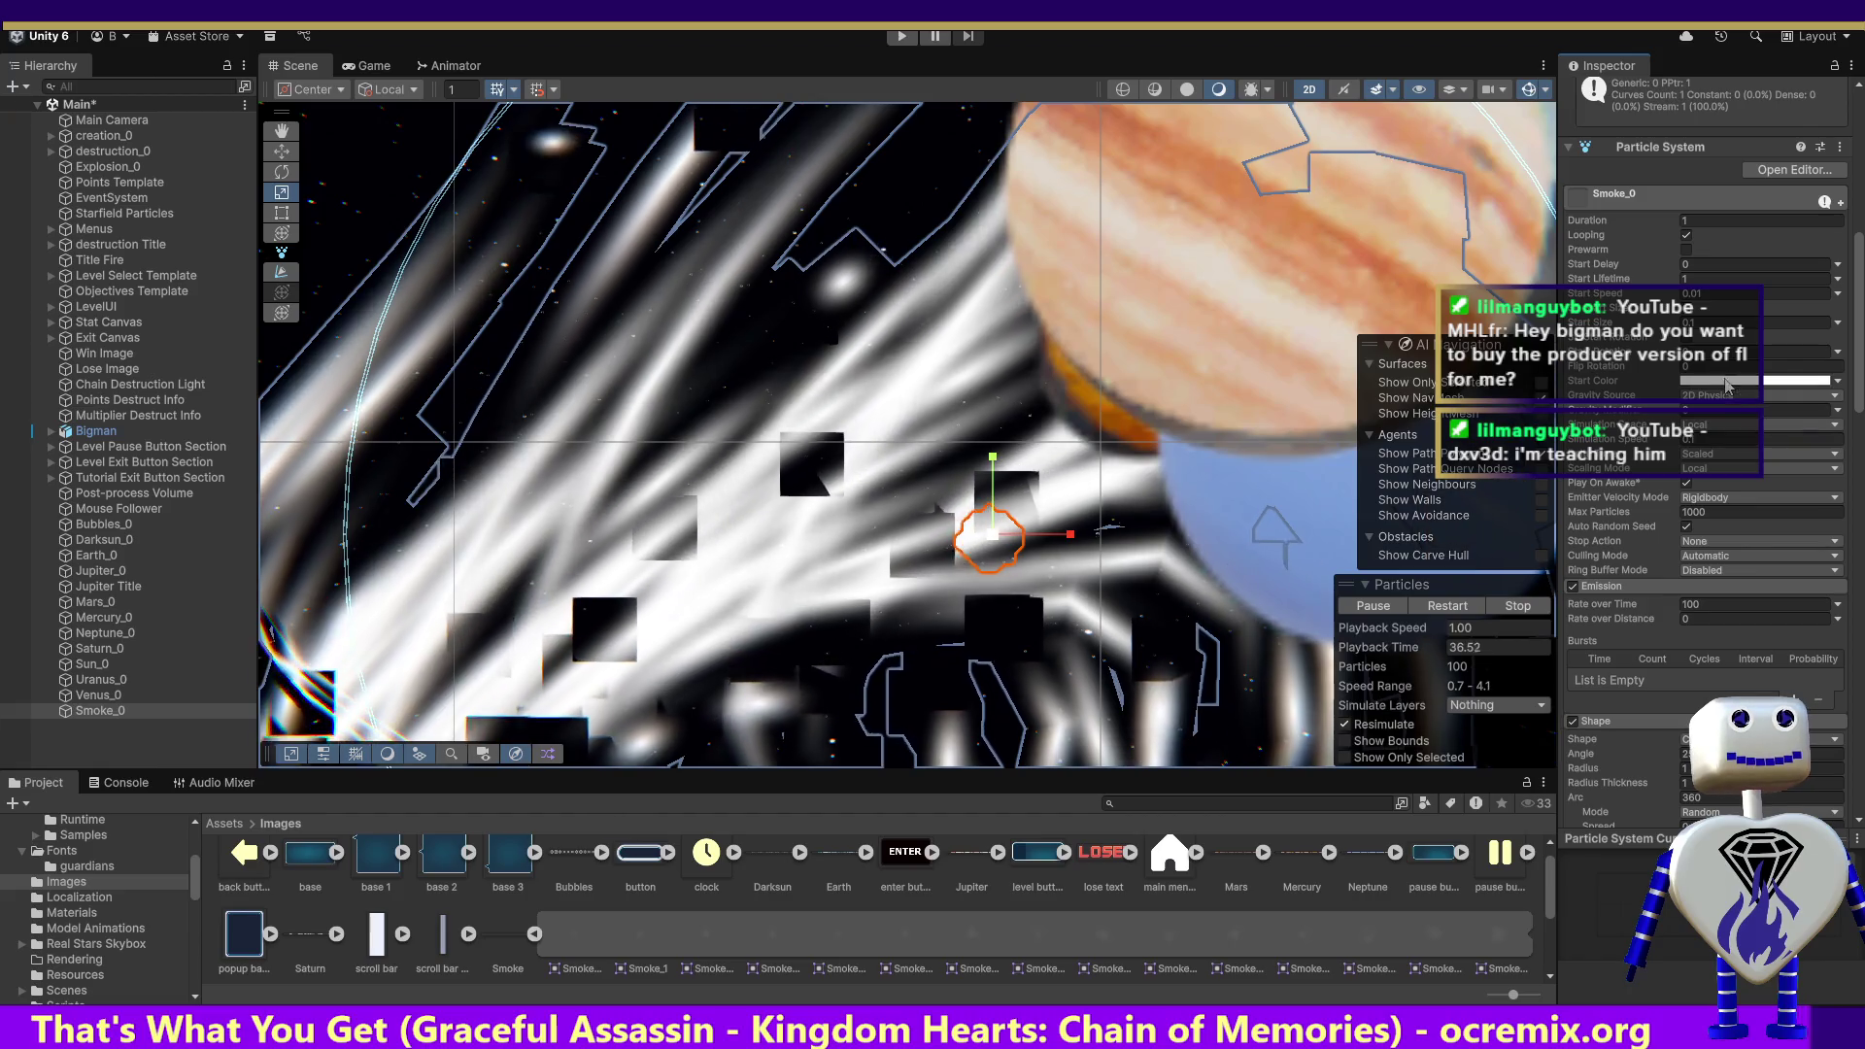
pyautogui.scroll(-2, 1860, 390)
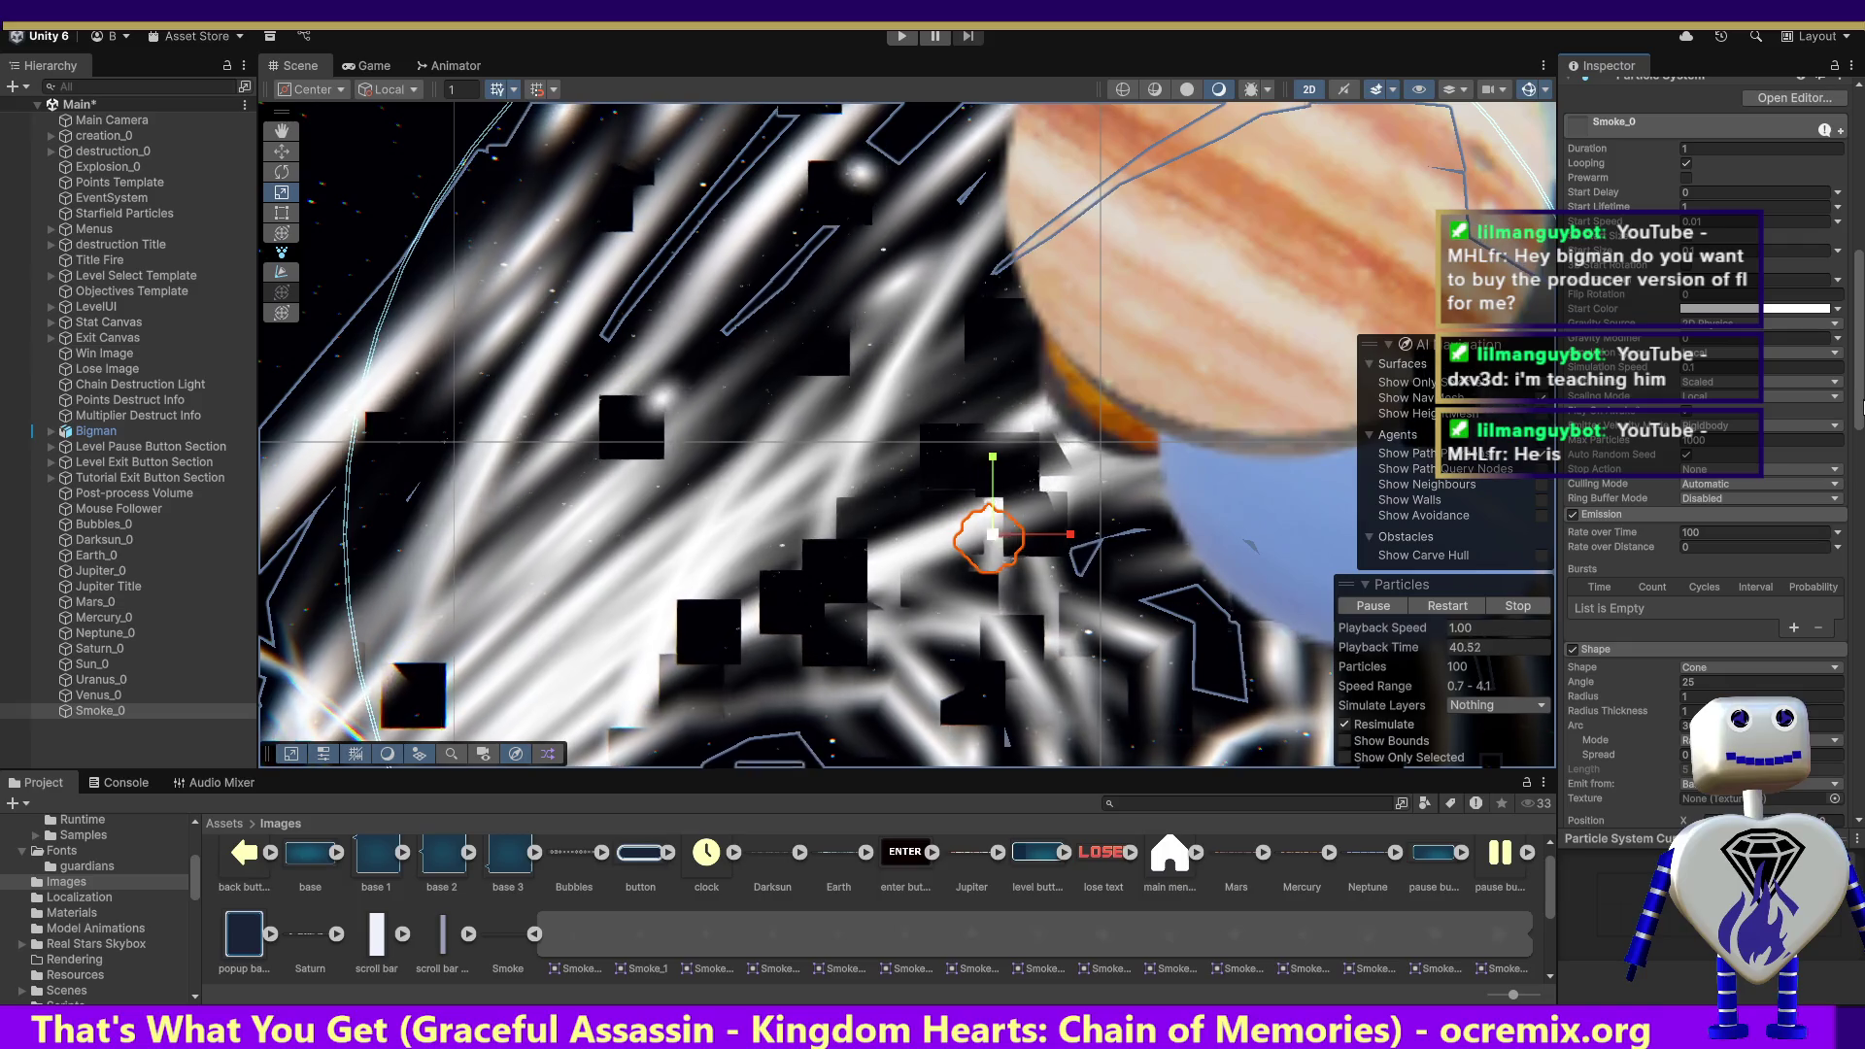
pyautogui.scroll(-1, 1860, 408)
pyautogui.scroll(-2, 1859, 418)
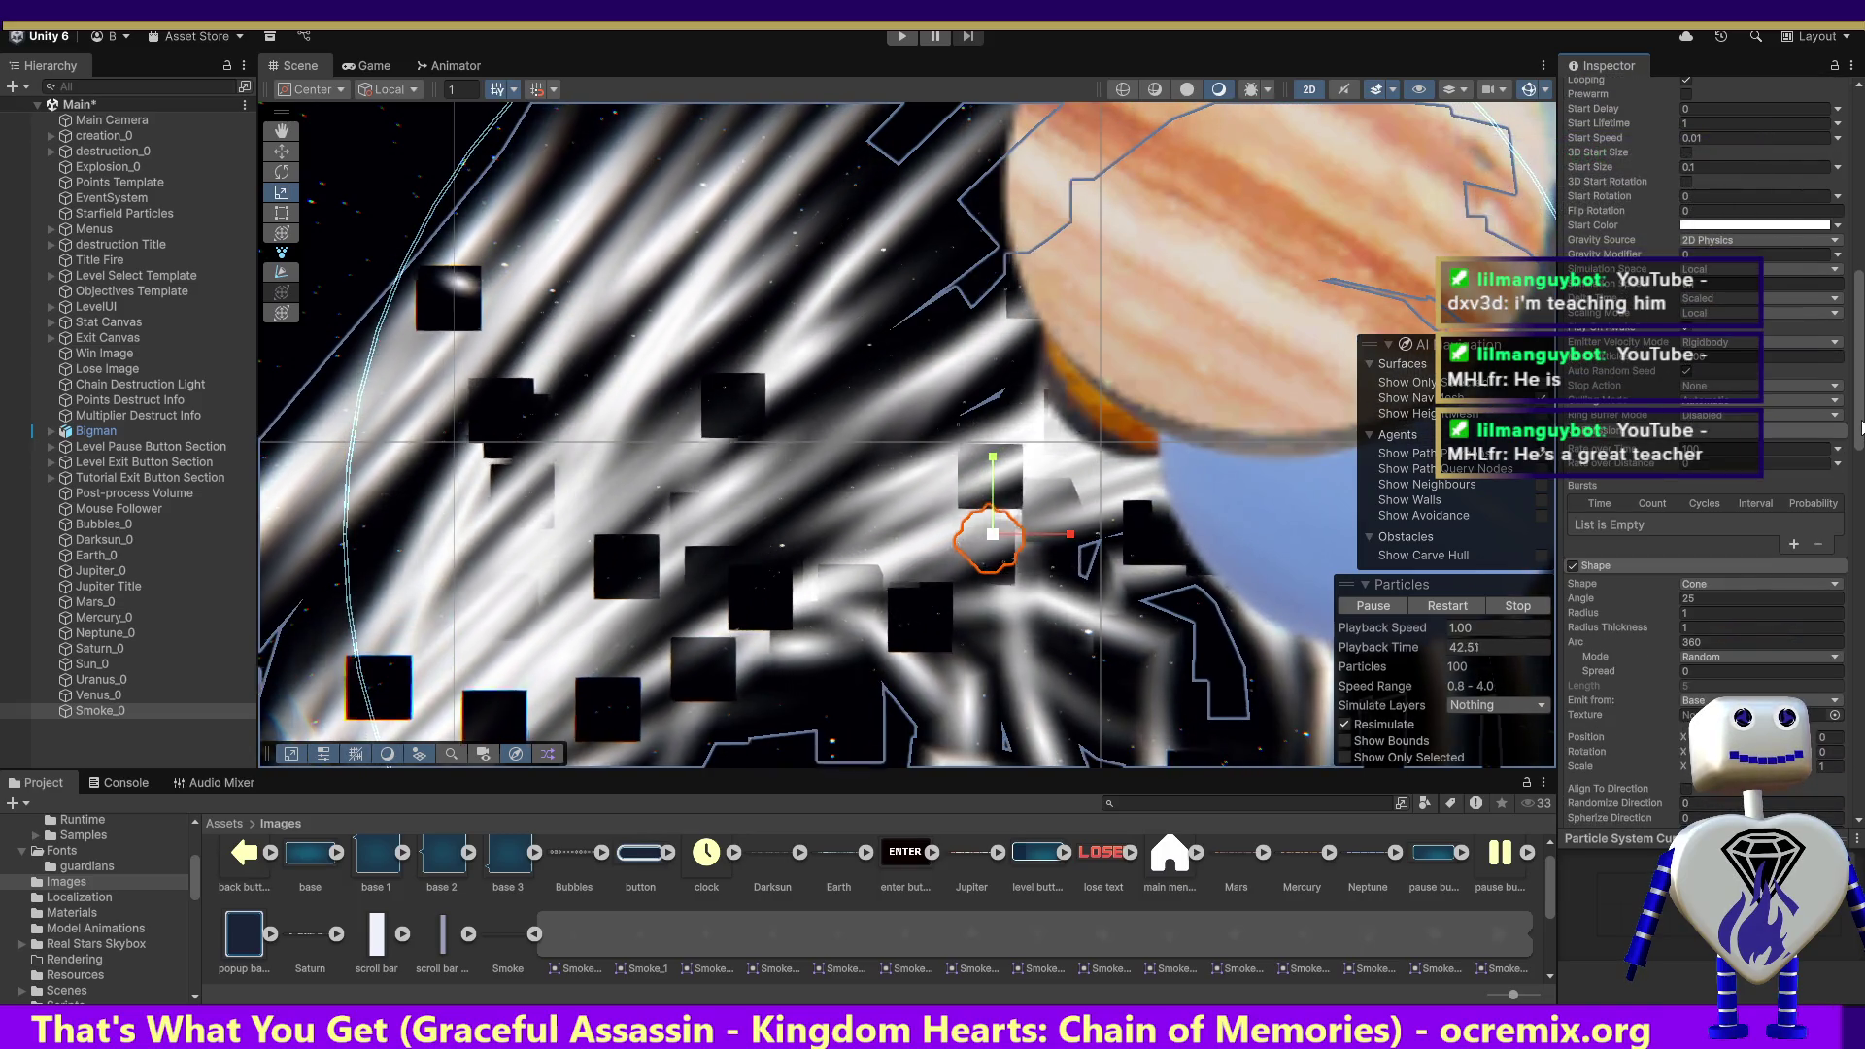
pyautogui.scroll(-1, 1860, 427)
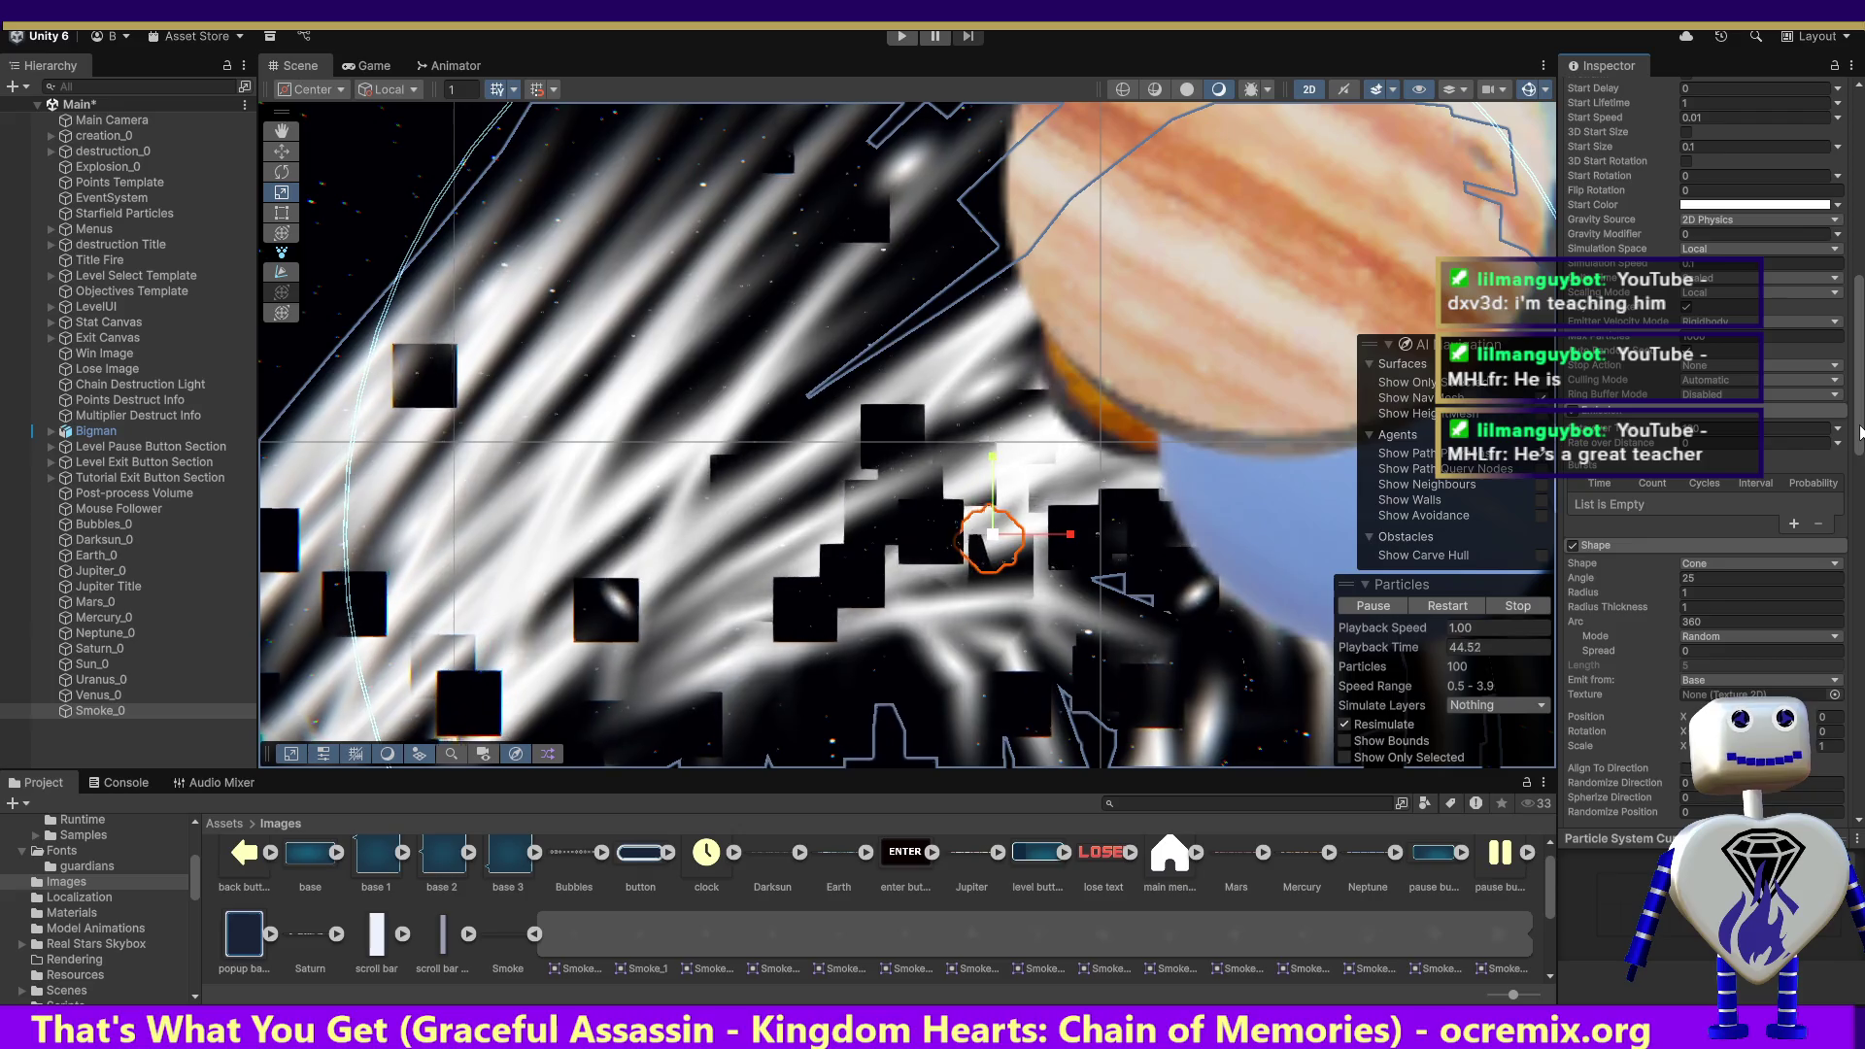
pyautogui.scroll(12, 1859, 433)
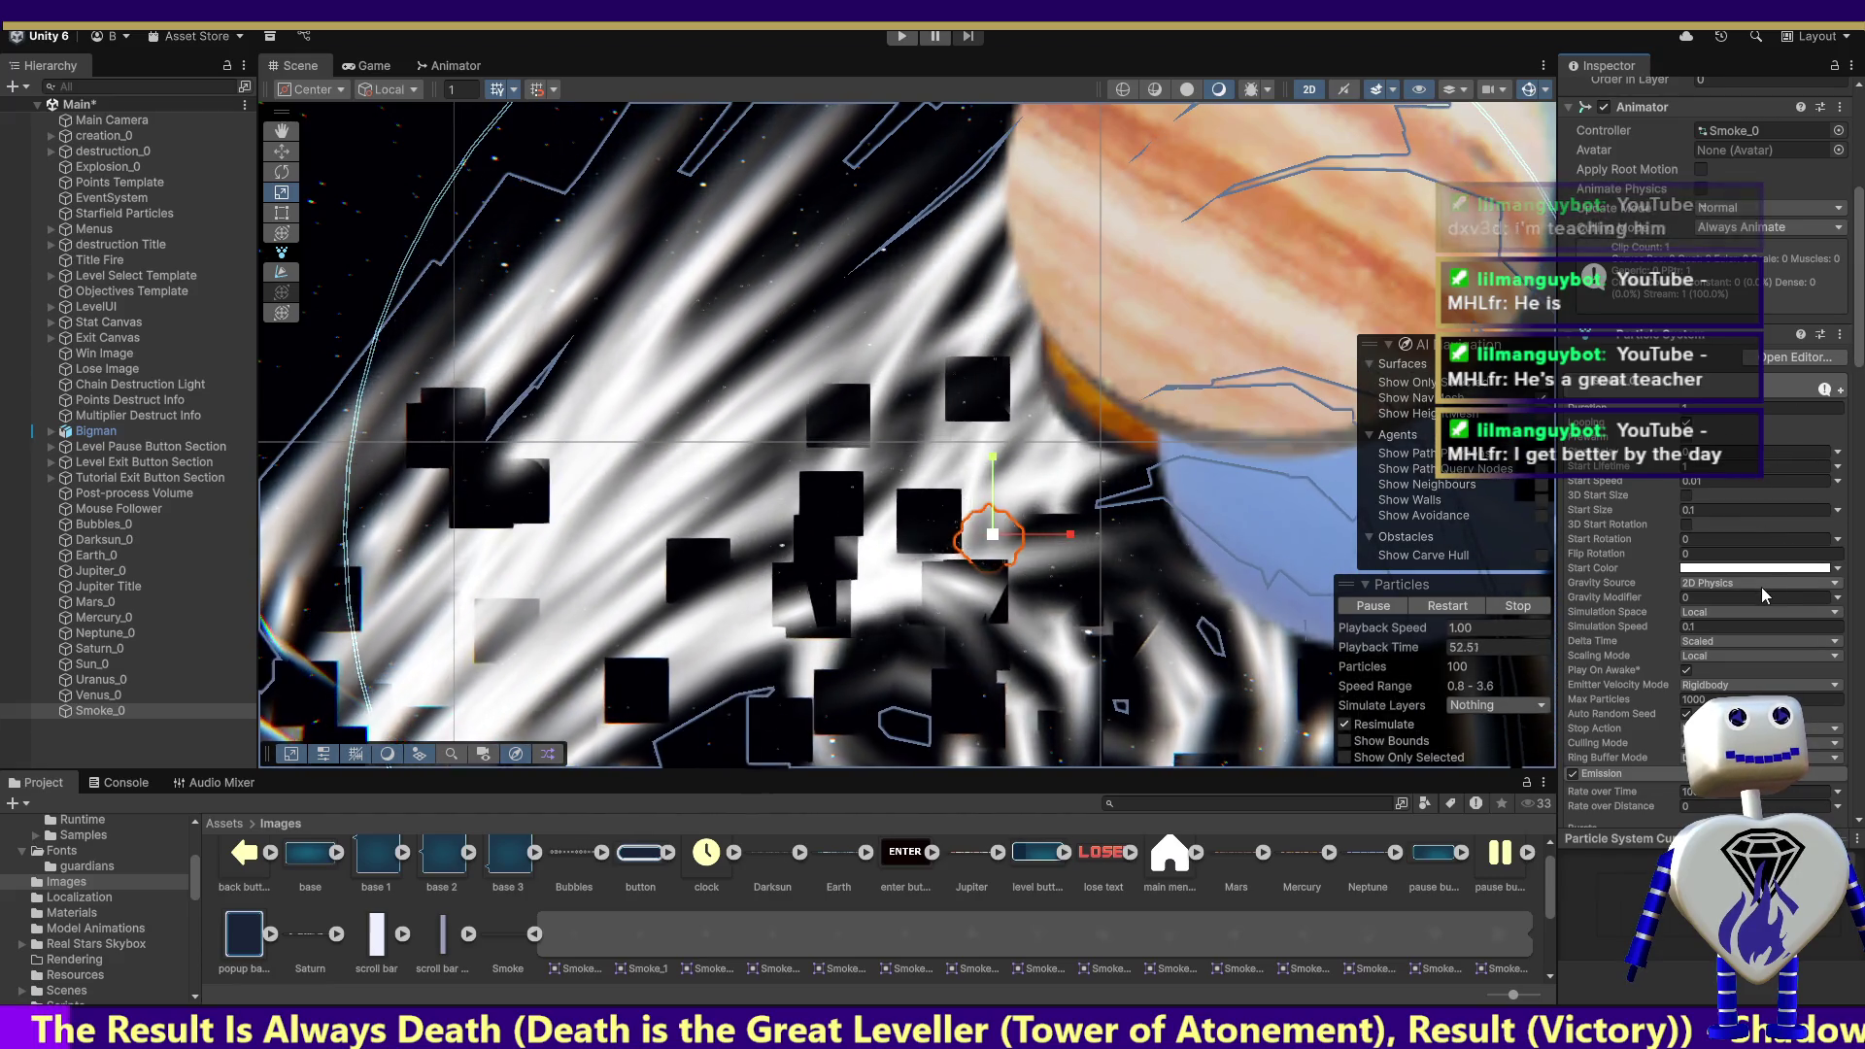
pyautogui.click(1735, 583)
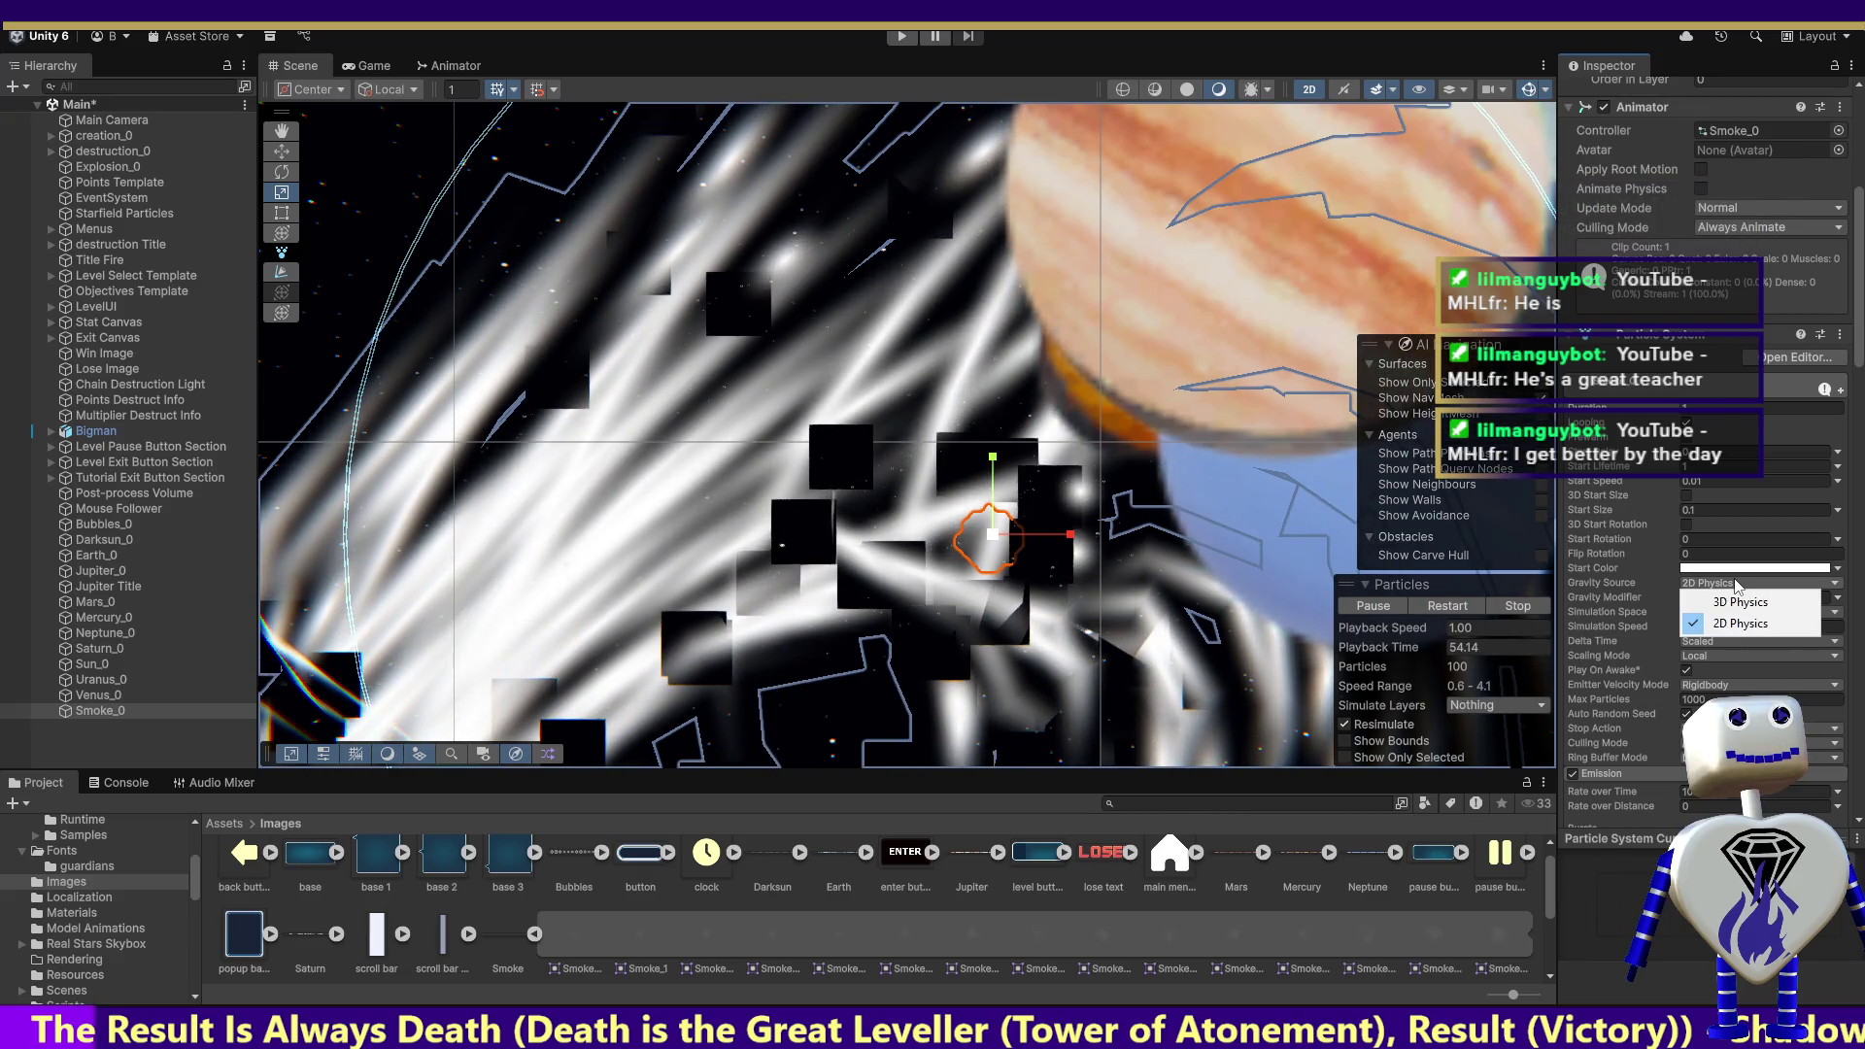
pyautogui.click(1861, 413)
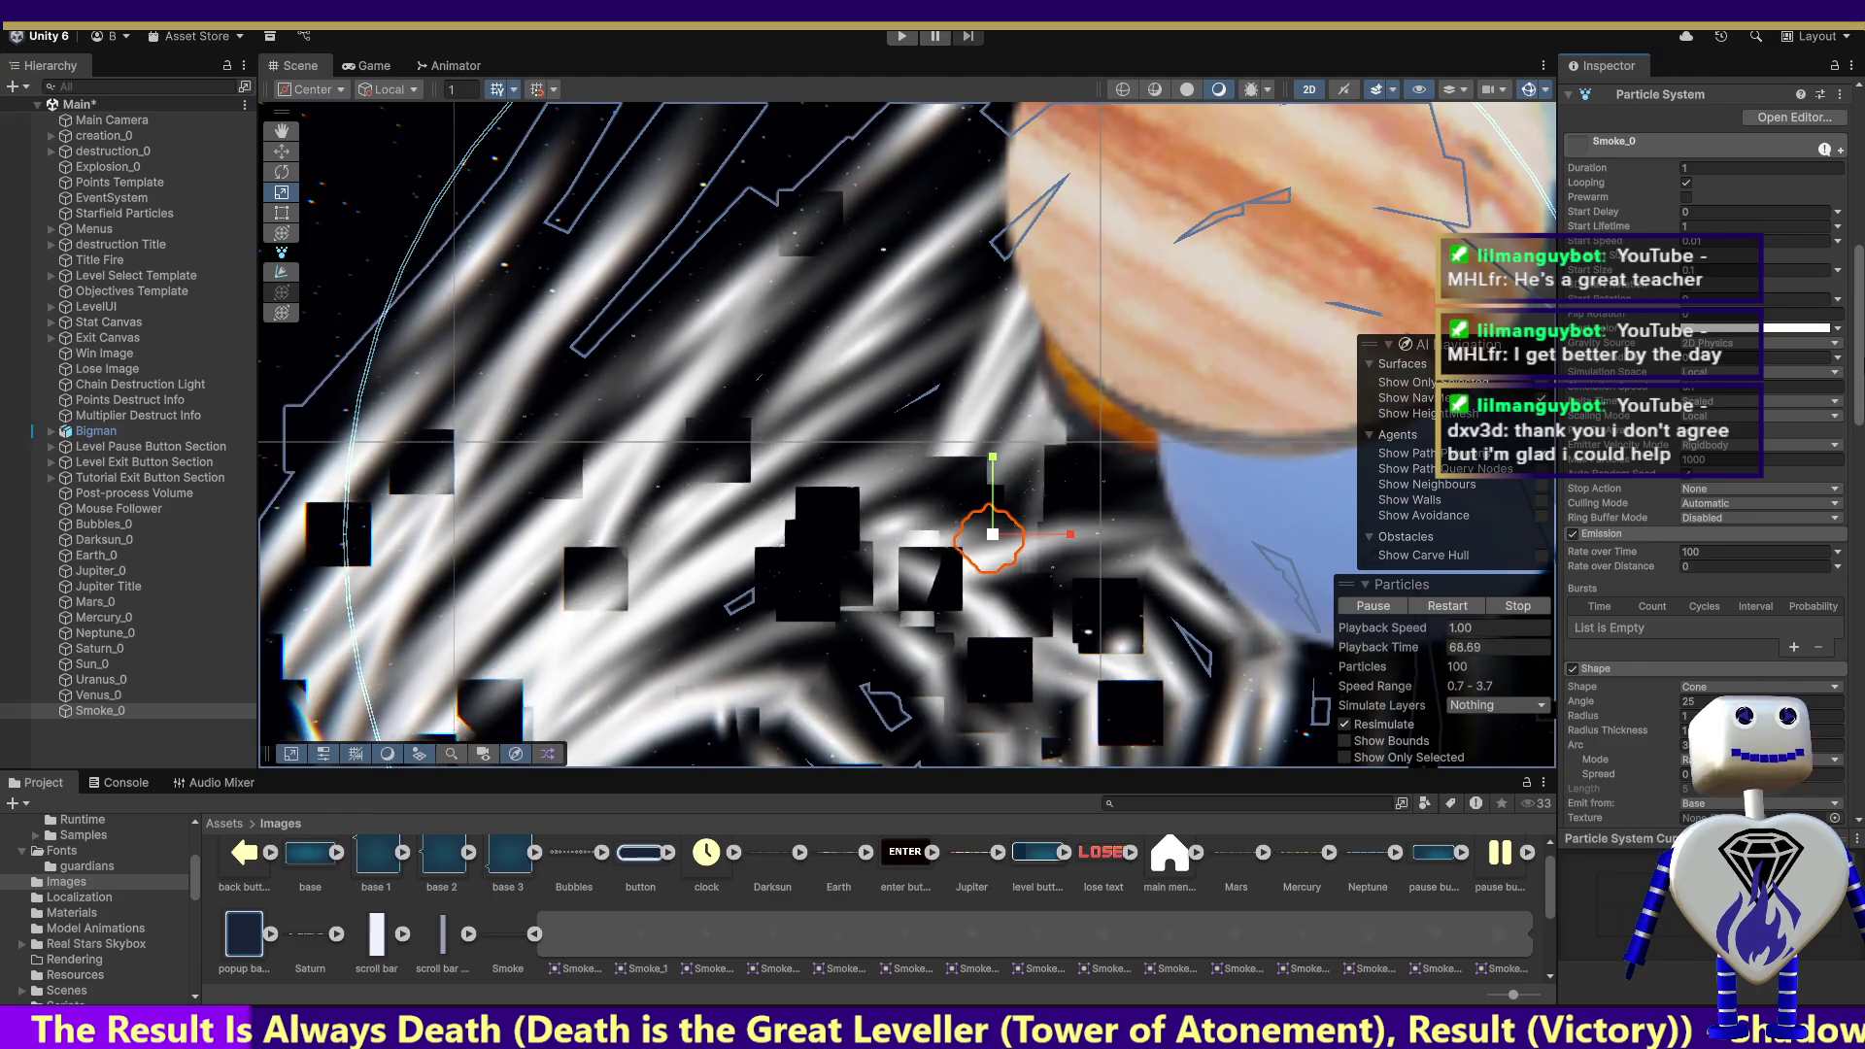
# Step: Set Smoke_0's Simulation Space to World and edit the Duration and Start Delay values
pyautogui.click(1702, 374)
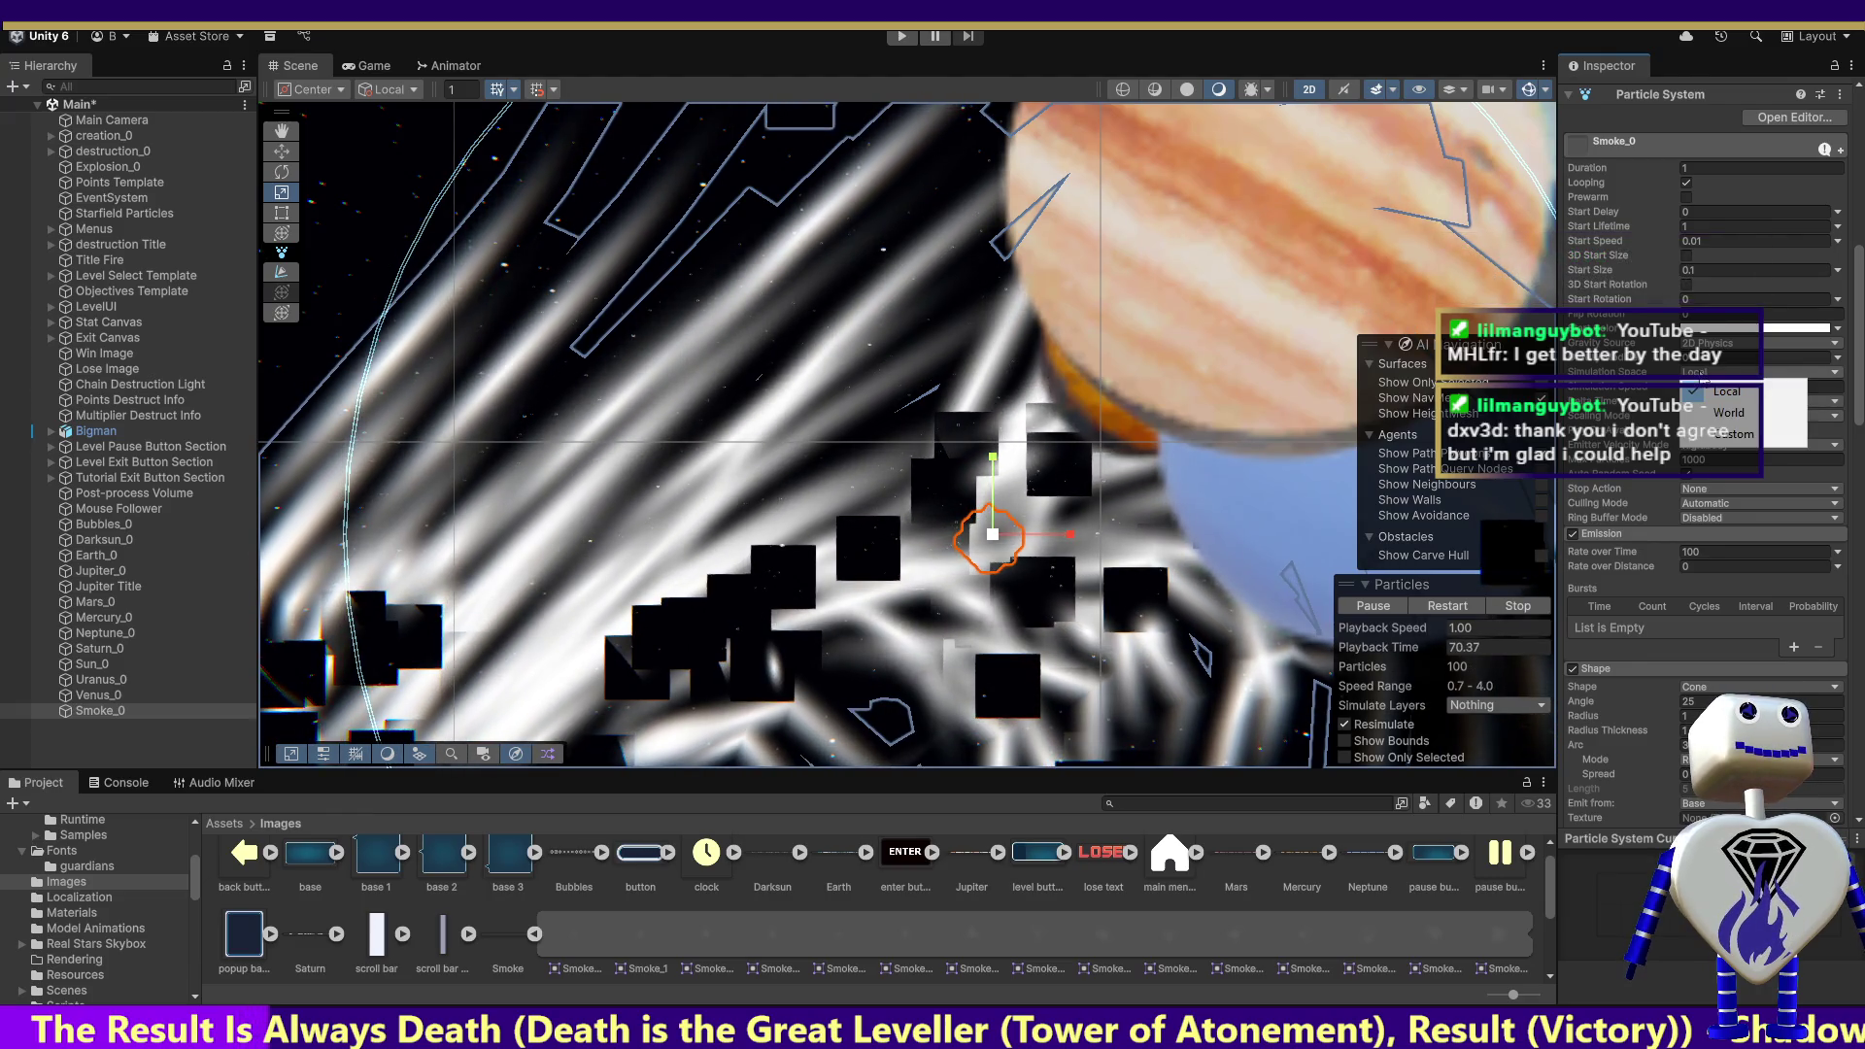
pyautogui.click(1707, 419)
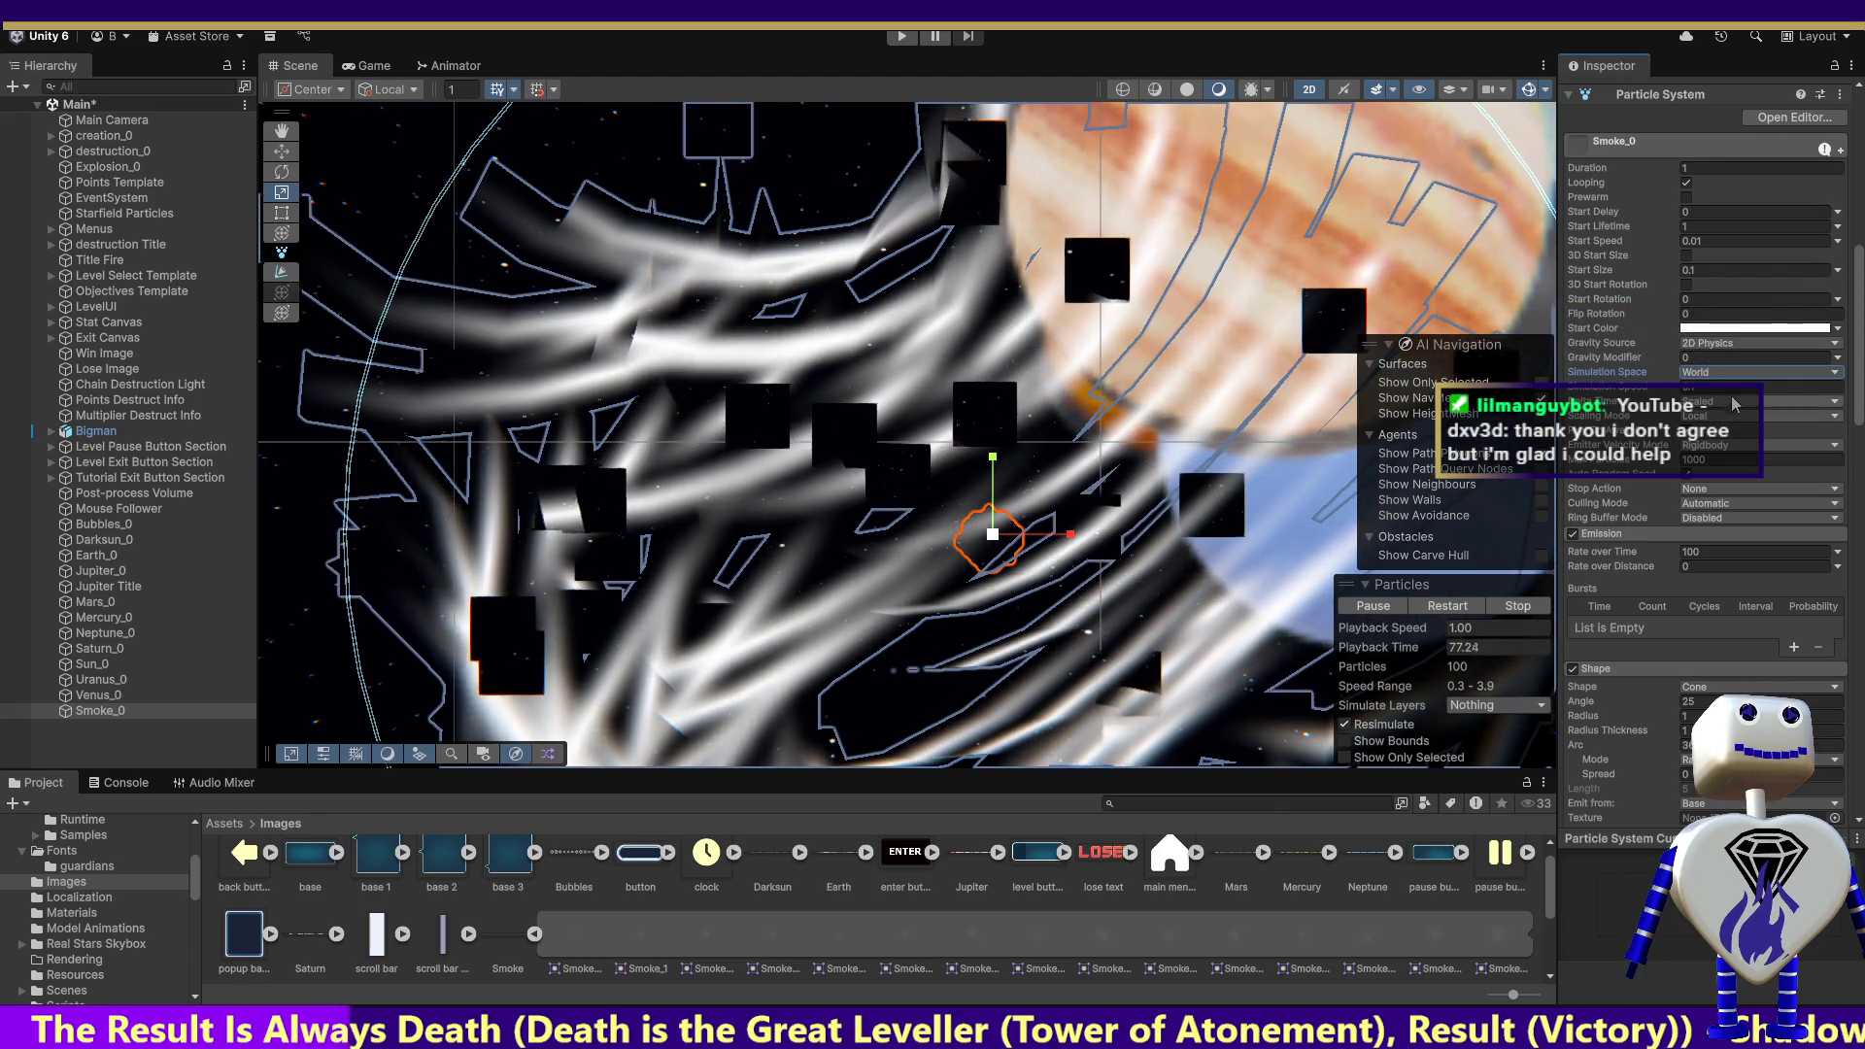
pyautogui.click(1694, 170)
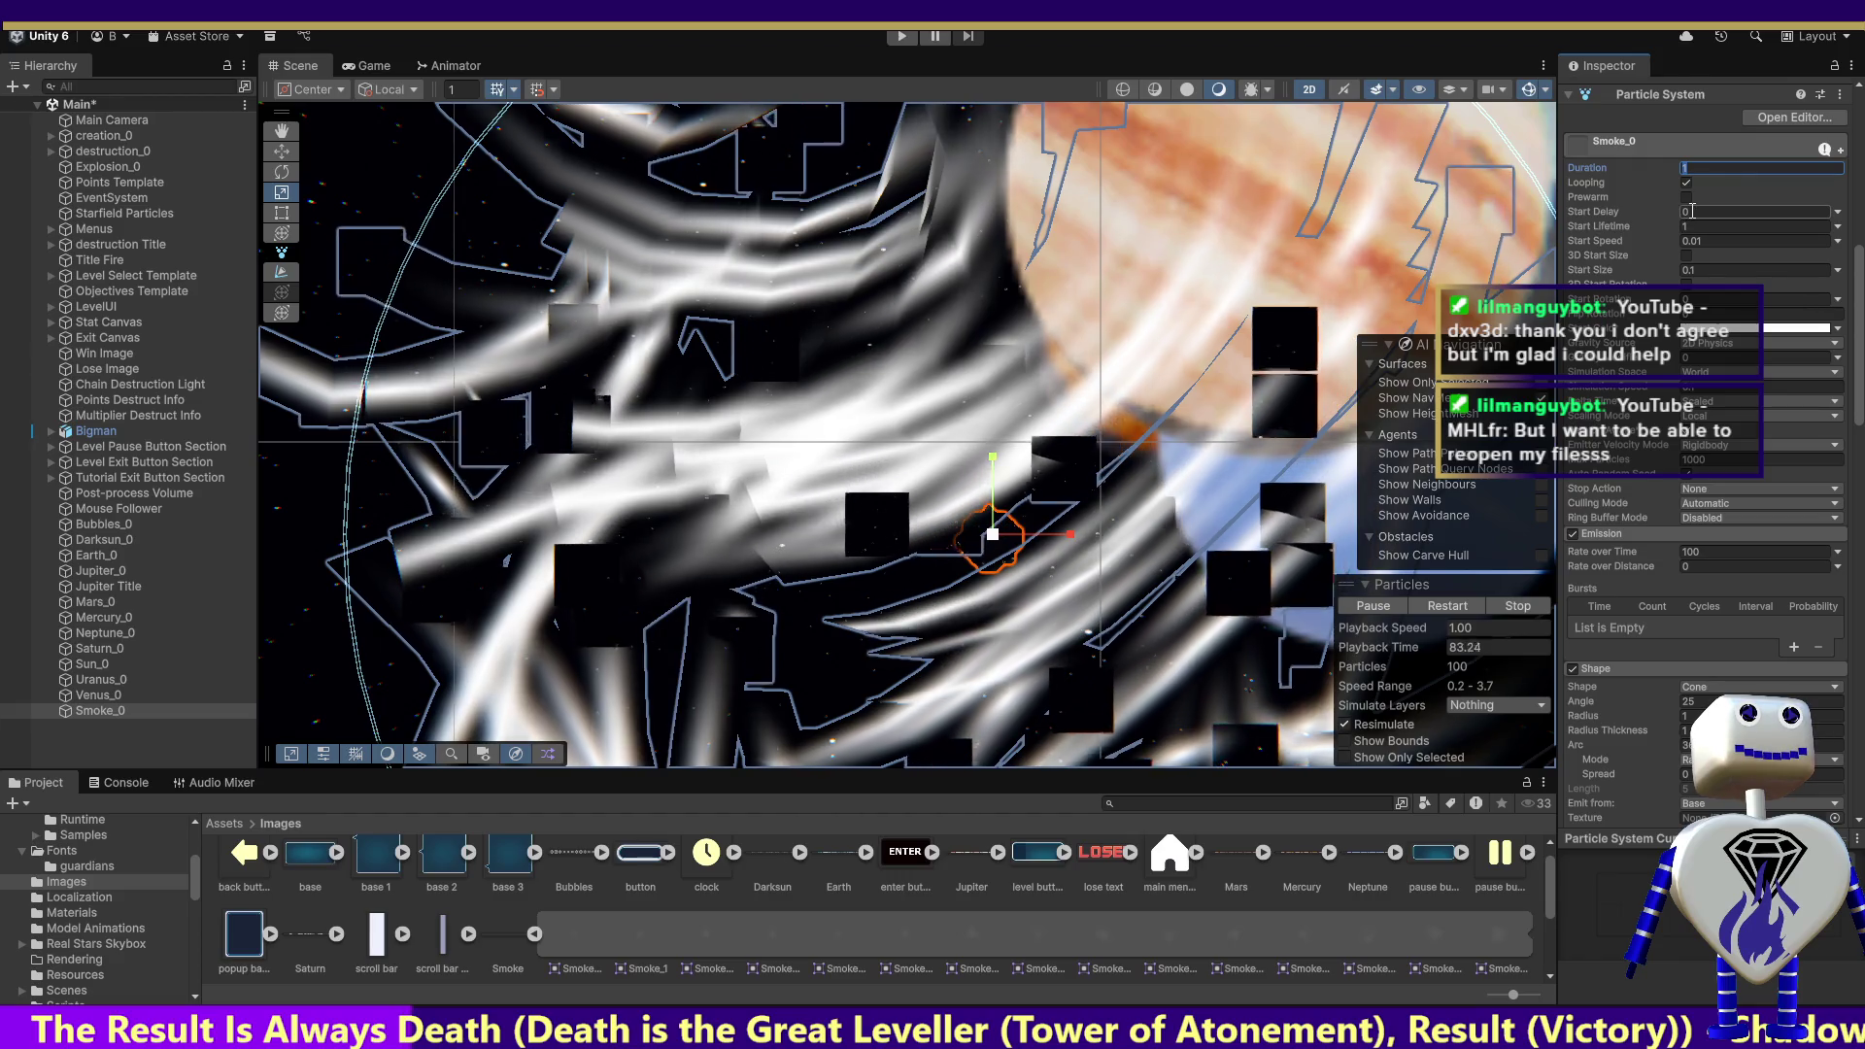
pyautogui.click(1672, 194)
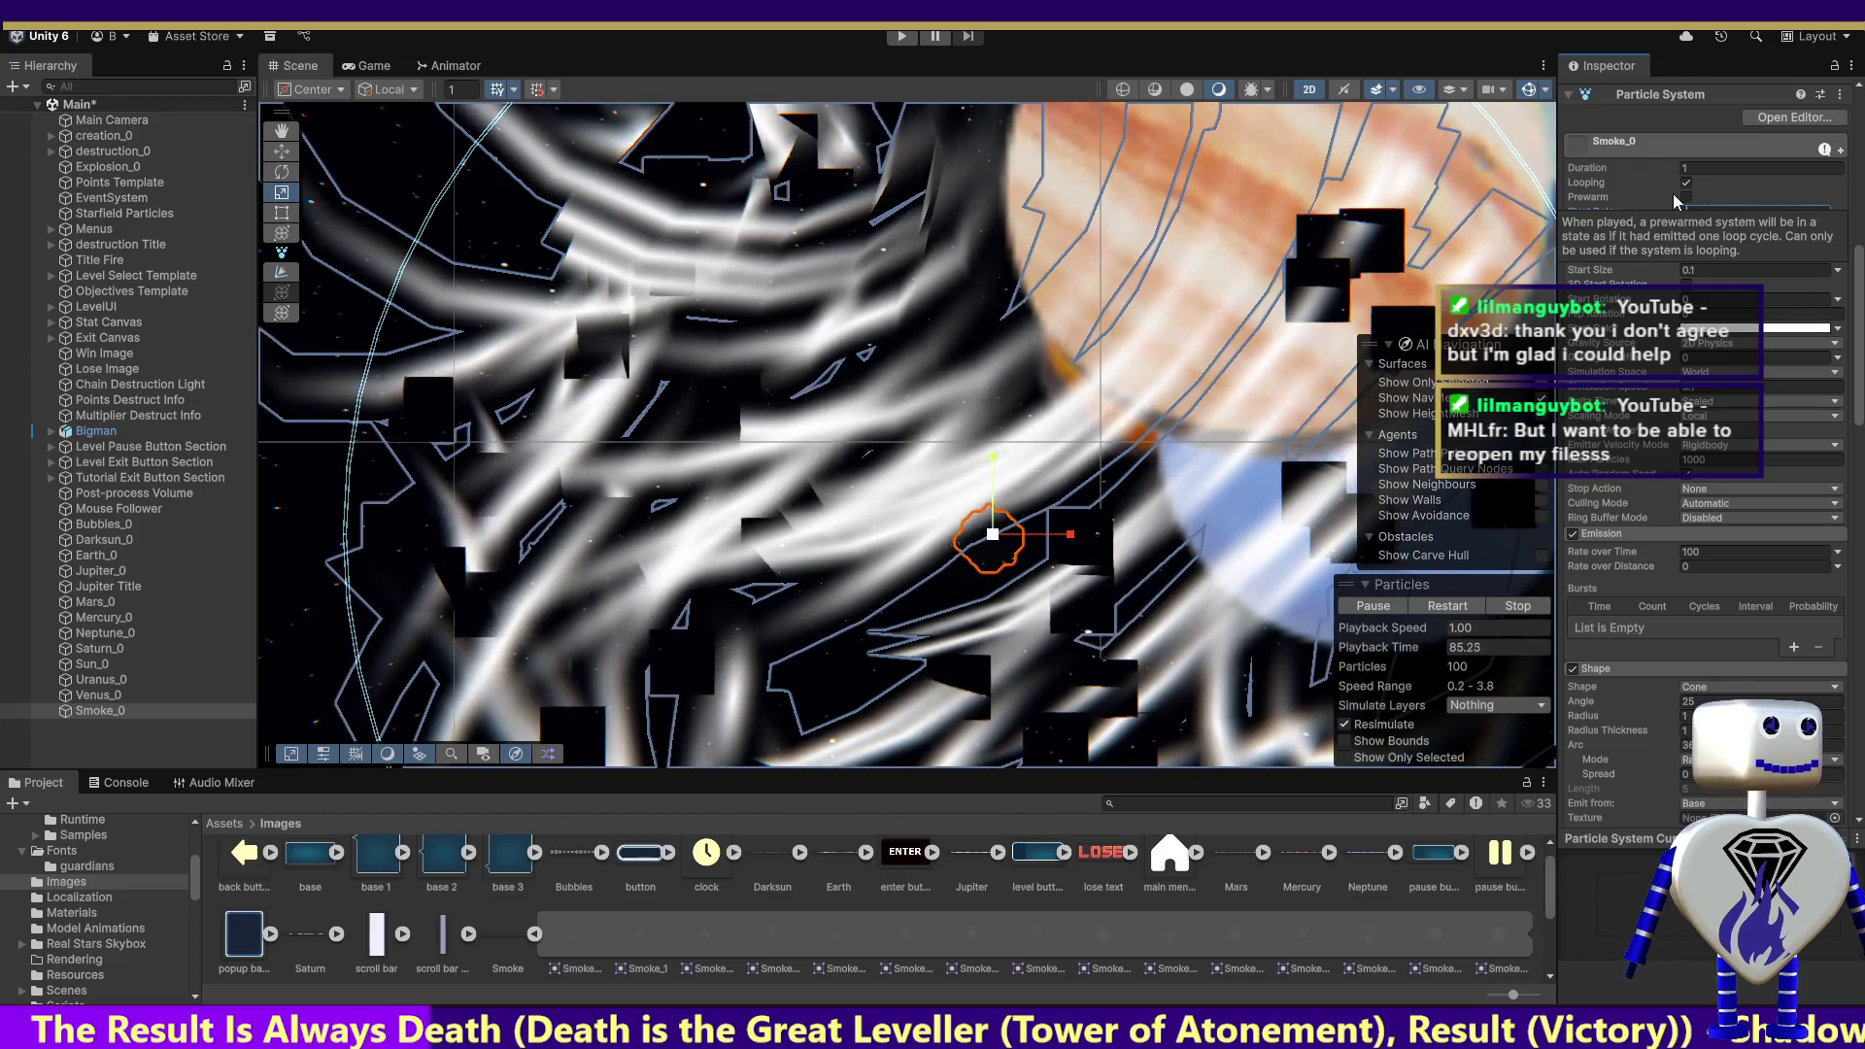
pyautogui.write('-5')
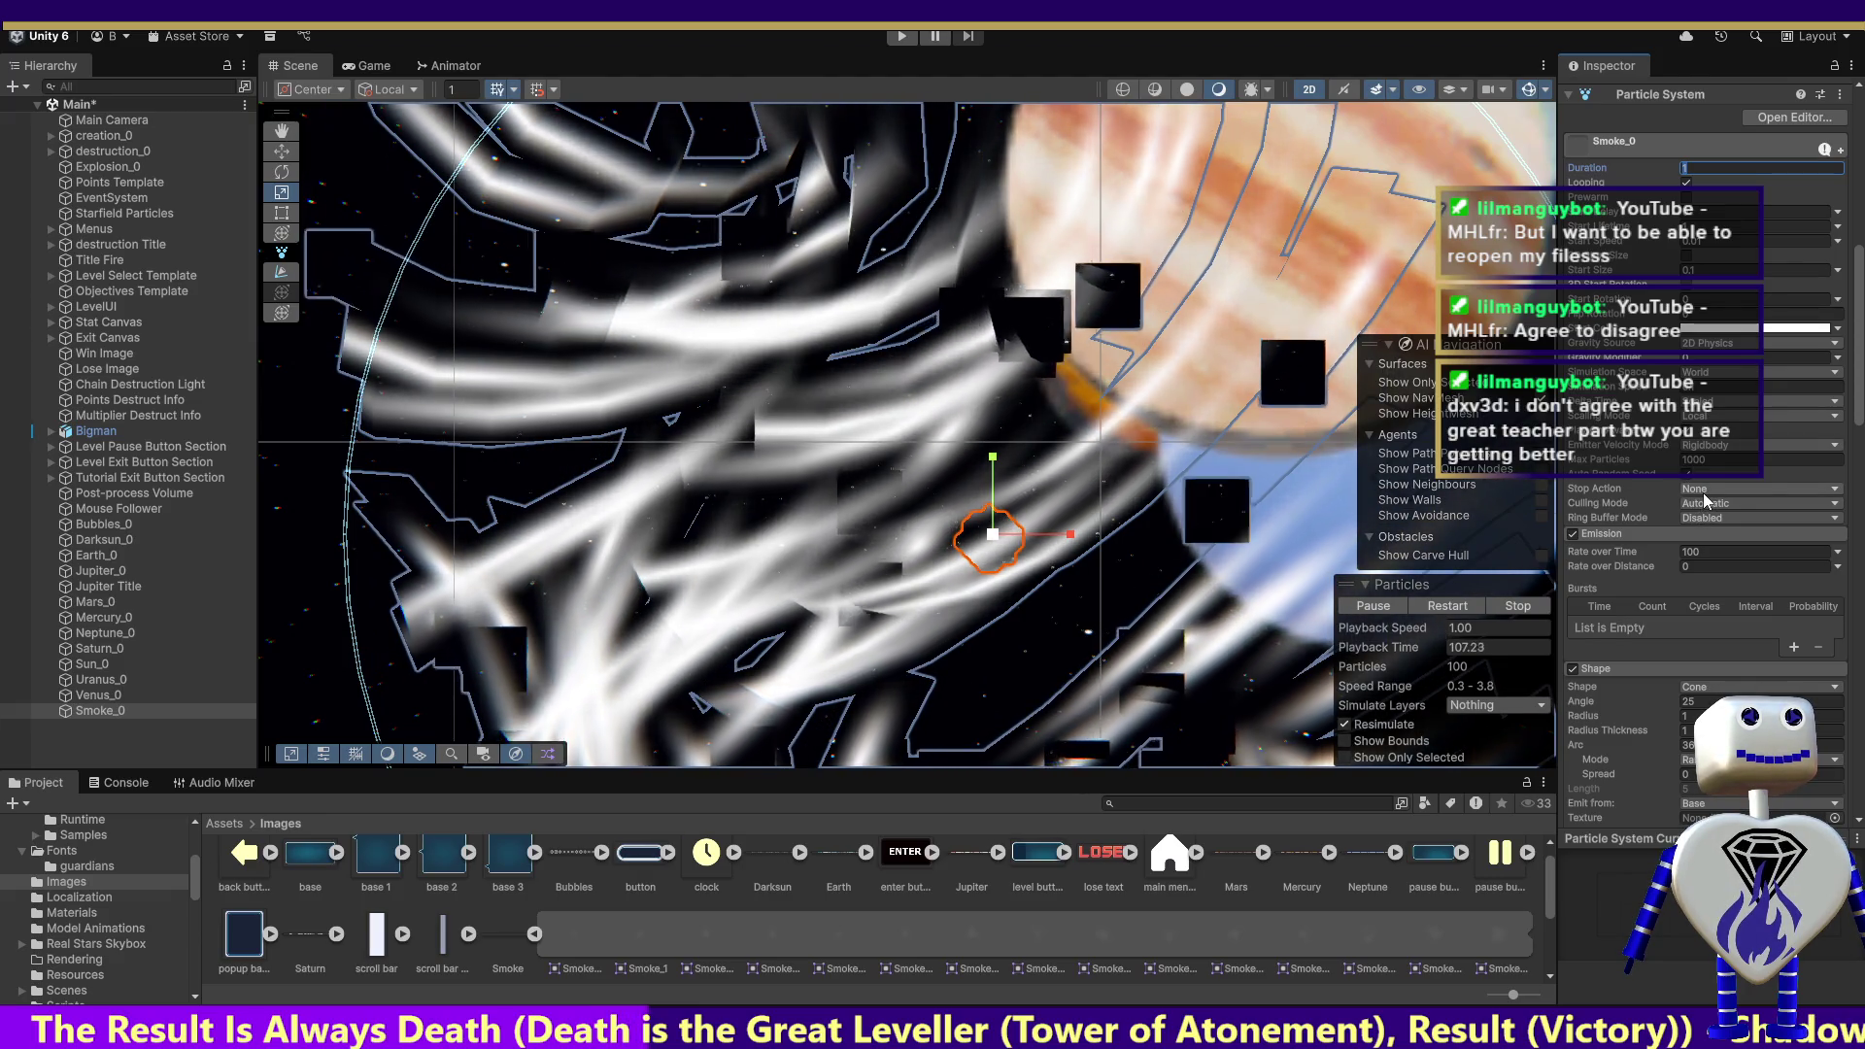
pyautogui.click(1717, 447)
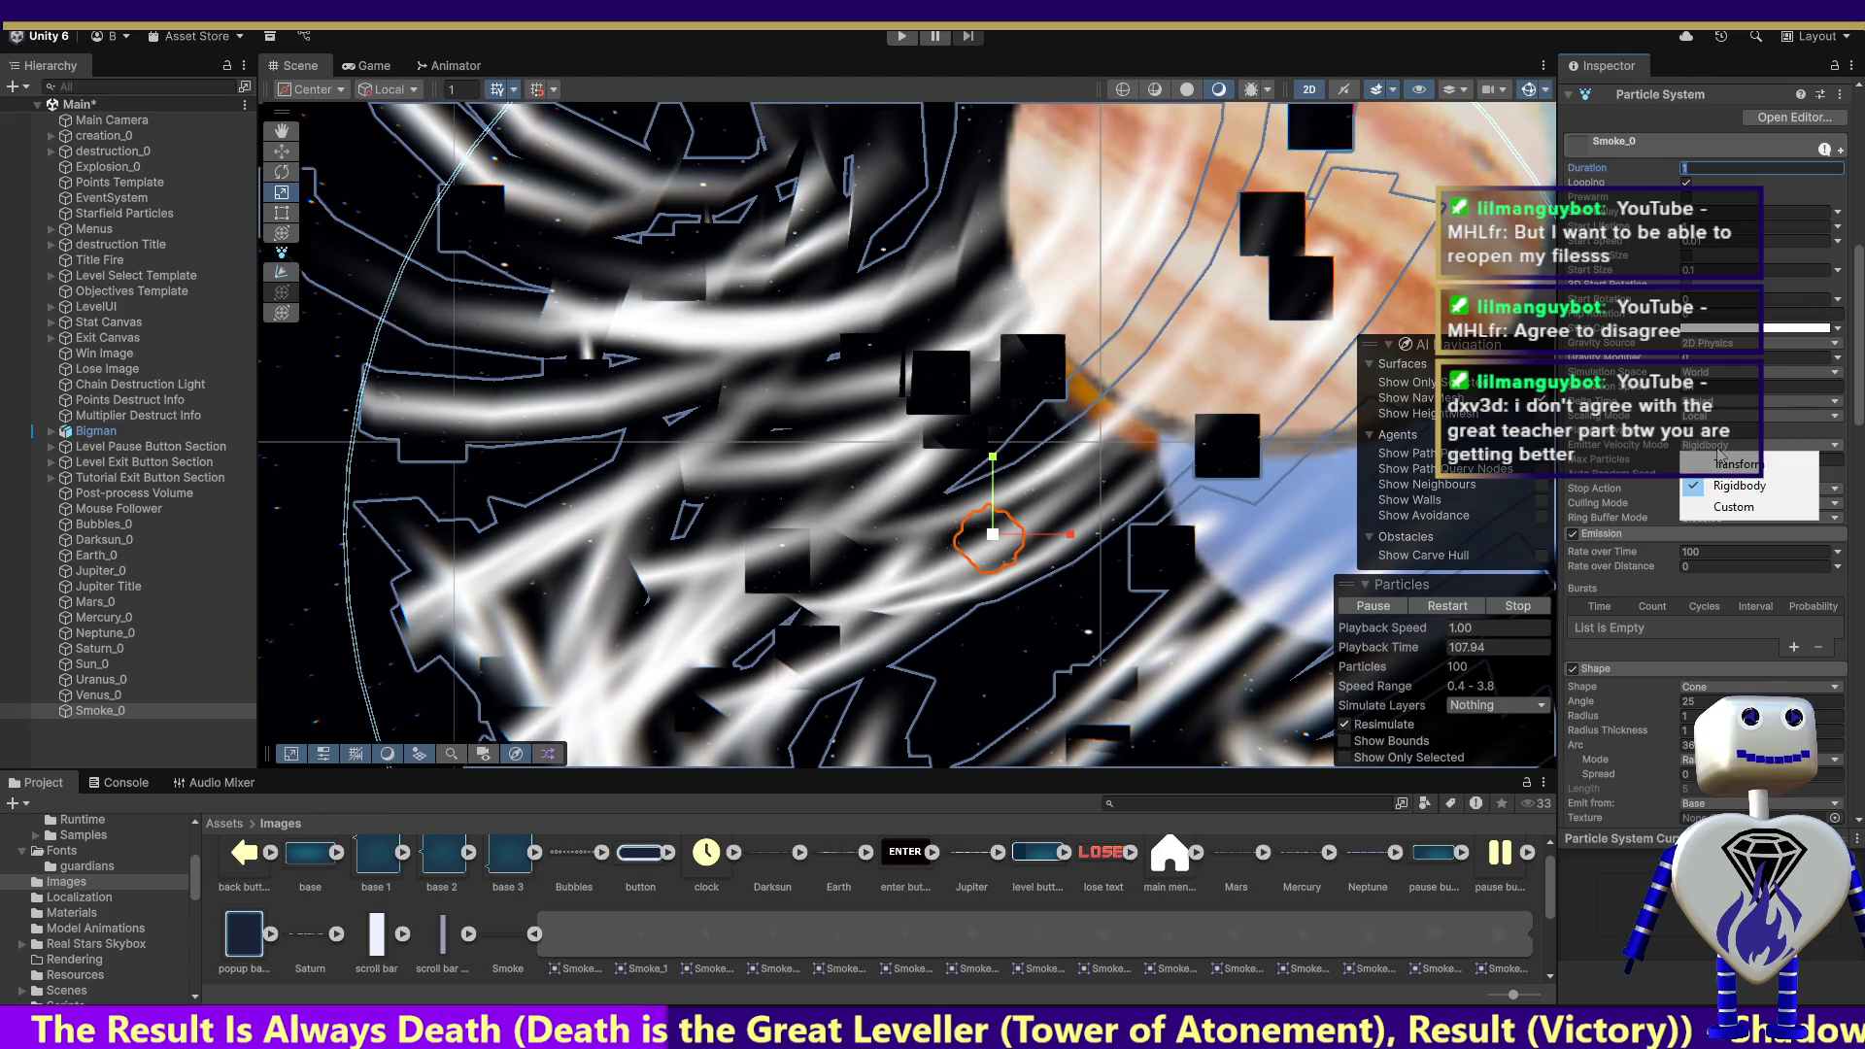
pyautogui.click(1724, 463)
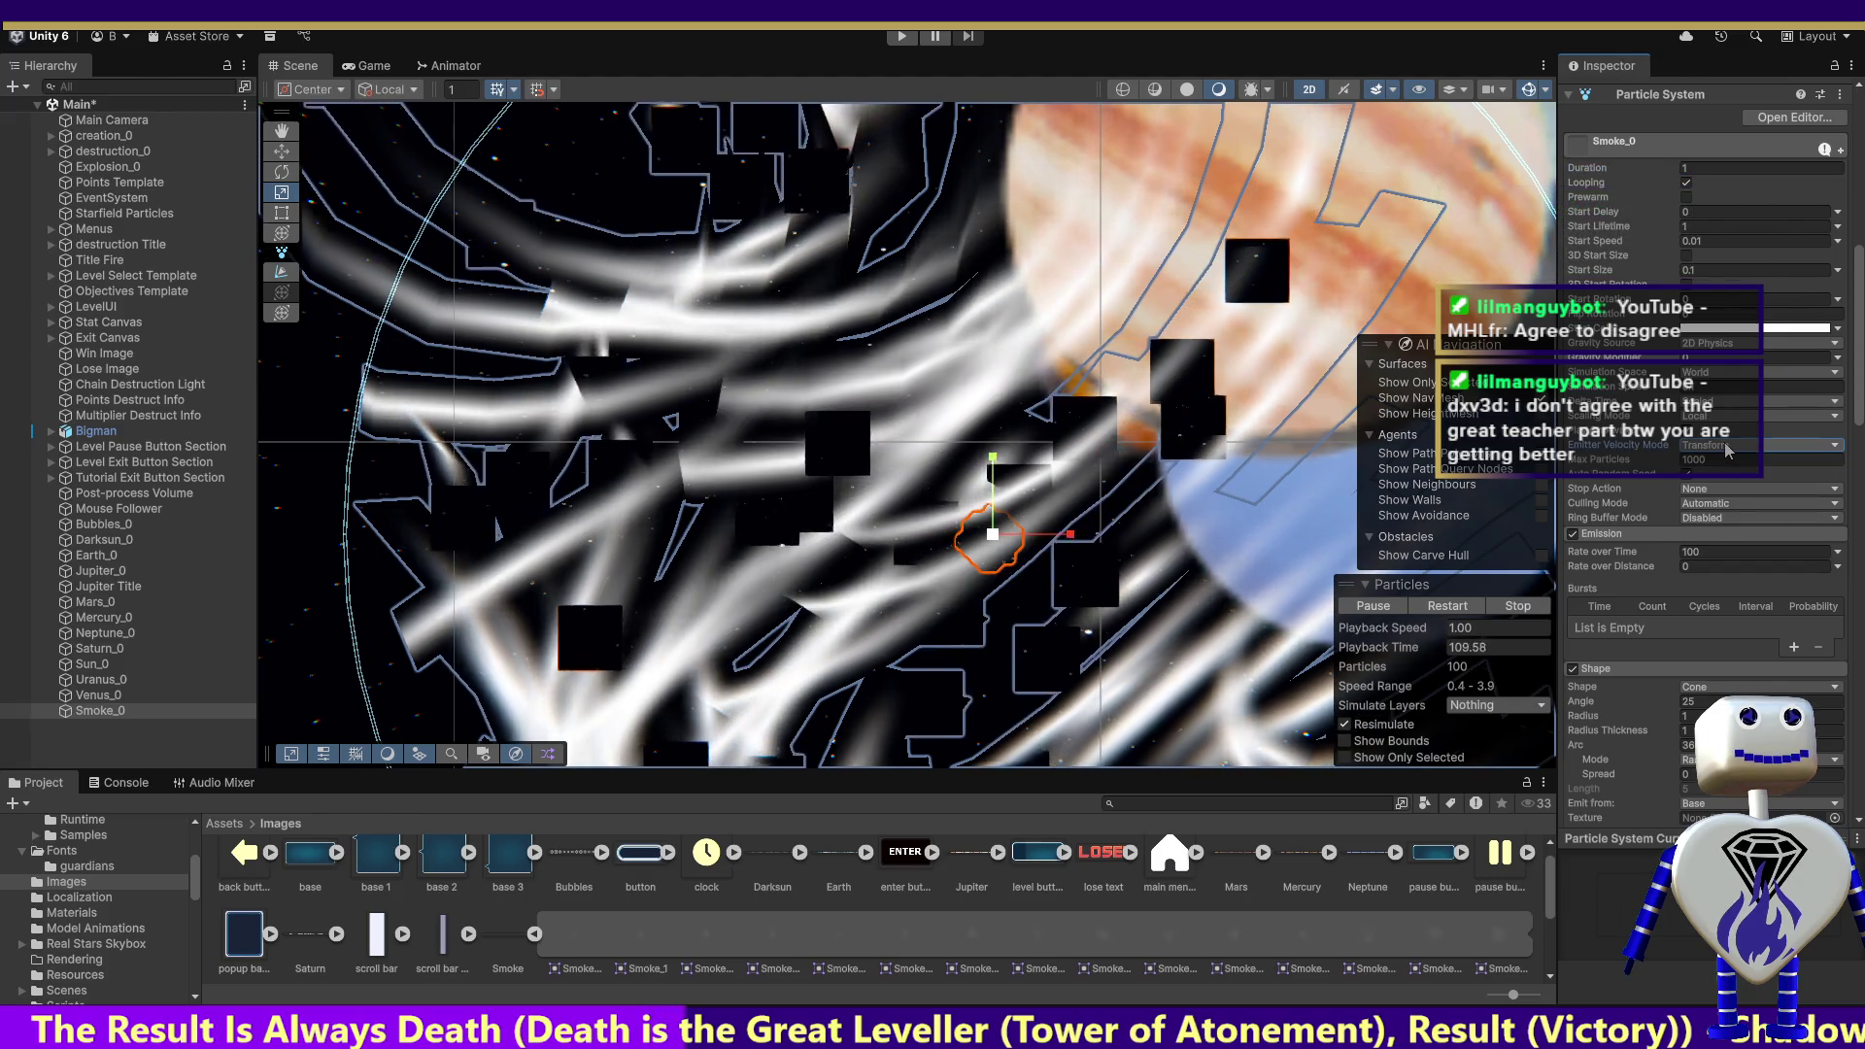
pyautogui.click(1728, 447)
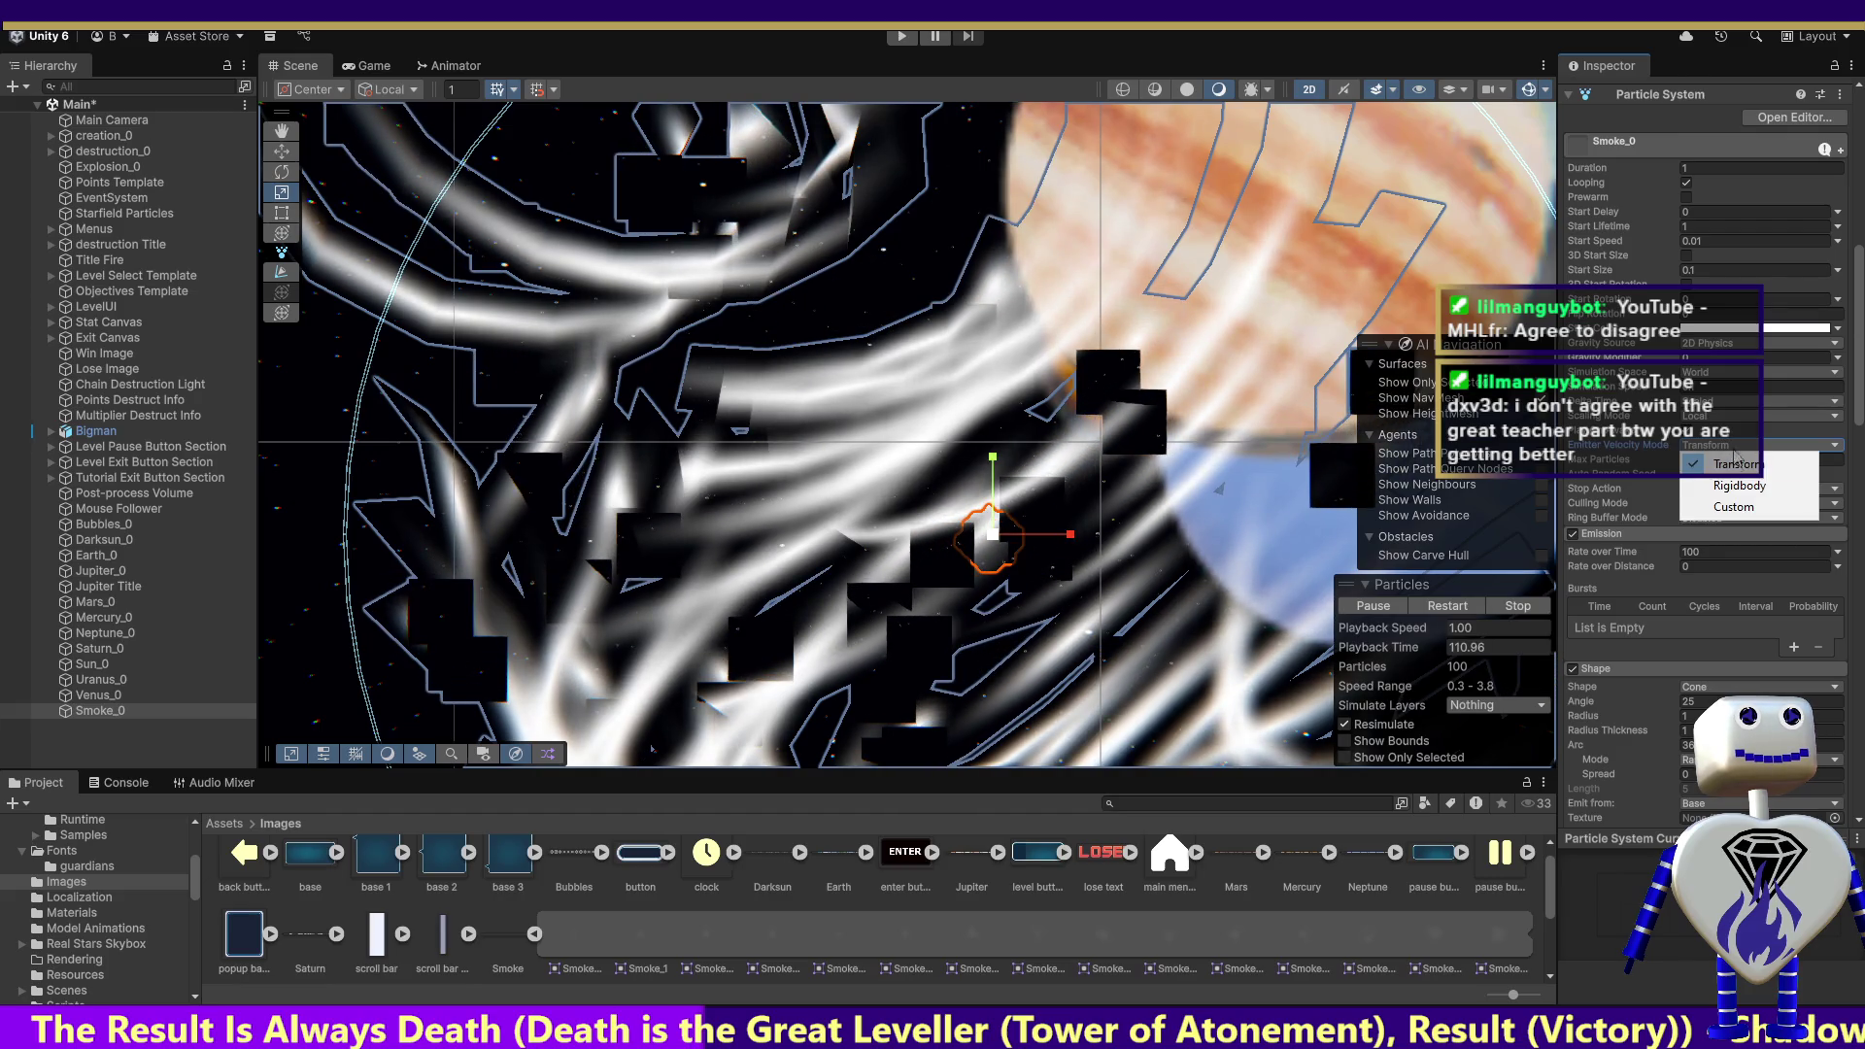
pyautogui.click(1739, 486)
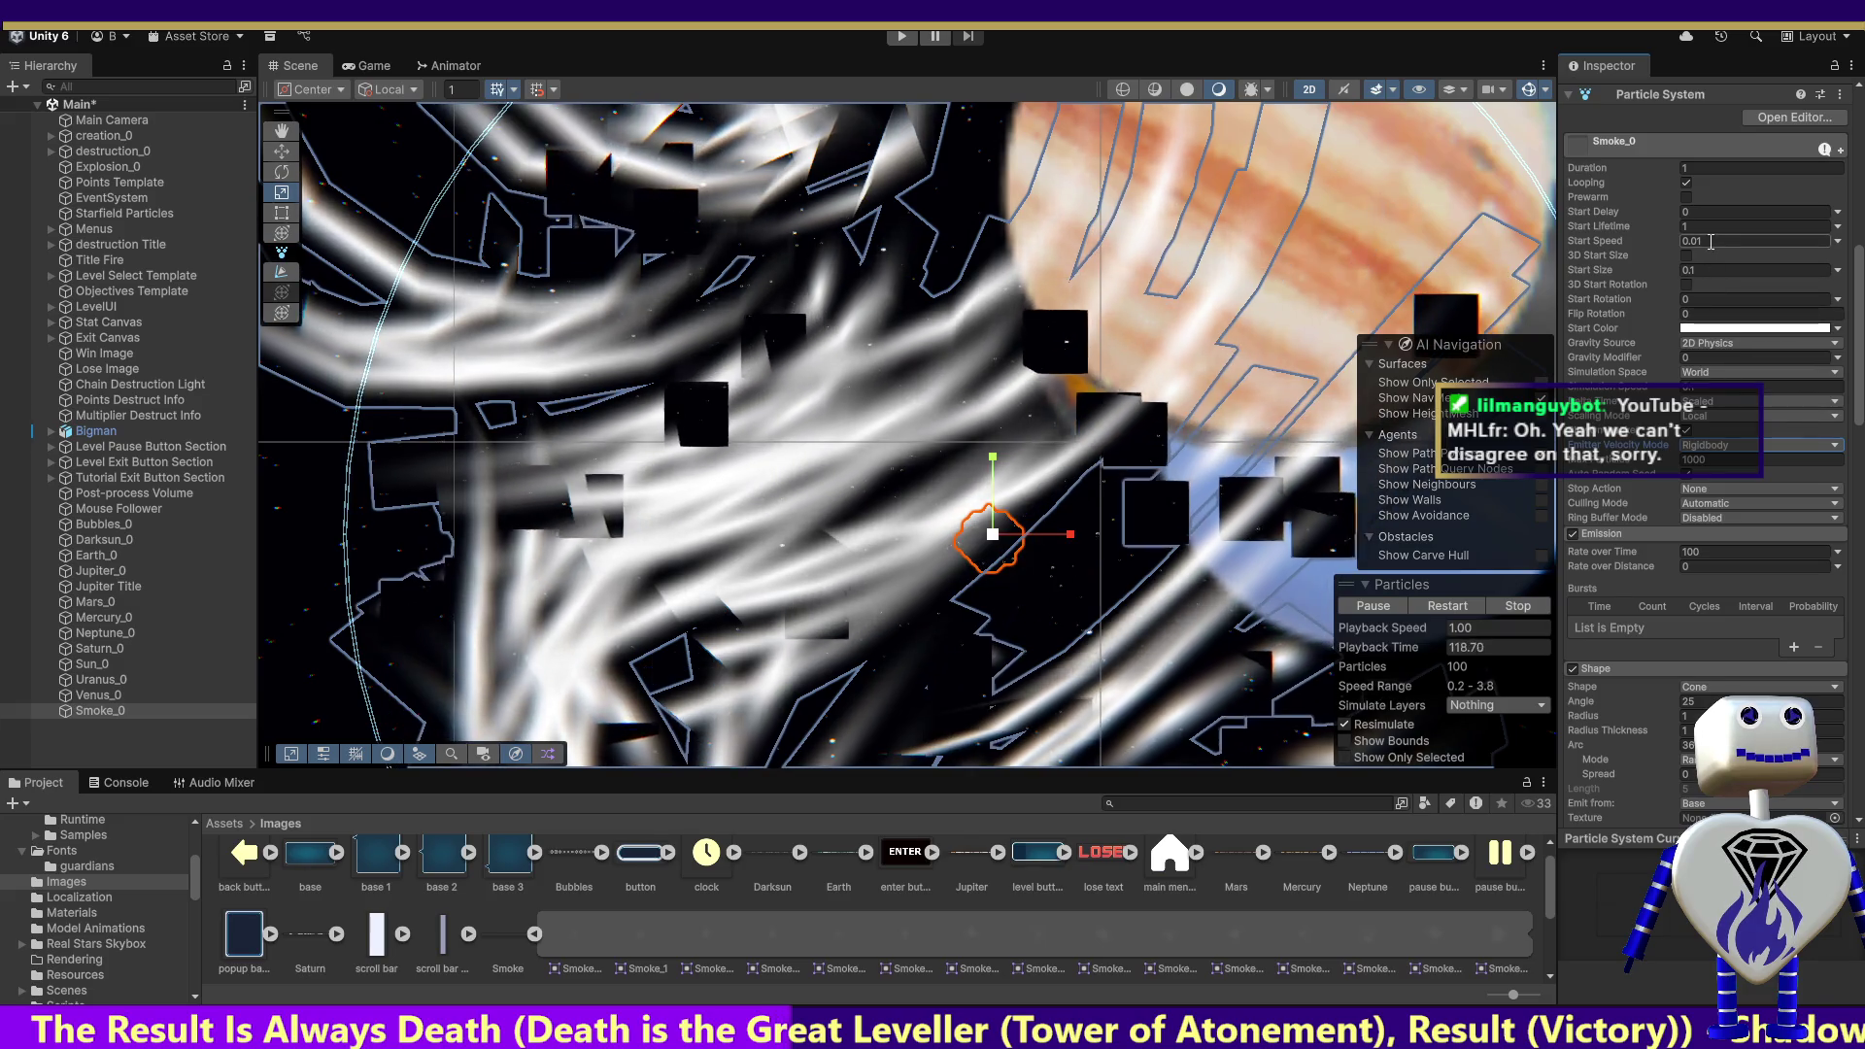
# Step: Set Smoke_0's Start Speed to 5 and Duration to 0.05, then launch Play mode
pyautogui.click(1671, 243)
pyautogui.write('1')
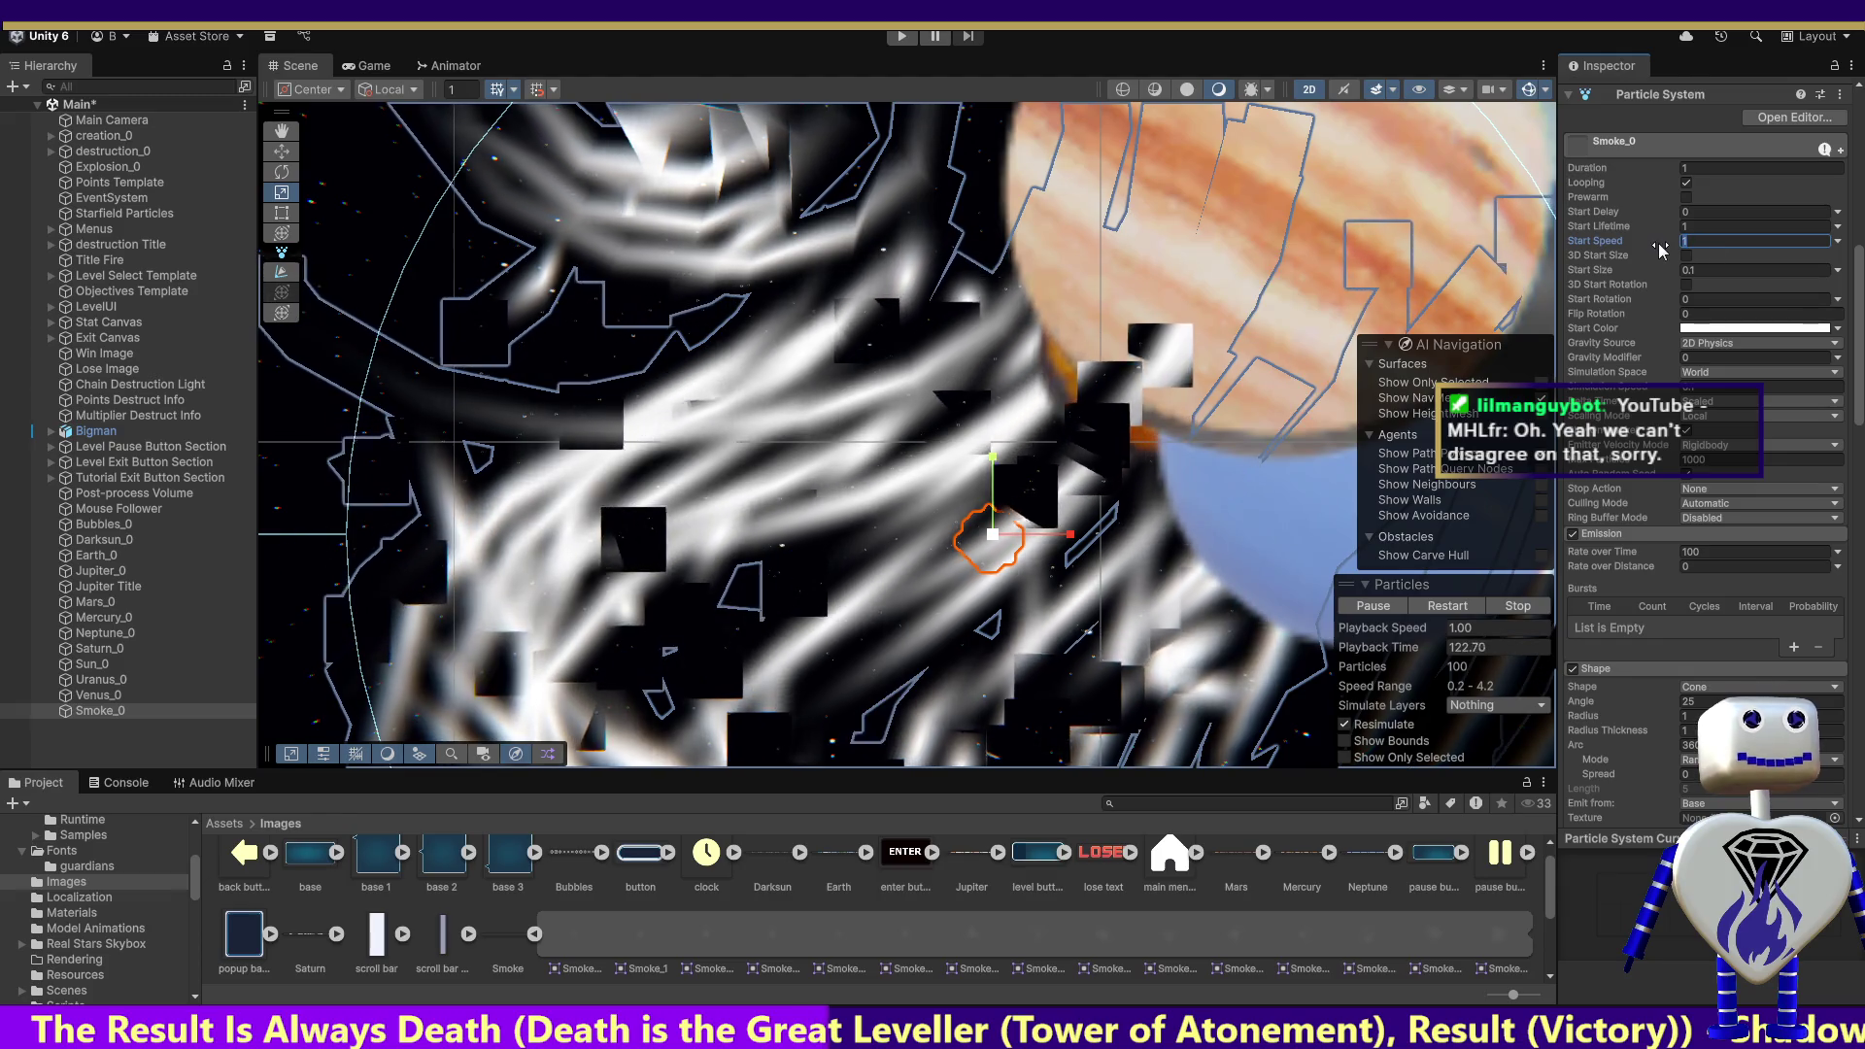
pyautogui.write('5')
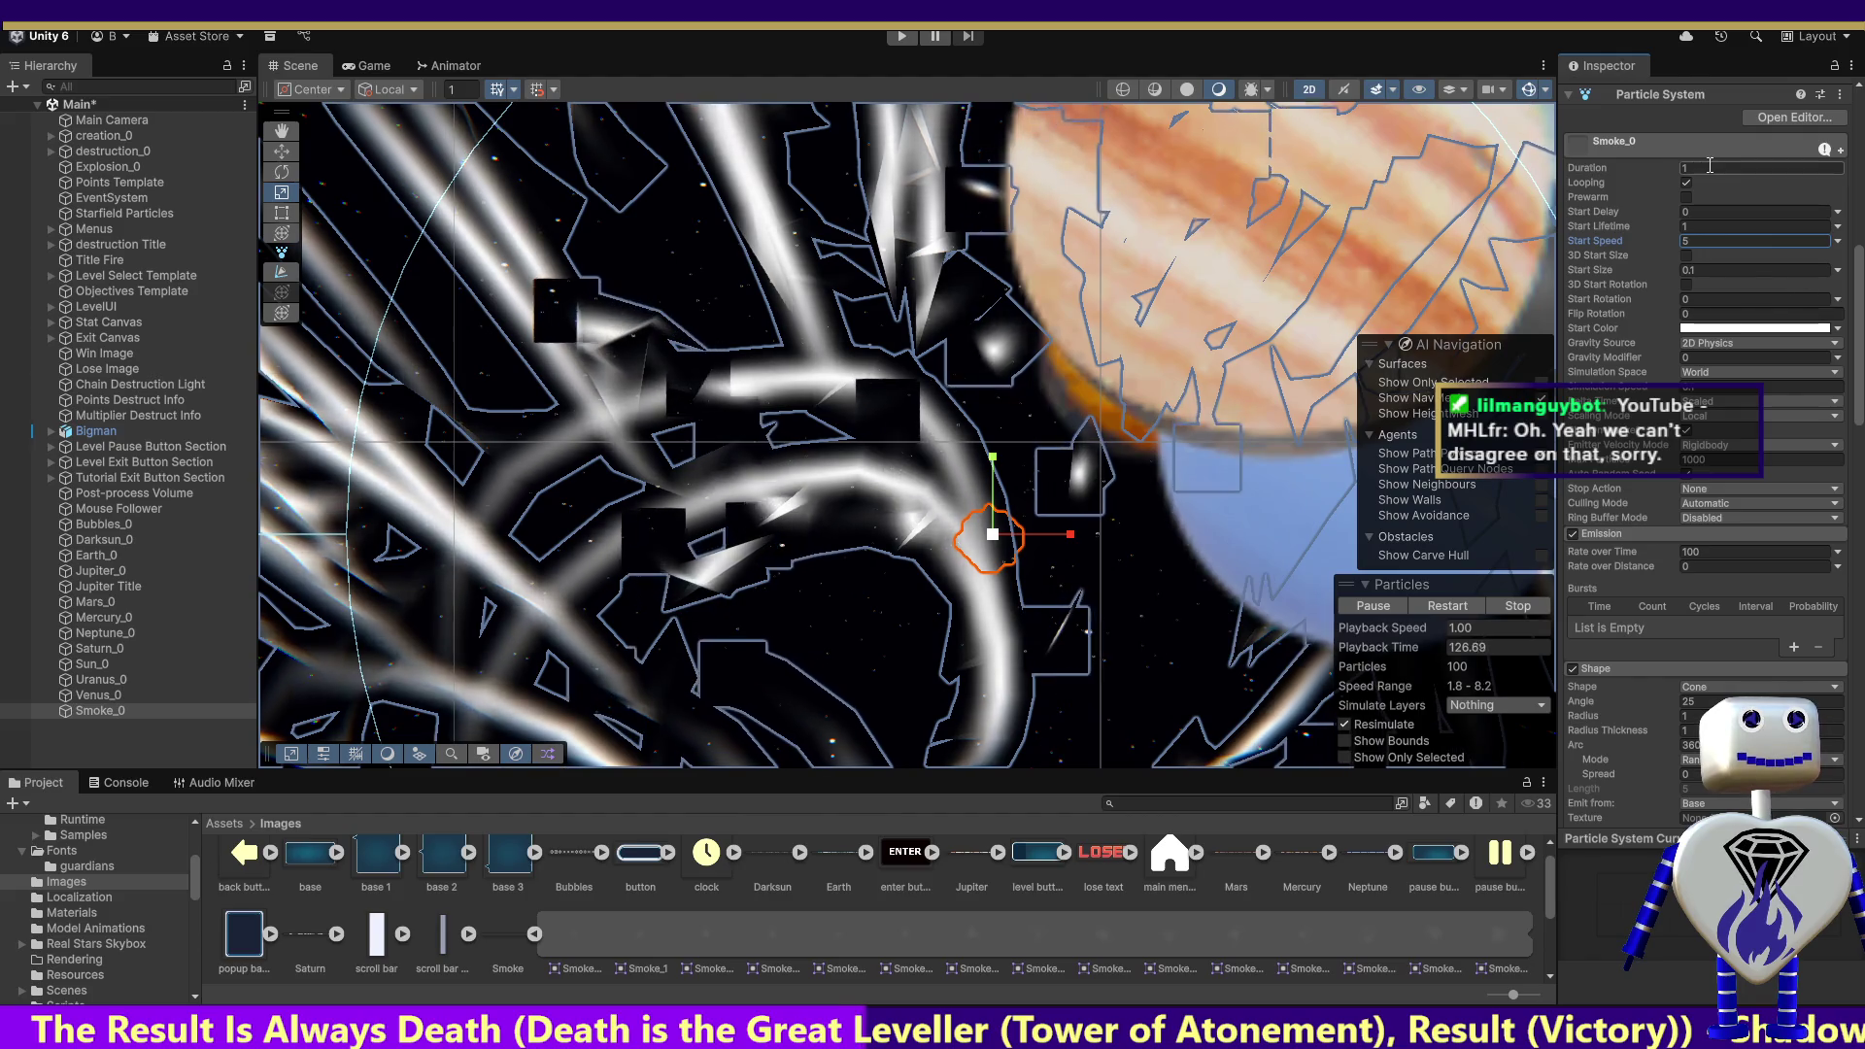
pyautogui.click(1661, 175)
pyautogui.press('BackSpace')
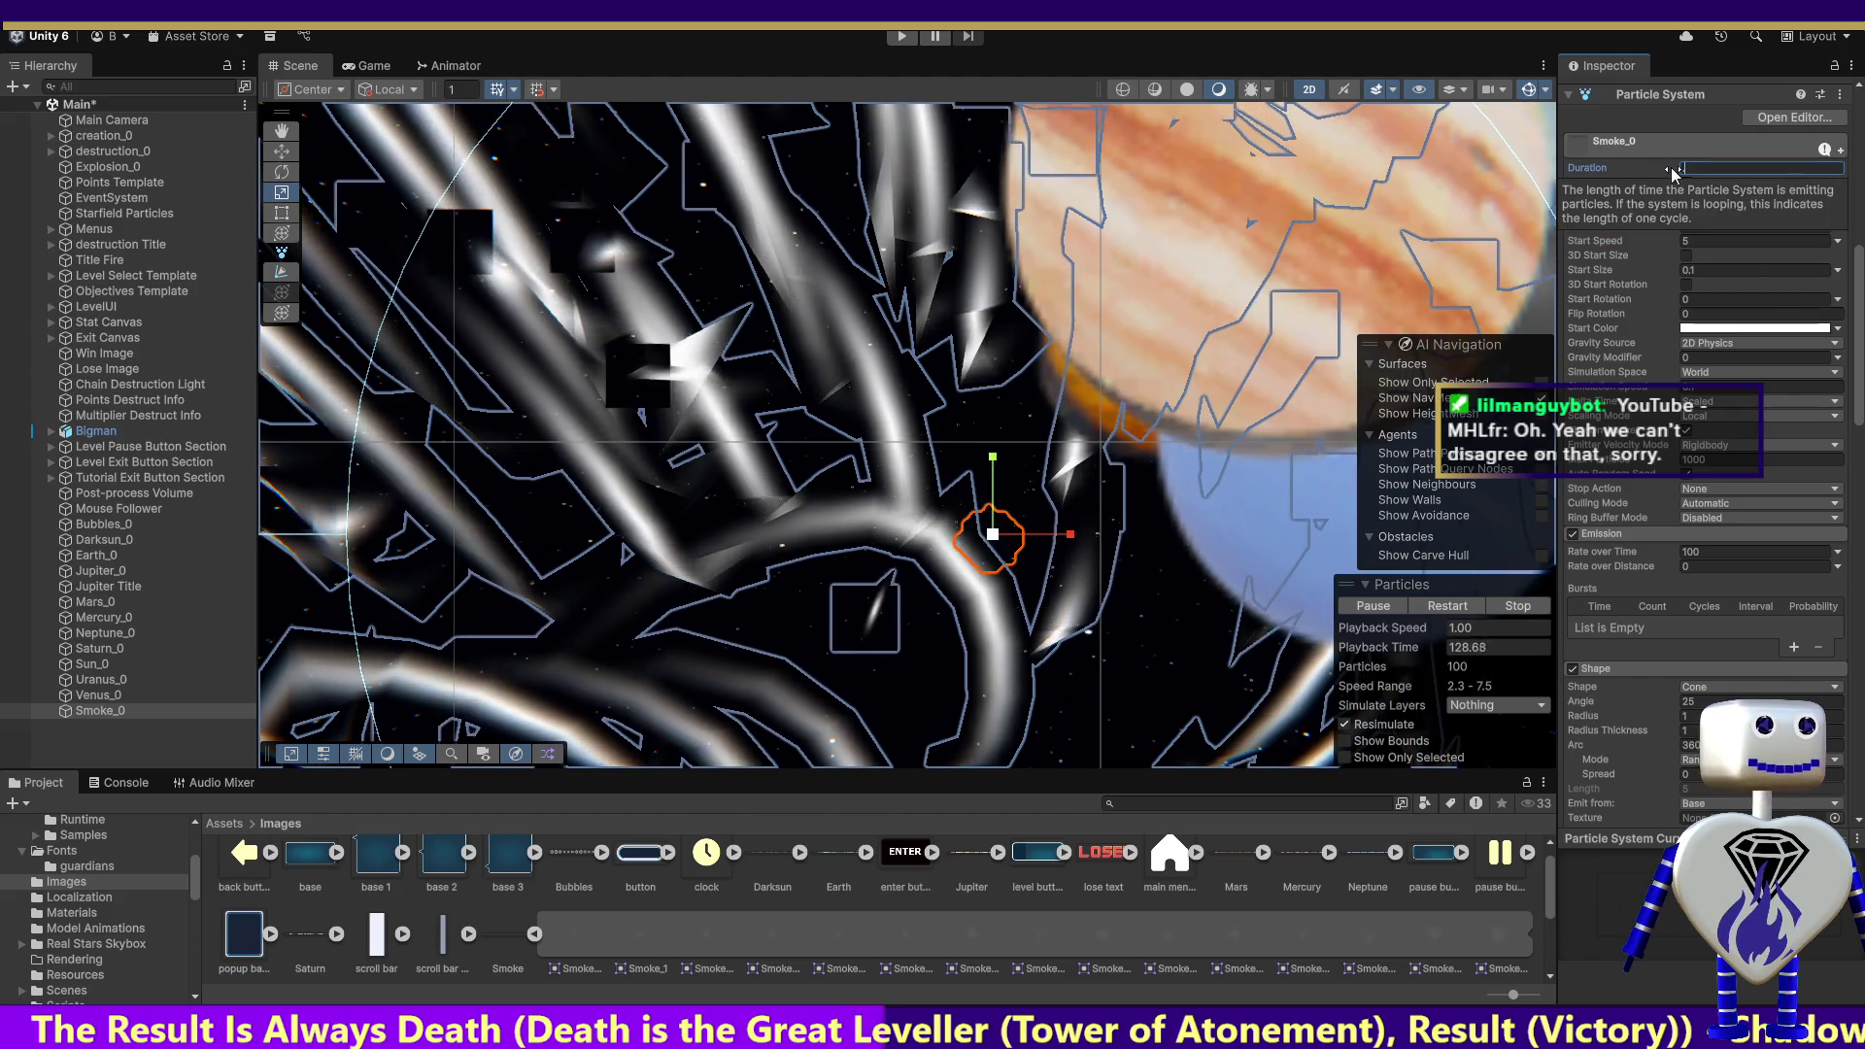
pyautogui.write('.5')
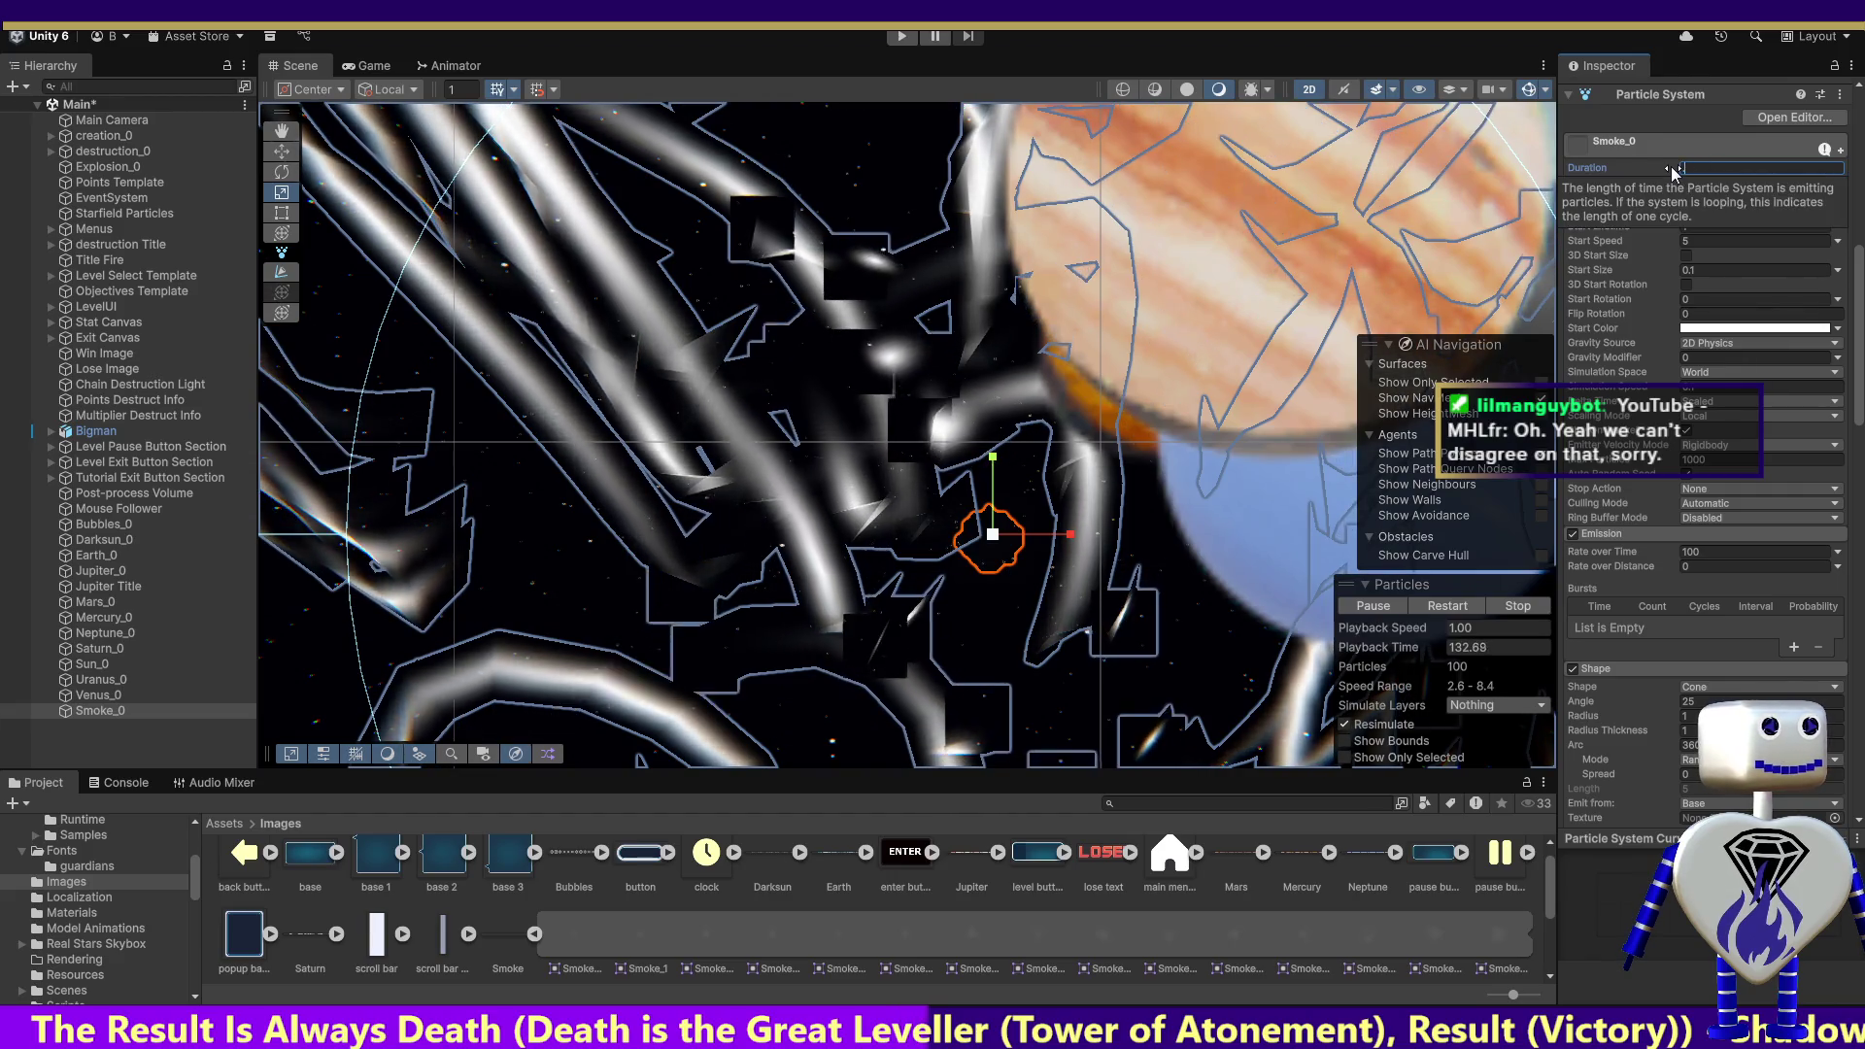
pyautogui.write('5')
pyautogui.press('Return')
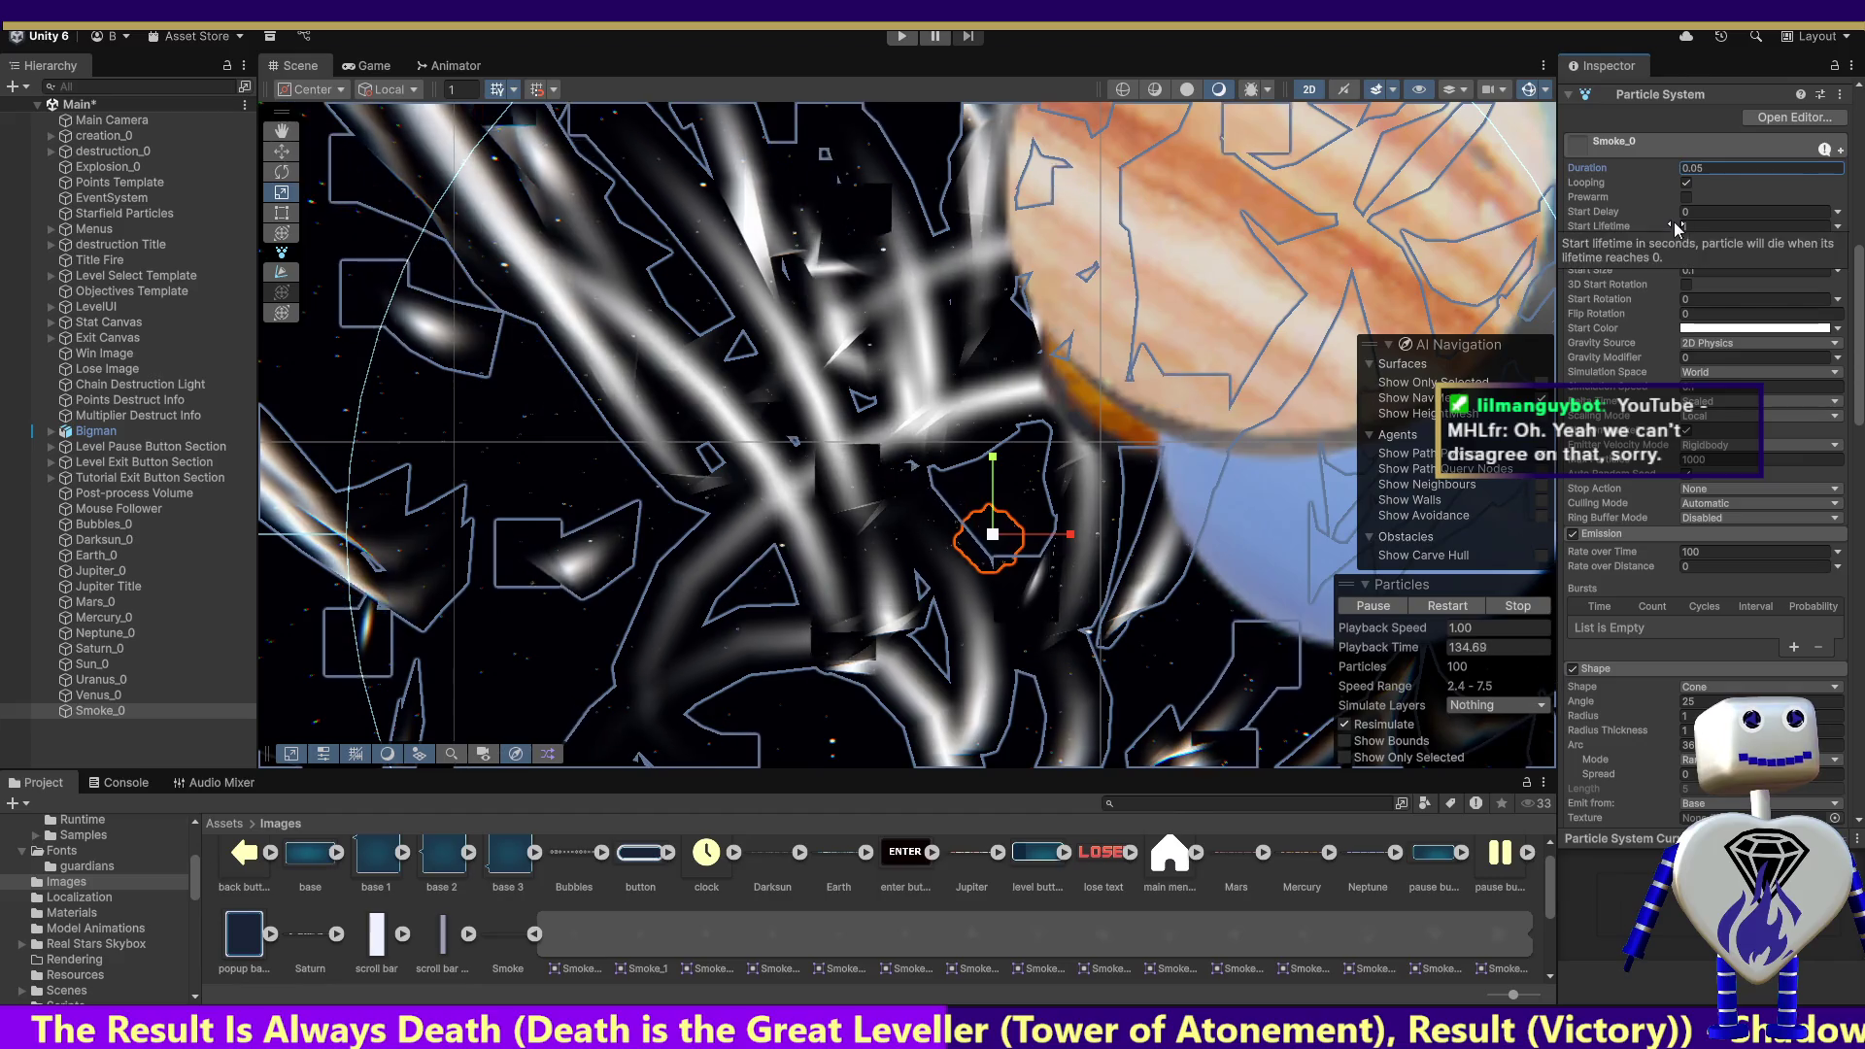
pyautogui.click(900, 41)
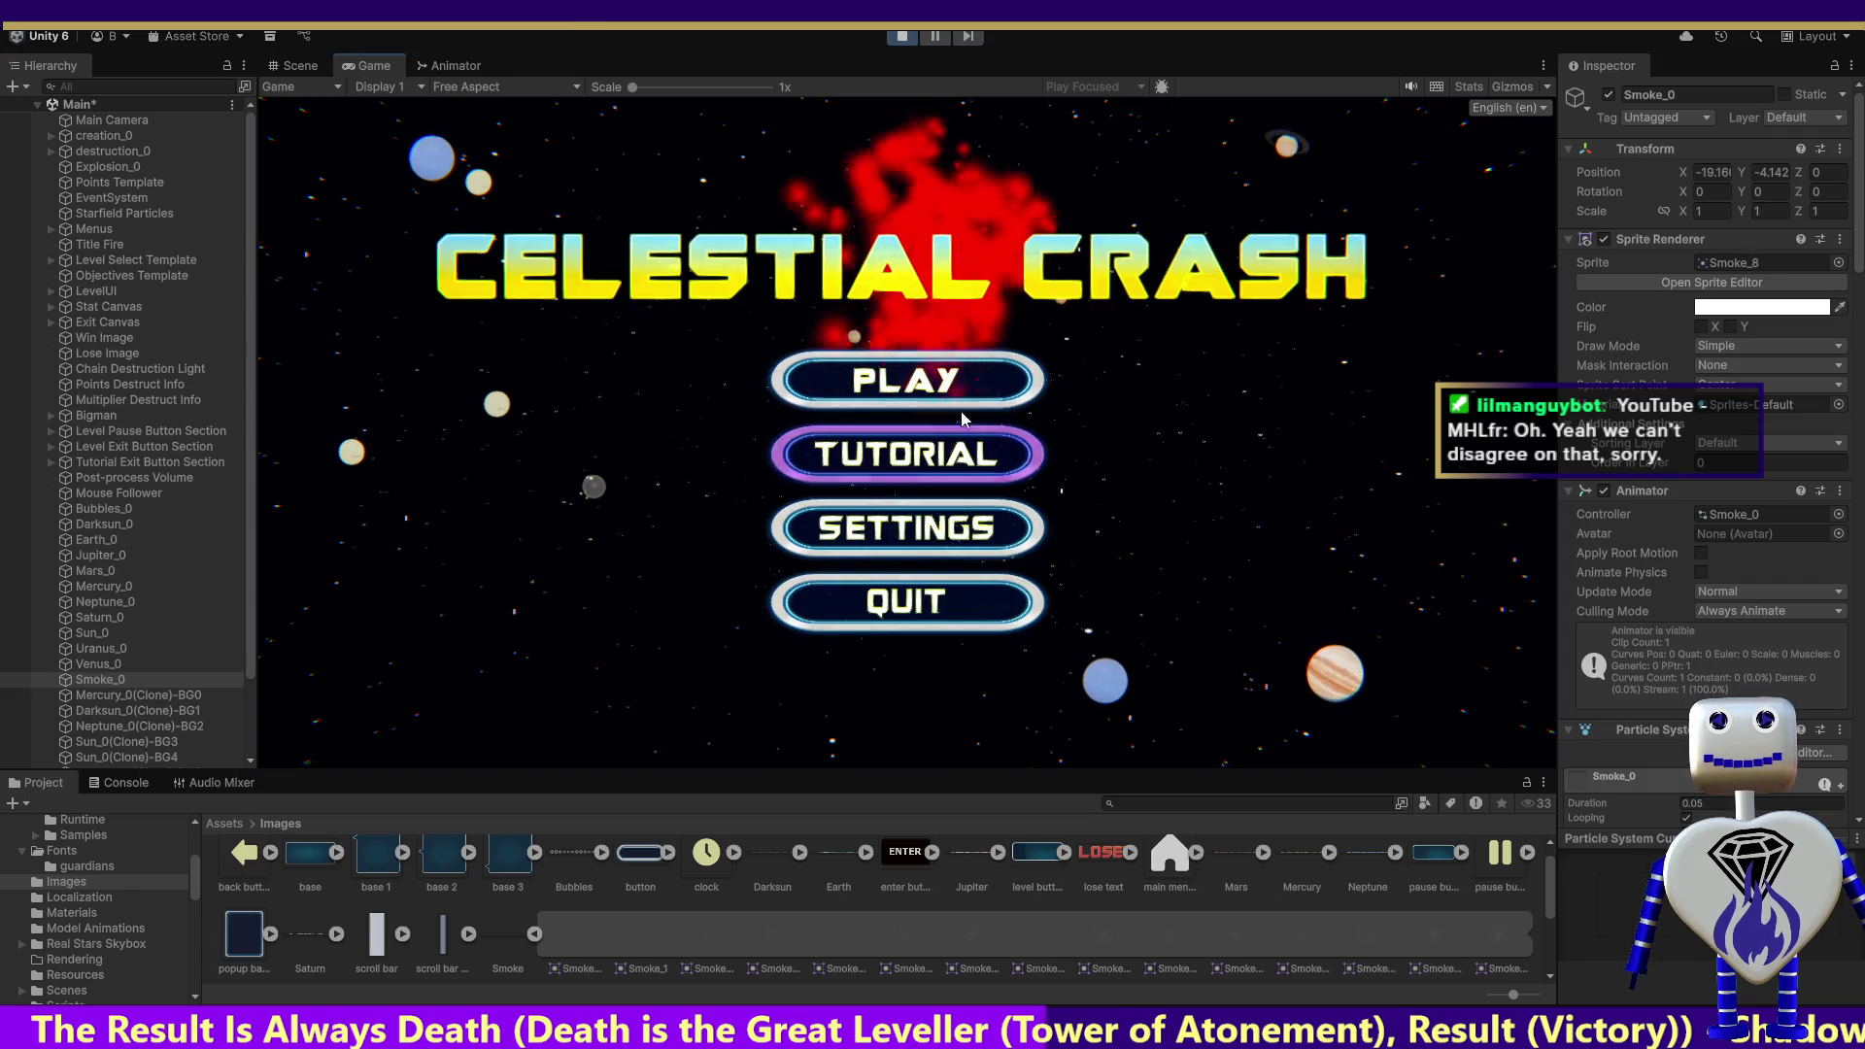
# Step: From the main menu, choose Skill Challenge on level select and start it
pyautogui.click(961, 445)
pyautogui.click(977, 515)
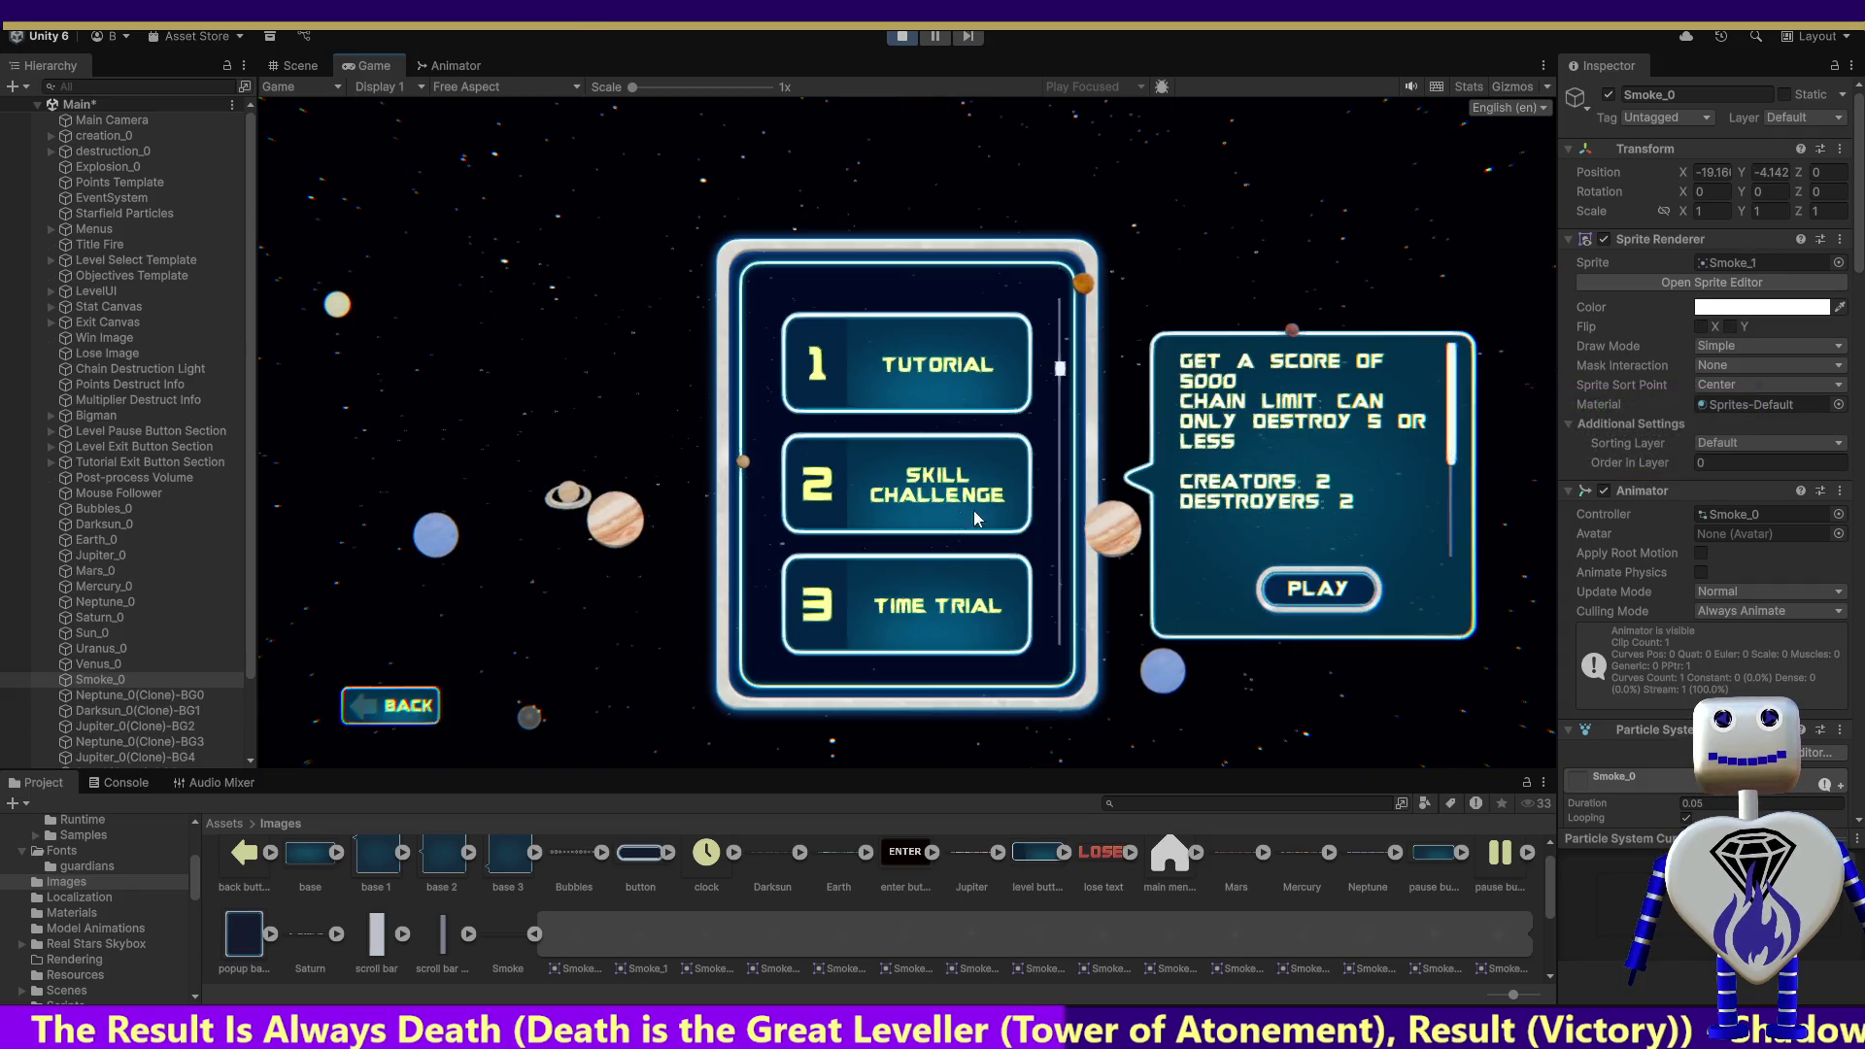
pyautogui.click(1293, 580)
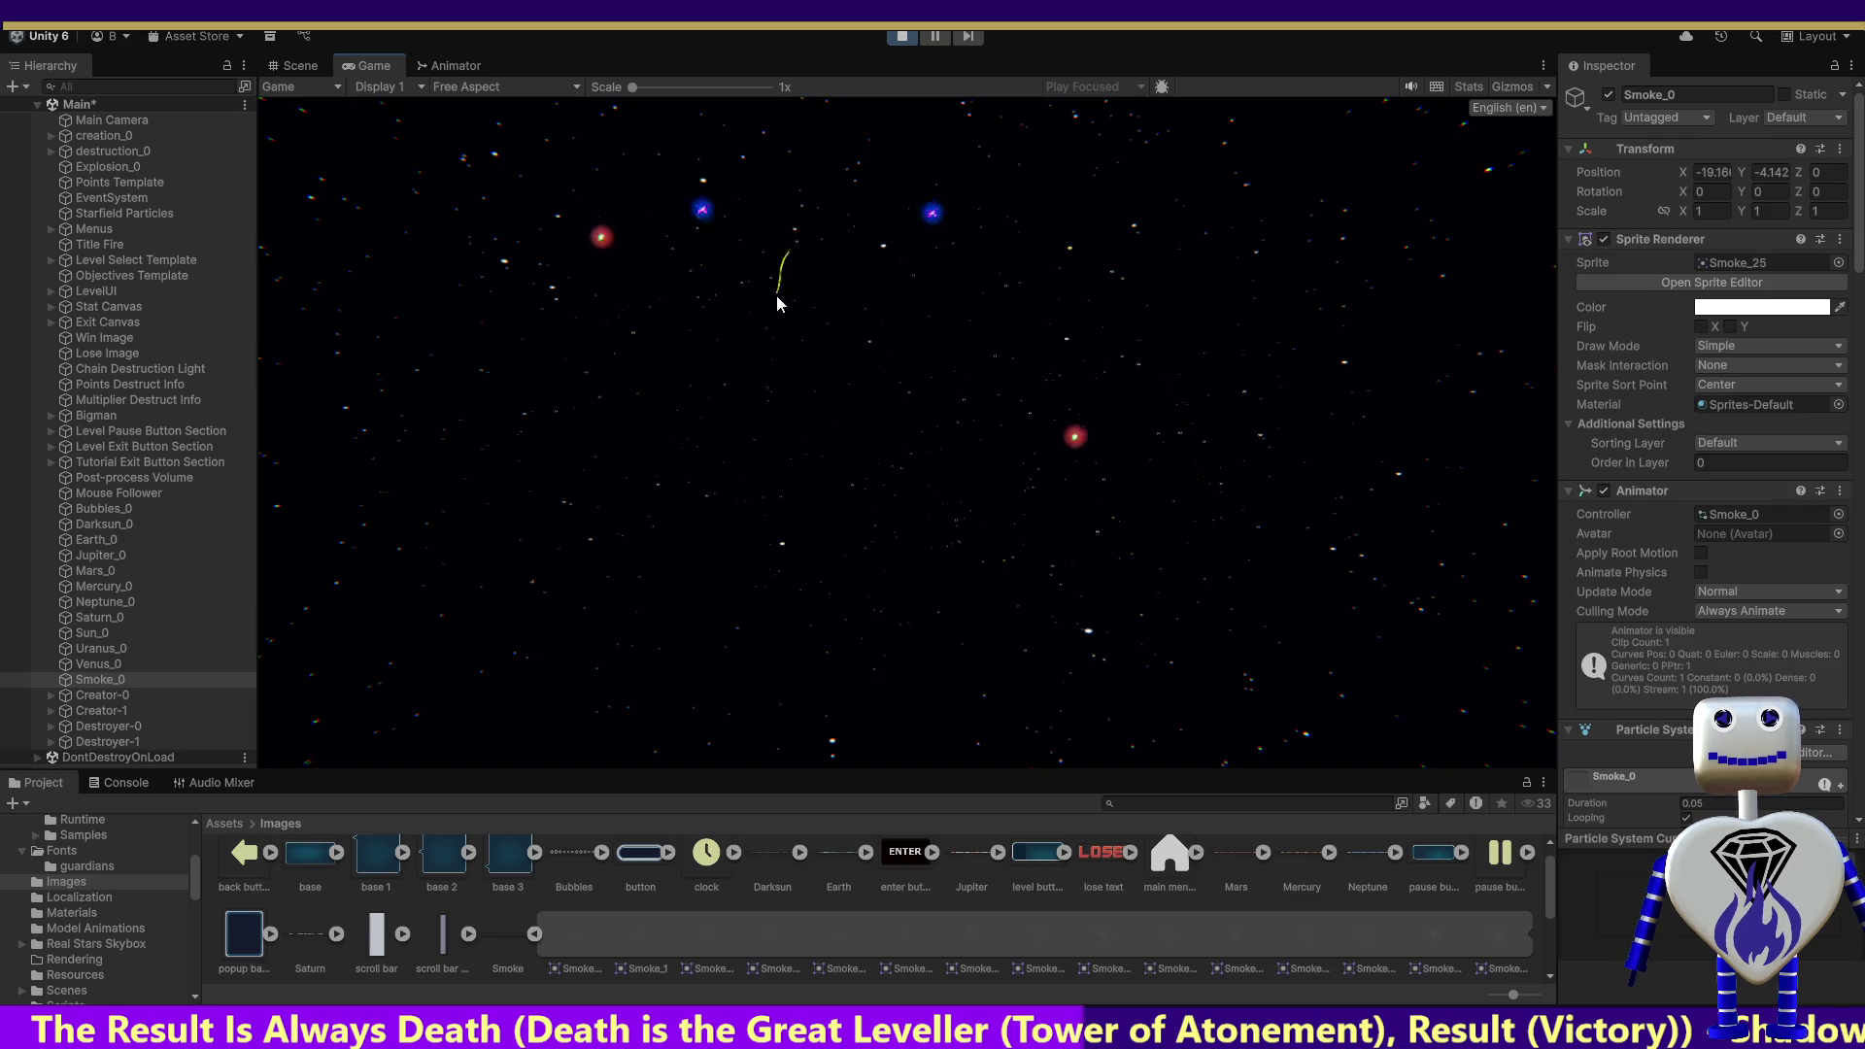
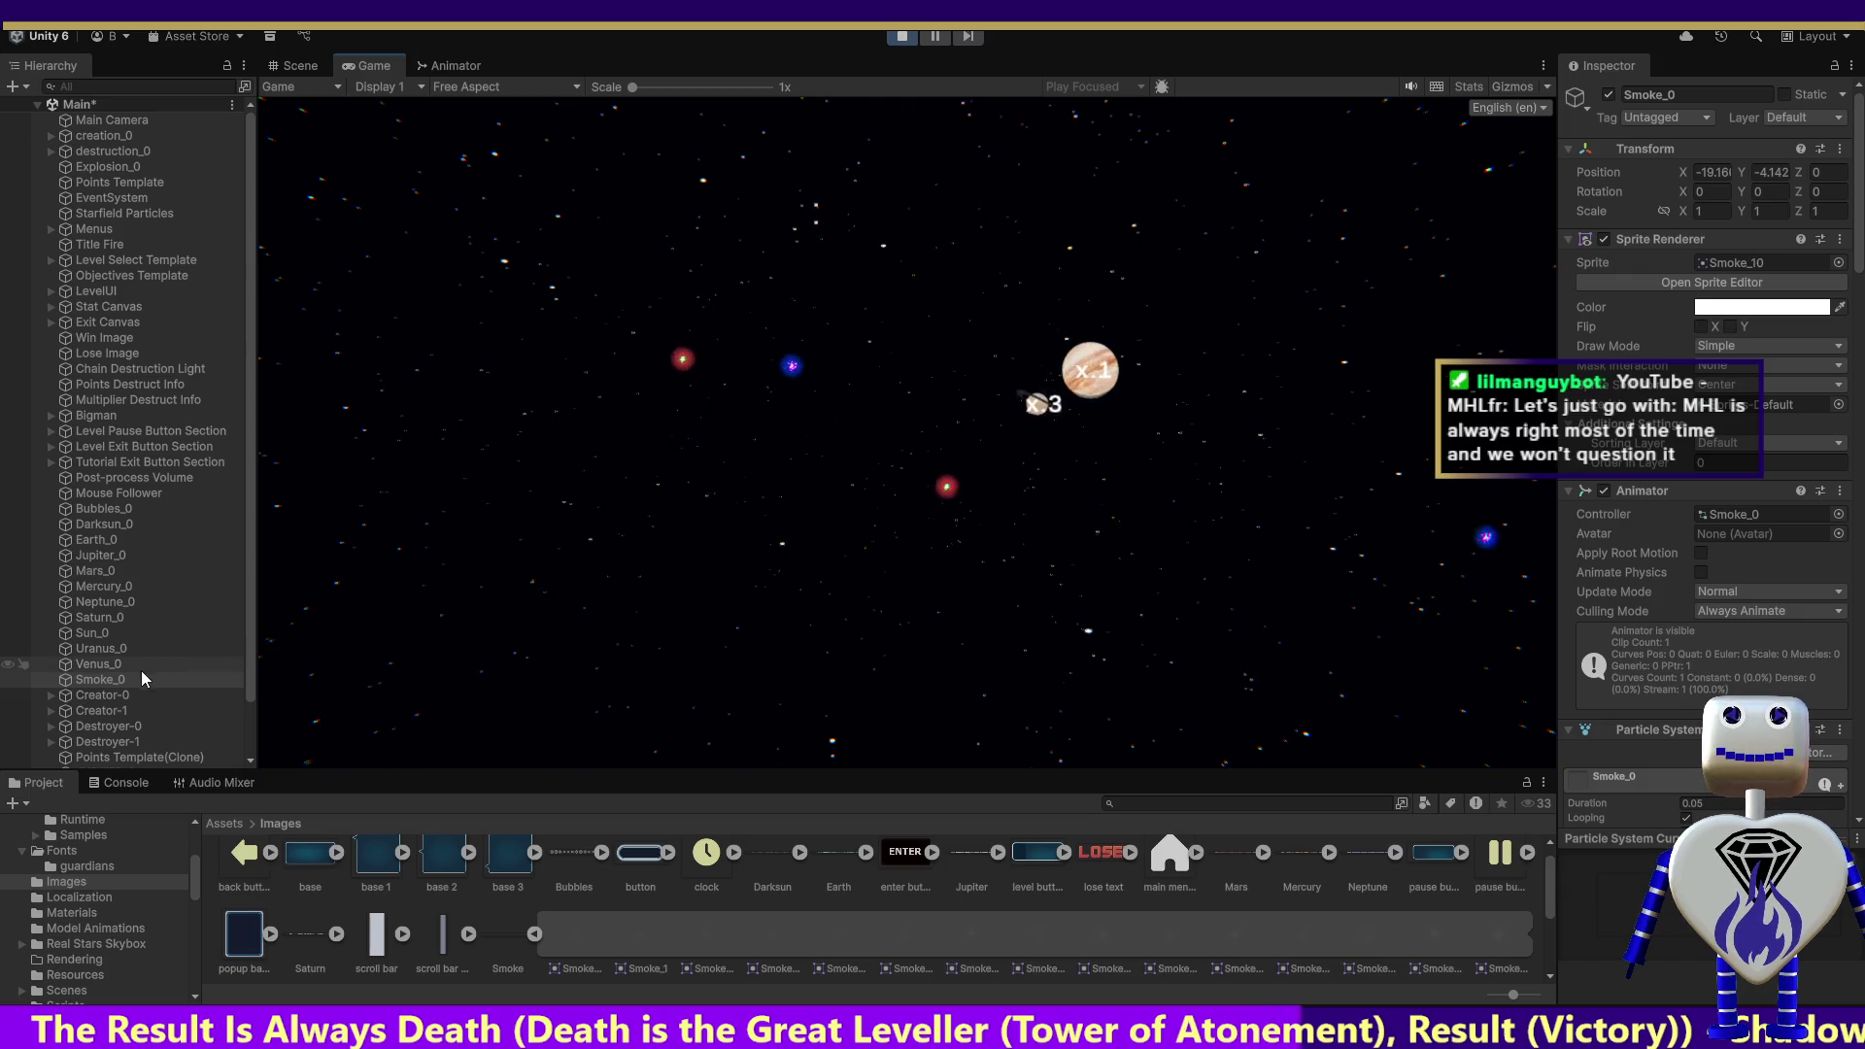
# Step: Exit Play mode, set Smoke_0's Rate over Time to 1000 at Simulation Speed 1, then preview it
pyautogui.click(896, 36)
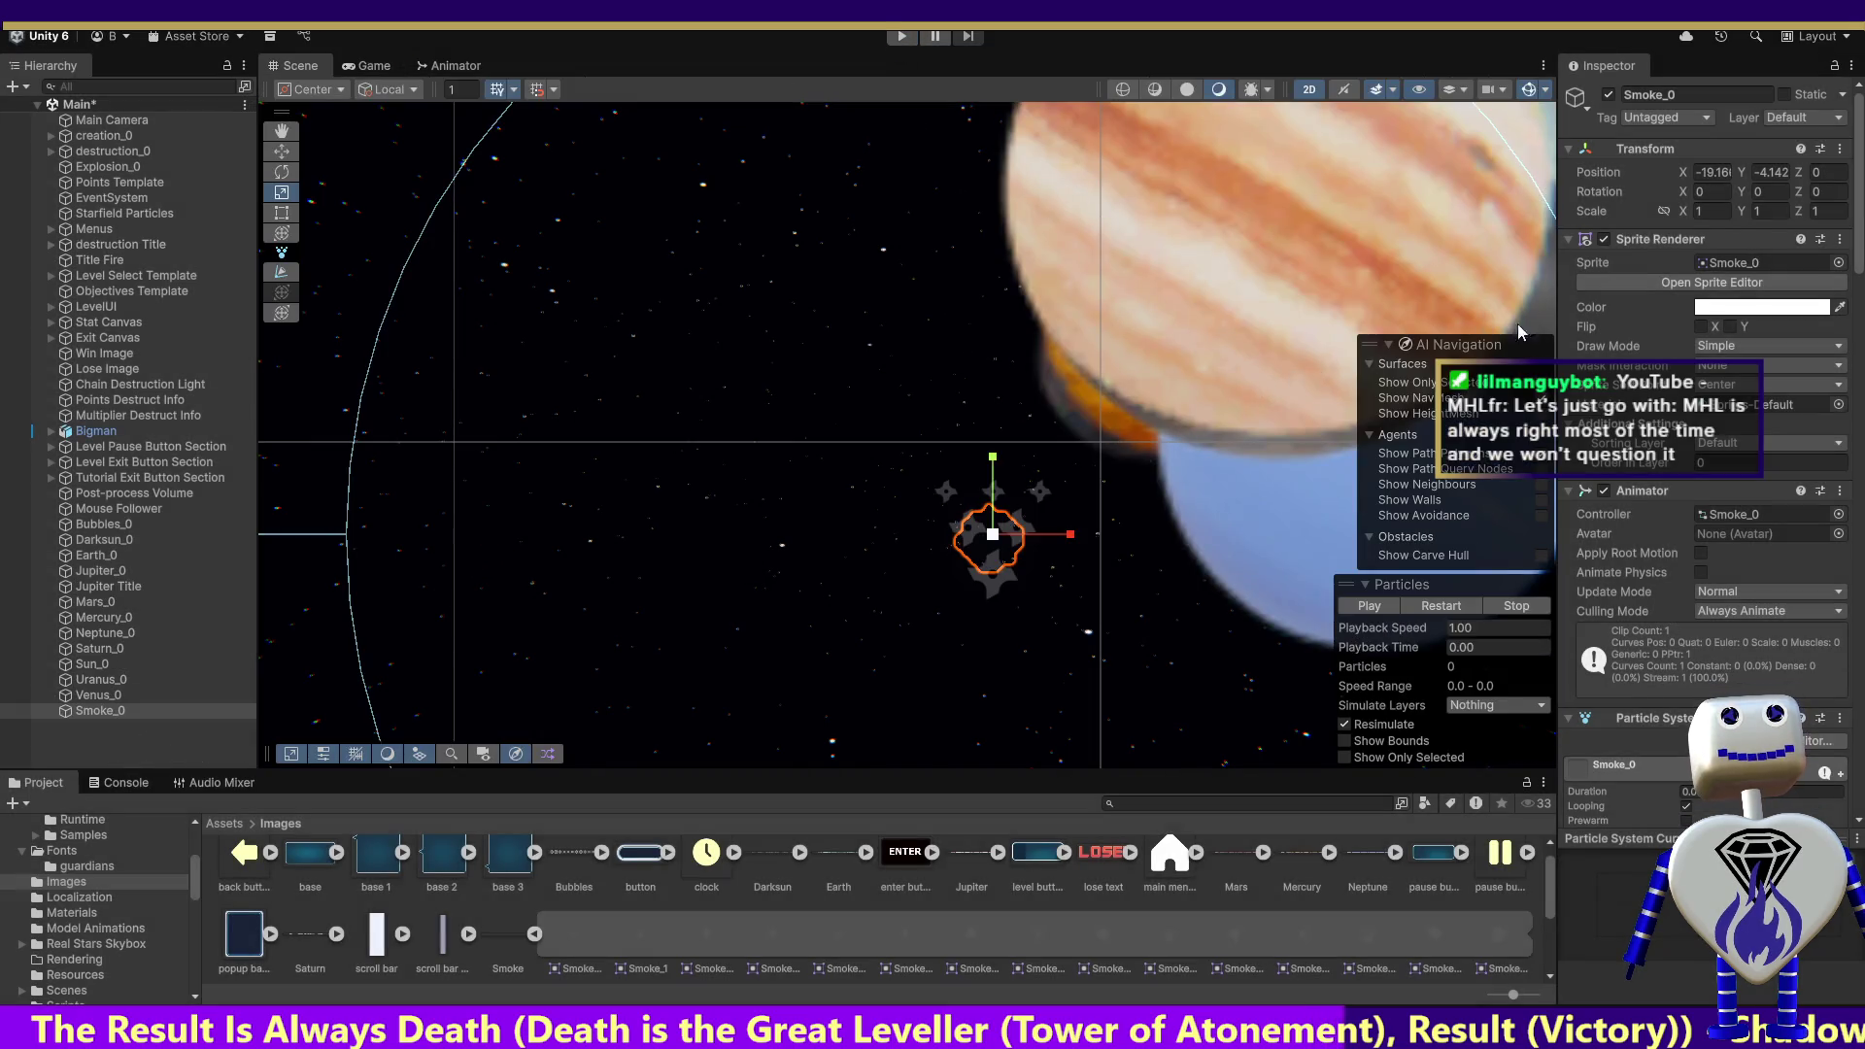
pyautogui.moveTo(1851, 205); pyautogui.dragTo(1860, 312)
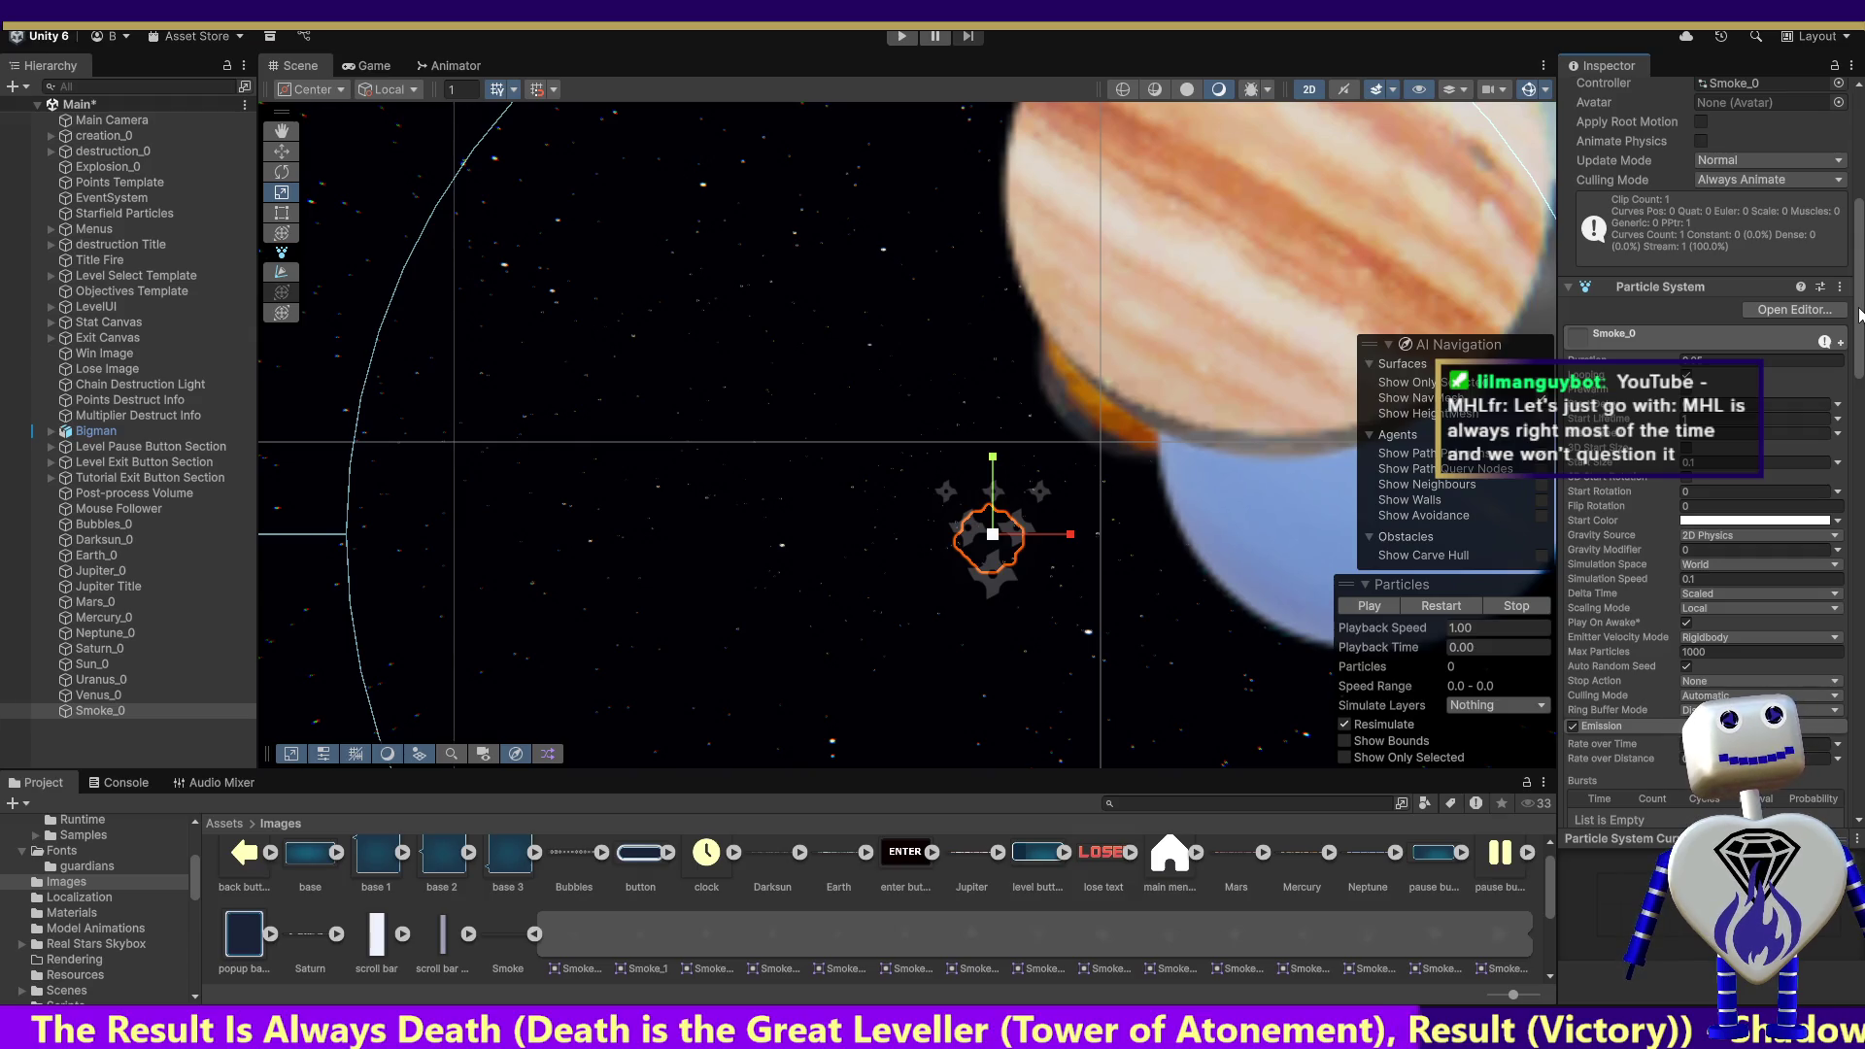
pyautogui.moveTo(1859, 315); pyautogui.dragTo(1845, 340)
pyautogui.scroll(-3, 1845, 340)
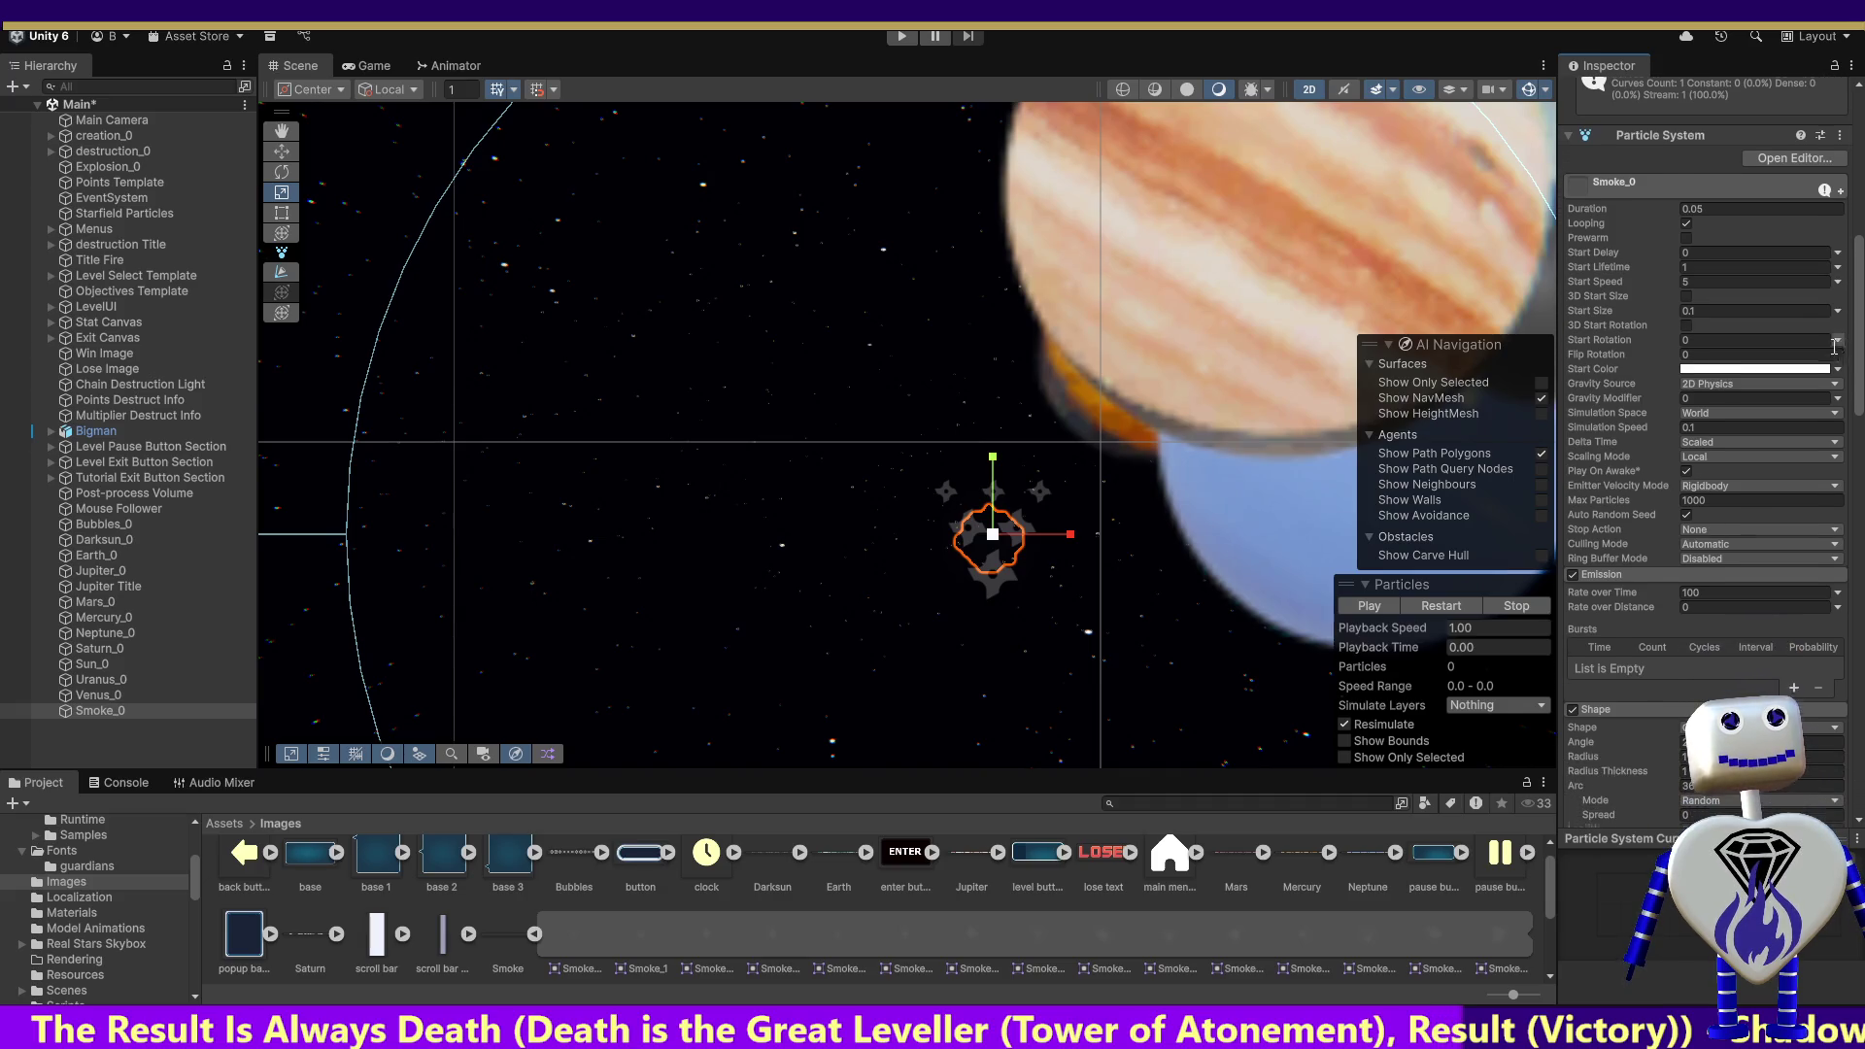
pyautogui.scroll(-2, 1812, 369)
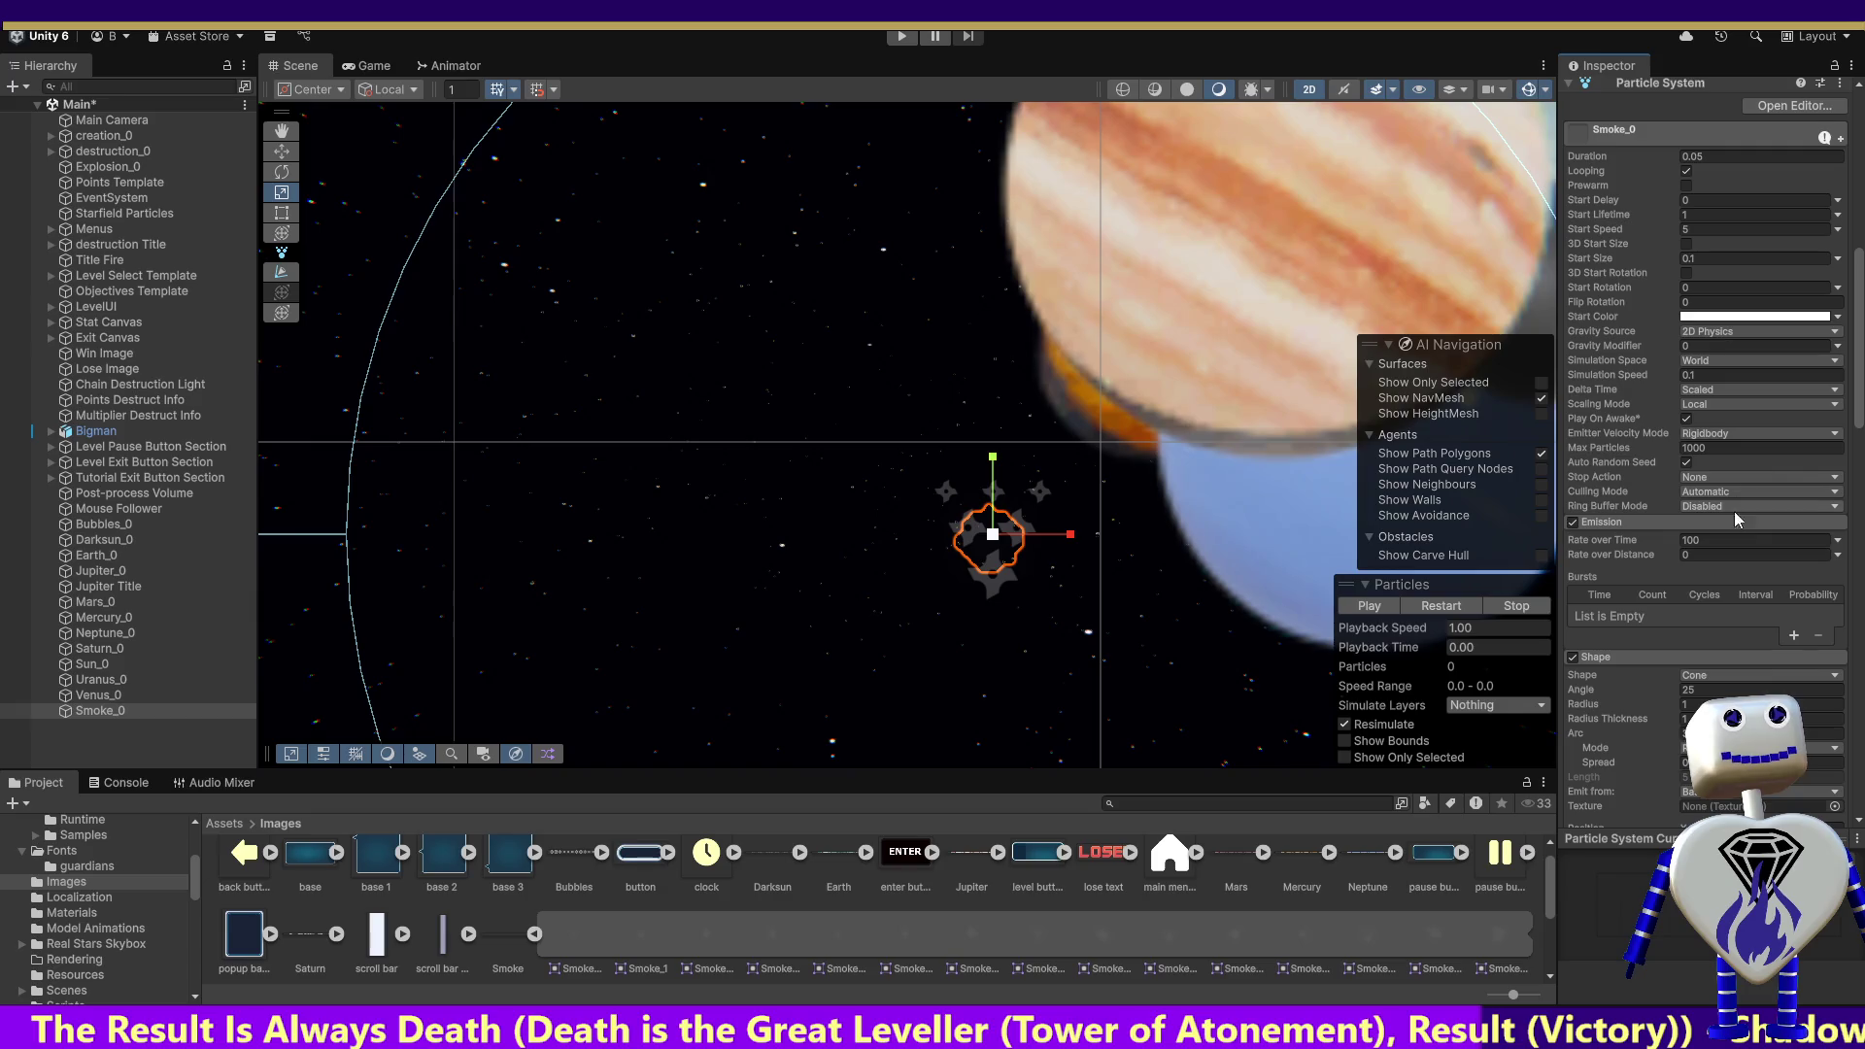
pyautogui.click(1714, 539)
pyautogui.write('0')
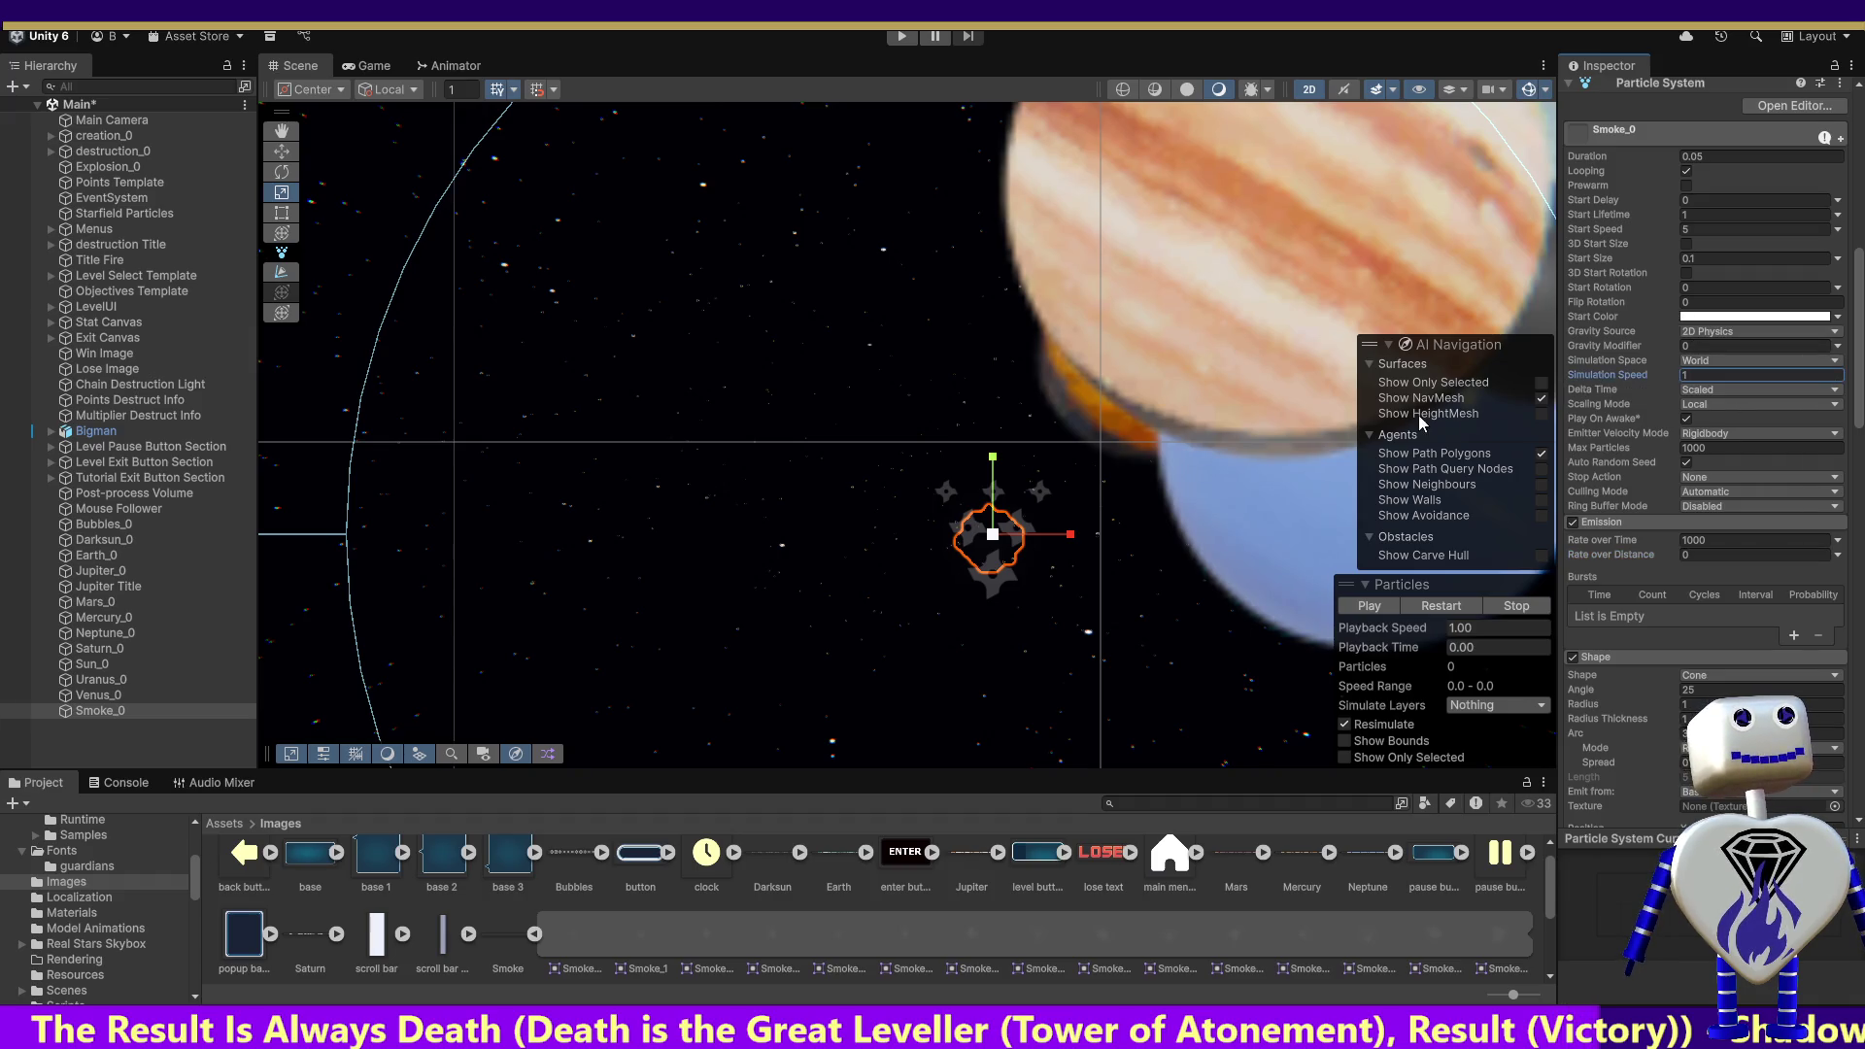
pyautogui.click(1371, 606)
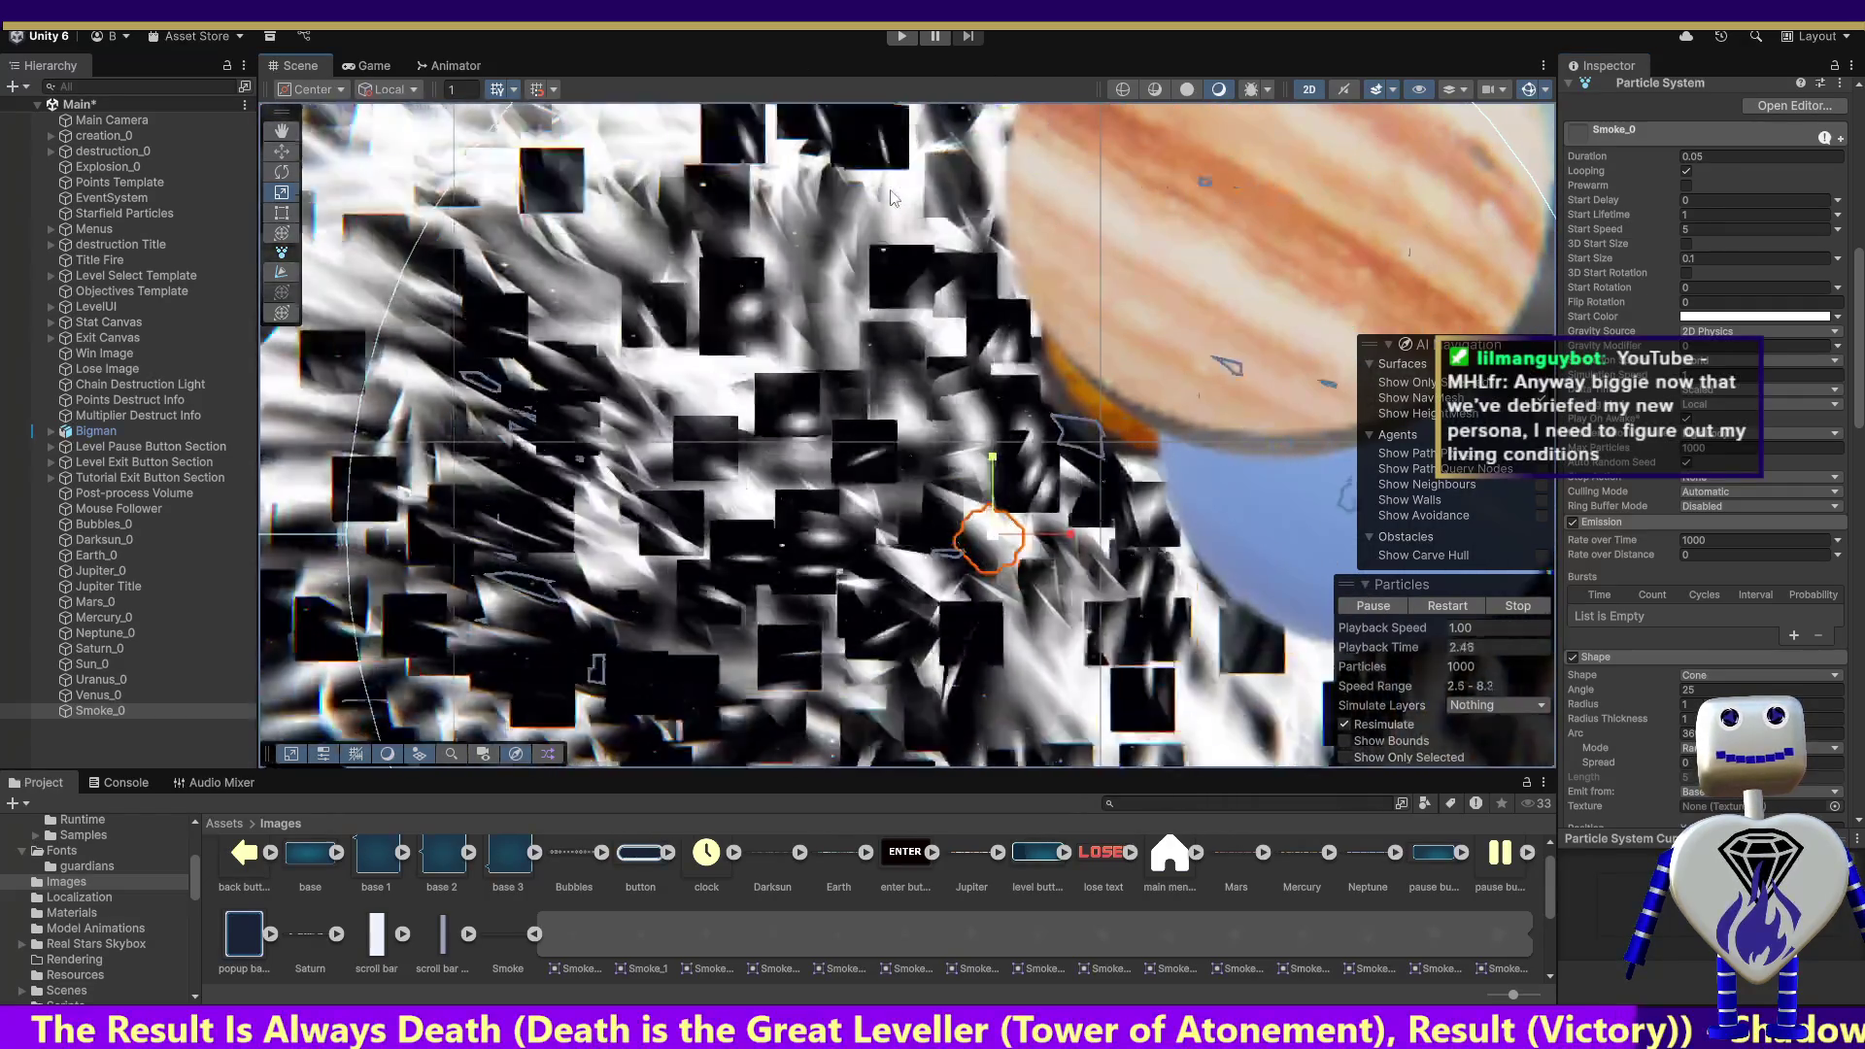
# Step: Cut Smoke_0's Rate over Time back to 100 and launch the game to its title menu
pyautogui.click(1719, 540)
pyautogui.press('BackSpace')
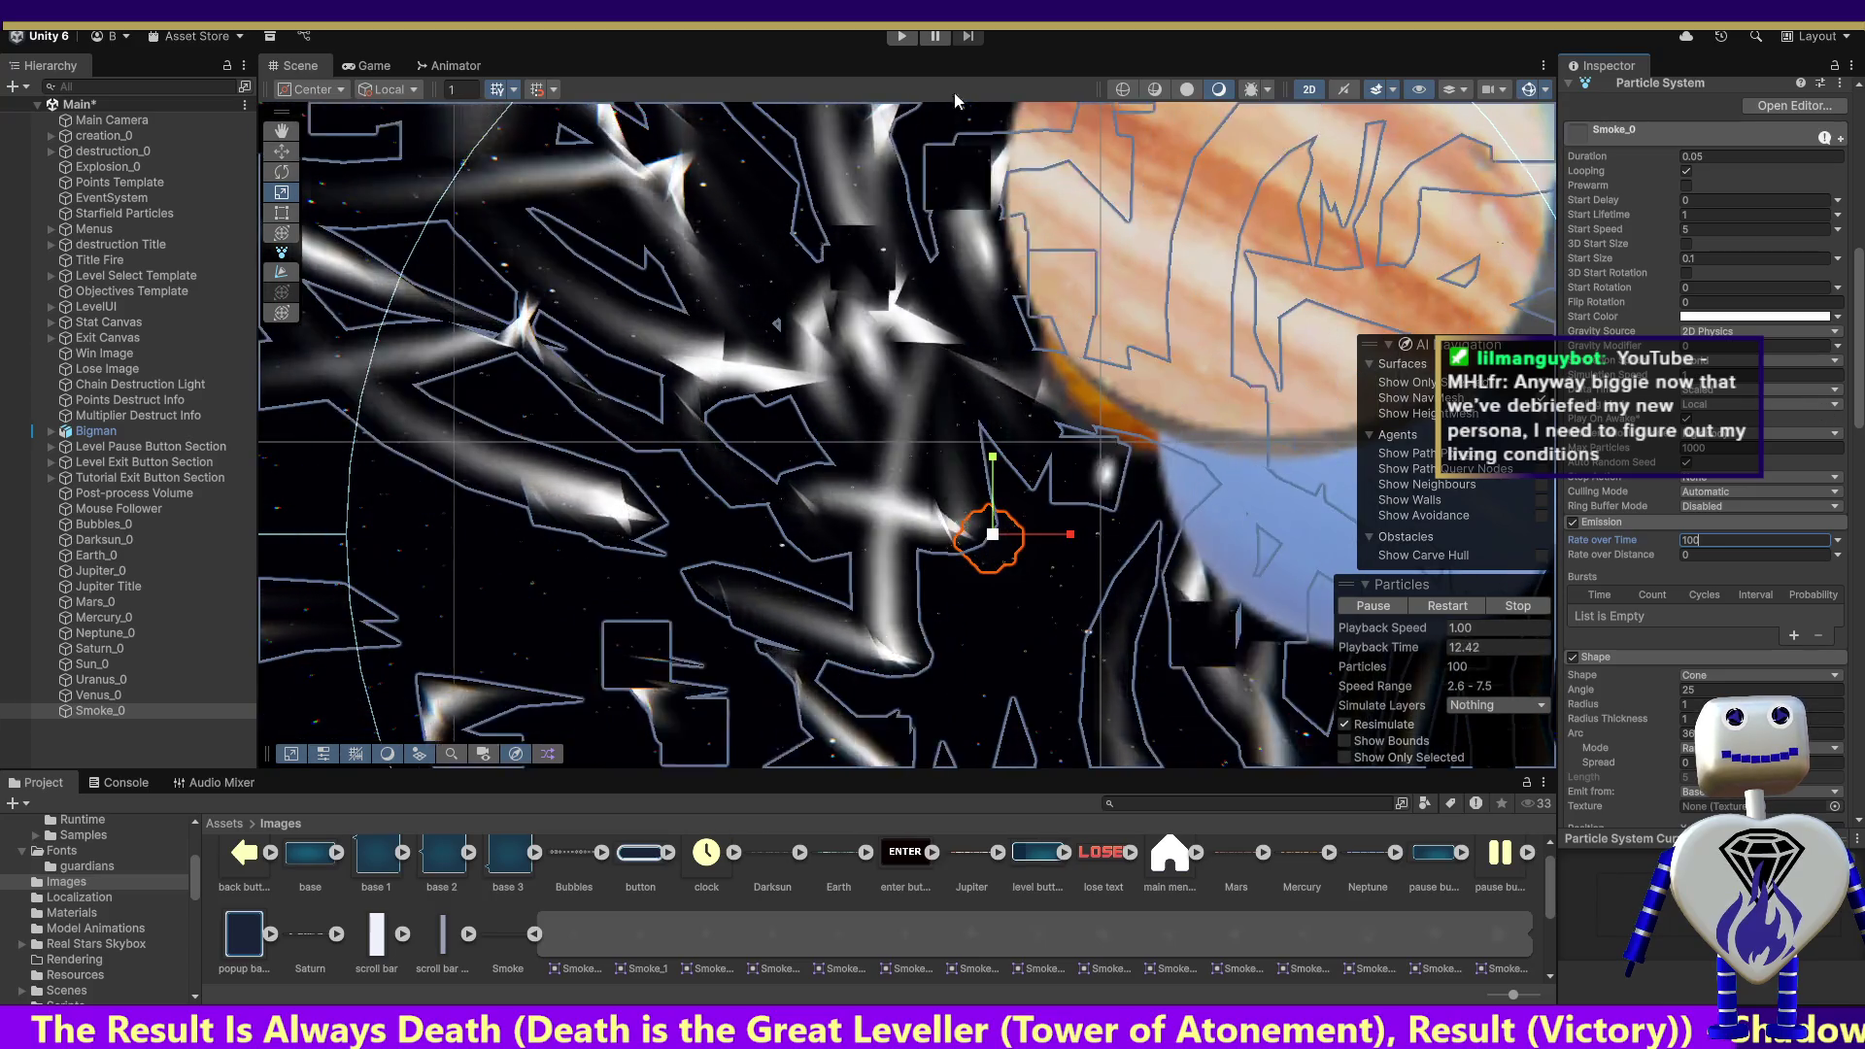
pyautogui.click(901, 36)
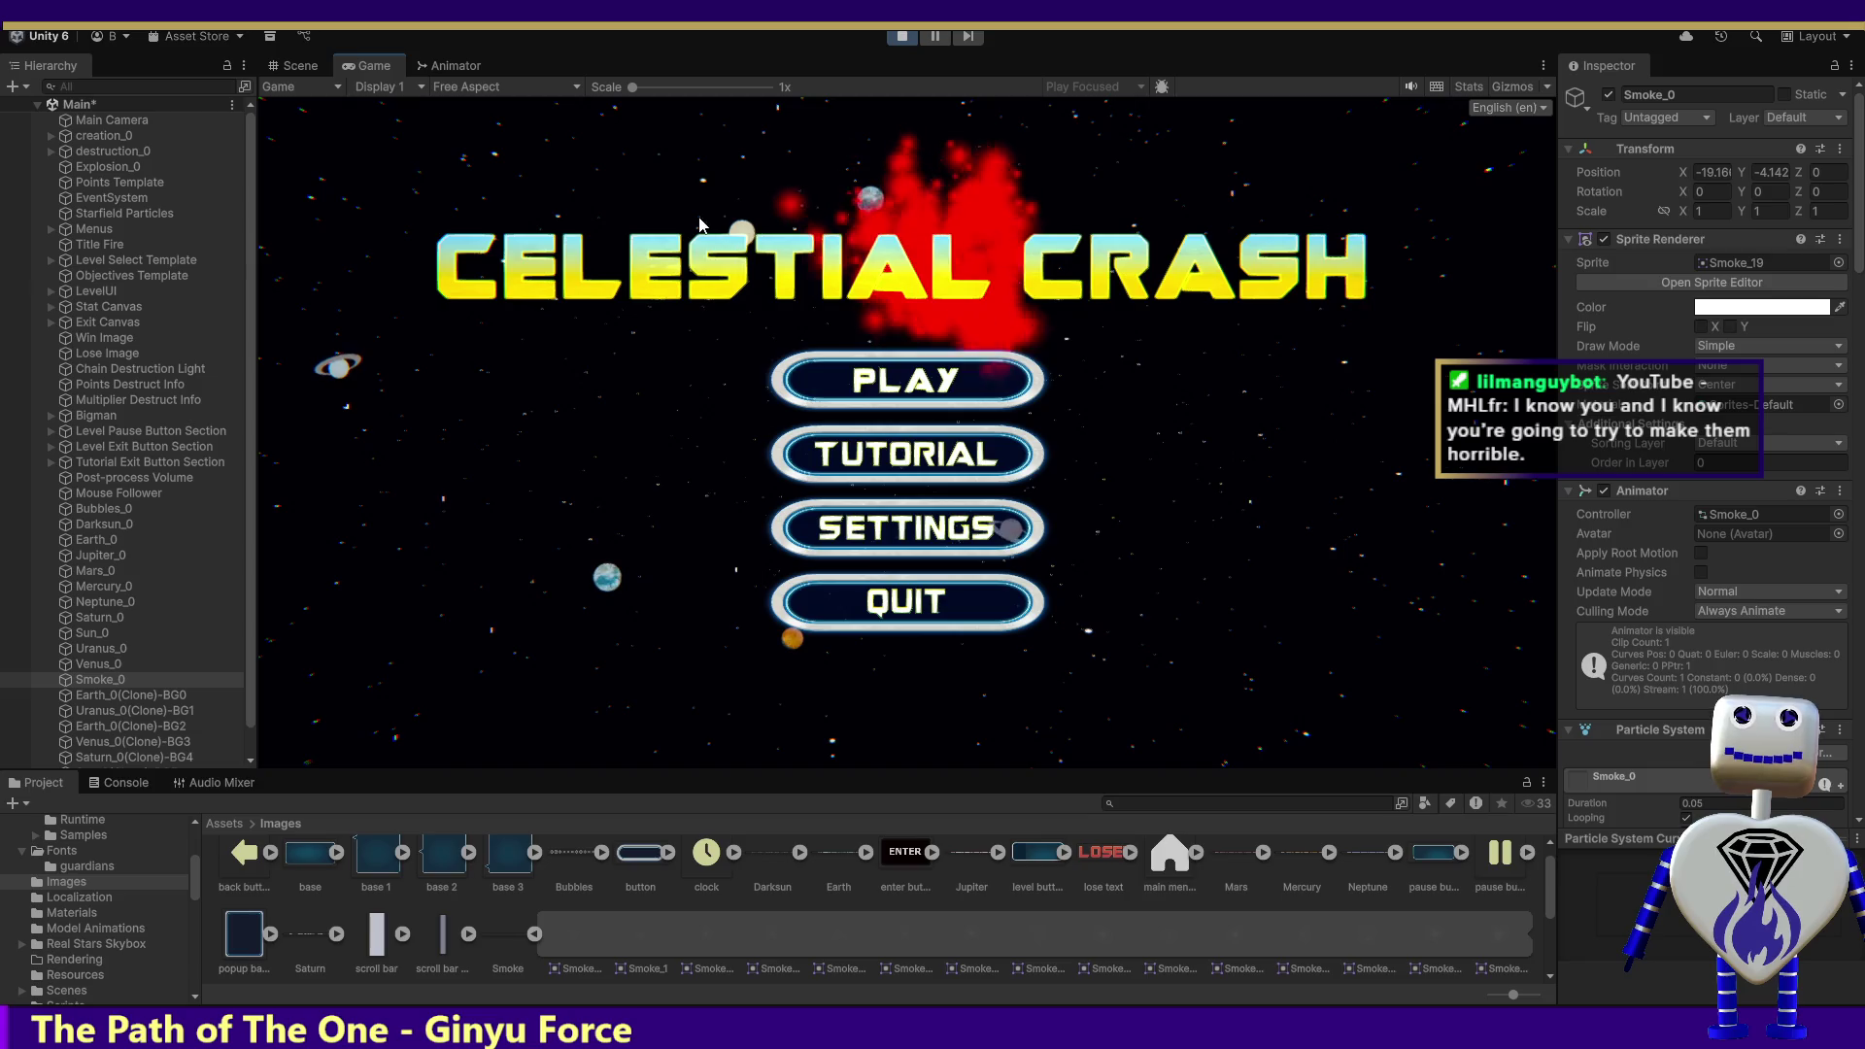
# Step: Start a Skill Challenge round, crash the orange planet to see the smoke, then stop the game
pyautogui.click(939, 386)
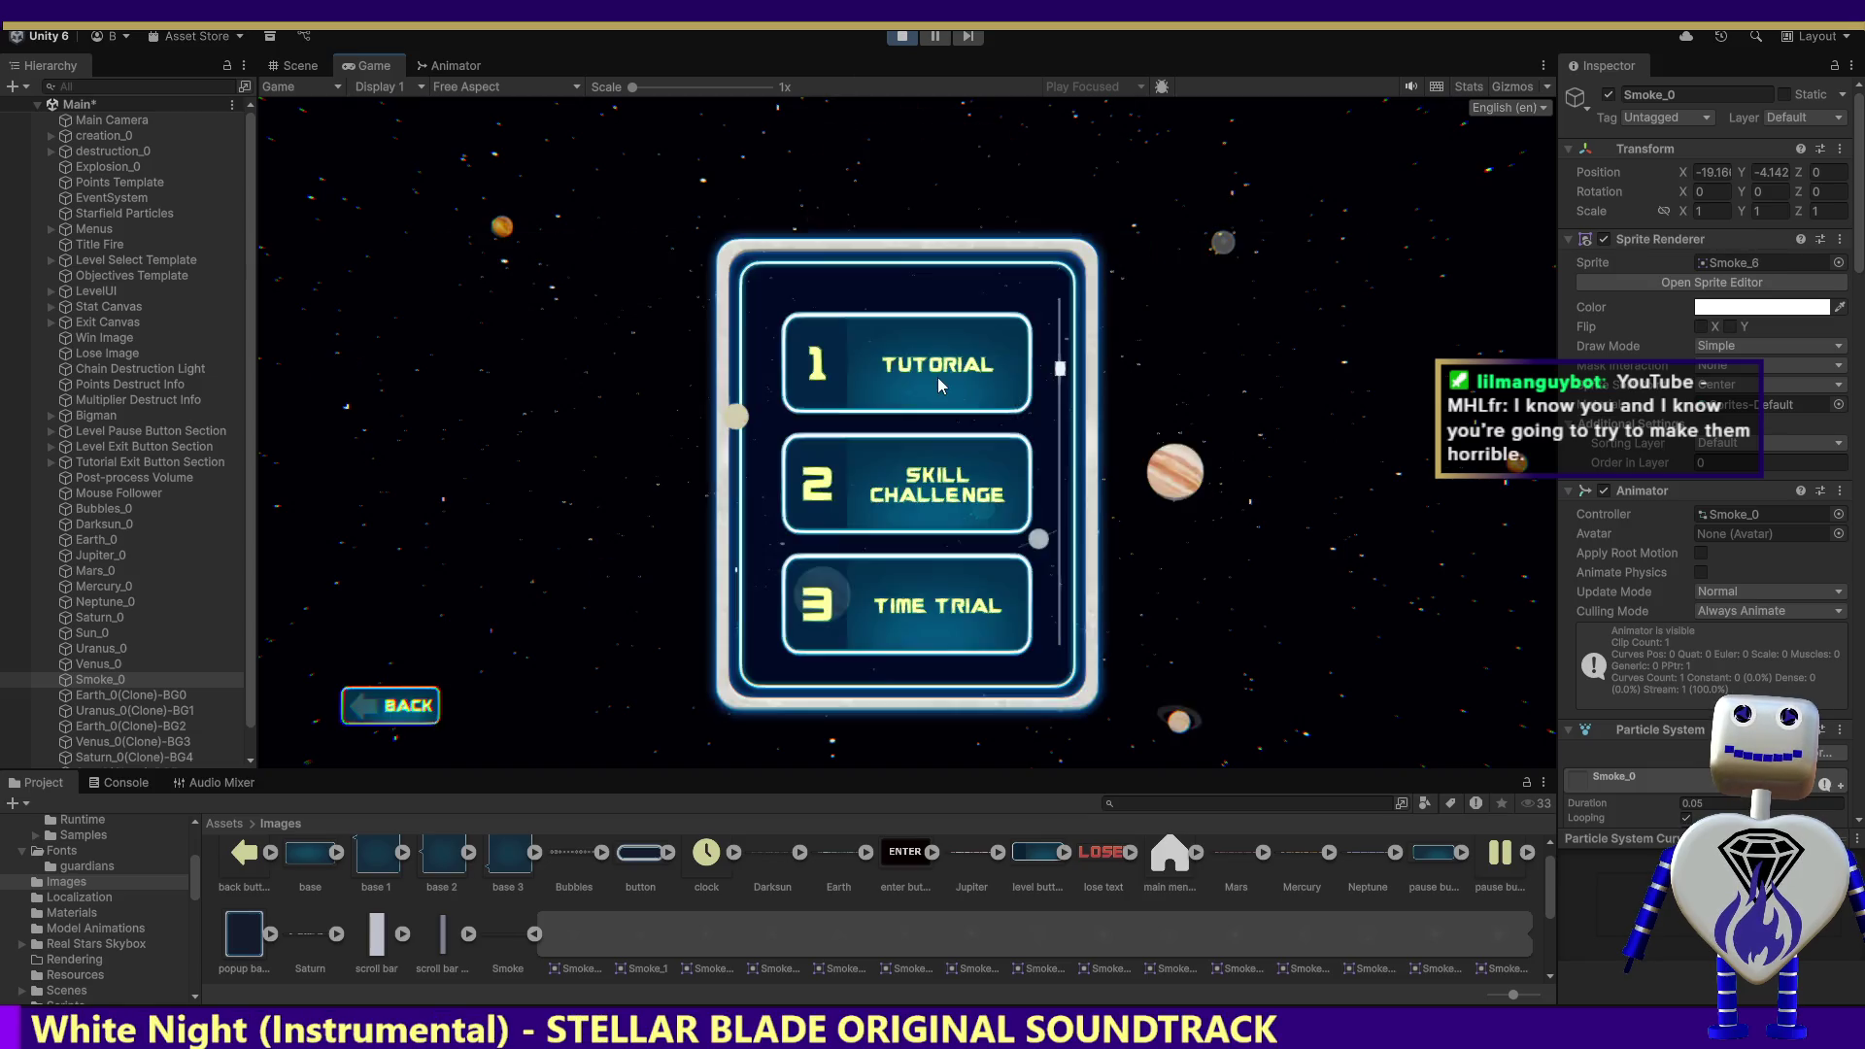
pyautogui.click(969, 481)
pyautogui.click(1318, 595)
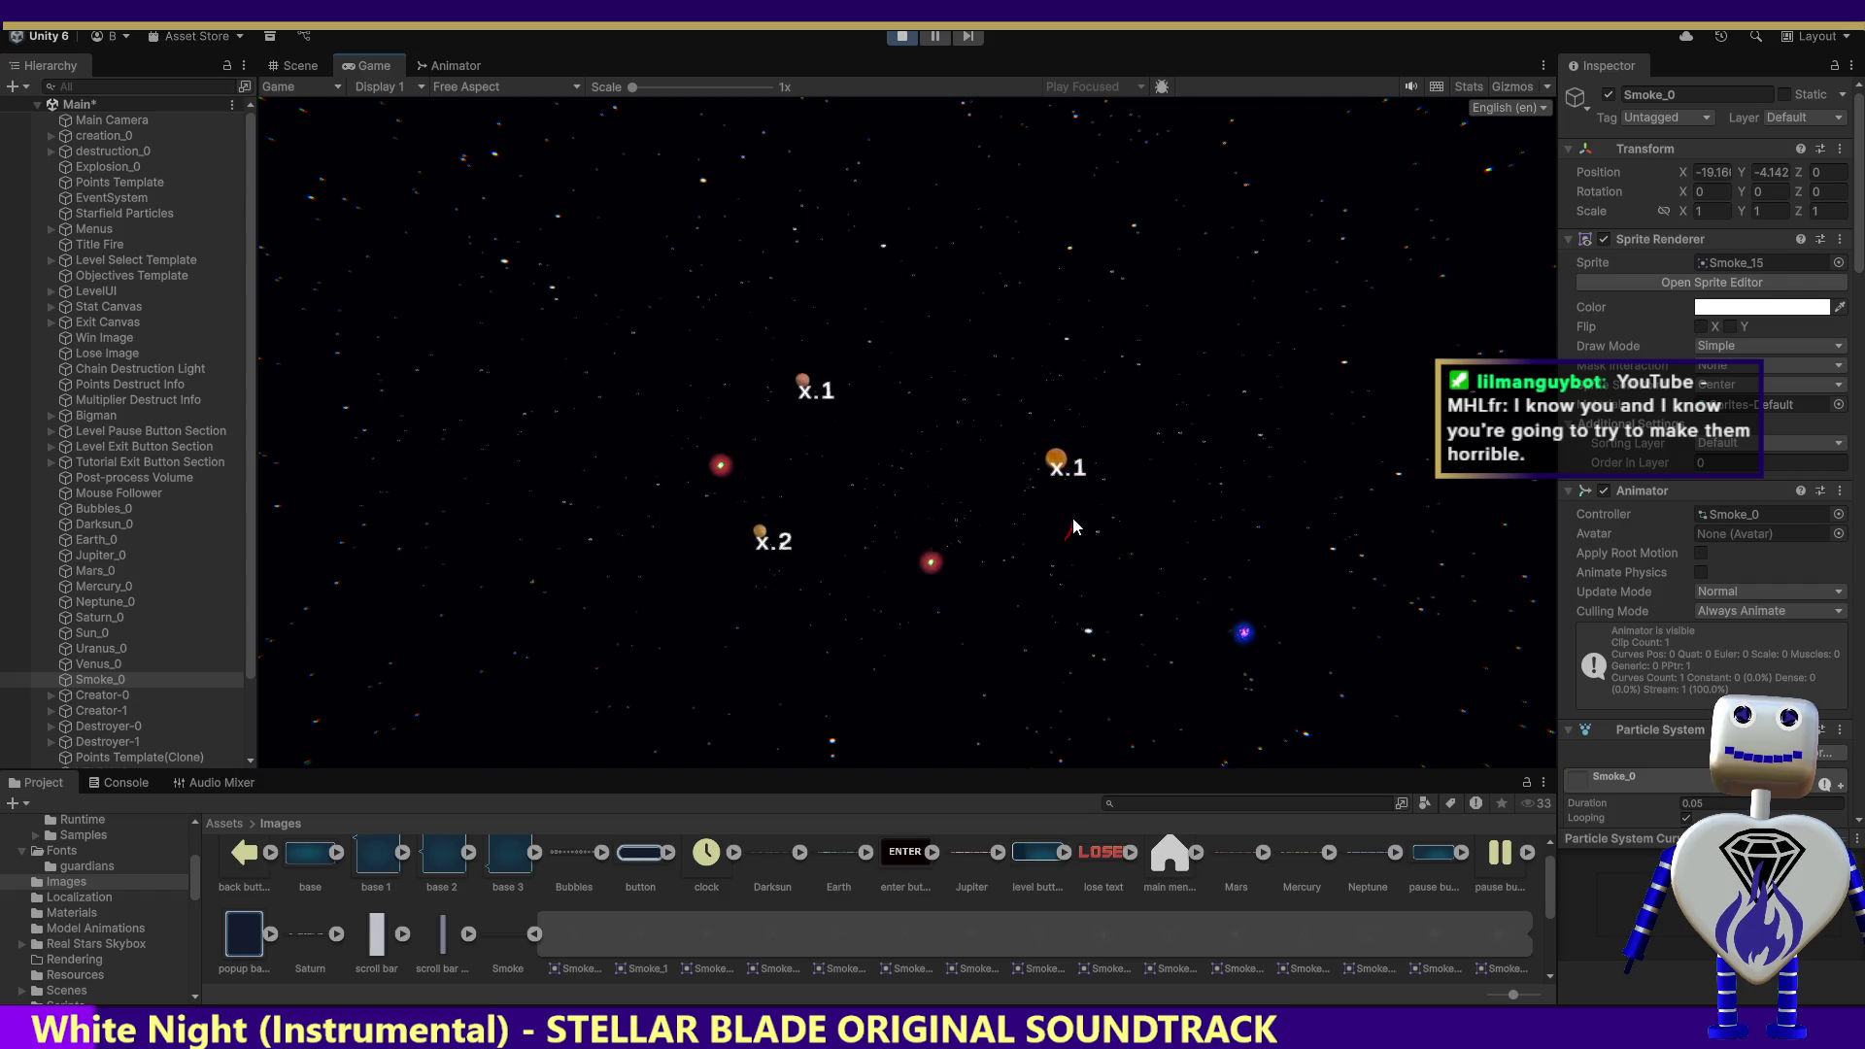
pyautogui.click(1056, 460)
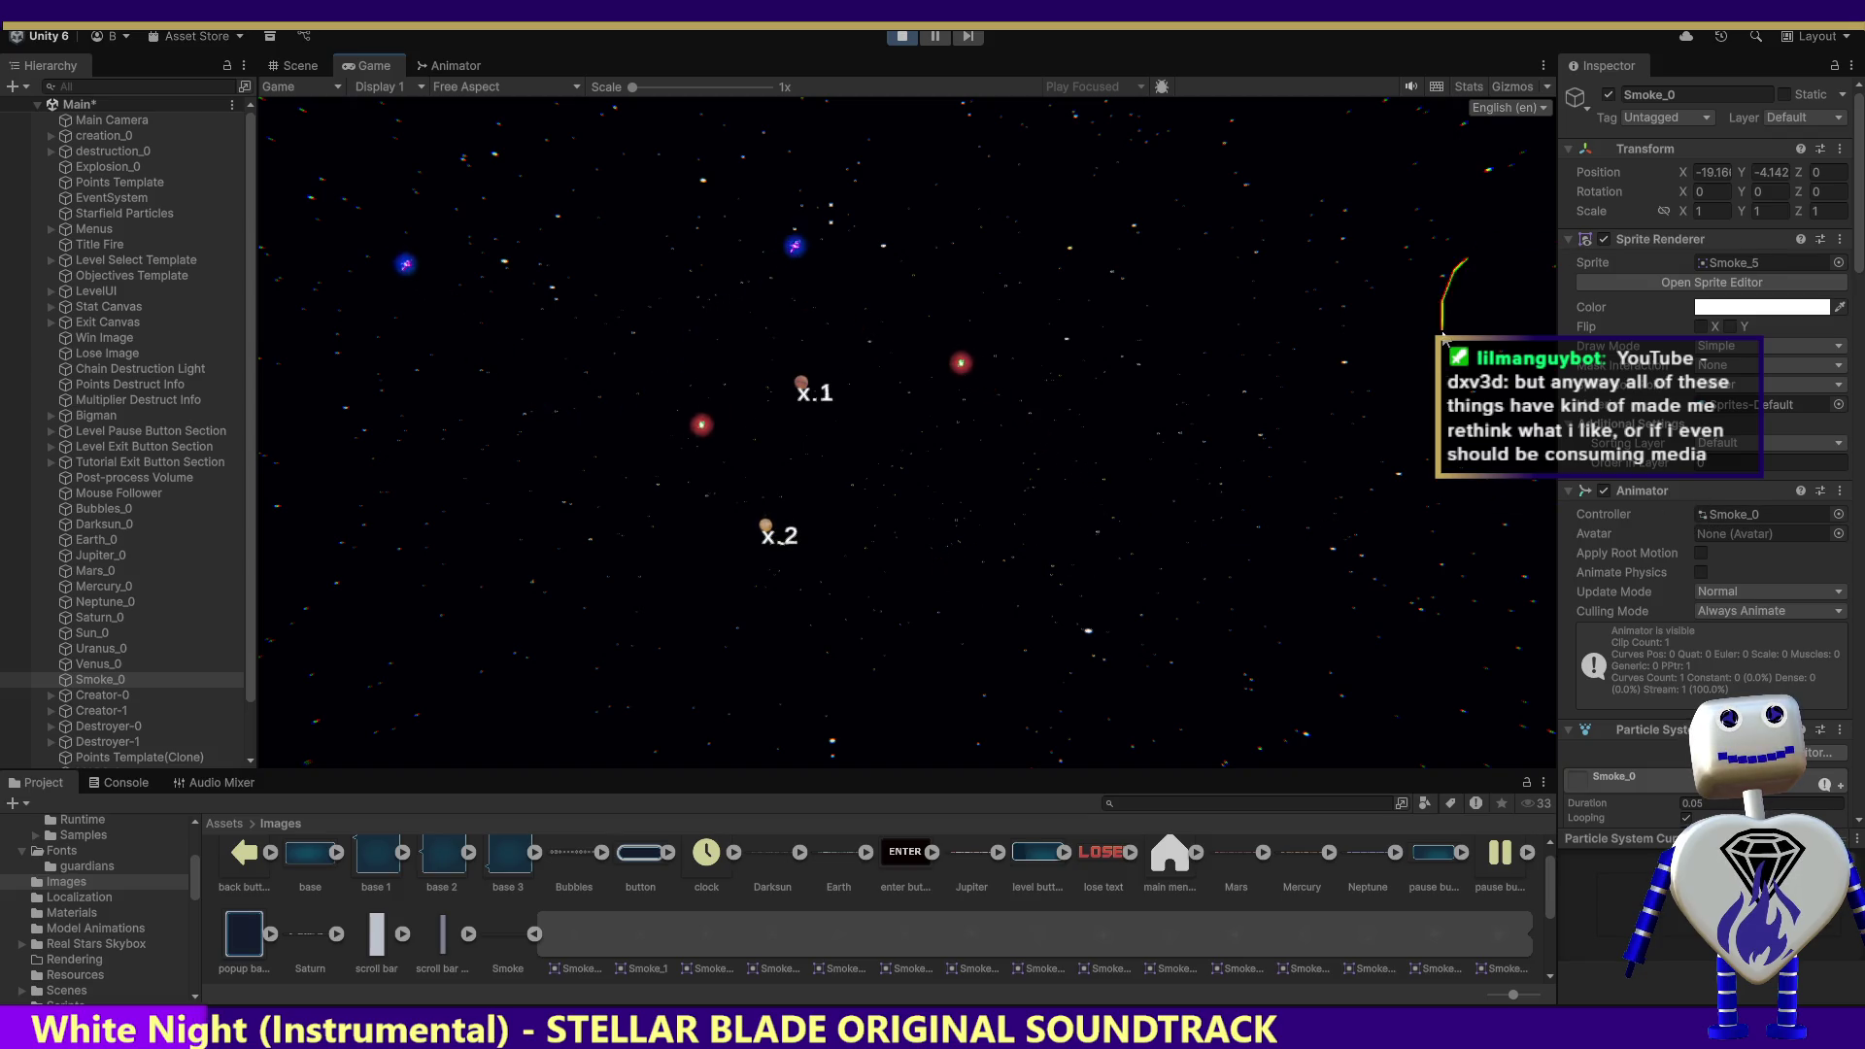
pyautogui.click(902, 38)
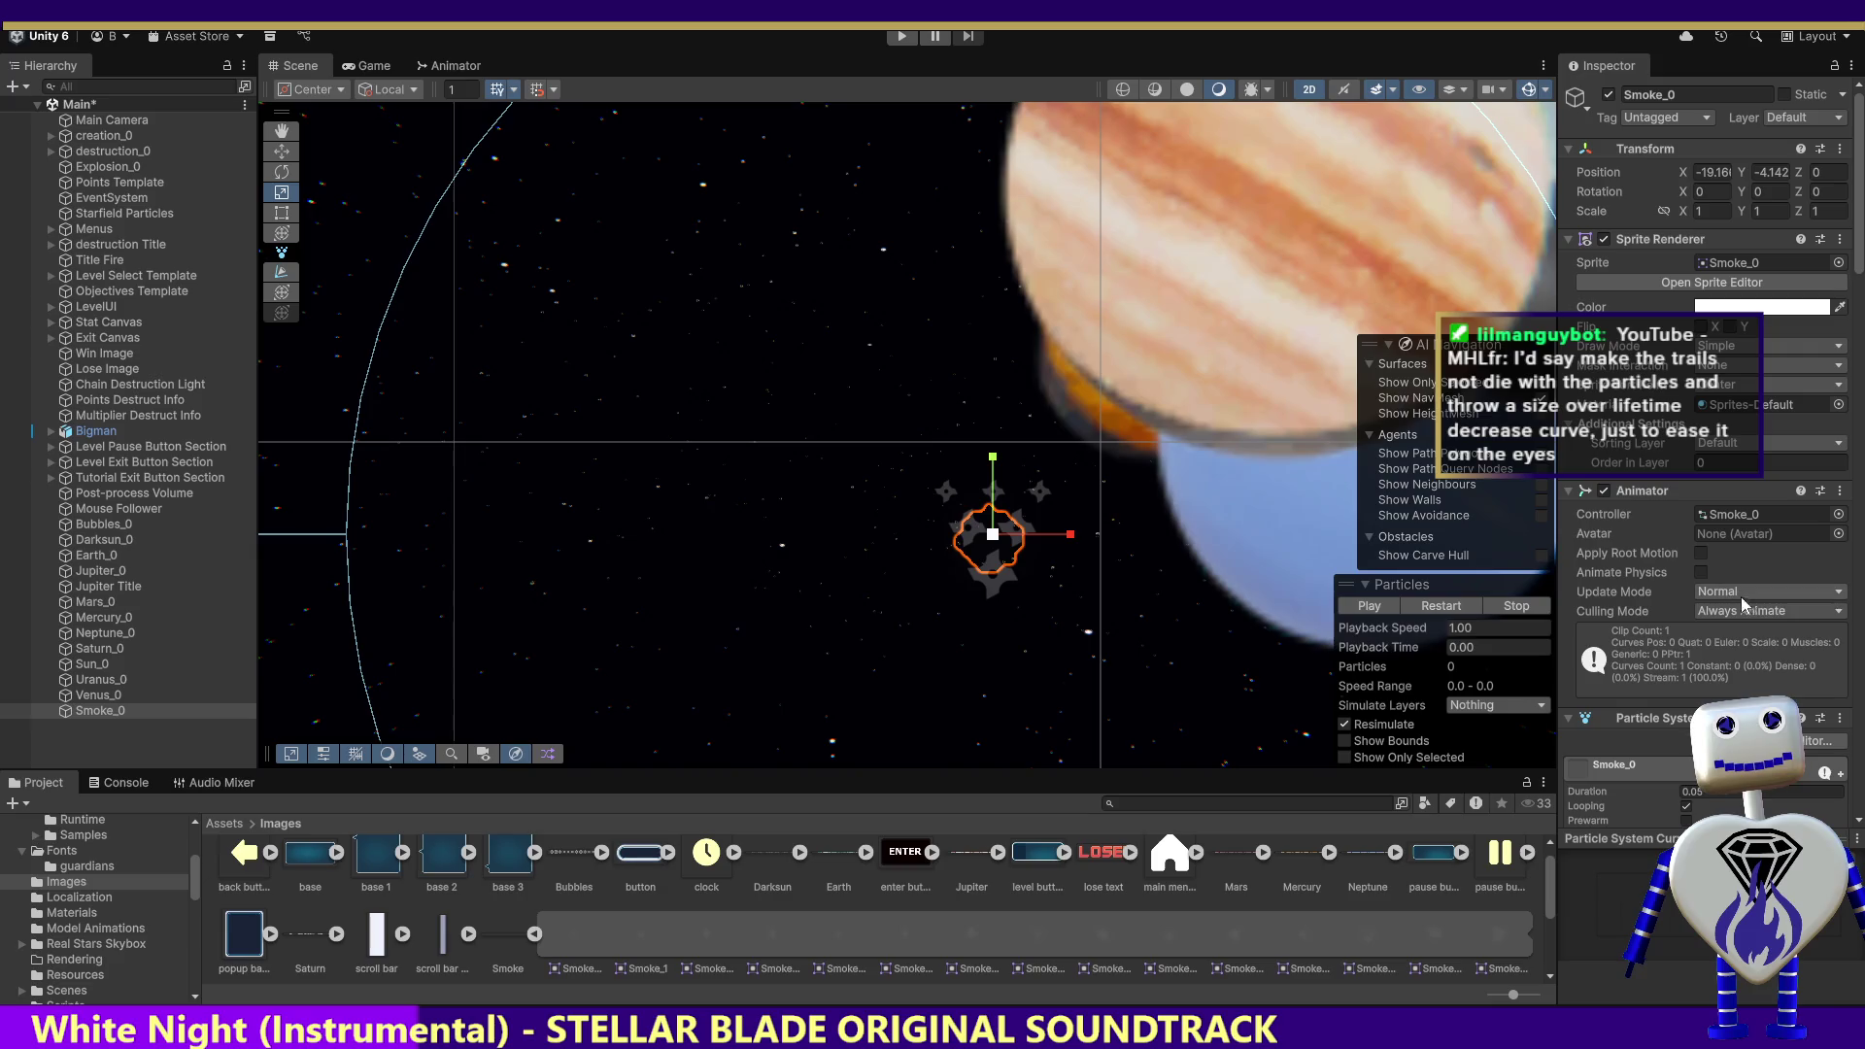
# Step: Scroll the Particle System past Shape, Velocity and Noise to the Trails module, then preview the trails
pyautogui.moveTo(1859, 264); pyautogui.dragTo(1857, 433)
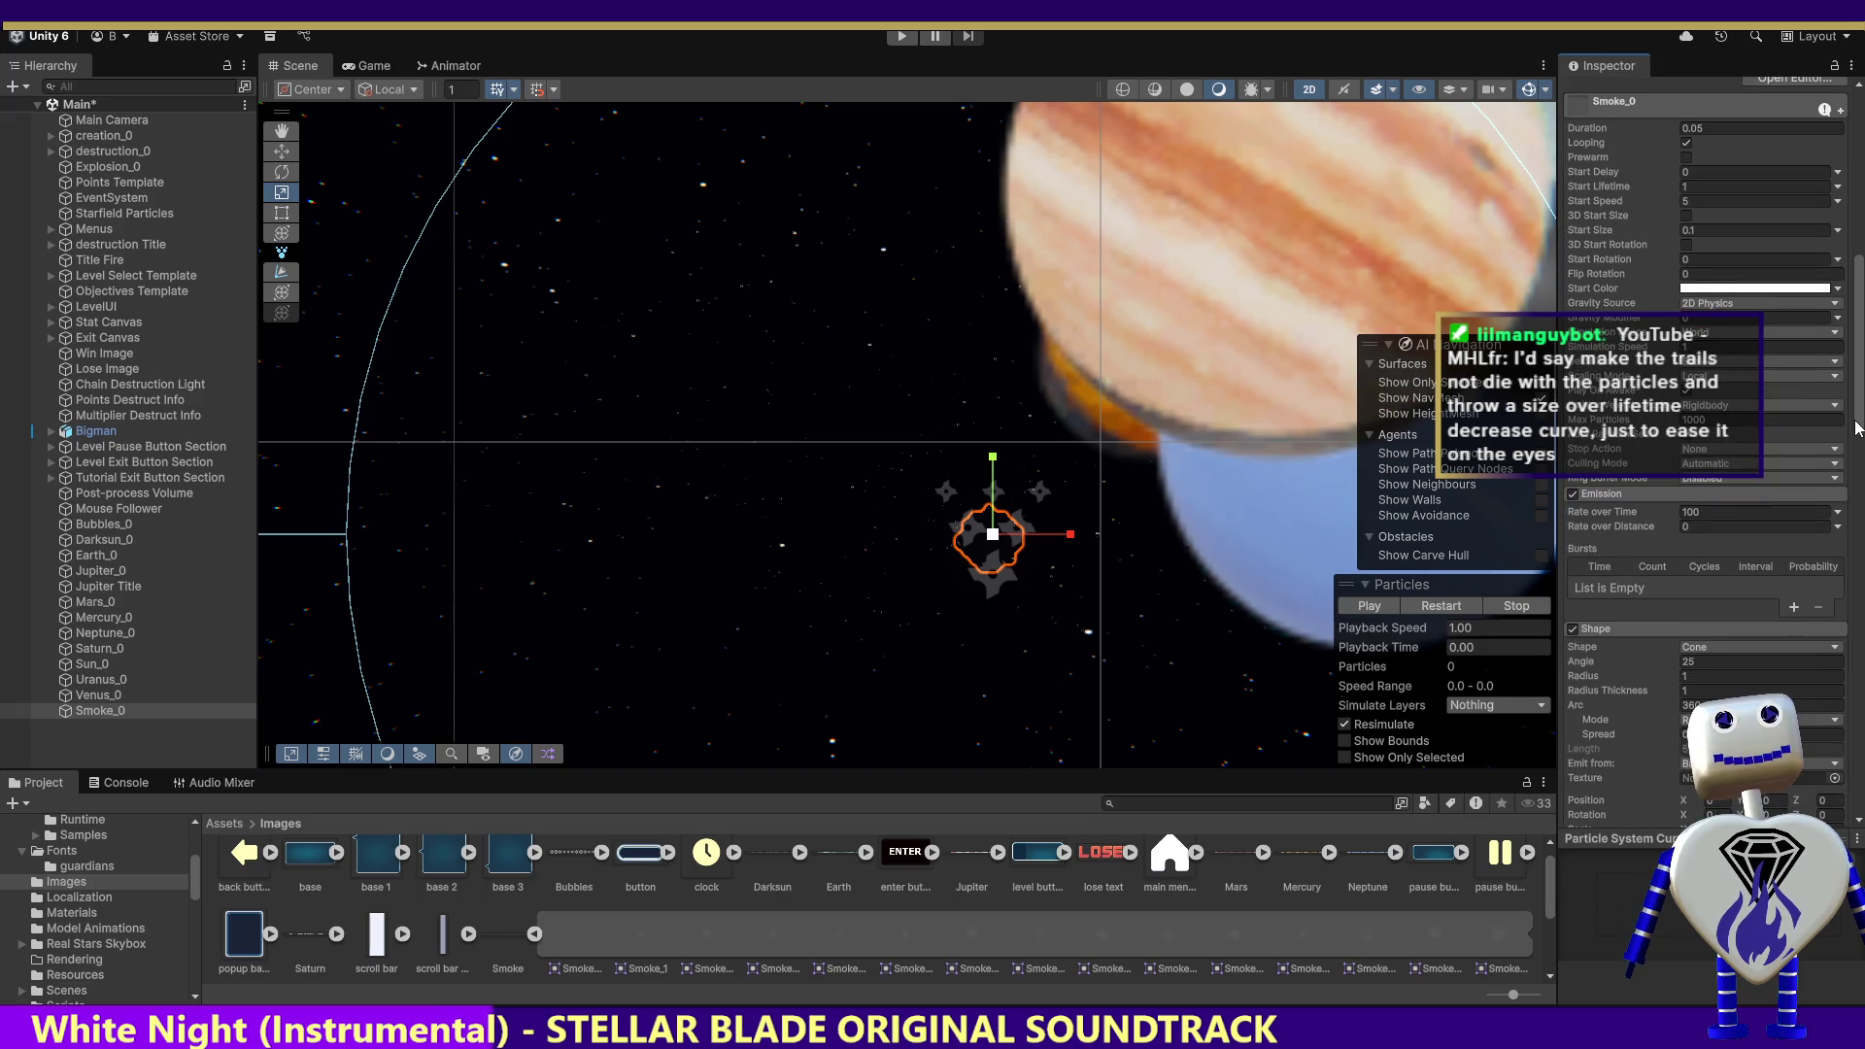
pyautogui.moveTo(1857, 428); pyautogui.dragTo(1855, 424)
pyautogui.scroll(-5, 1842, 420)
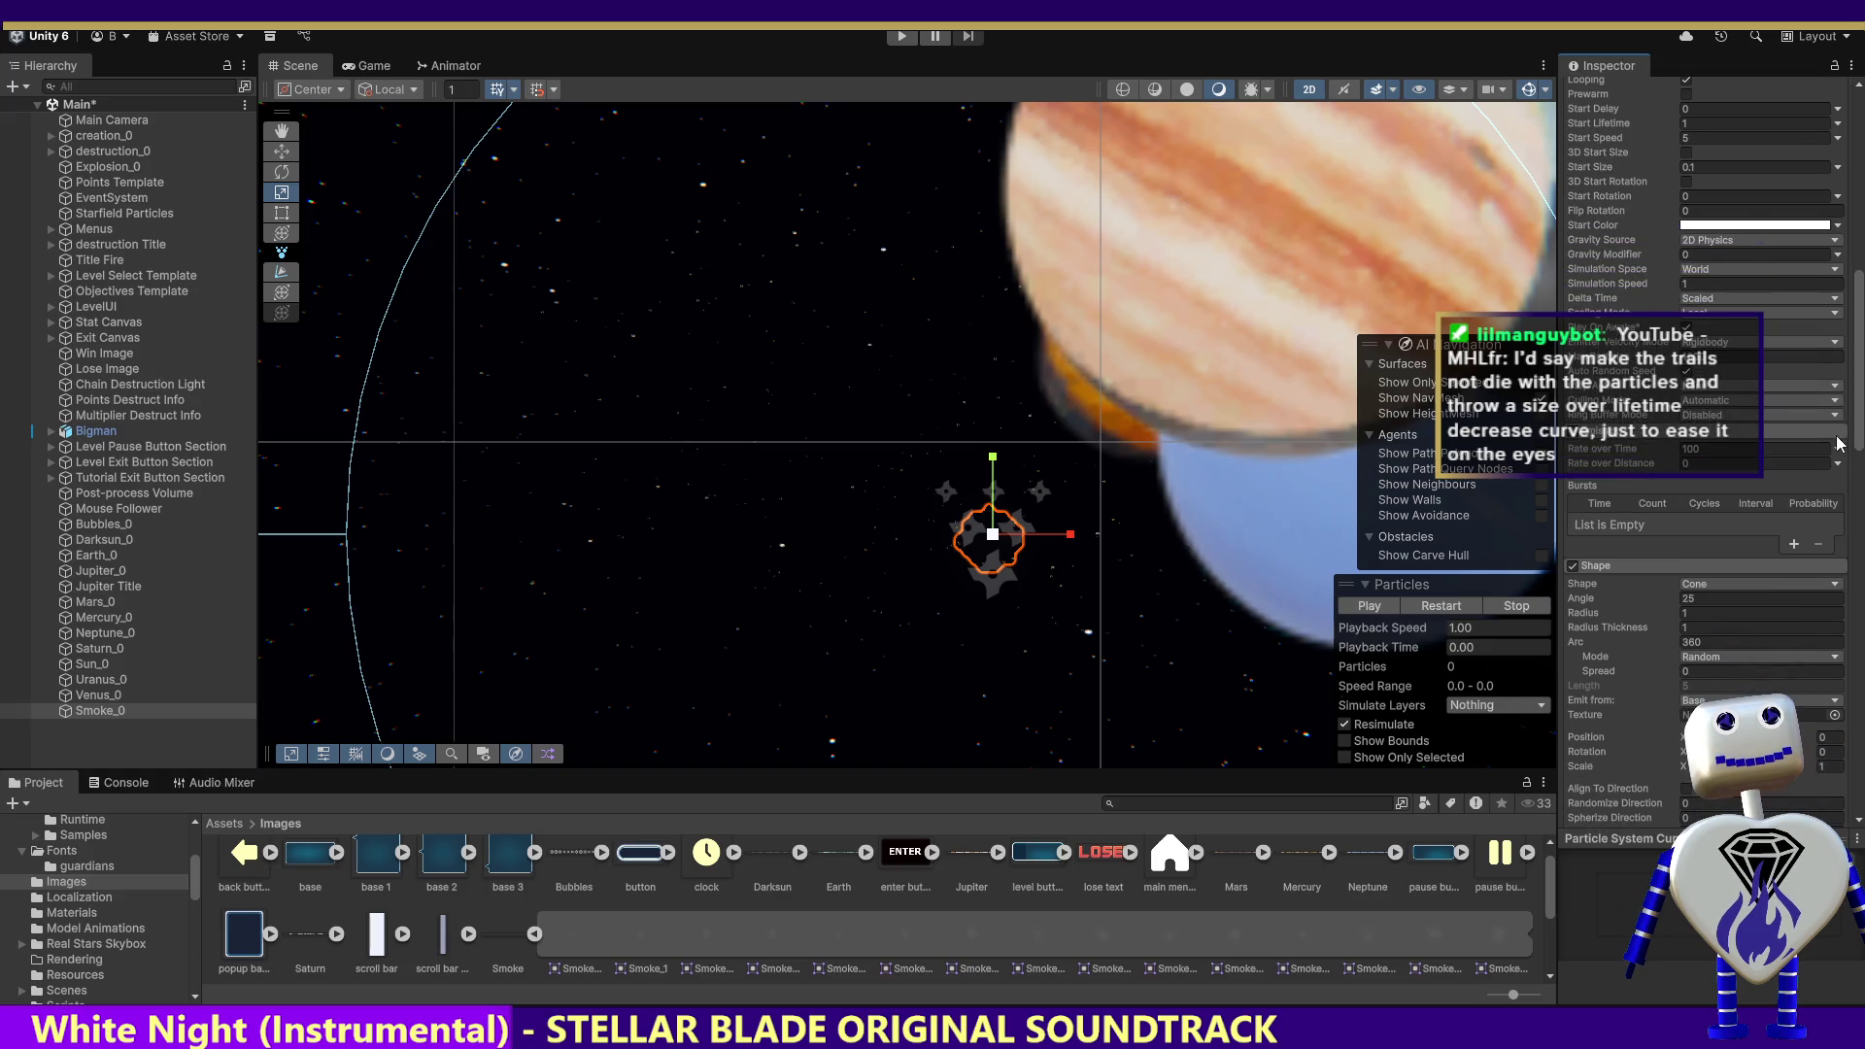
pyautogui.scroll(-4, 1838, 447)
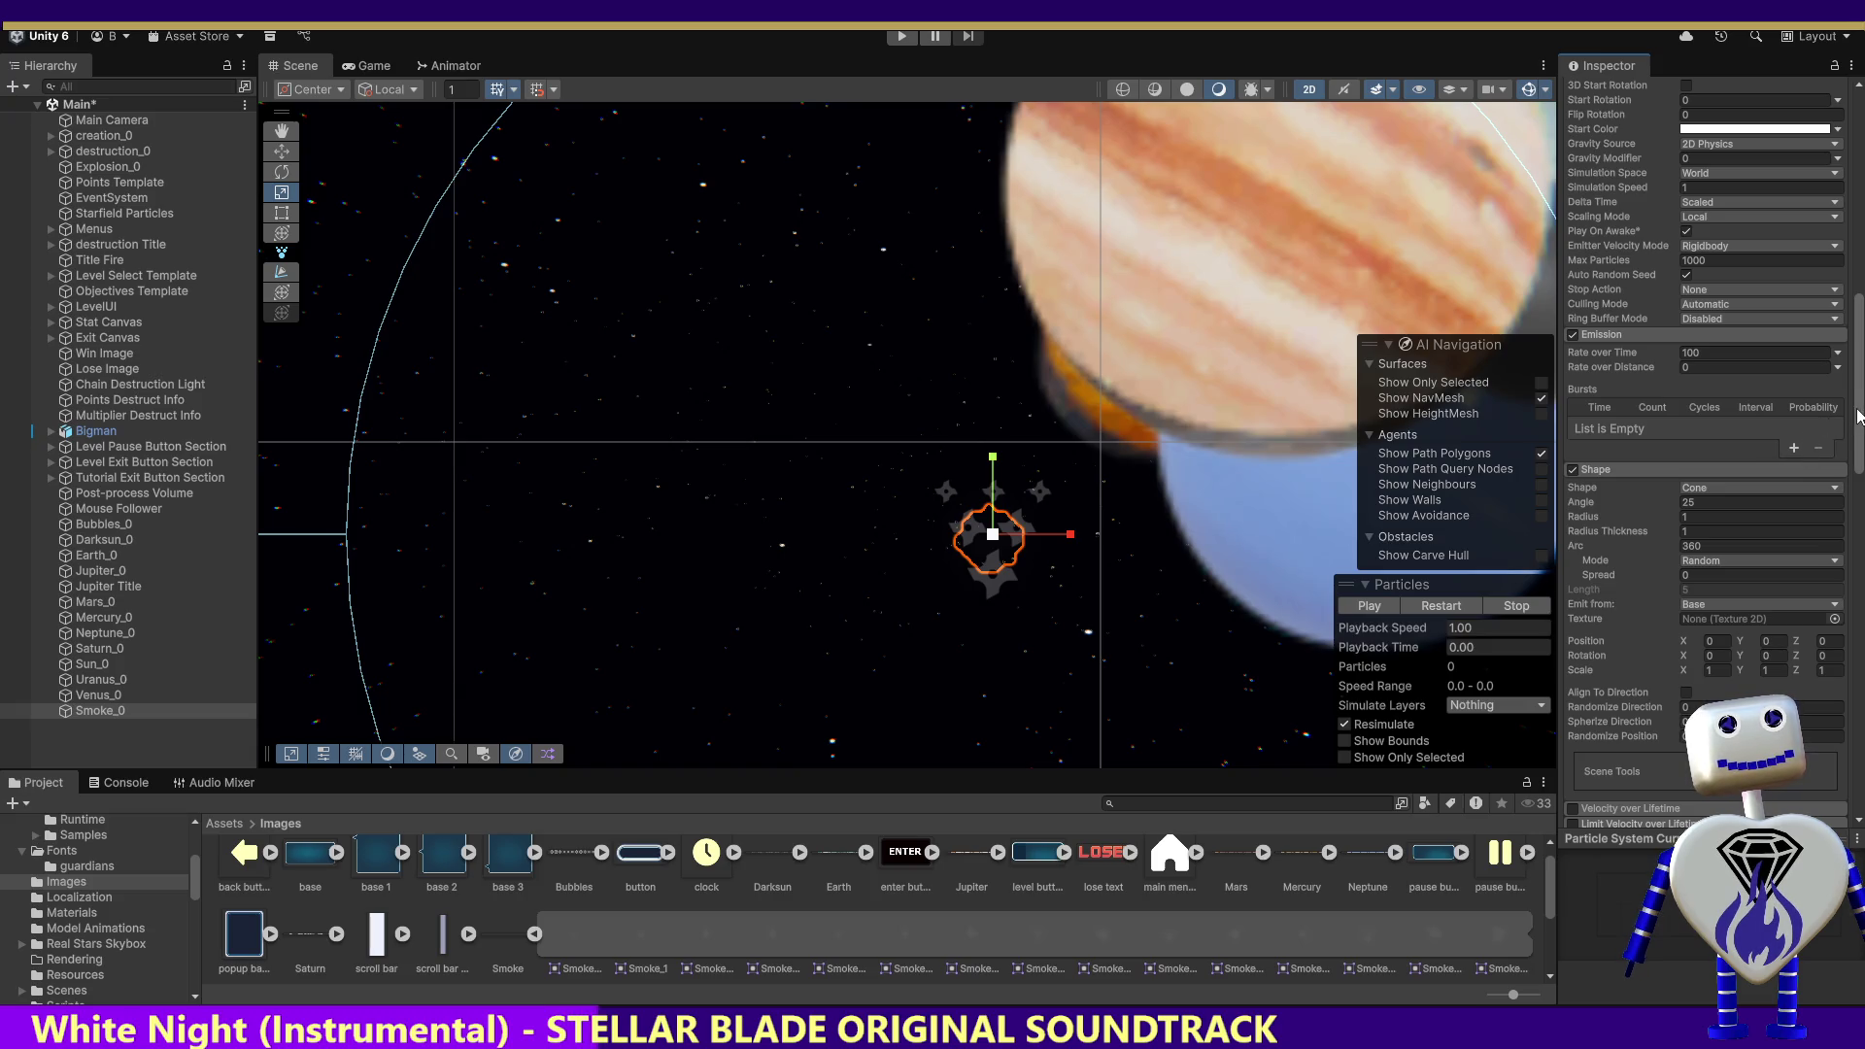
pyautogui.scroll(-2, 1858, 408)
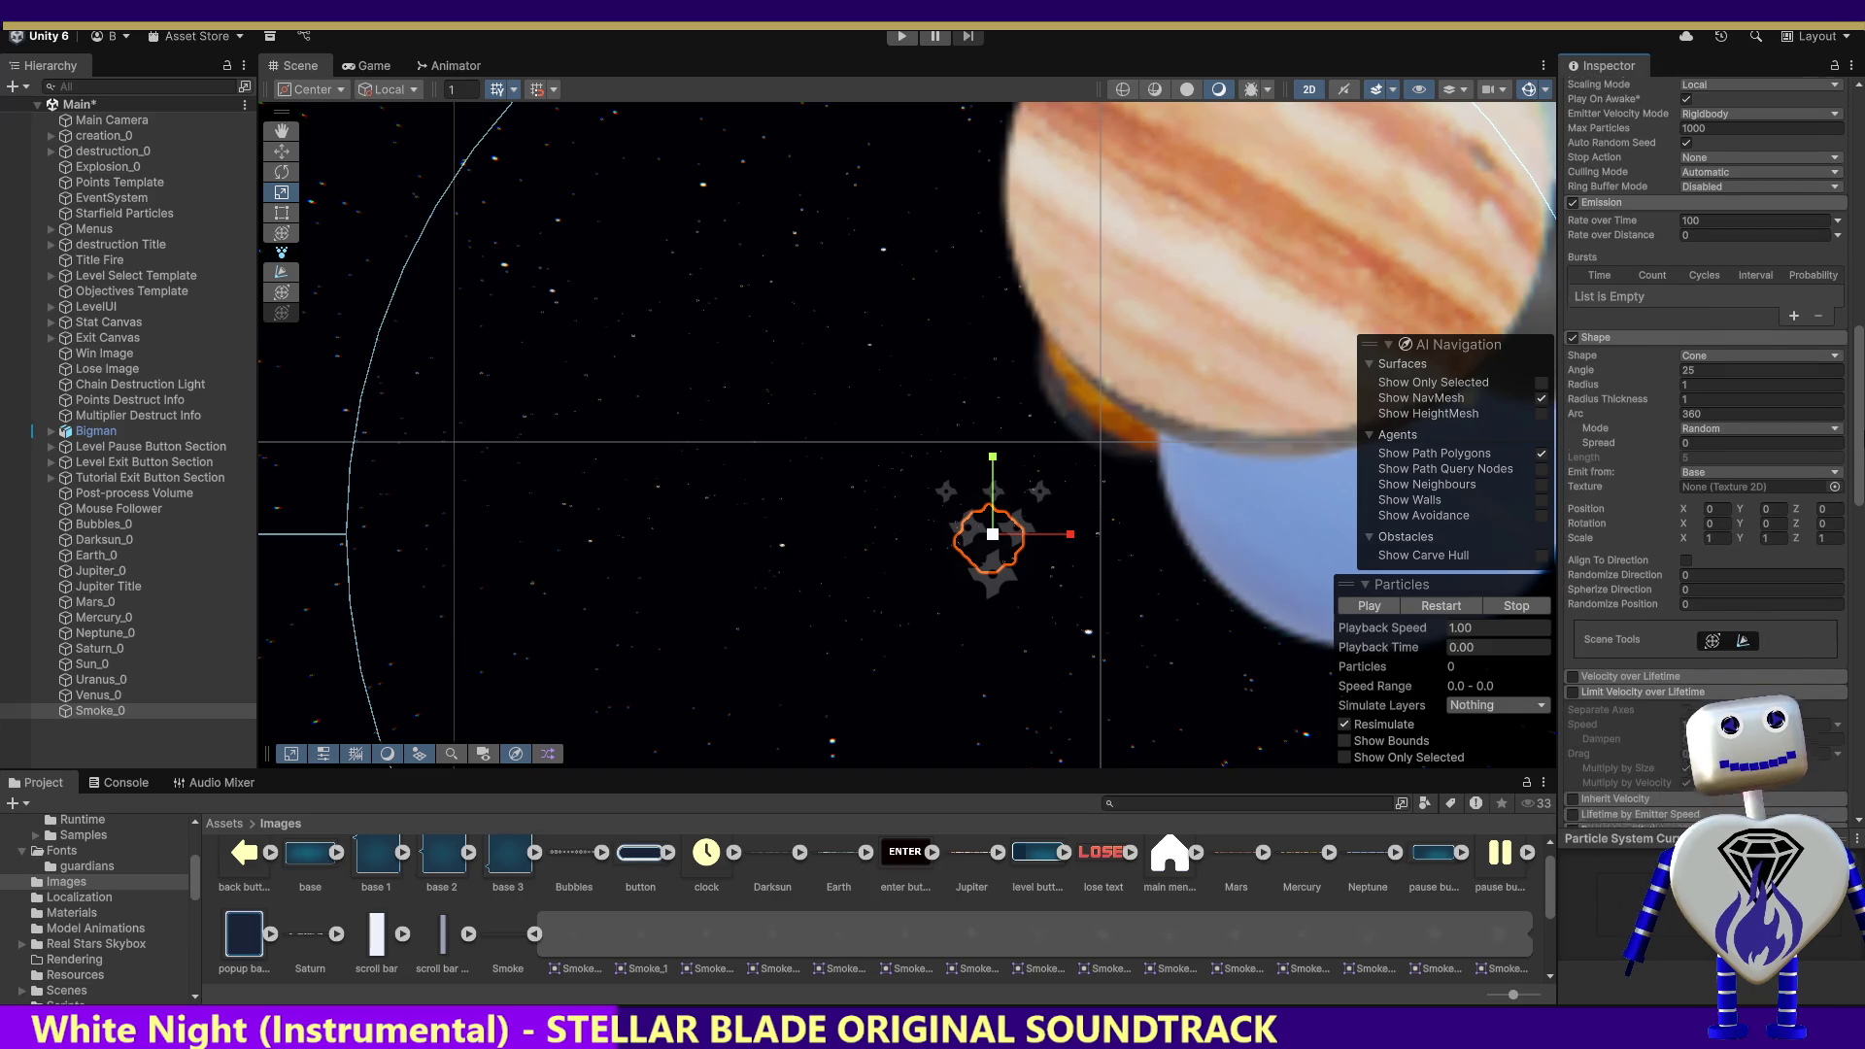
pyautogui.scroll(2, 1705, 388)
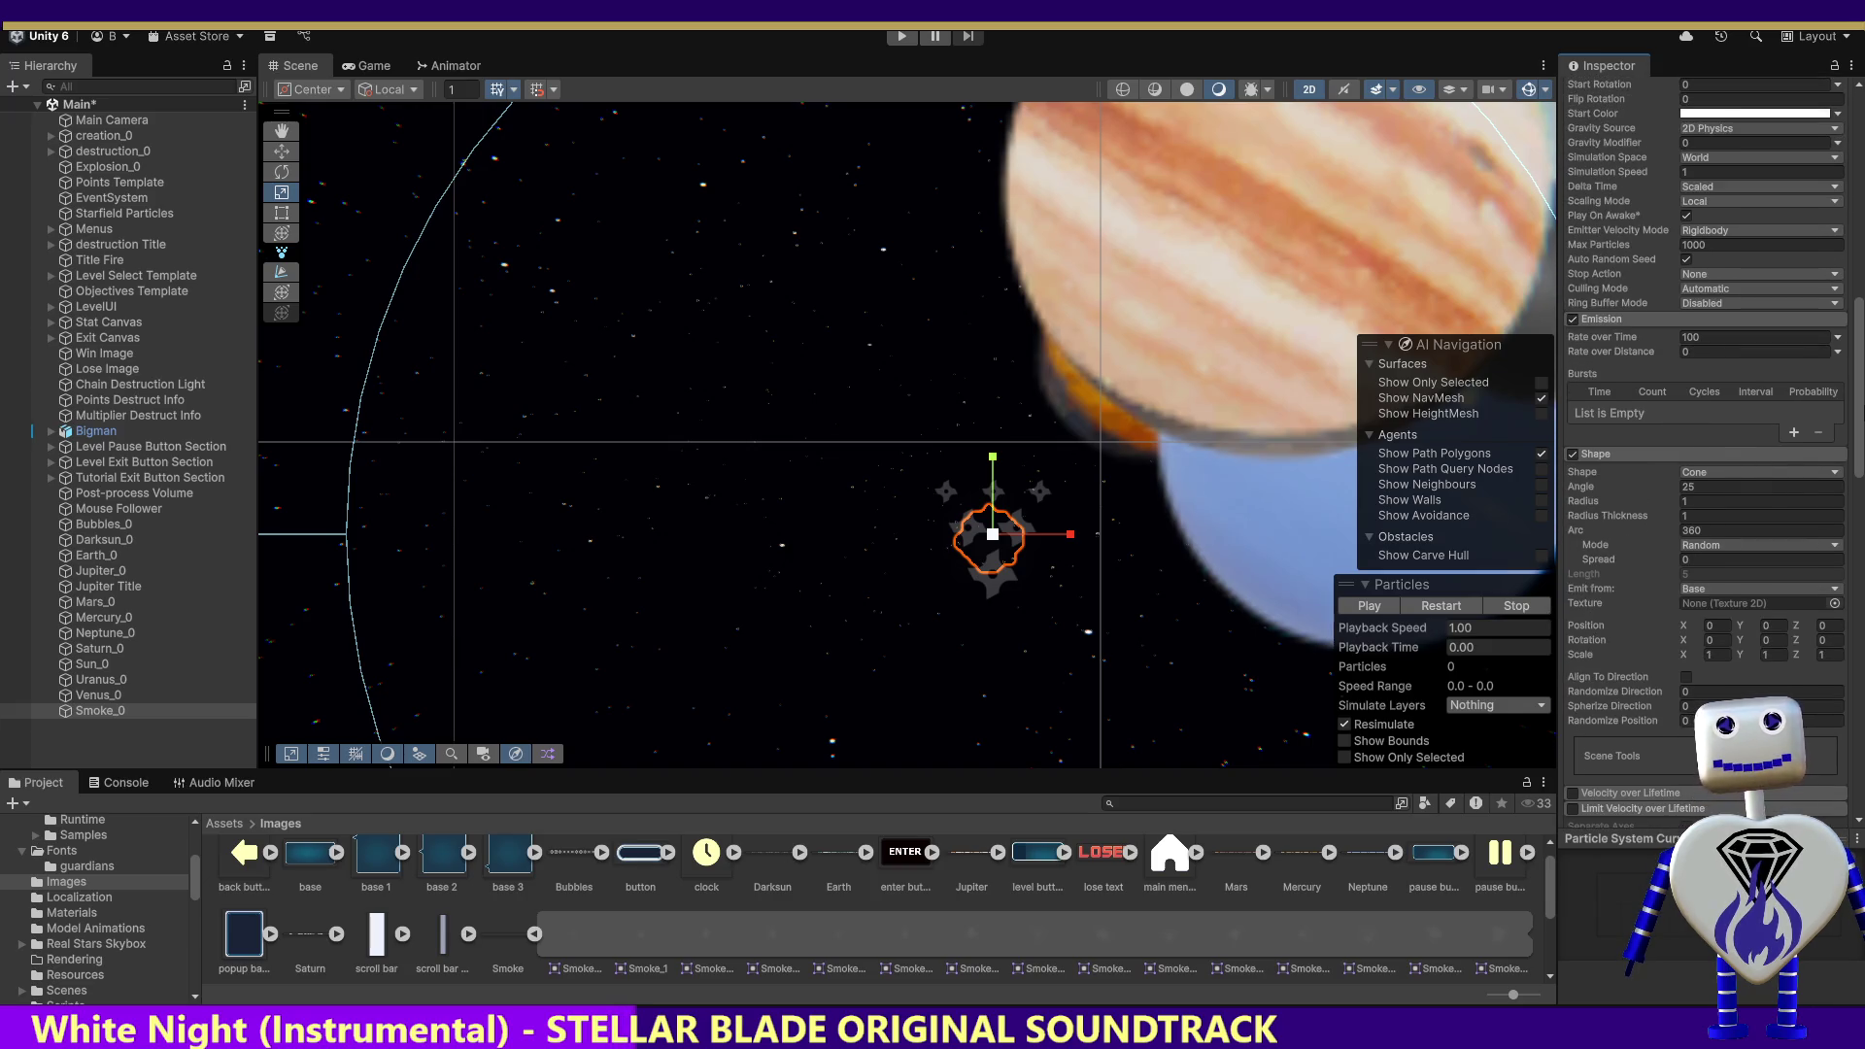
pyautogui.scroll(10, 1704, 389)
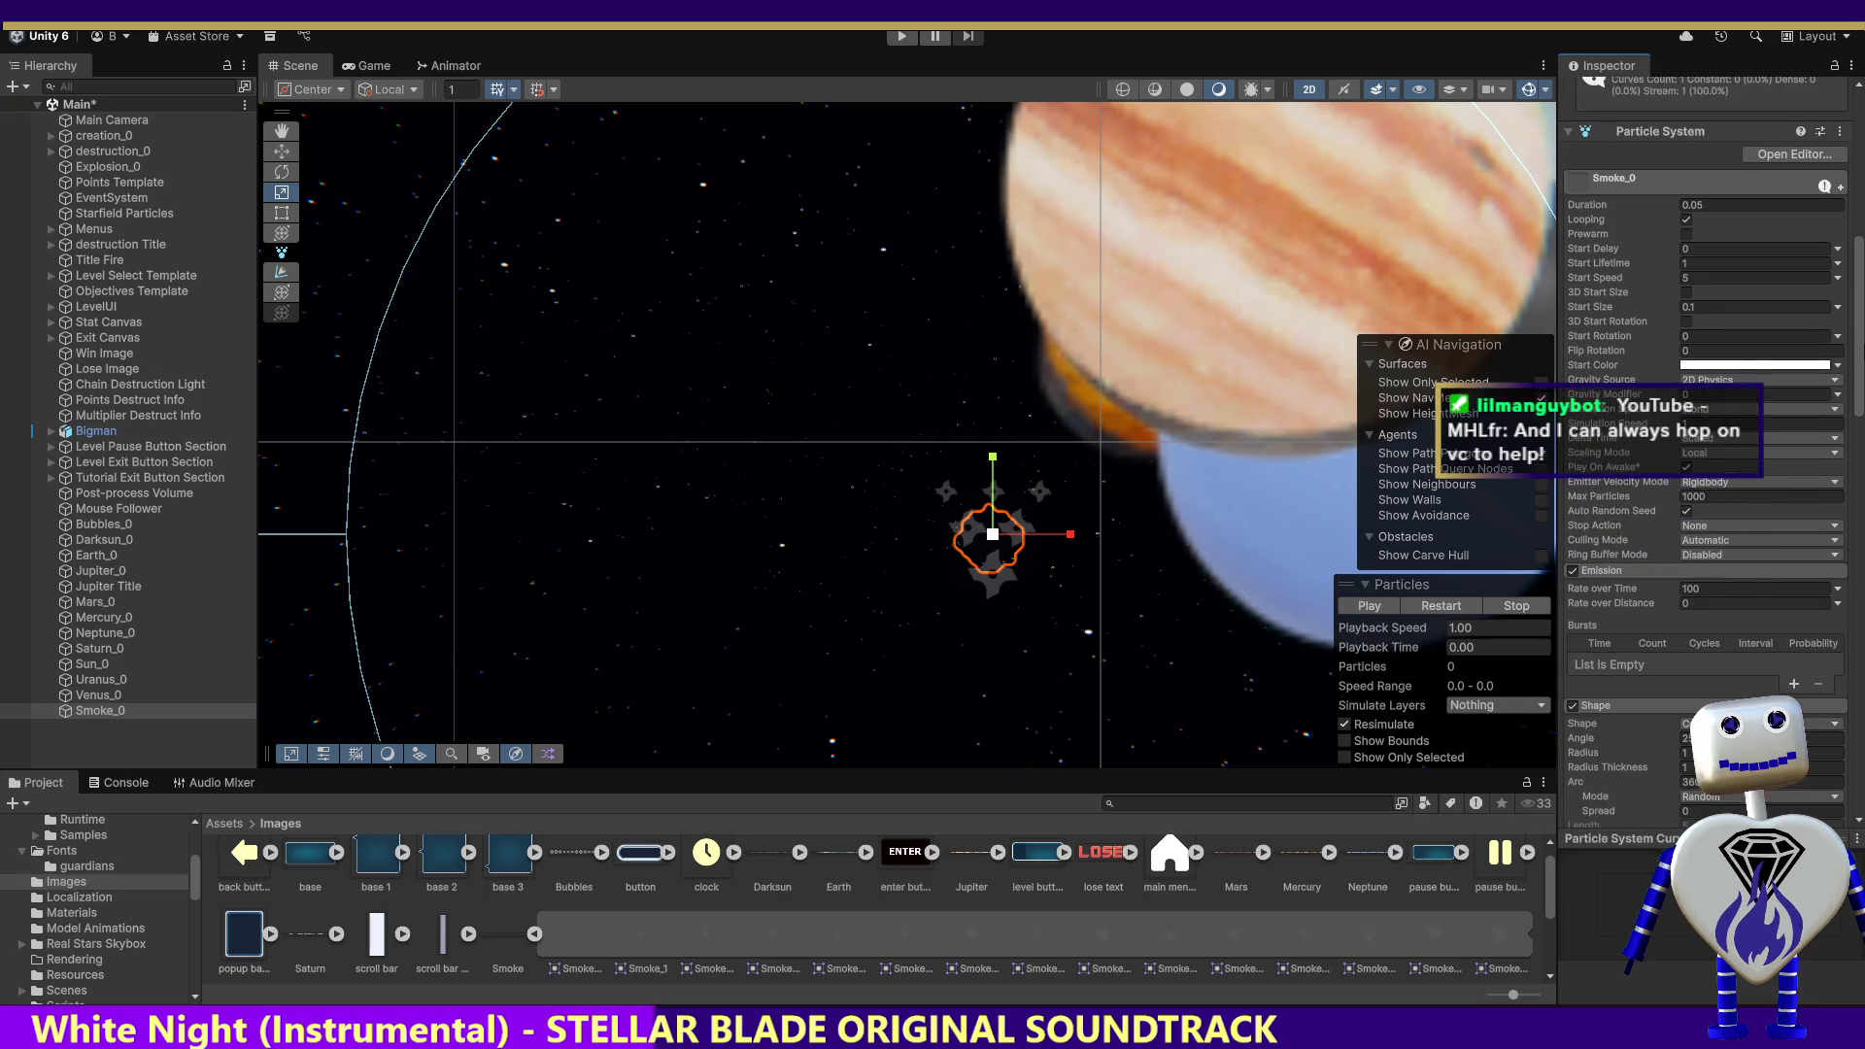
pyautogui.scroll(2, 1704, 389)
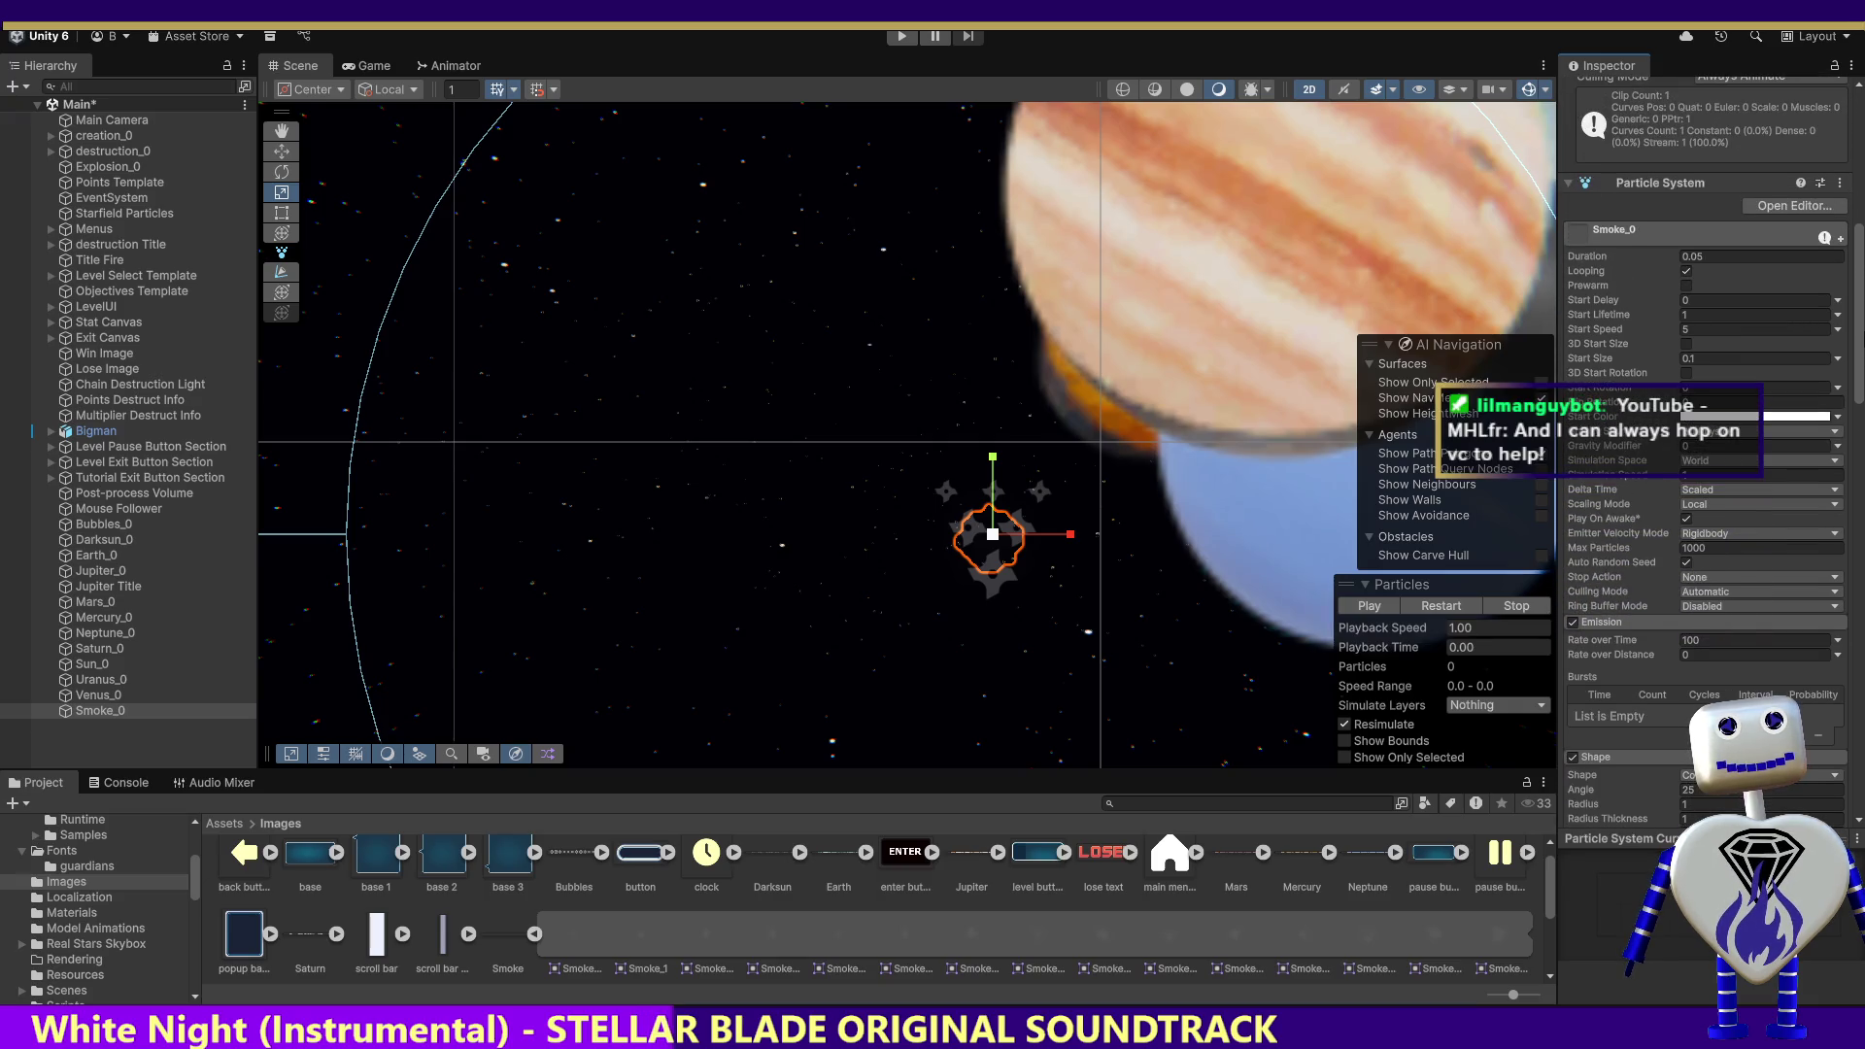
pyautogui.scroll(-5, 1704, 388)
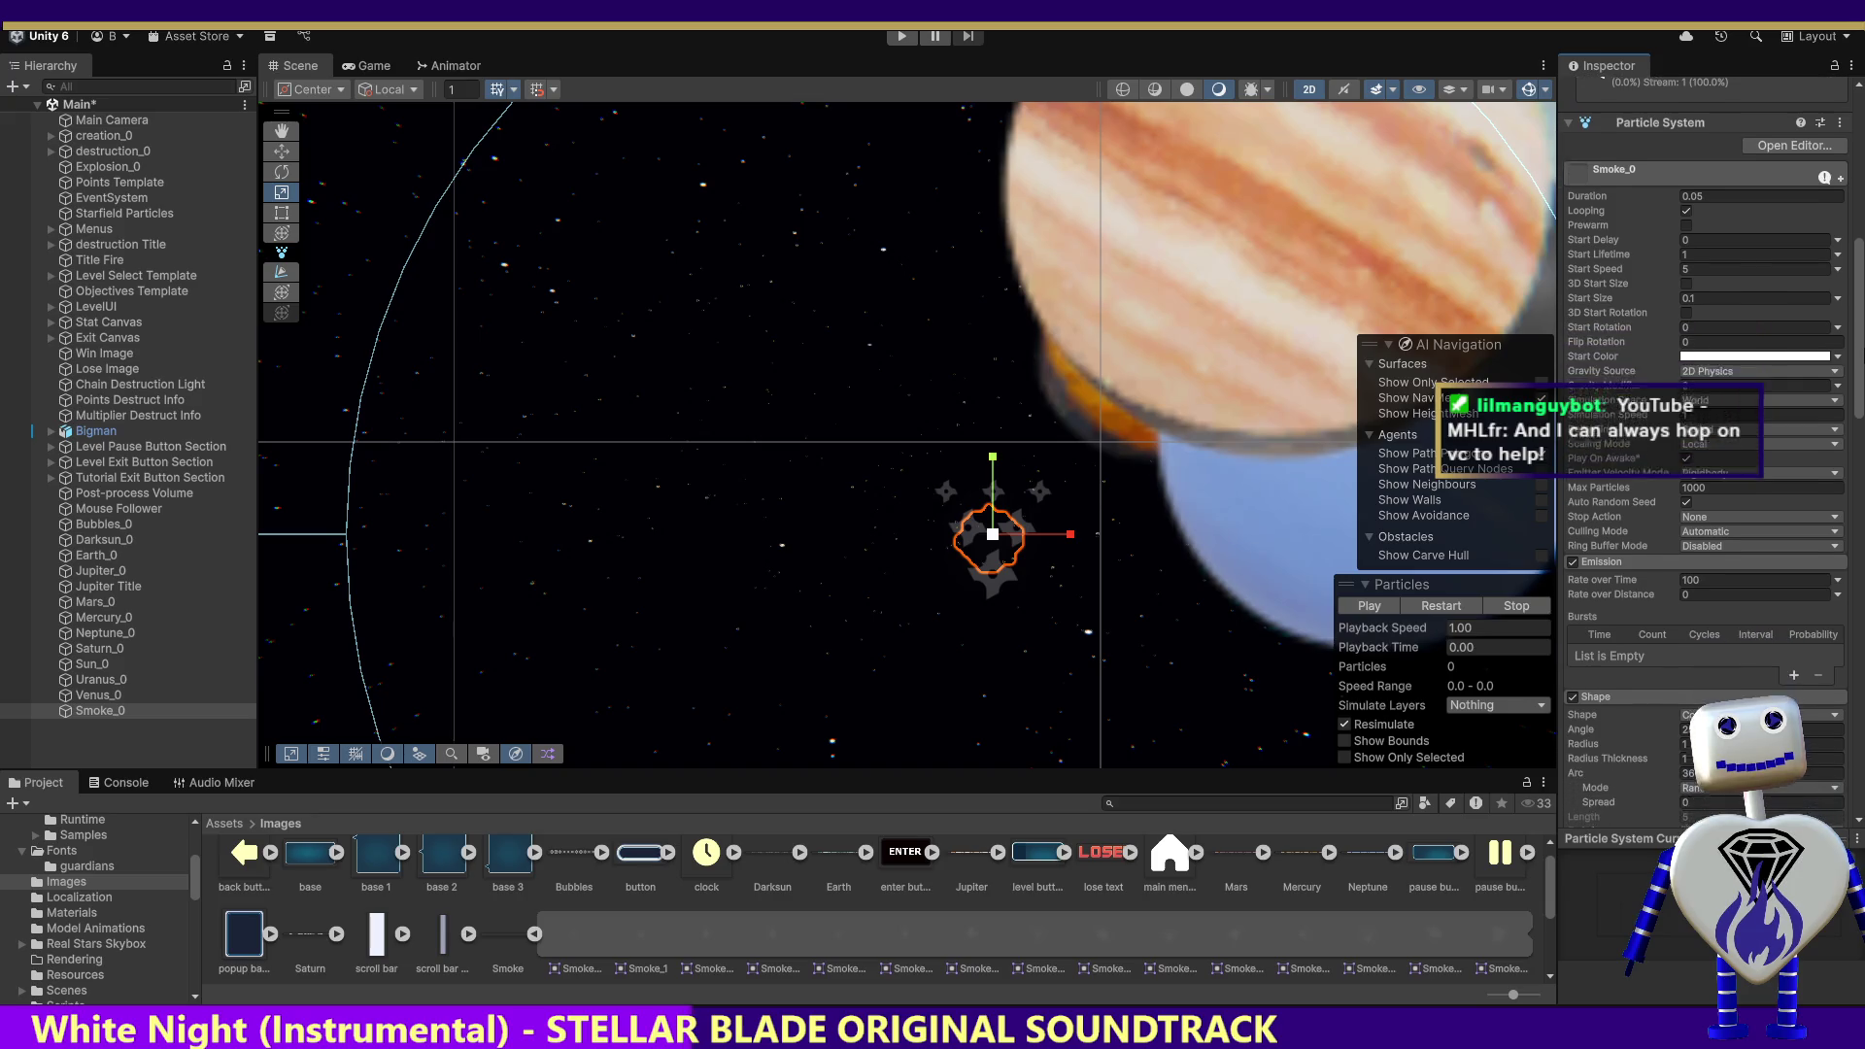
pyautogui.scroll(10, 1704, 456)
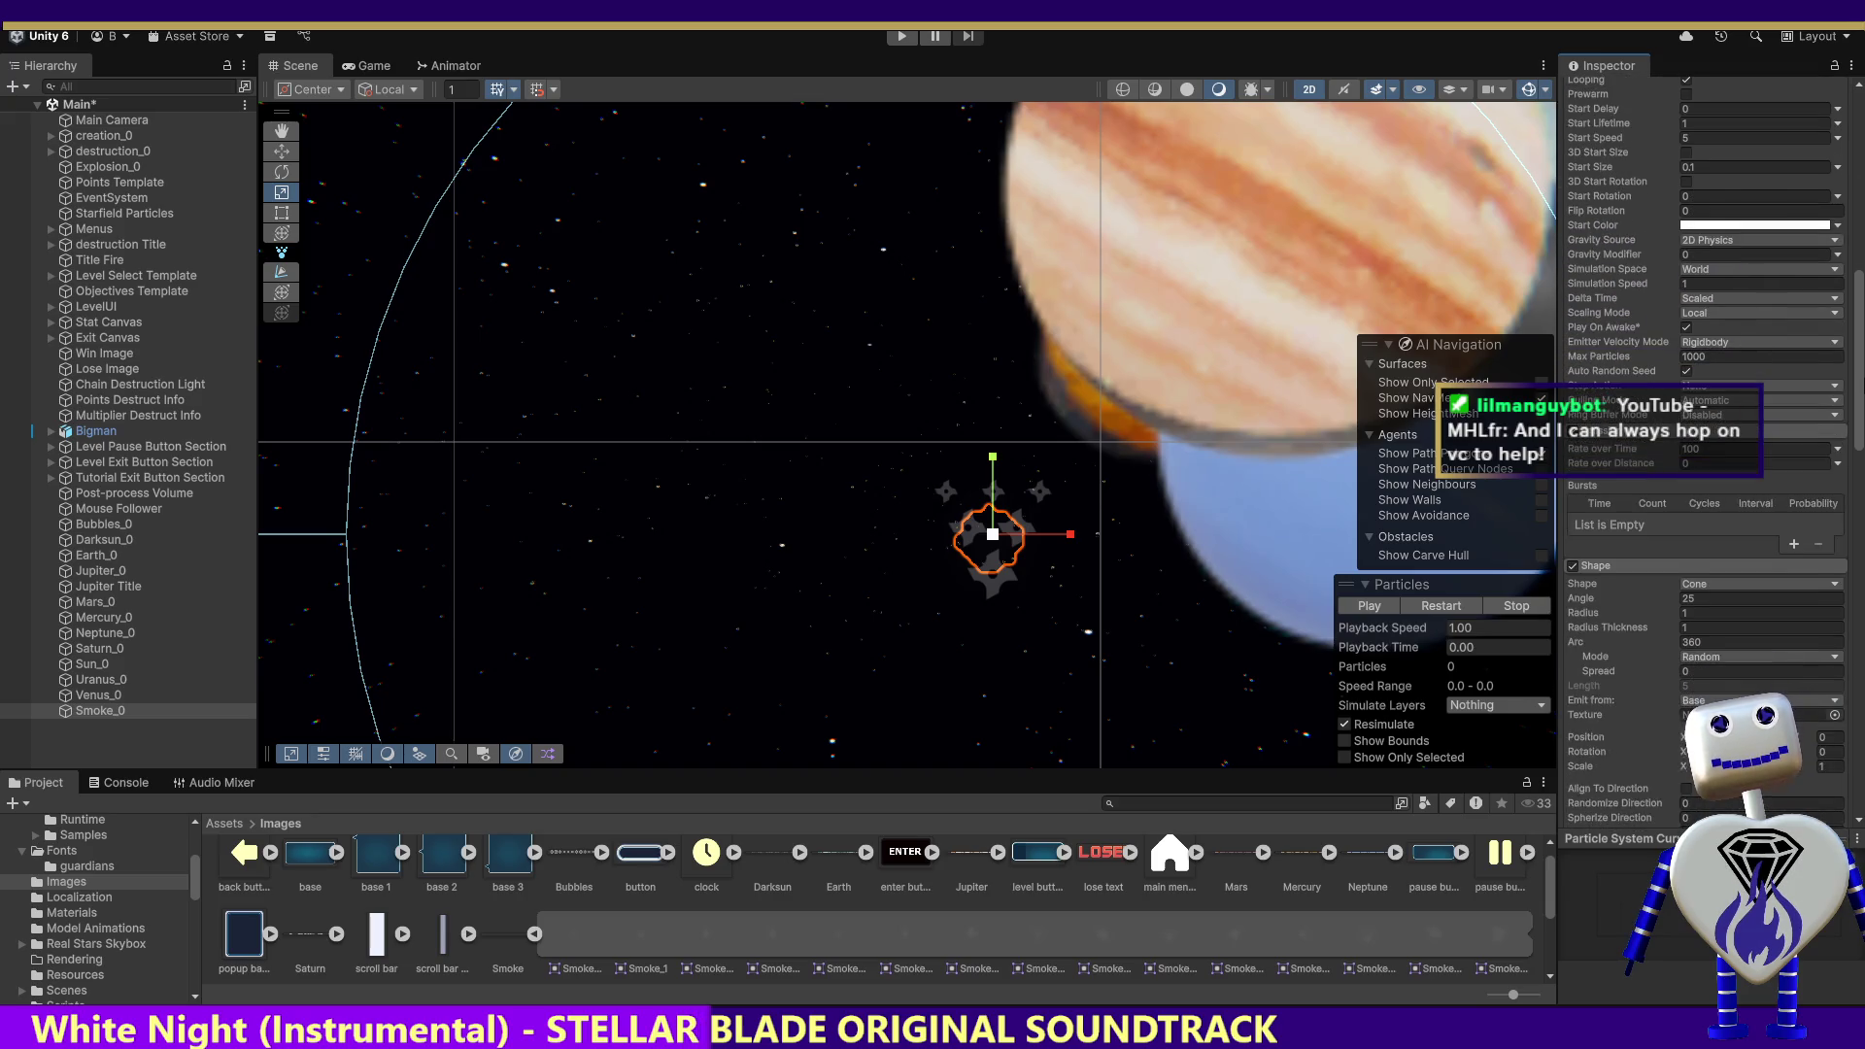
pyautogui.scroll(-5, 1859, 395)
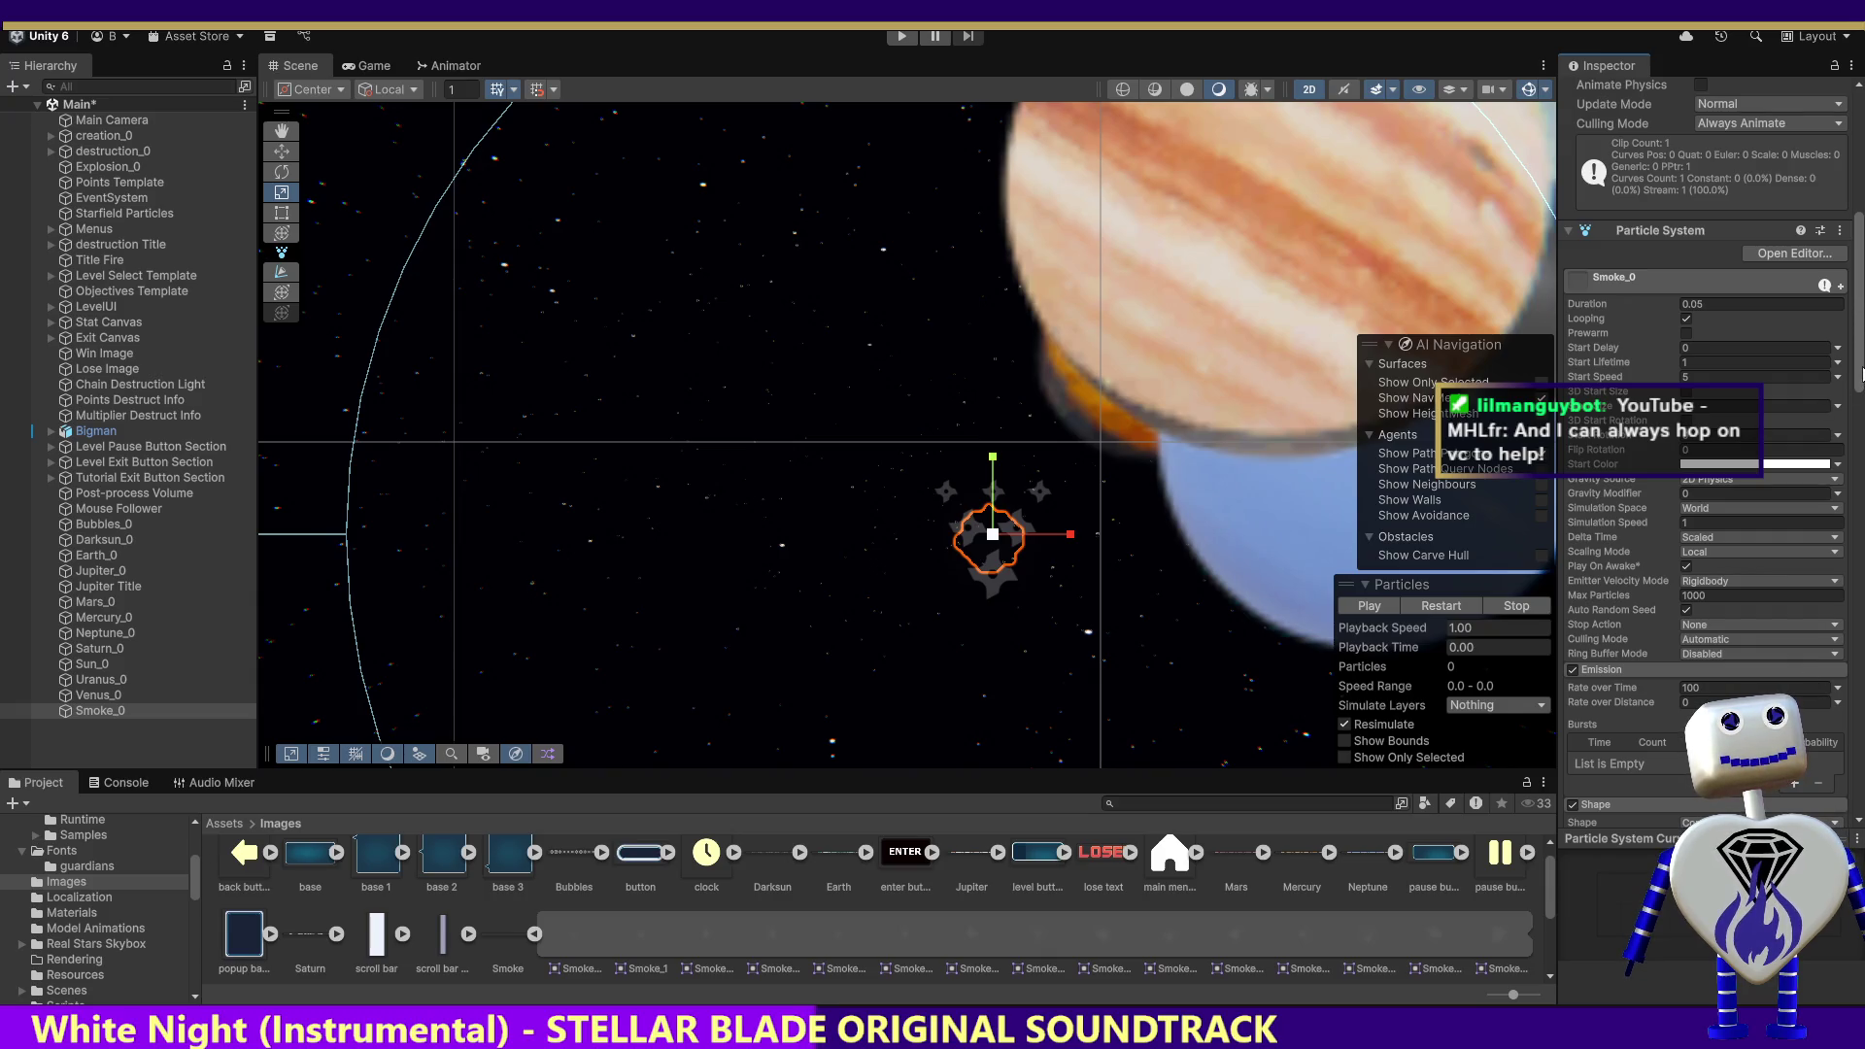
pyautogui.scroll(-10, 1704, 456)
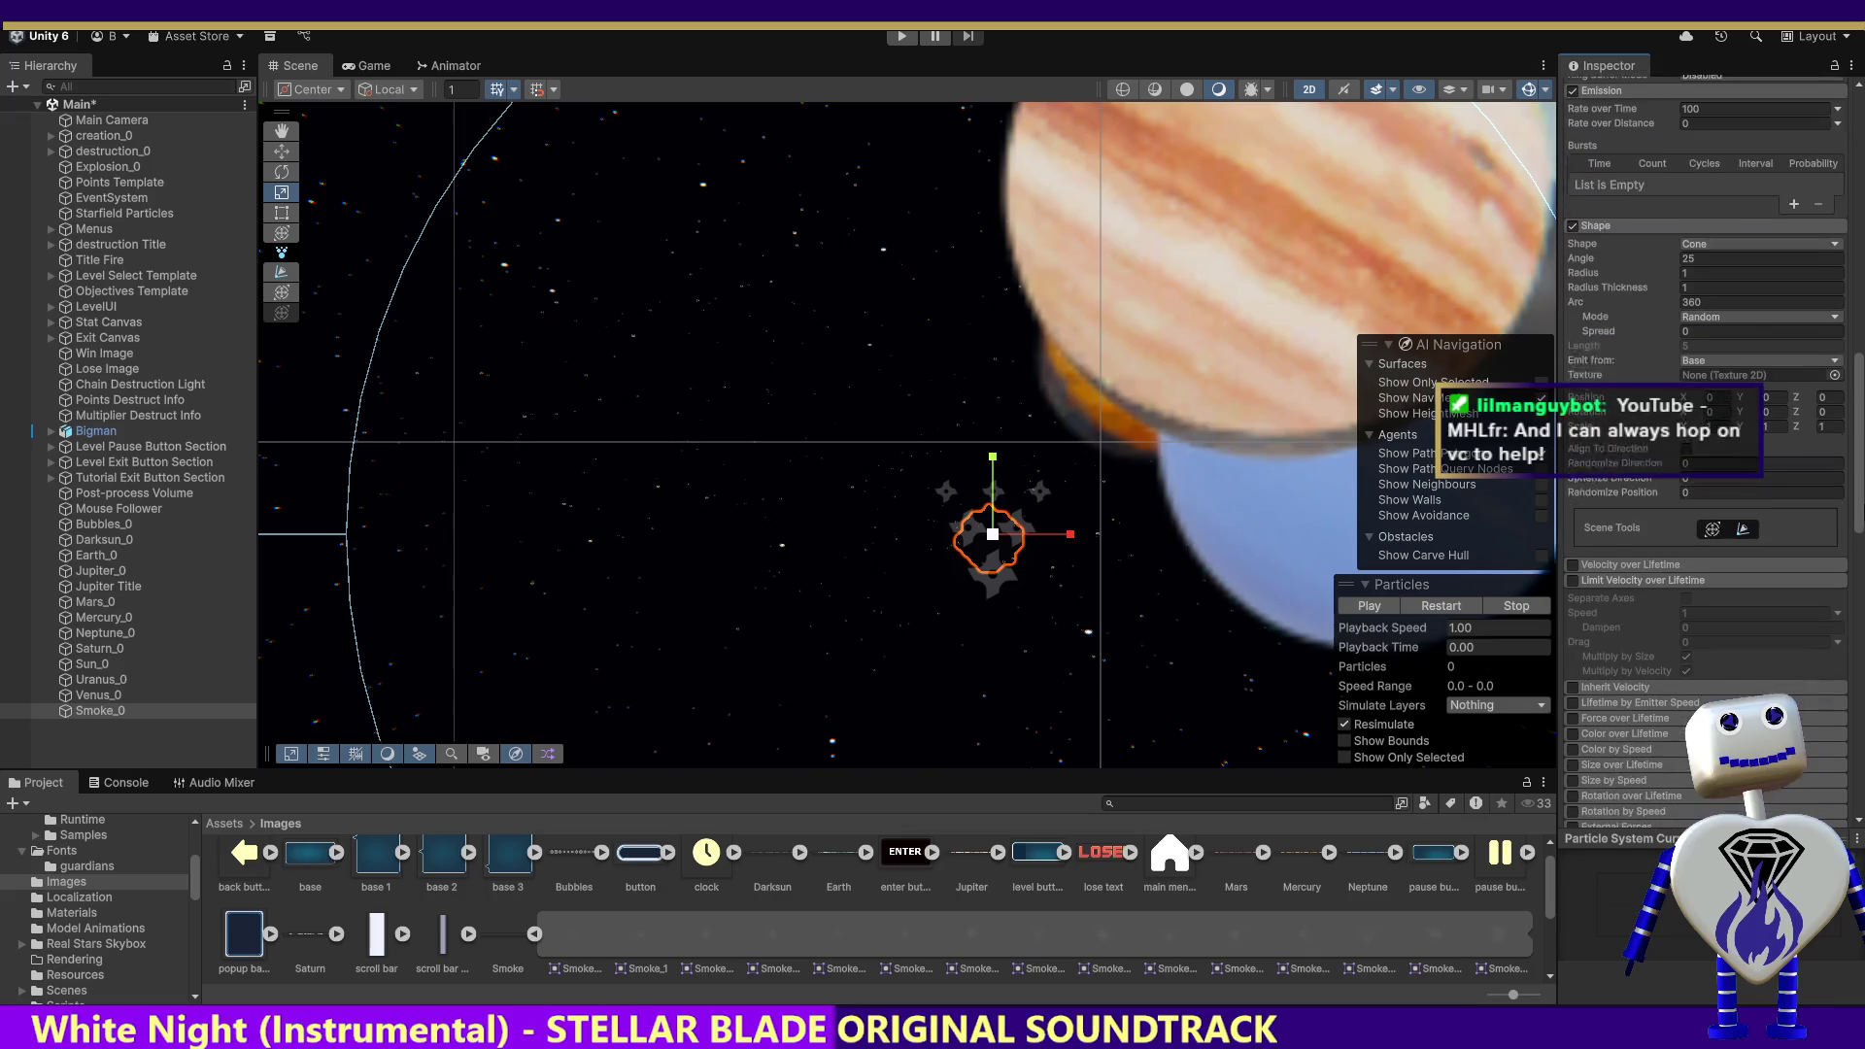
pyautogui.scroll(-4, 1705, 456)
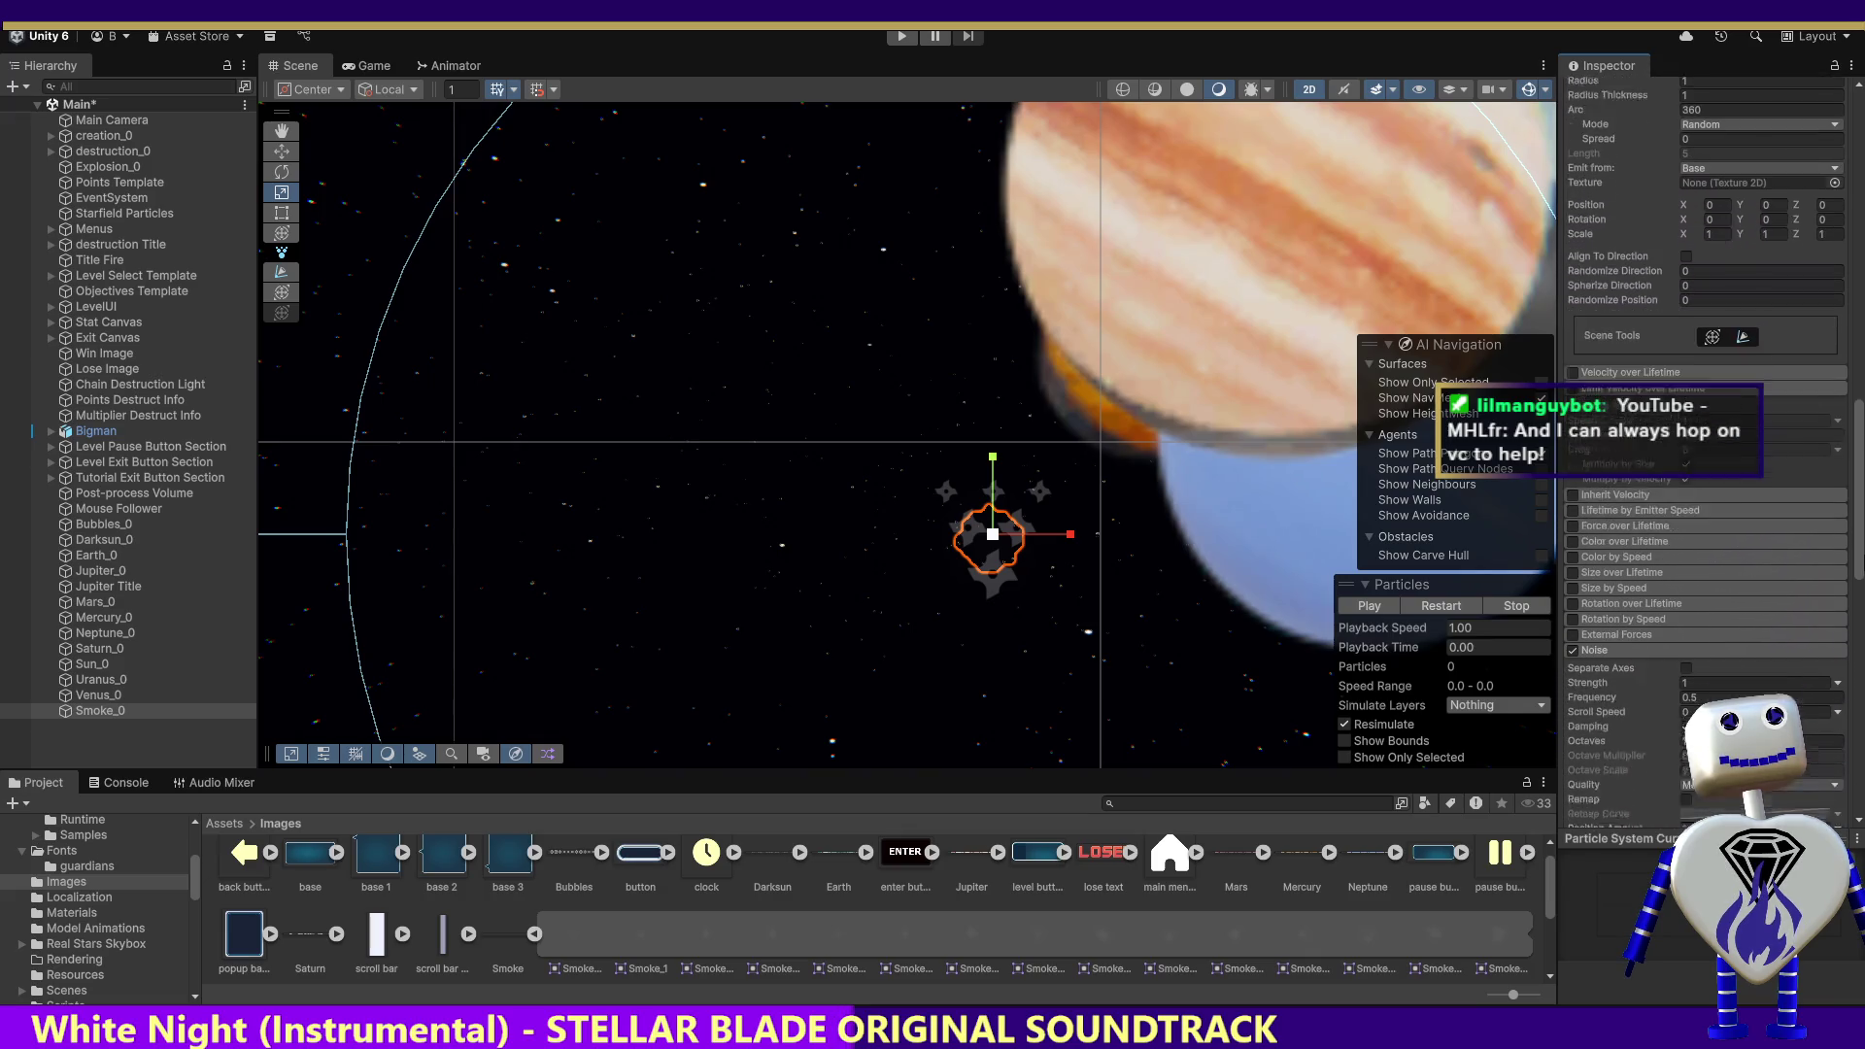
pyautogui.scroll(-10, 1704, 456)
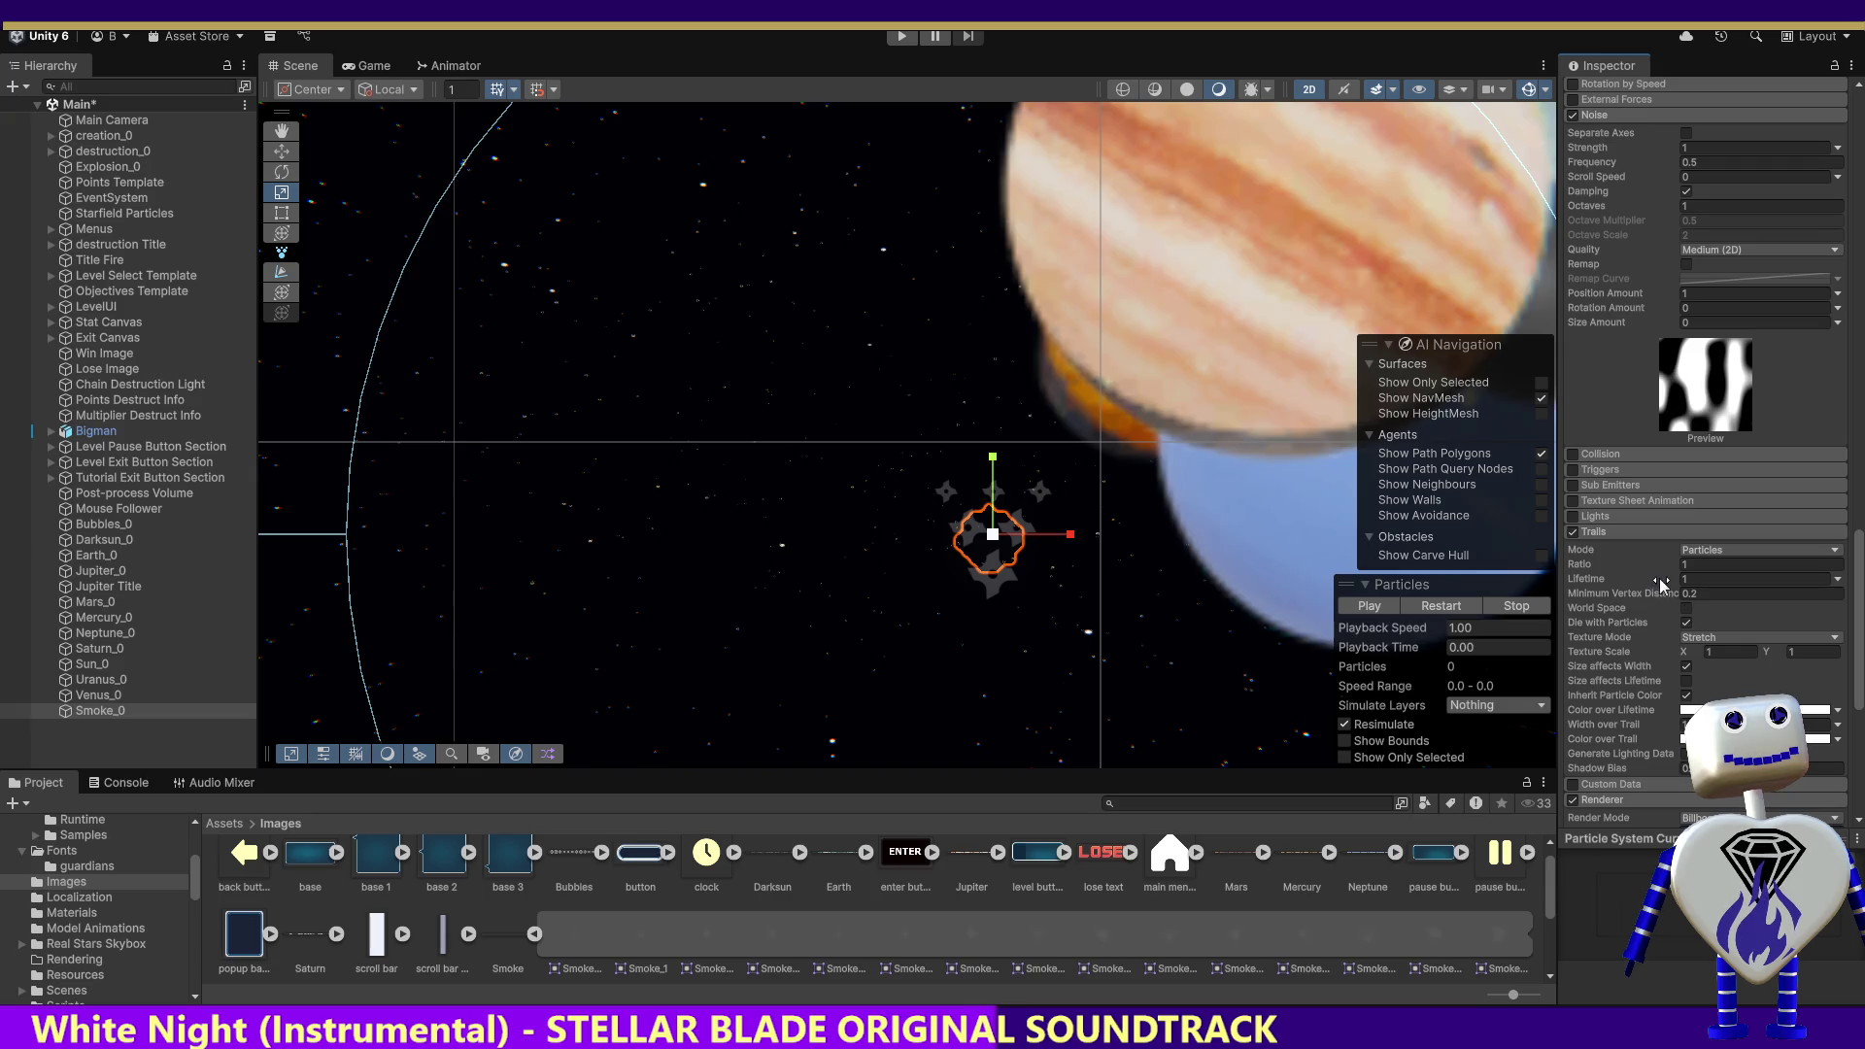
pyautogui.scroll(15, 1851, 141)
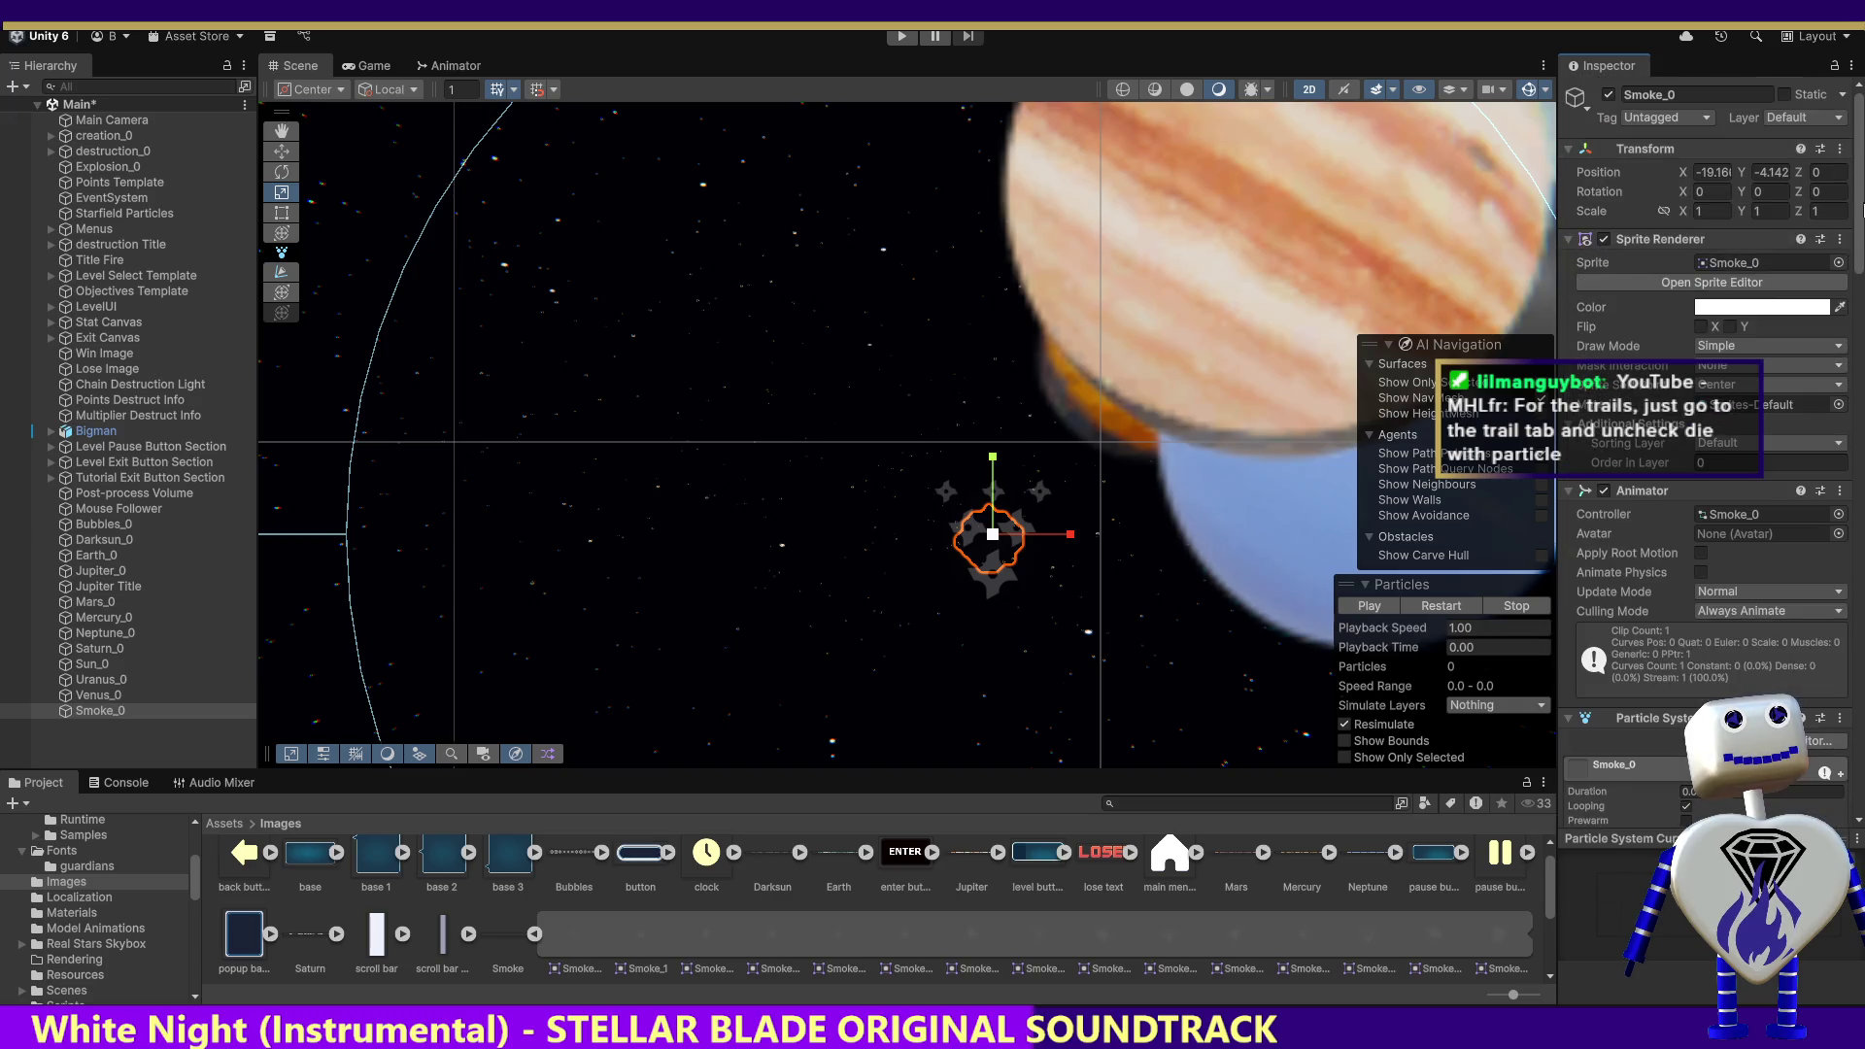
pyautogui.scroll(-10, 1855, 210)
pyautogui.scroll(1, 1705, 486)
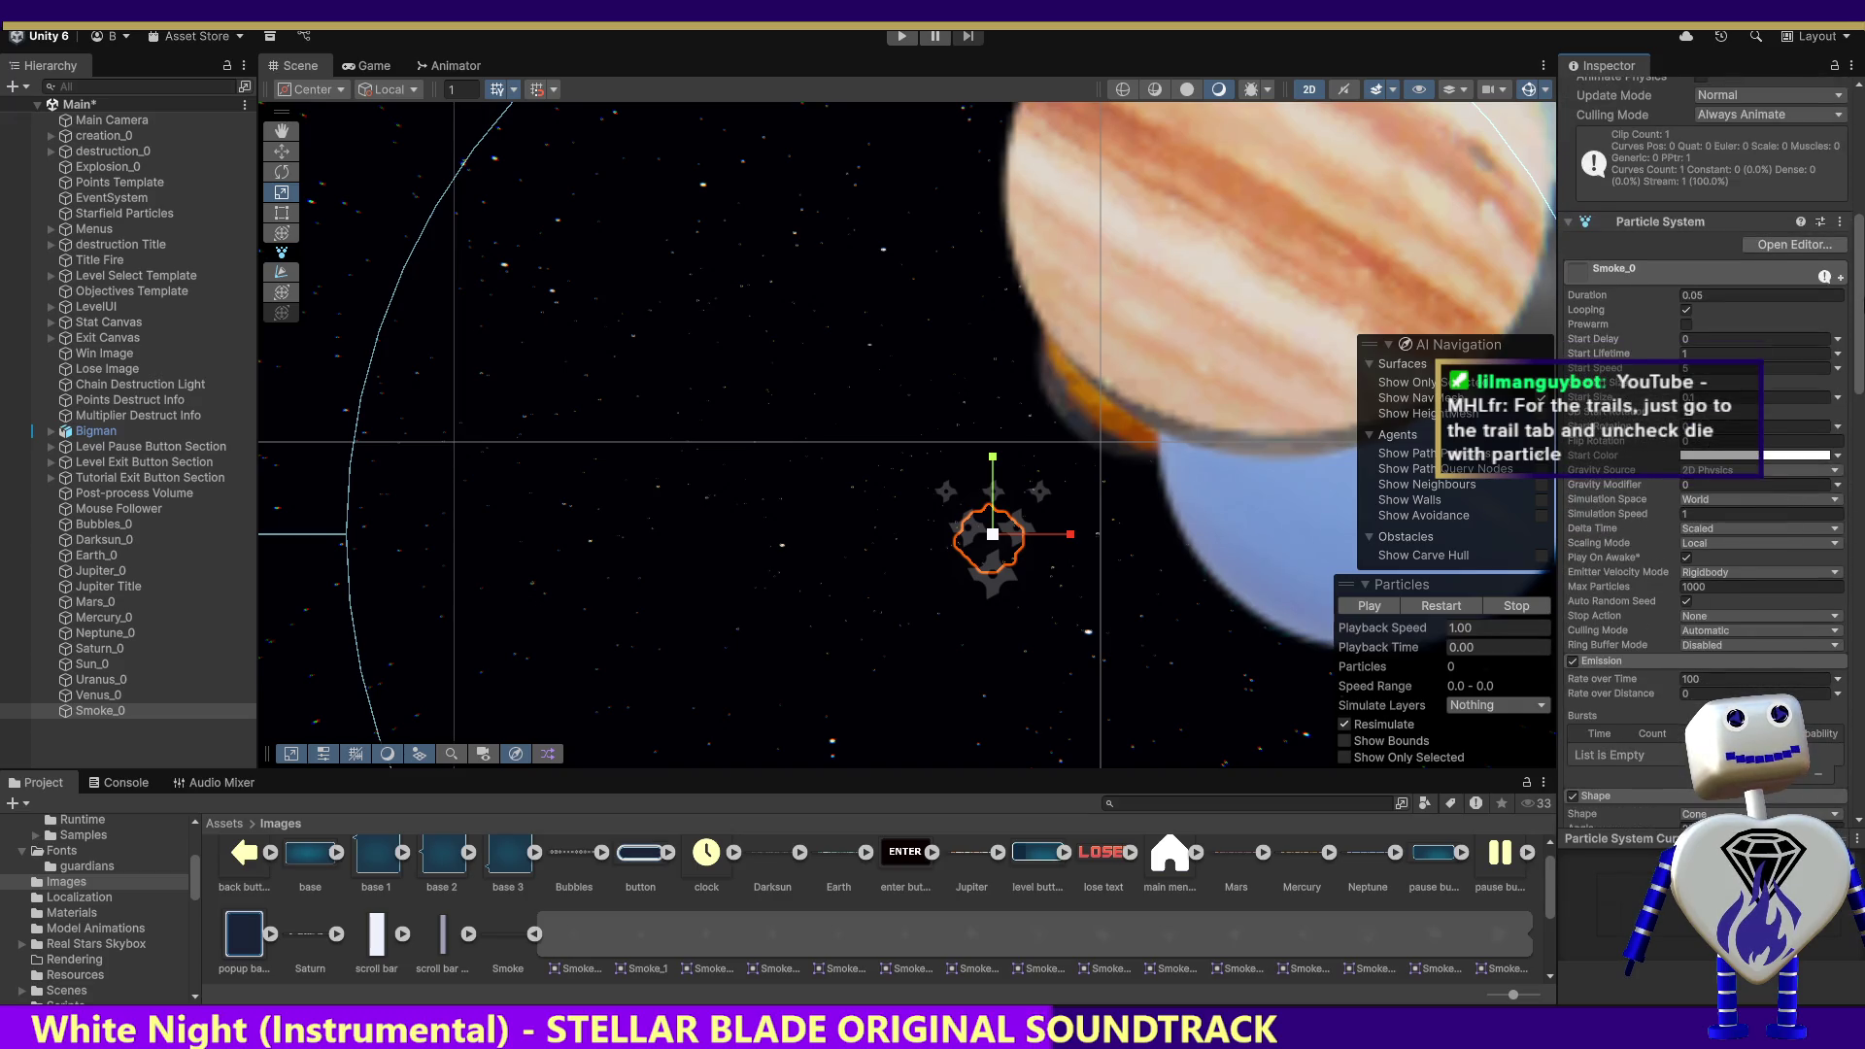
pyautogui.scroll(-20, 1705, 486)
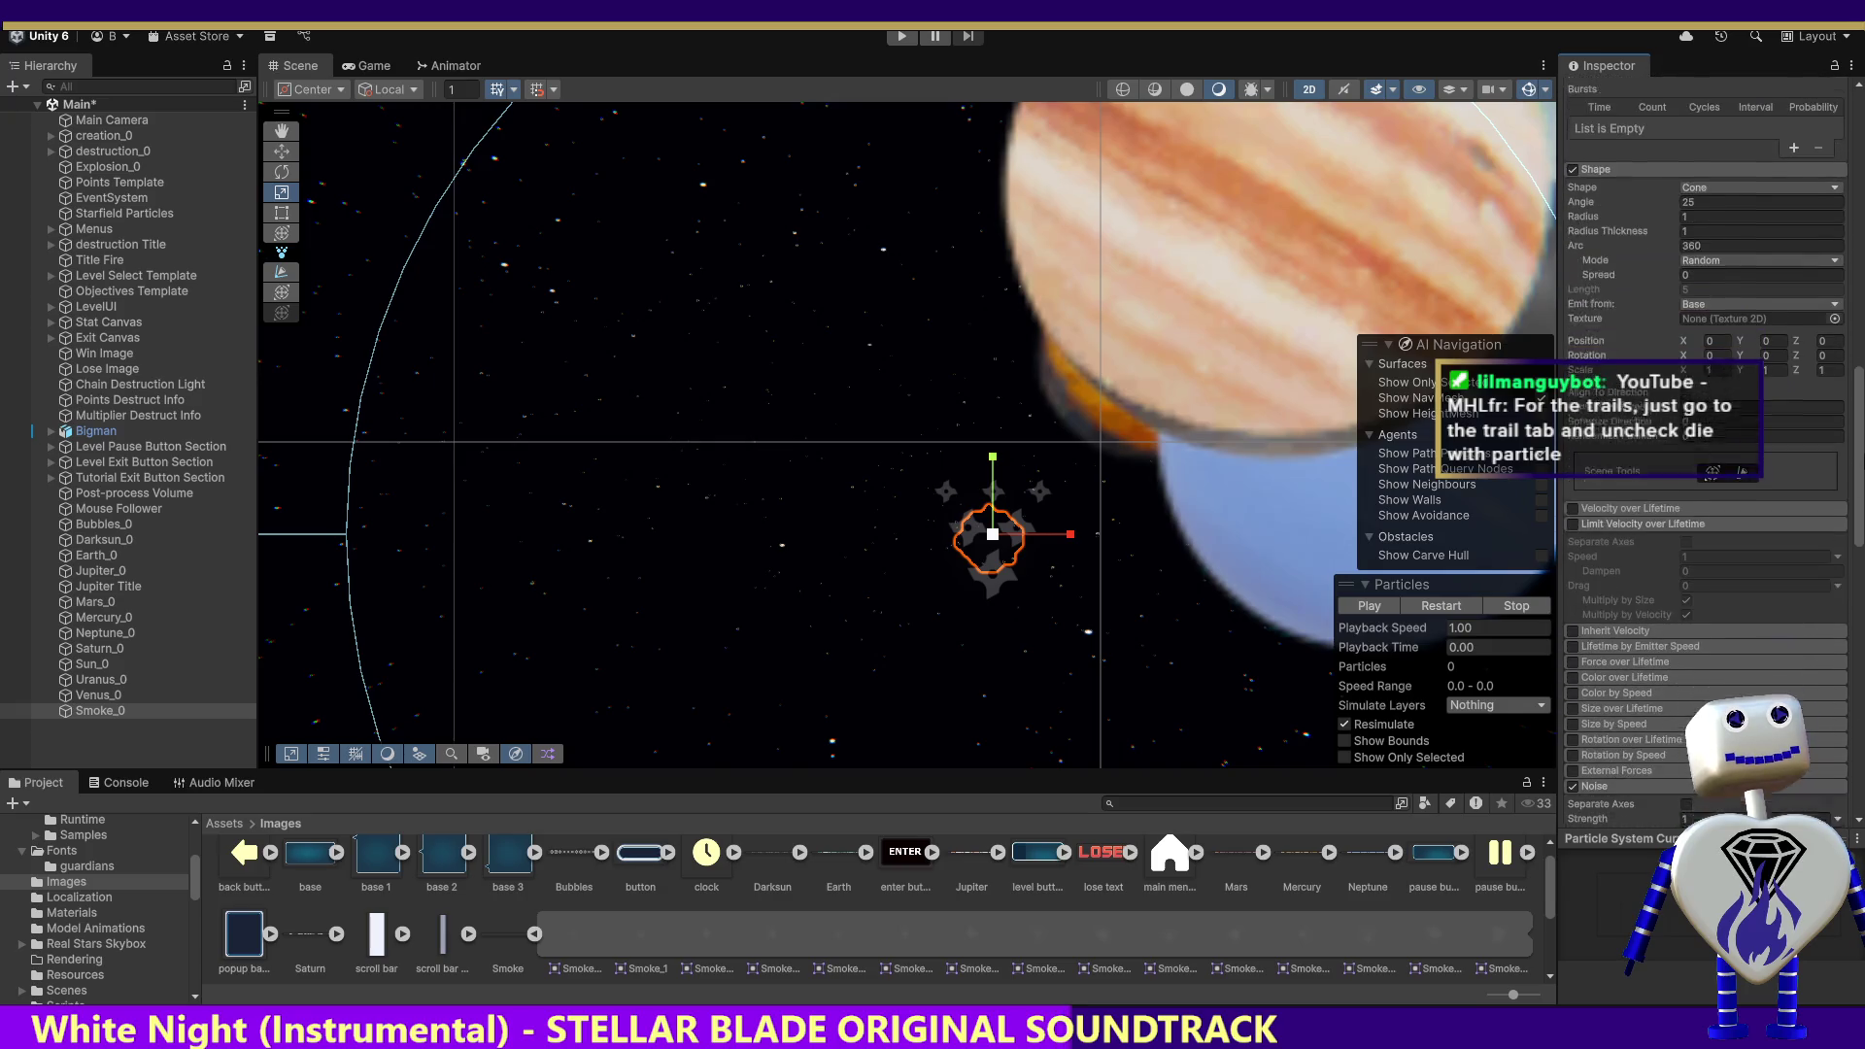
pyautogui.scroll(-1, 1705, 485)
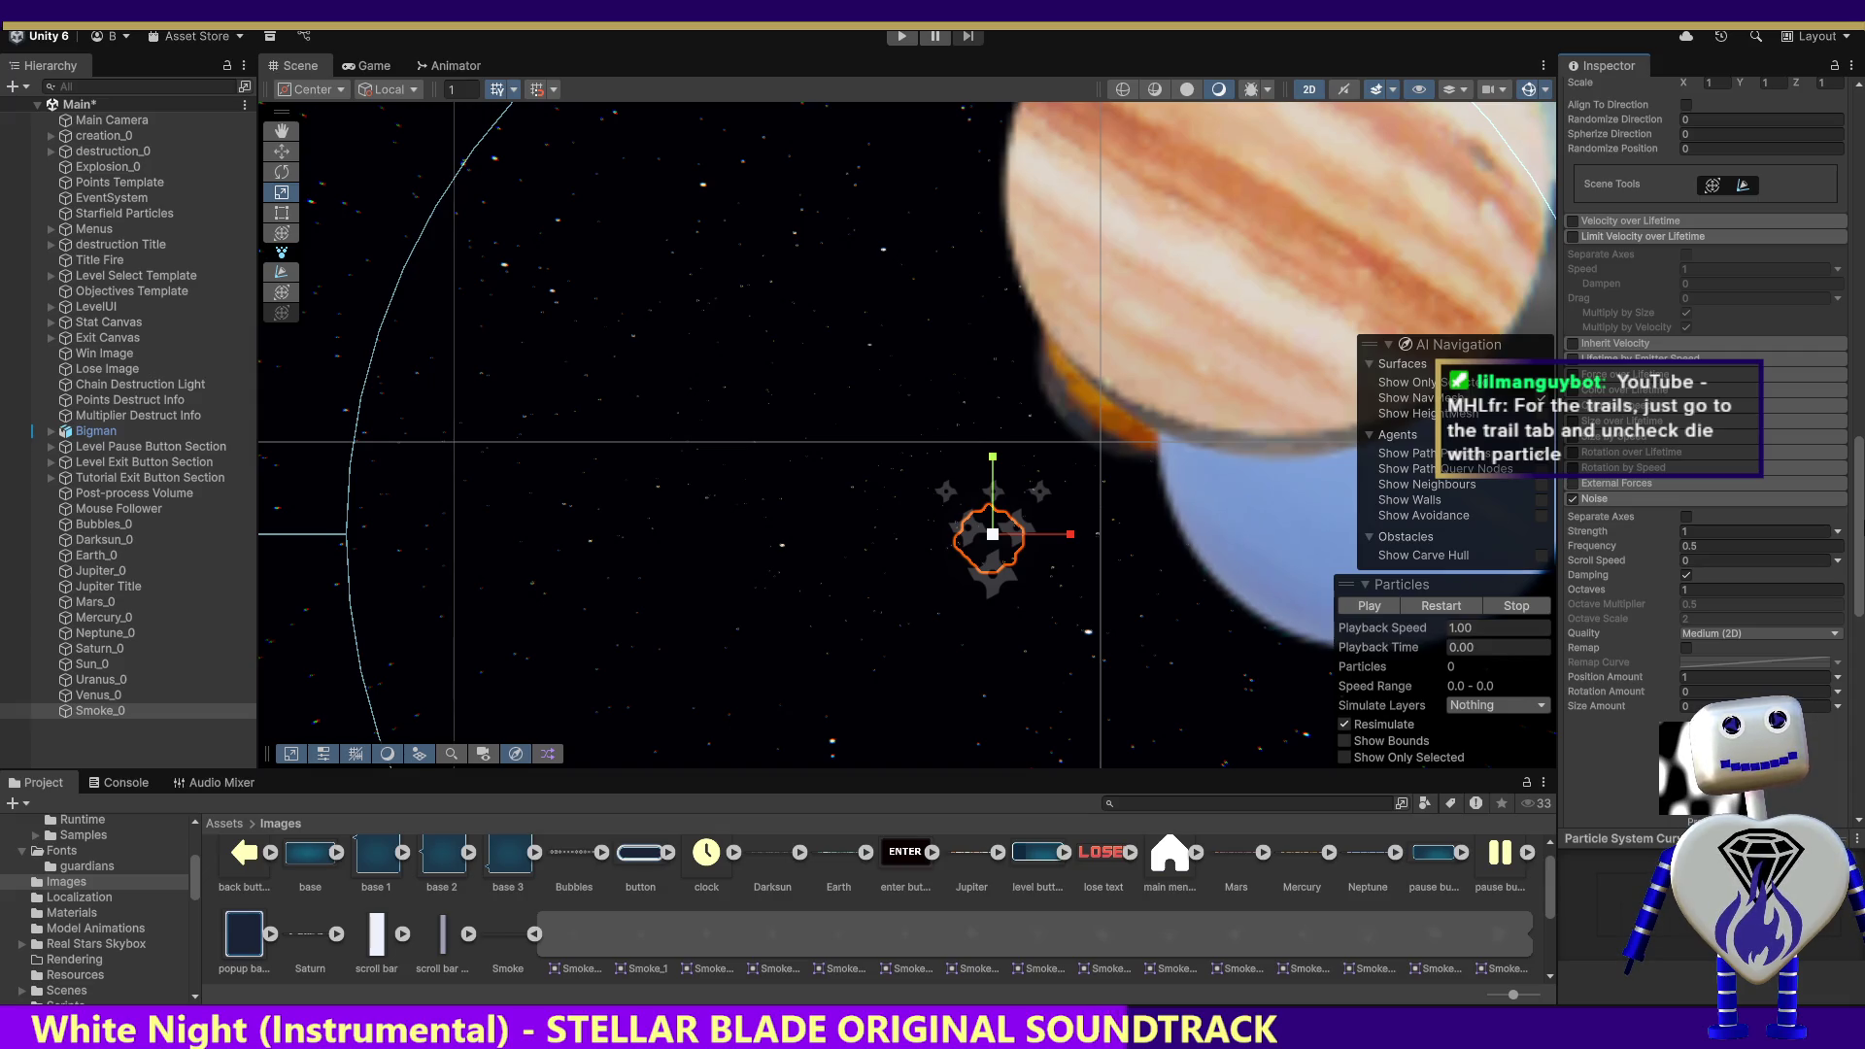
pyautogui.scroll(-1, 1704, 486)
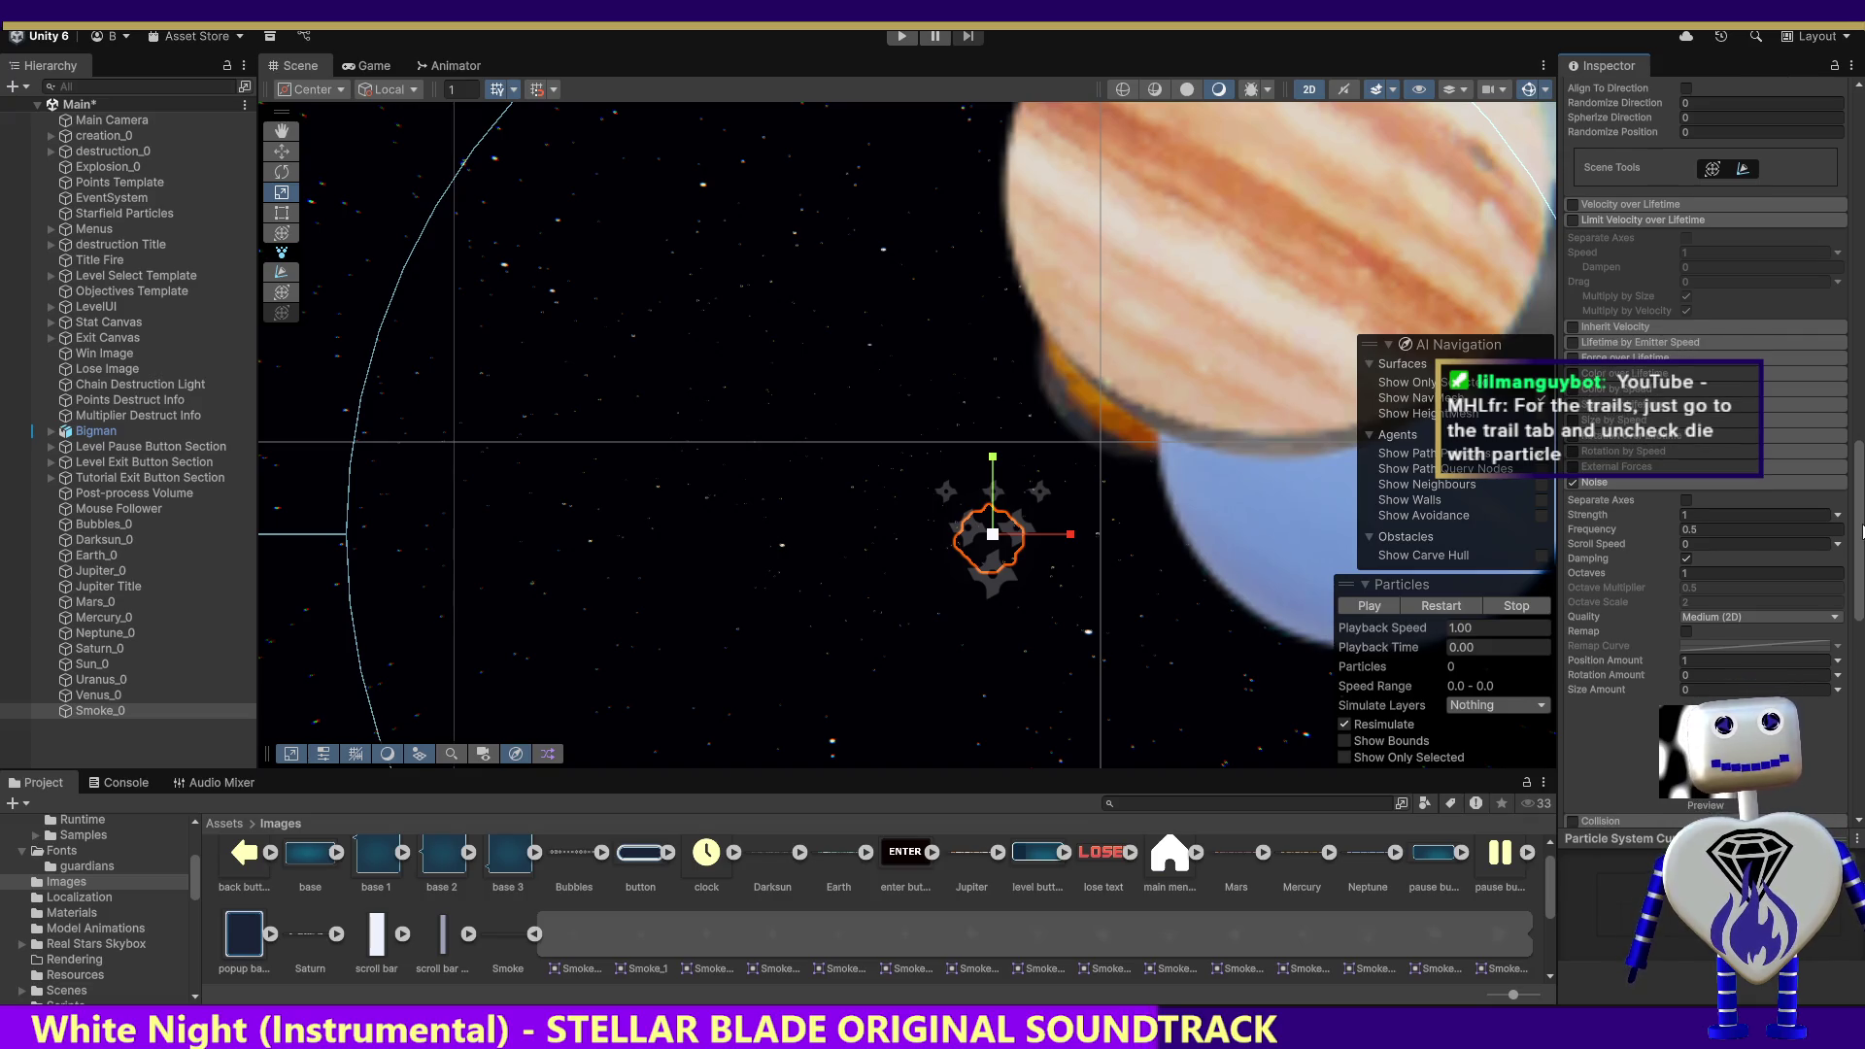
pyautogui.scroll(-3, 1861, 532)
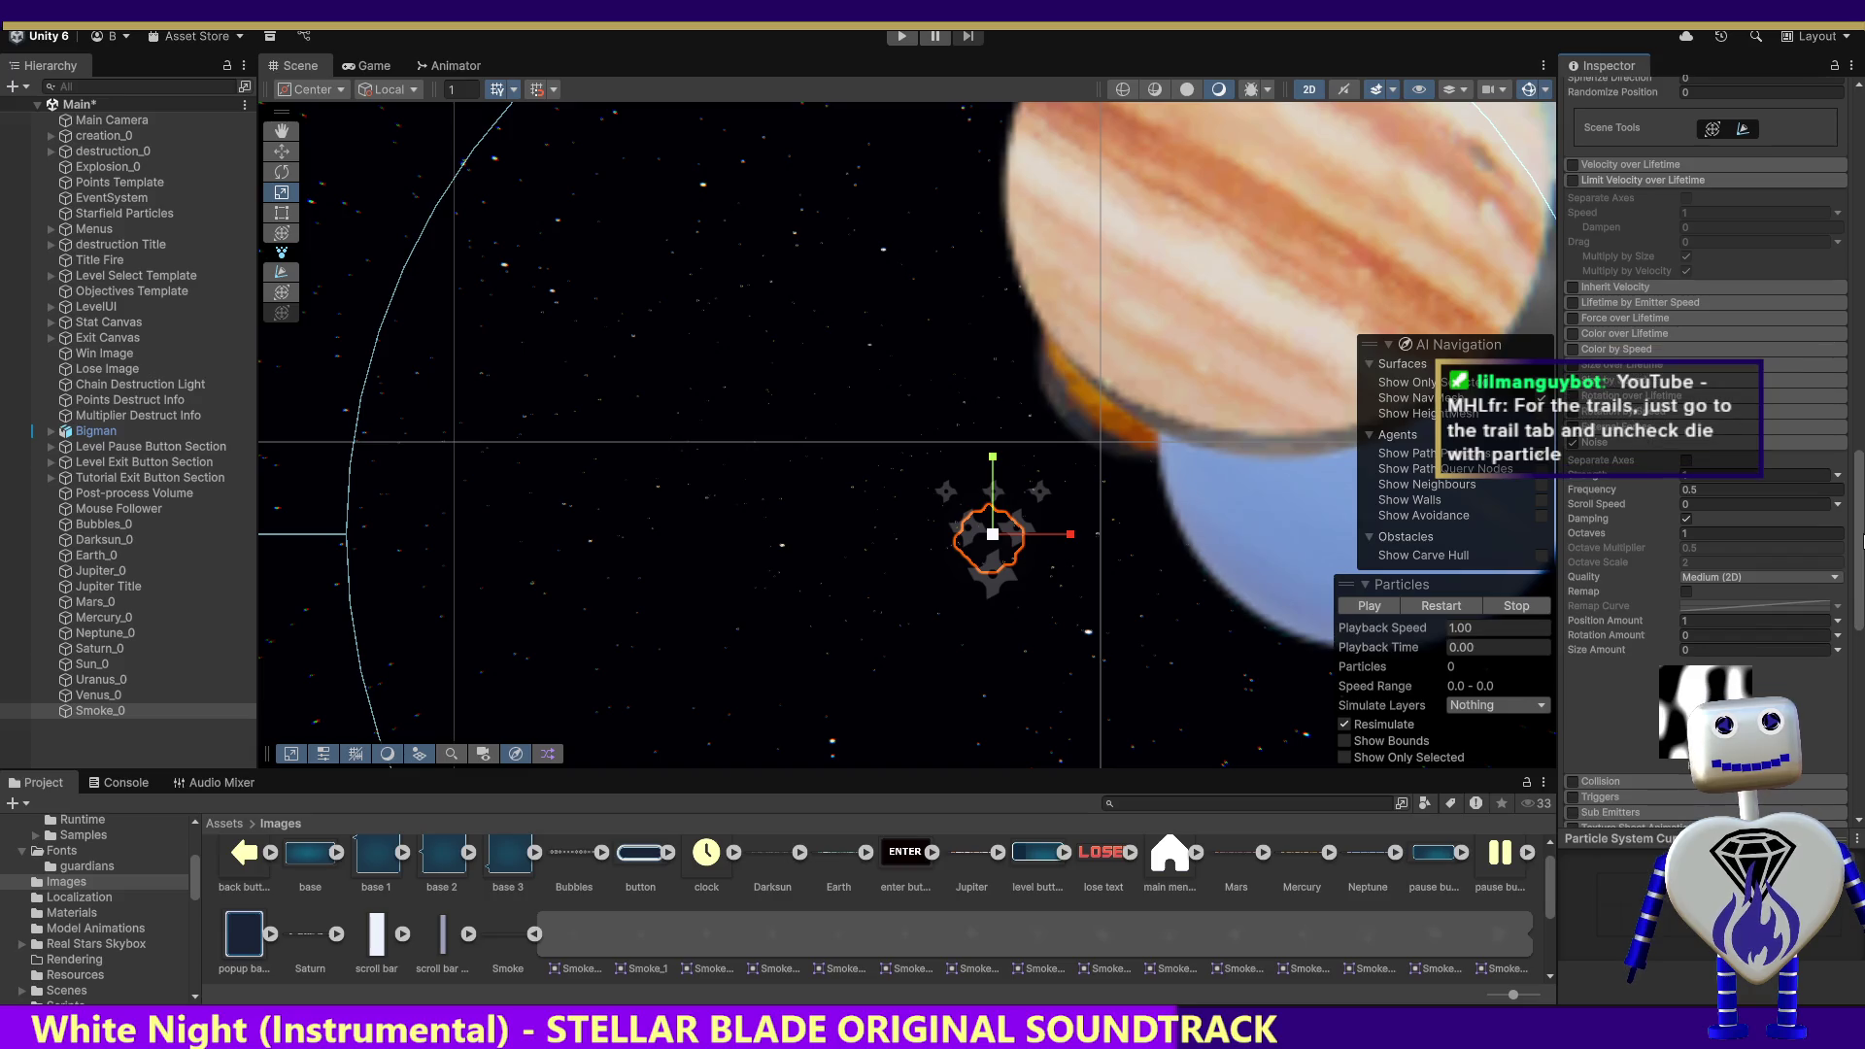
pyautogui.scroll(-10, 1860, 540)
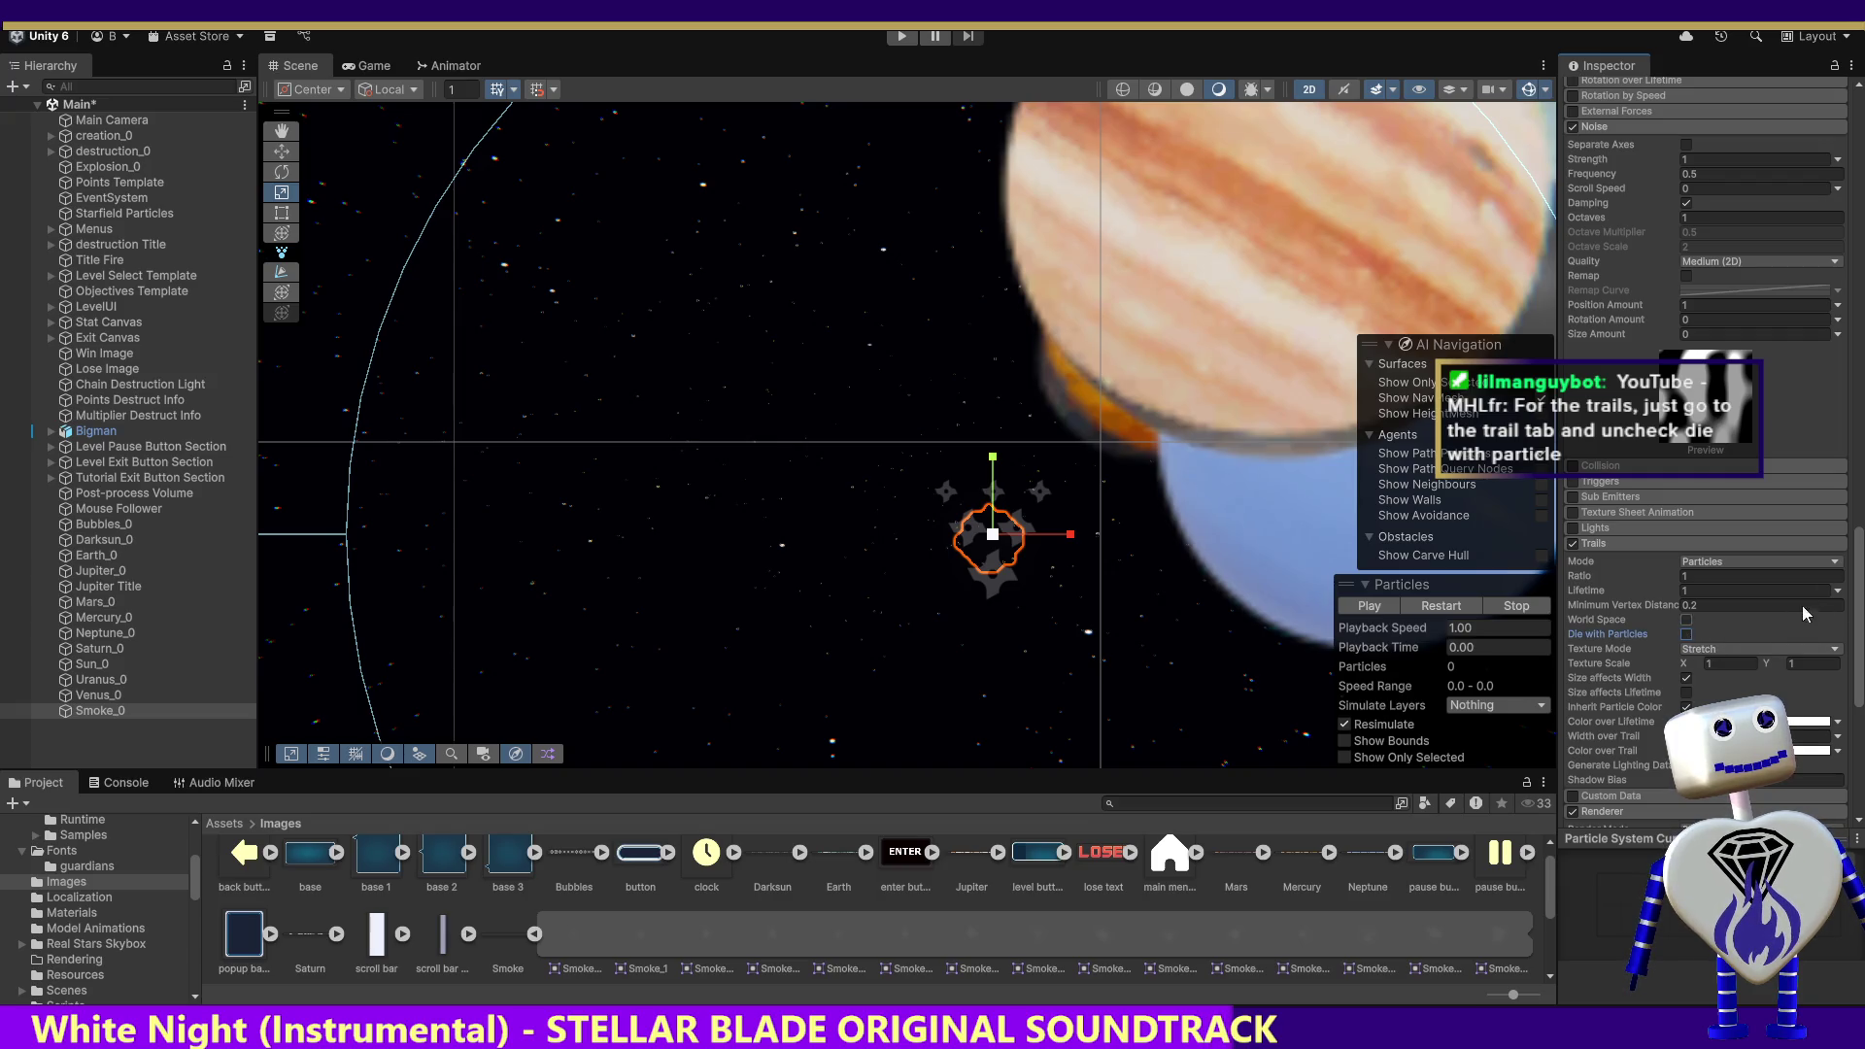
pyautogui.click(1355, 602)
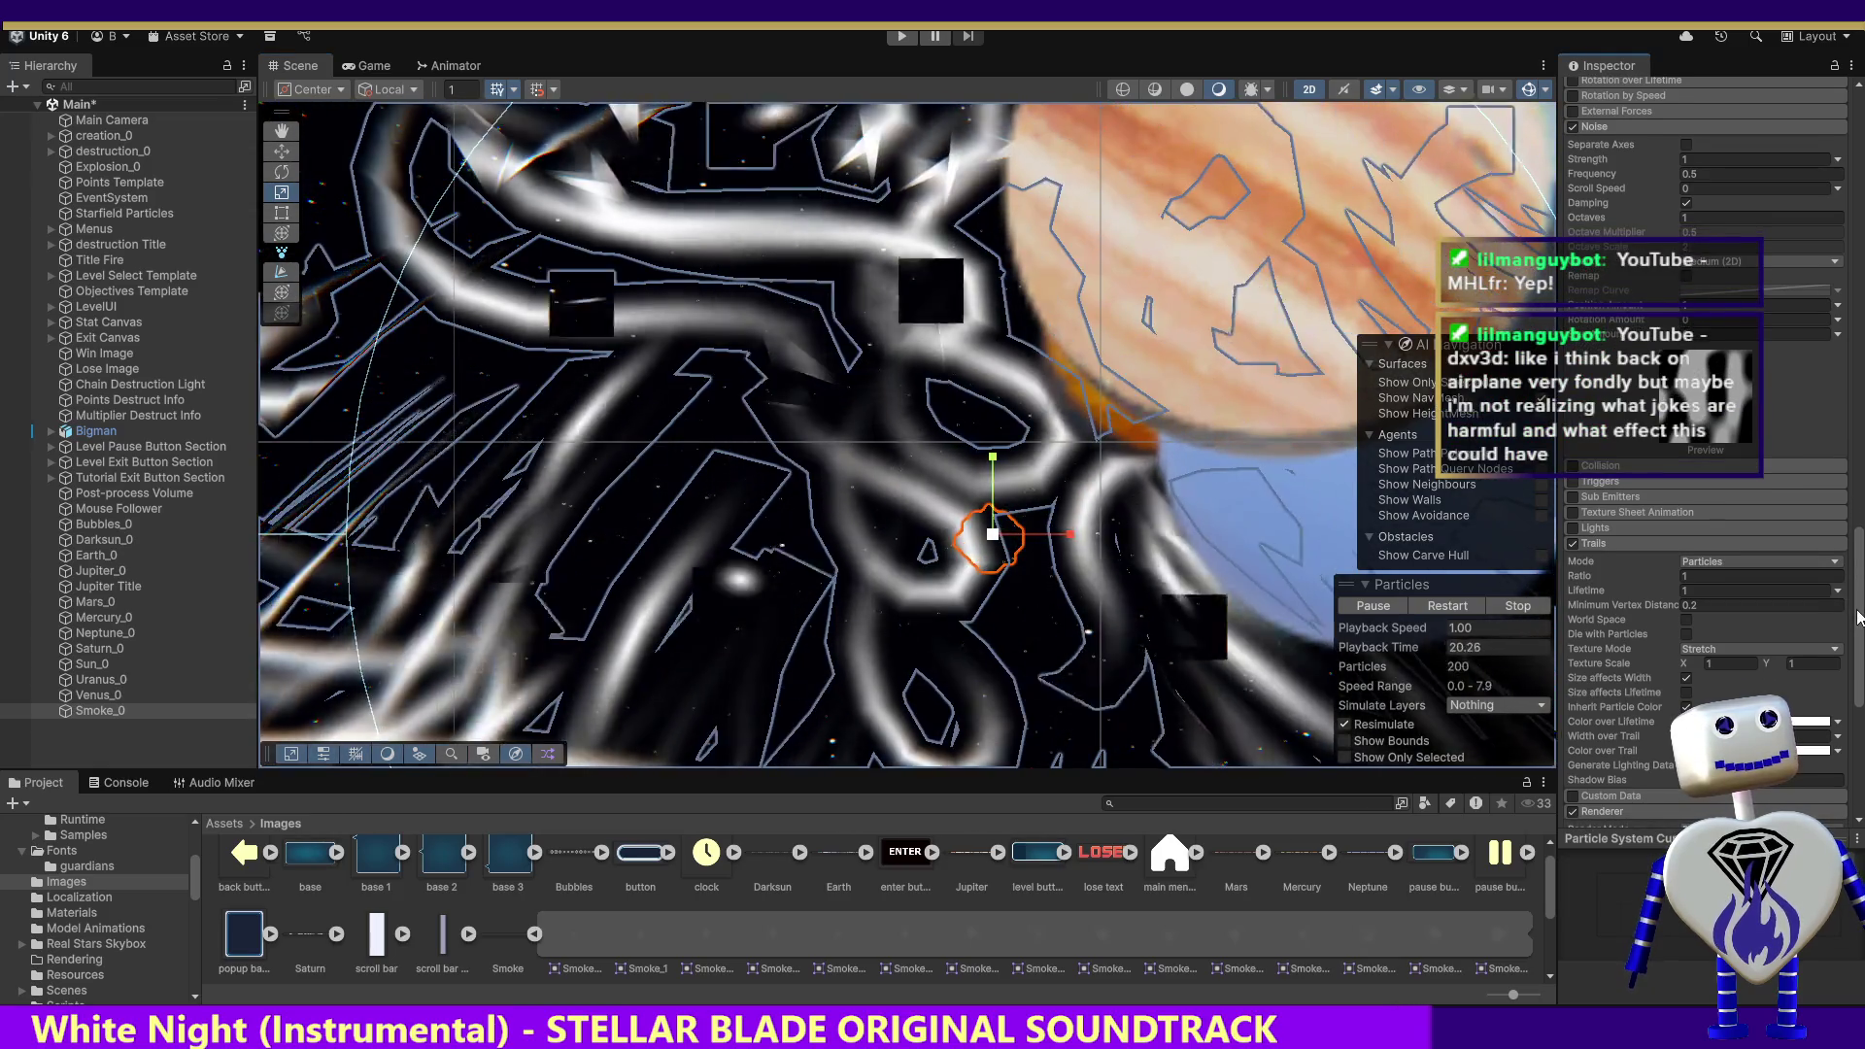
# Step: Watch the Smoke_0 trails preview, then run the game to the Celestial Crash title menu
pyautogui.scroll(-1, 1857, 618)
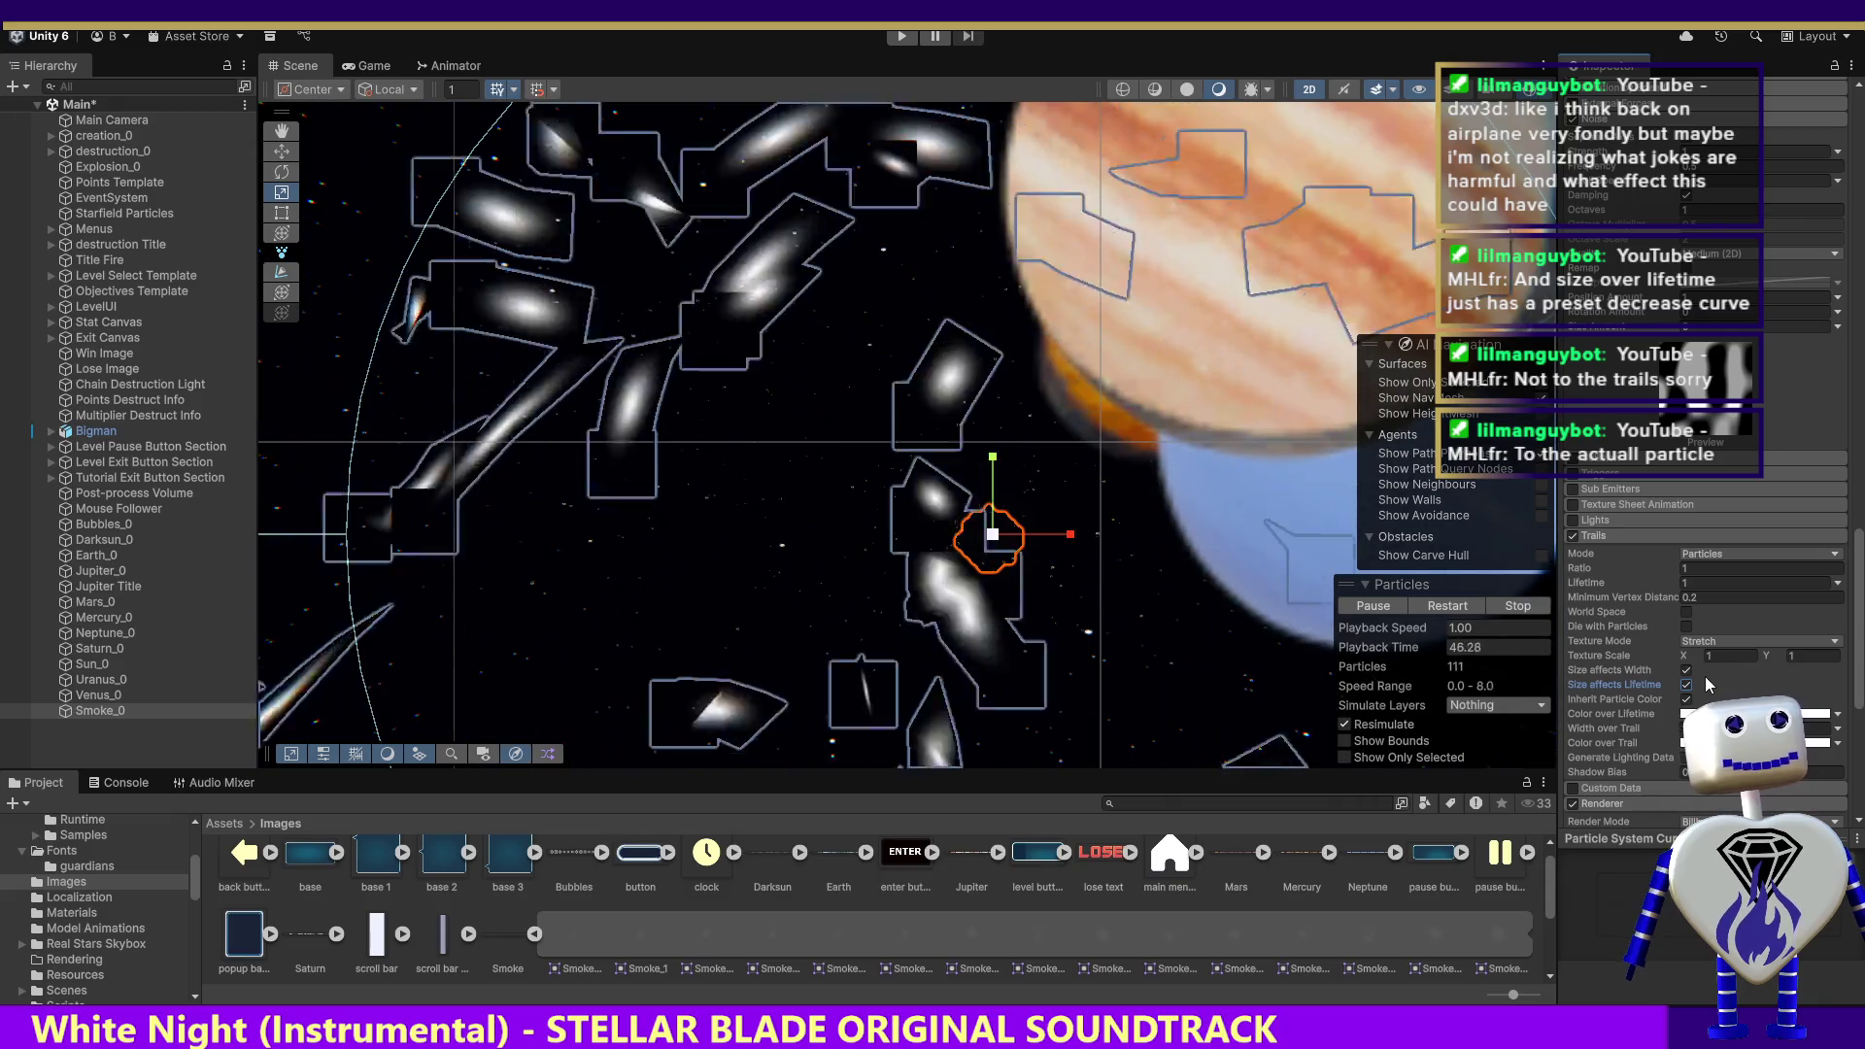
pyautogui.scroll(-2, 1700, 667)
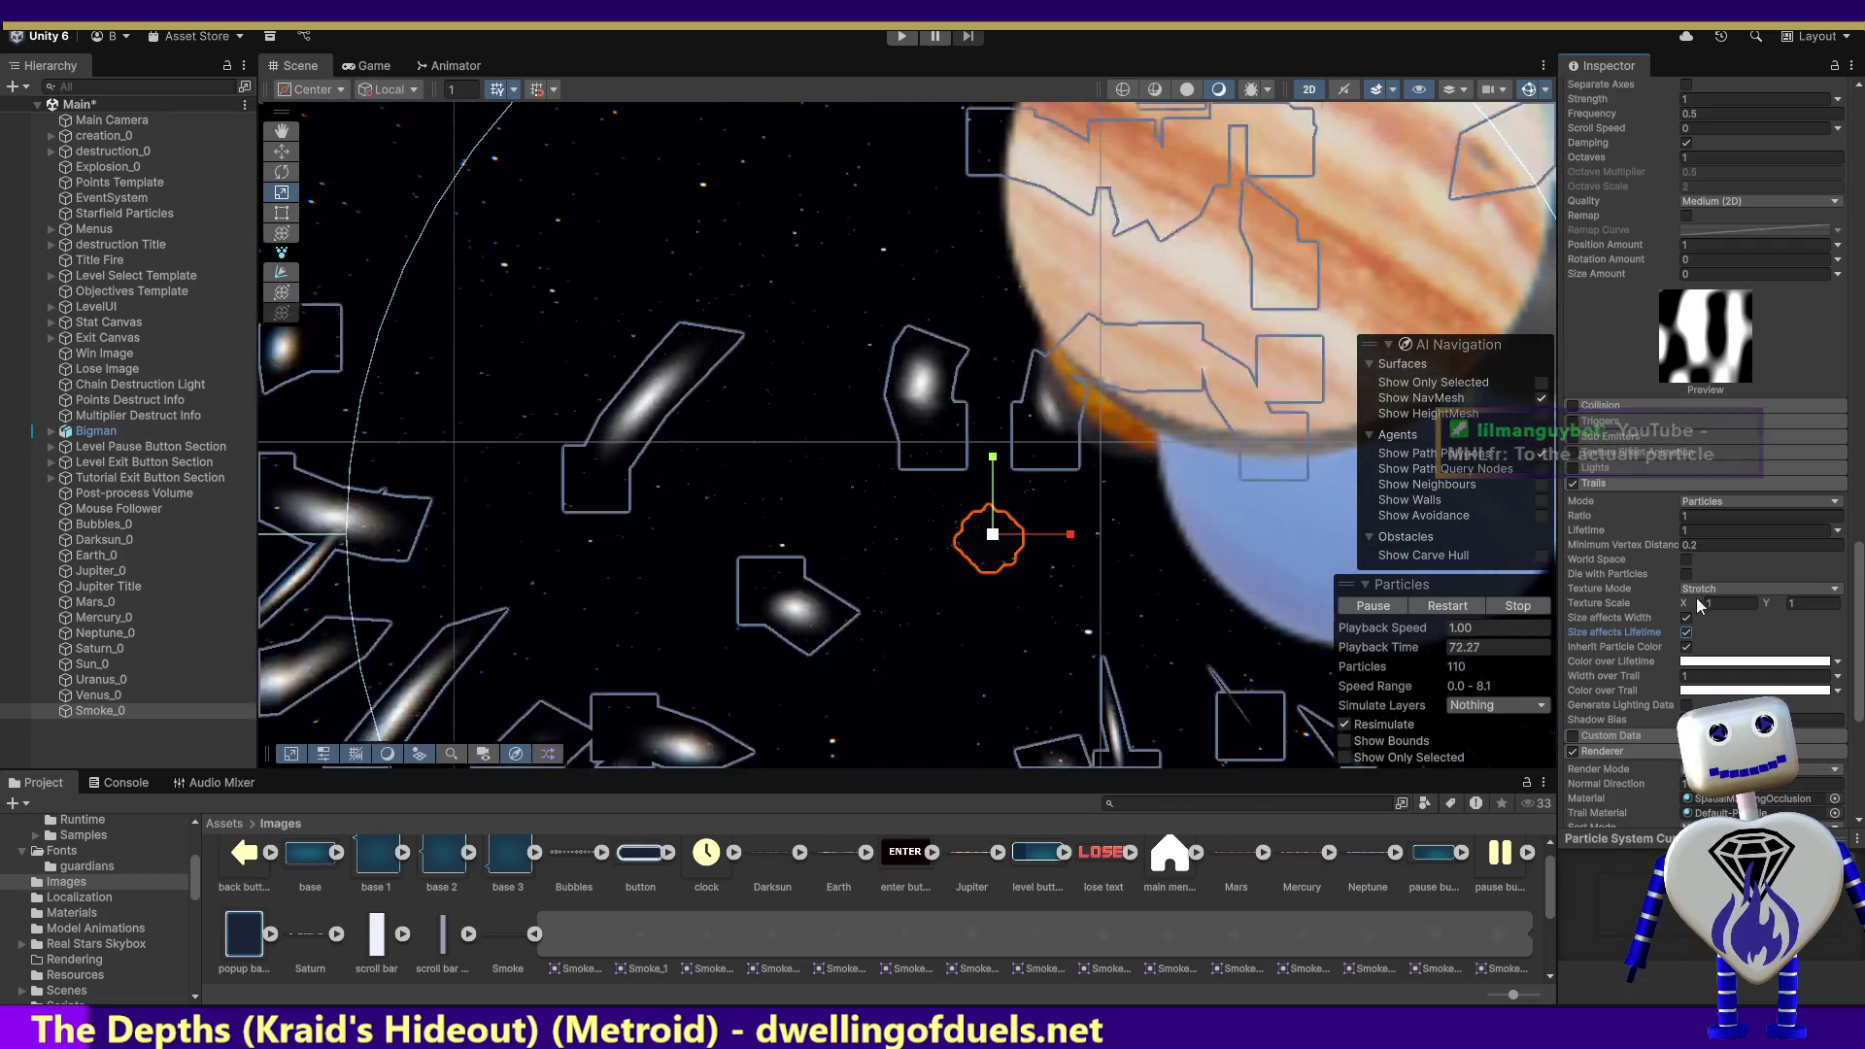
pyautogui.click(898, 33)
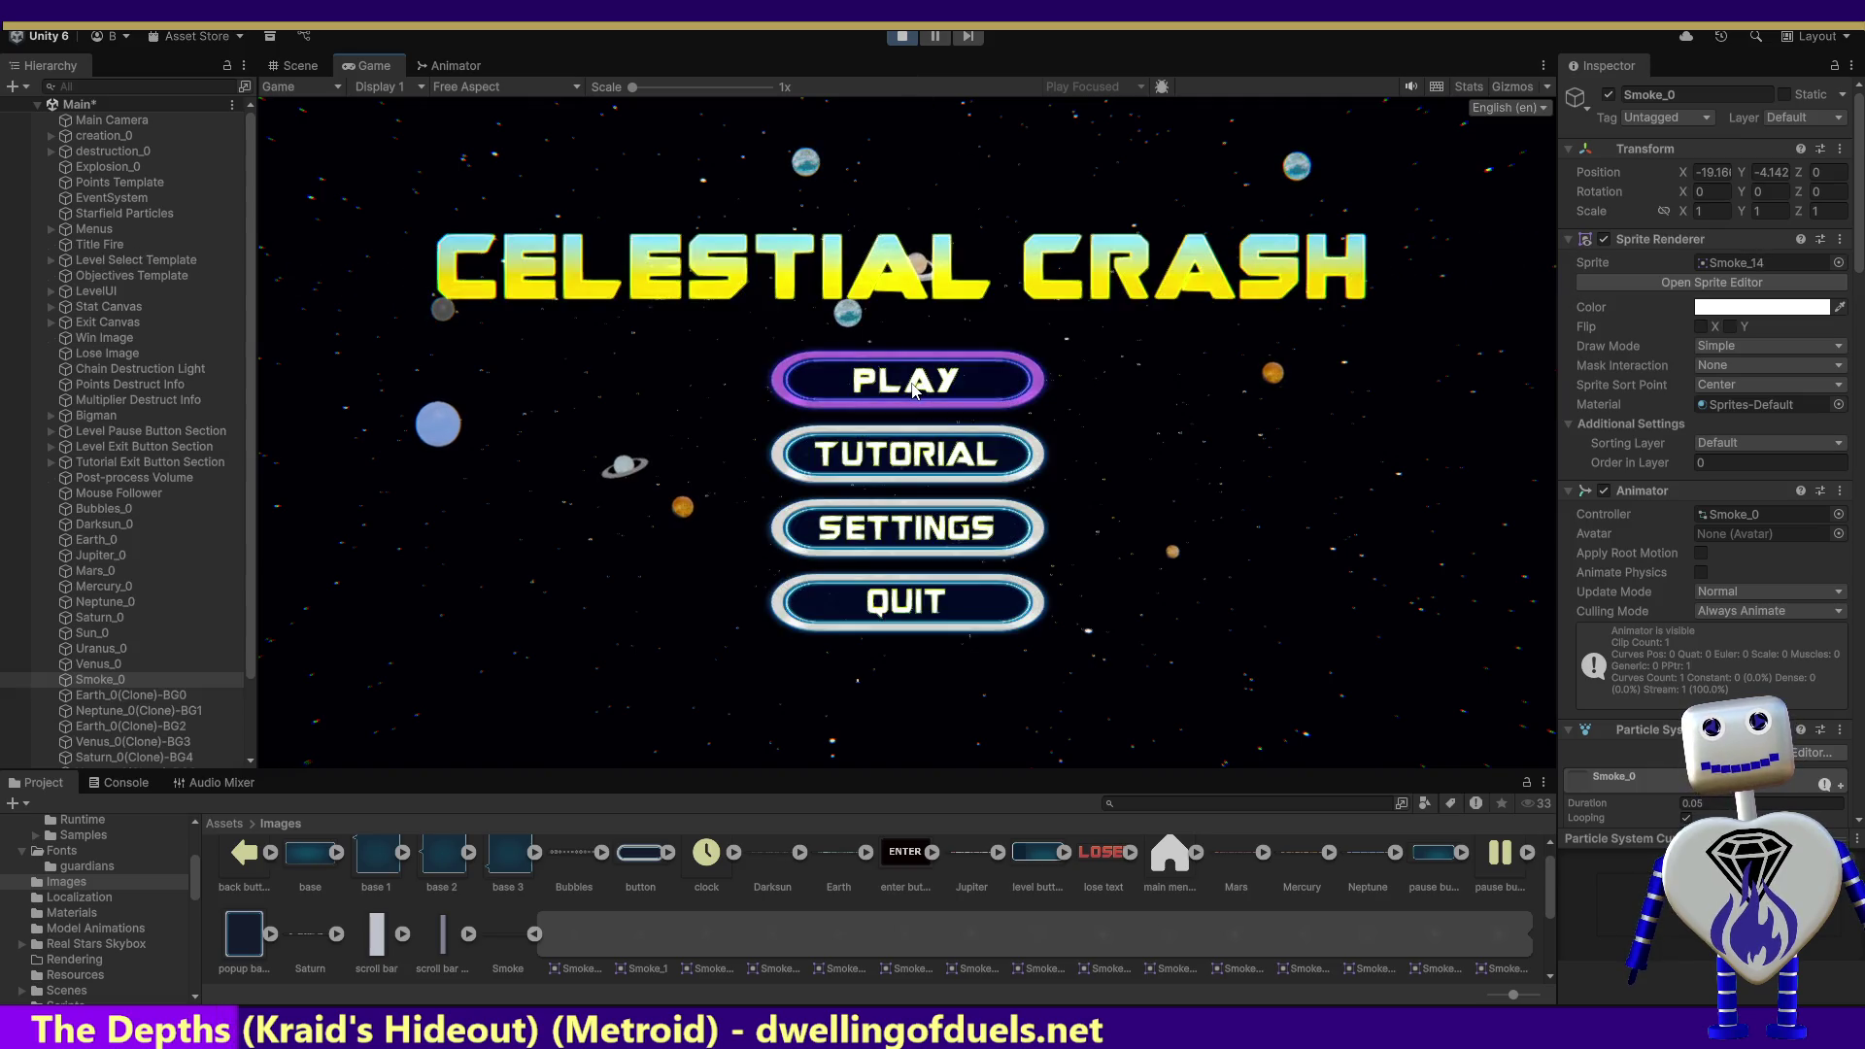
# Step: Play the Skill Challenge level, crashing the orange planet for 75 points, then stop the game
pyautogui.click(913, 390)
pyautogui.click(987, 499)
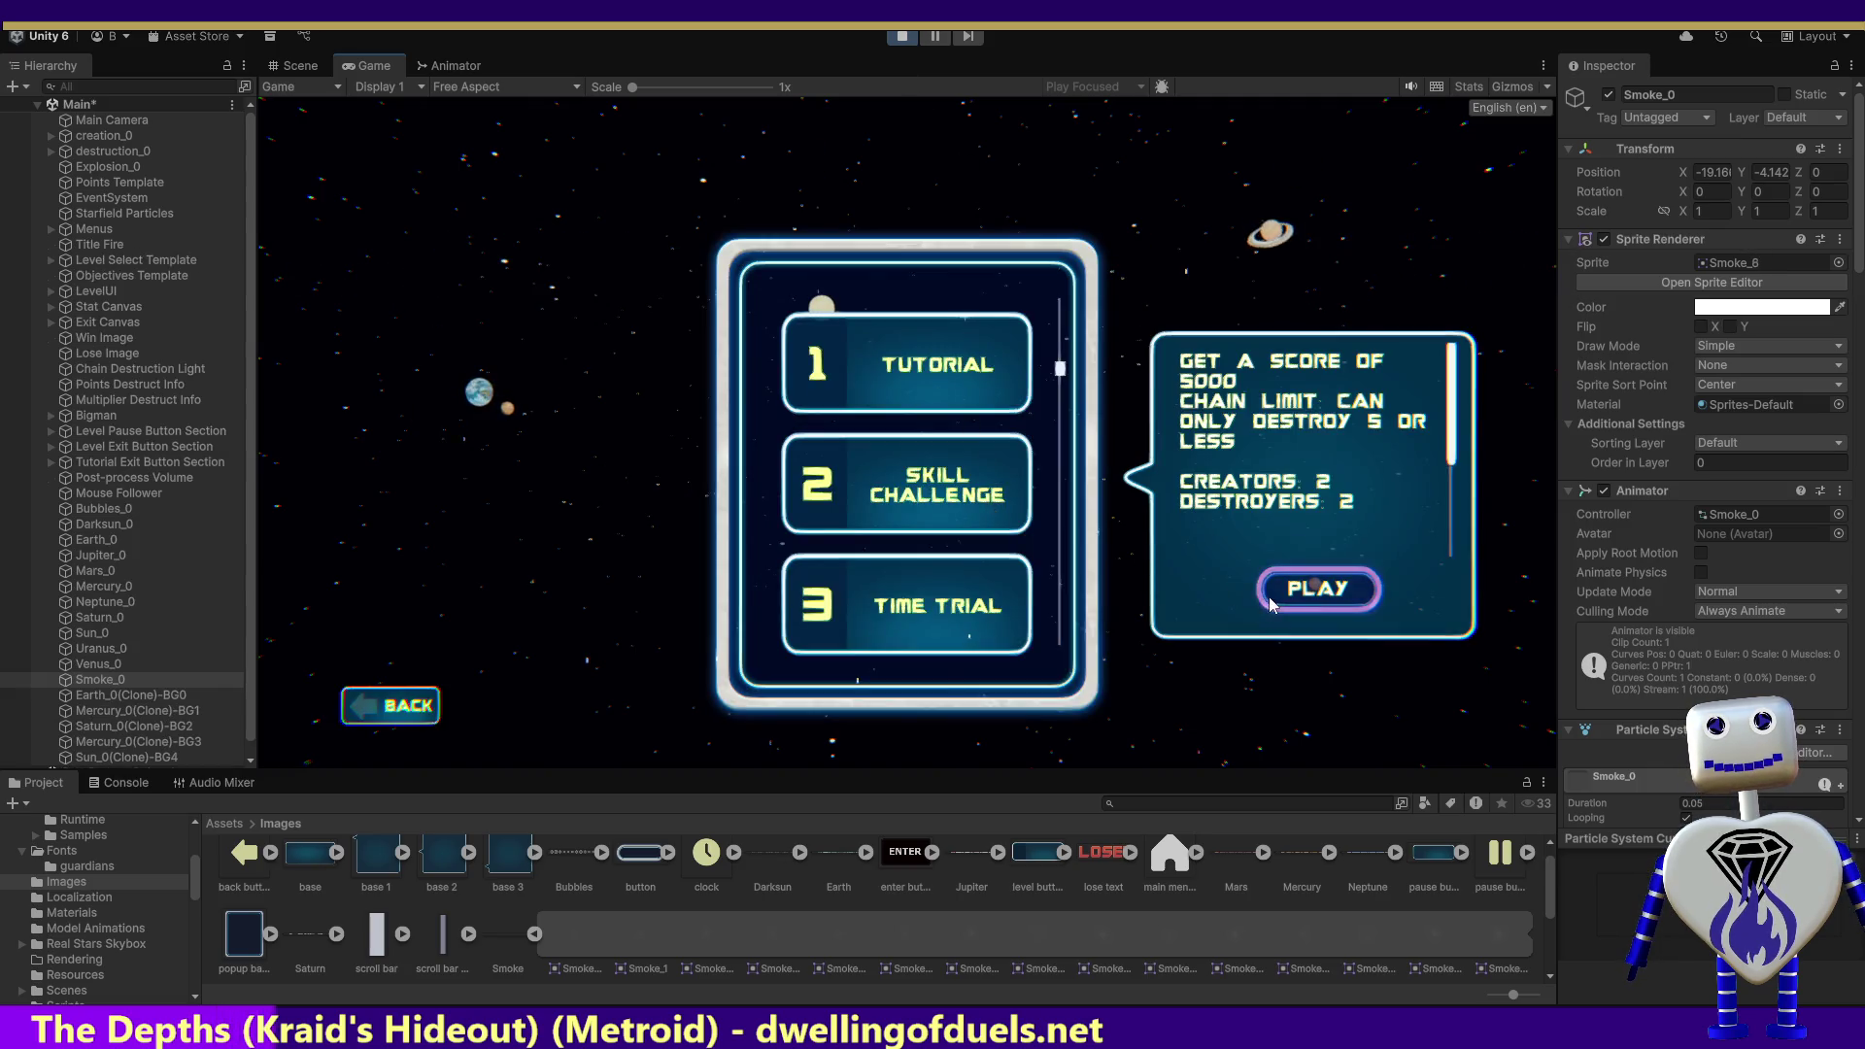
pyautogui.click(1270, 604)
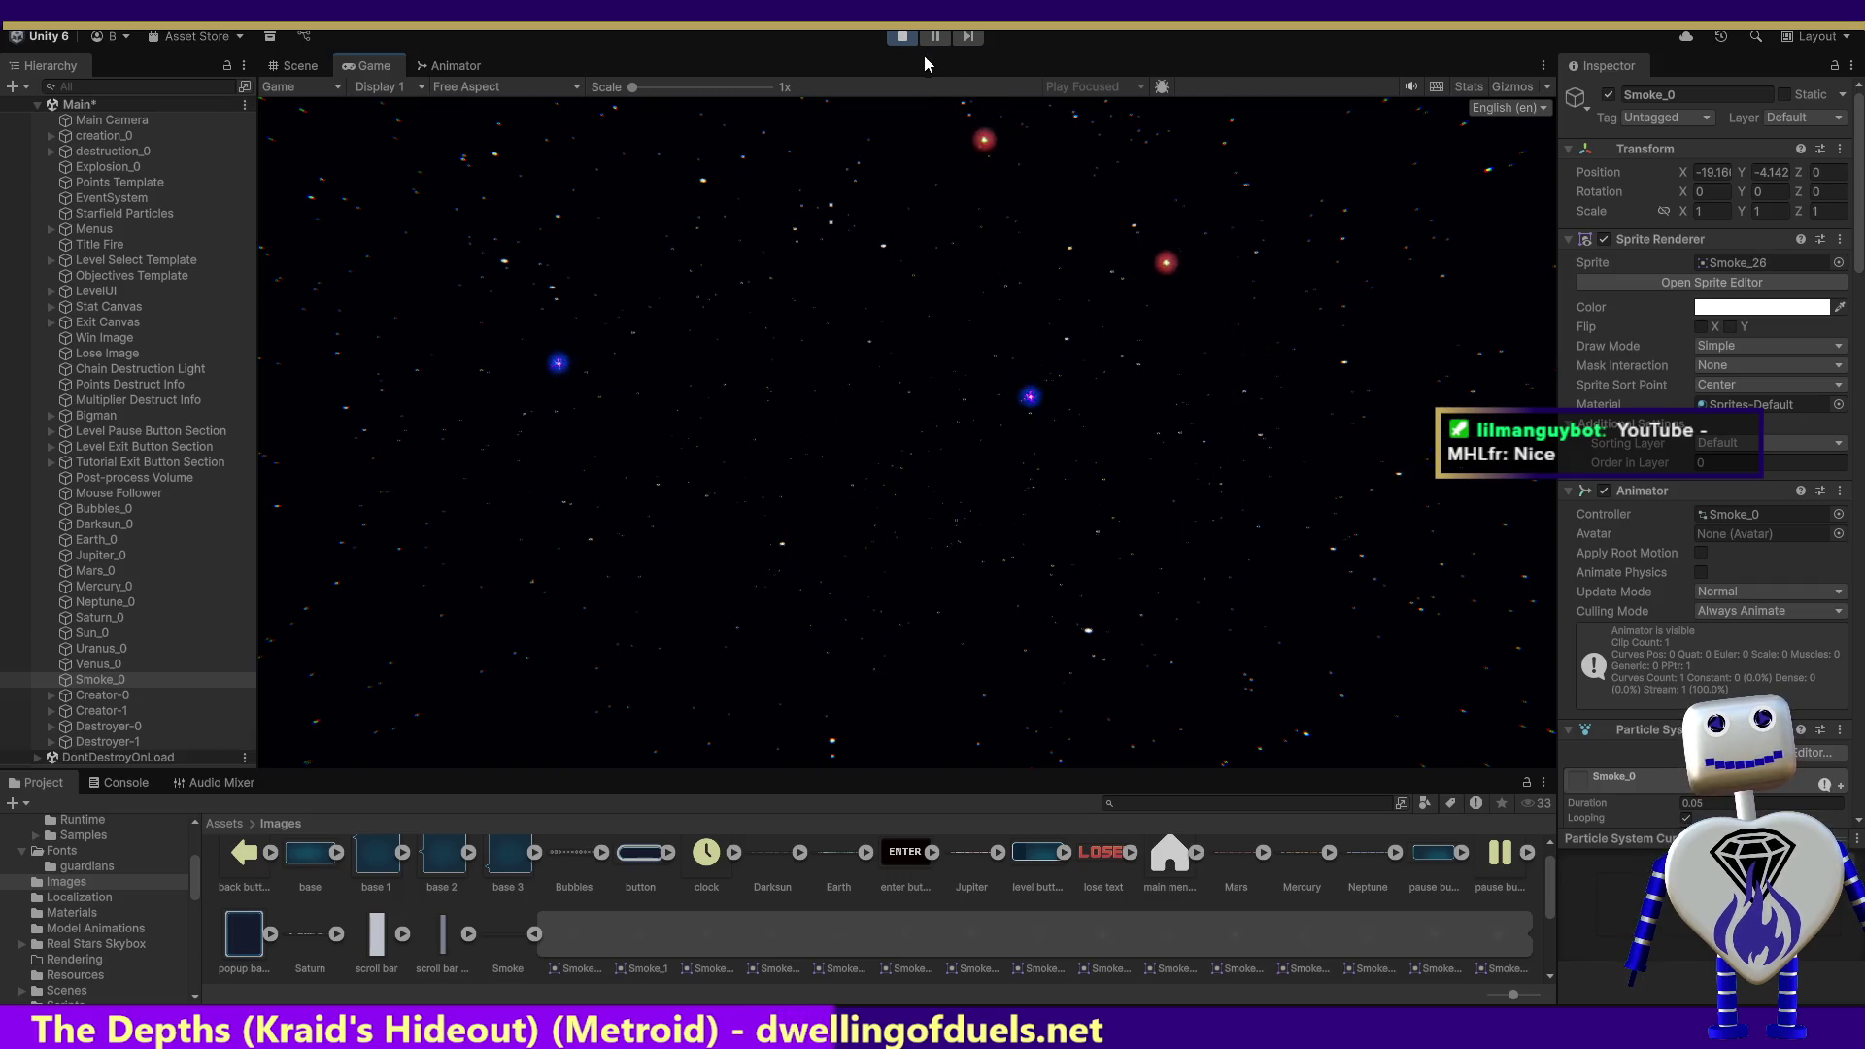
pyautogui.click(906, 38)
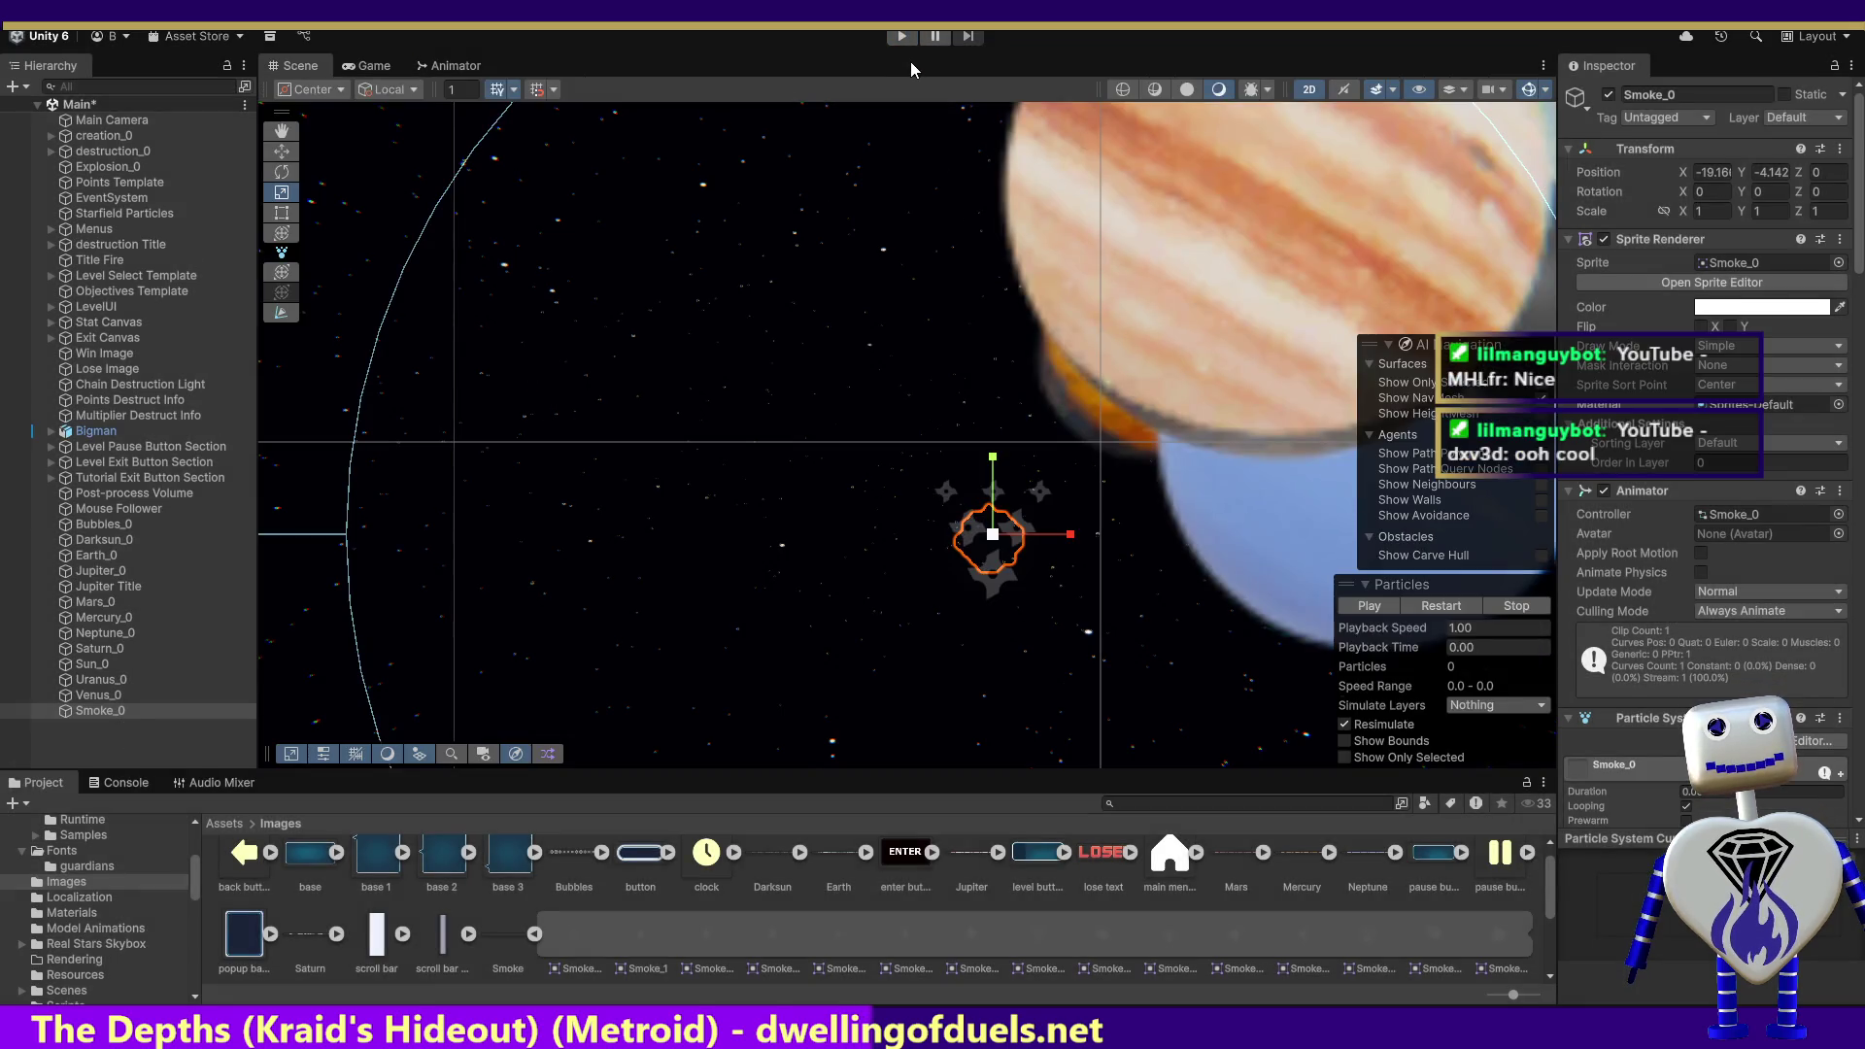
# Step: Set Smoke_0's Start Speed to .05, preview the slowed particles, and run the game
pyautogui.moveTo(1862, 238)
pyautogui.mouseDown()
pyautogui.moveTo(1826, 404)
pyautogui.moveTo(1828, 372)
pyautogui.mouseUp()
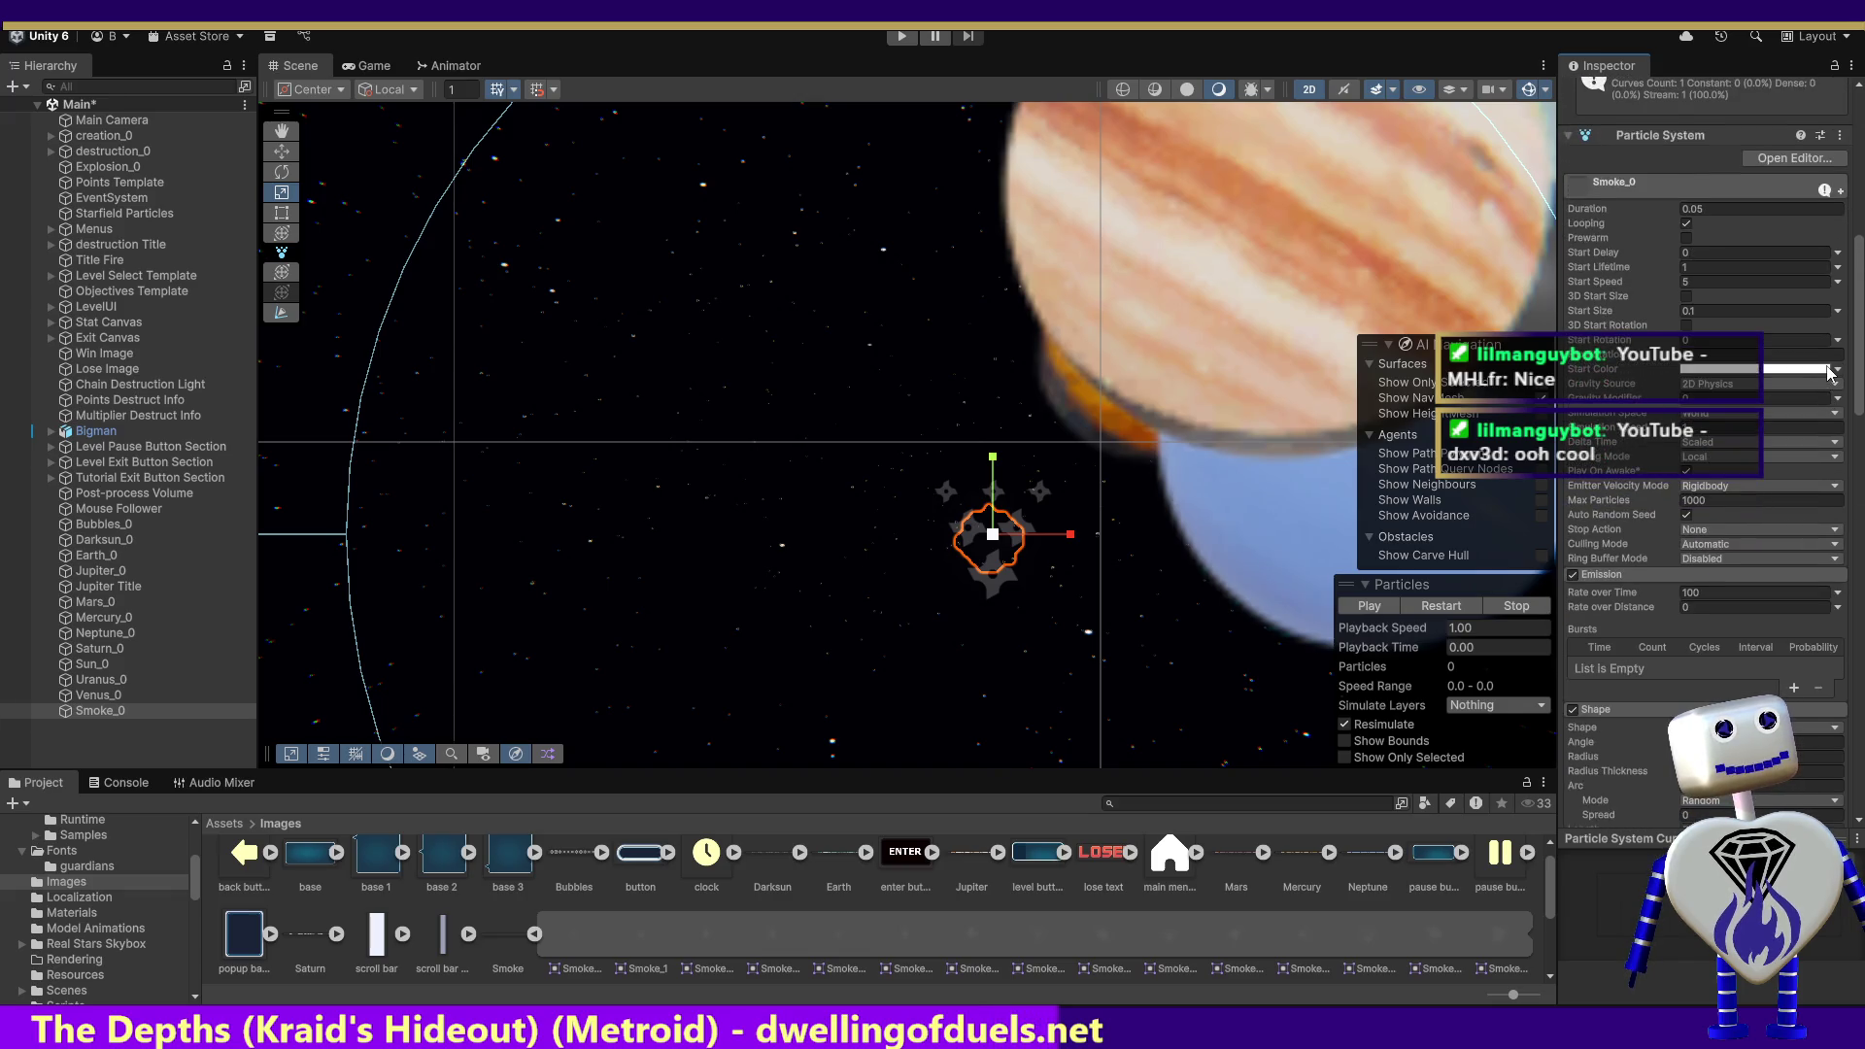
pyautogui.click(1704, 281)
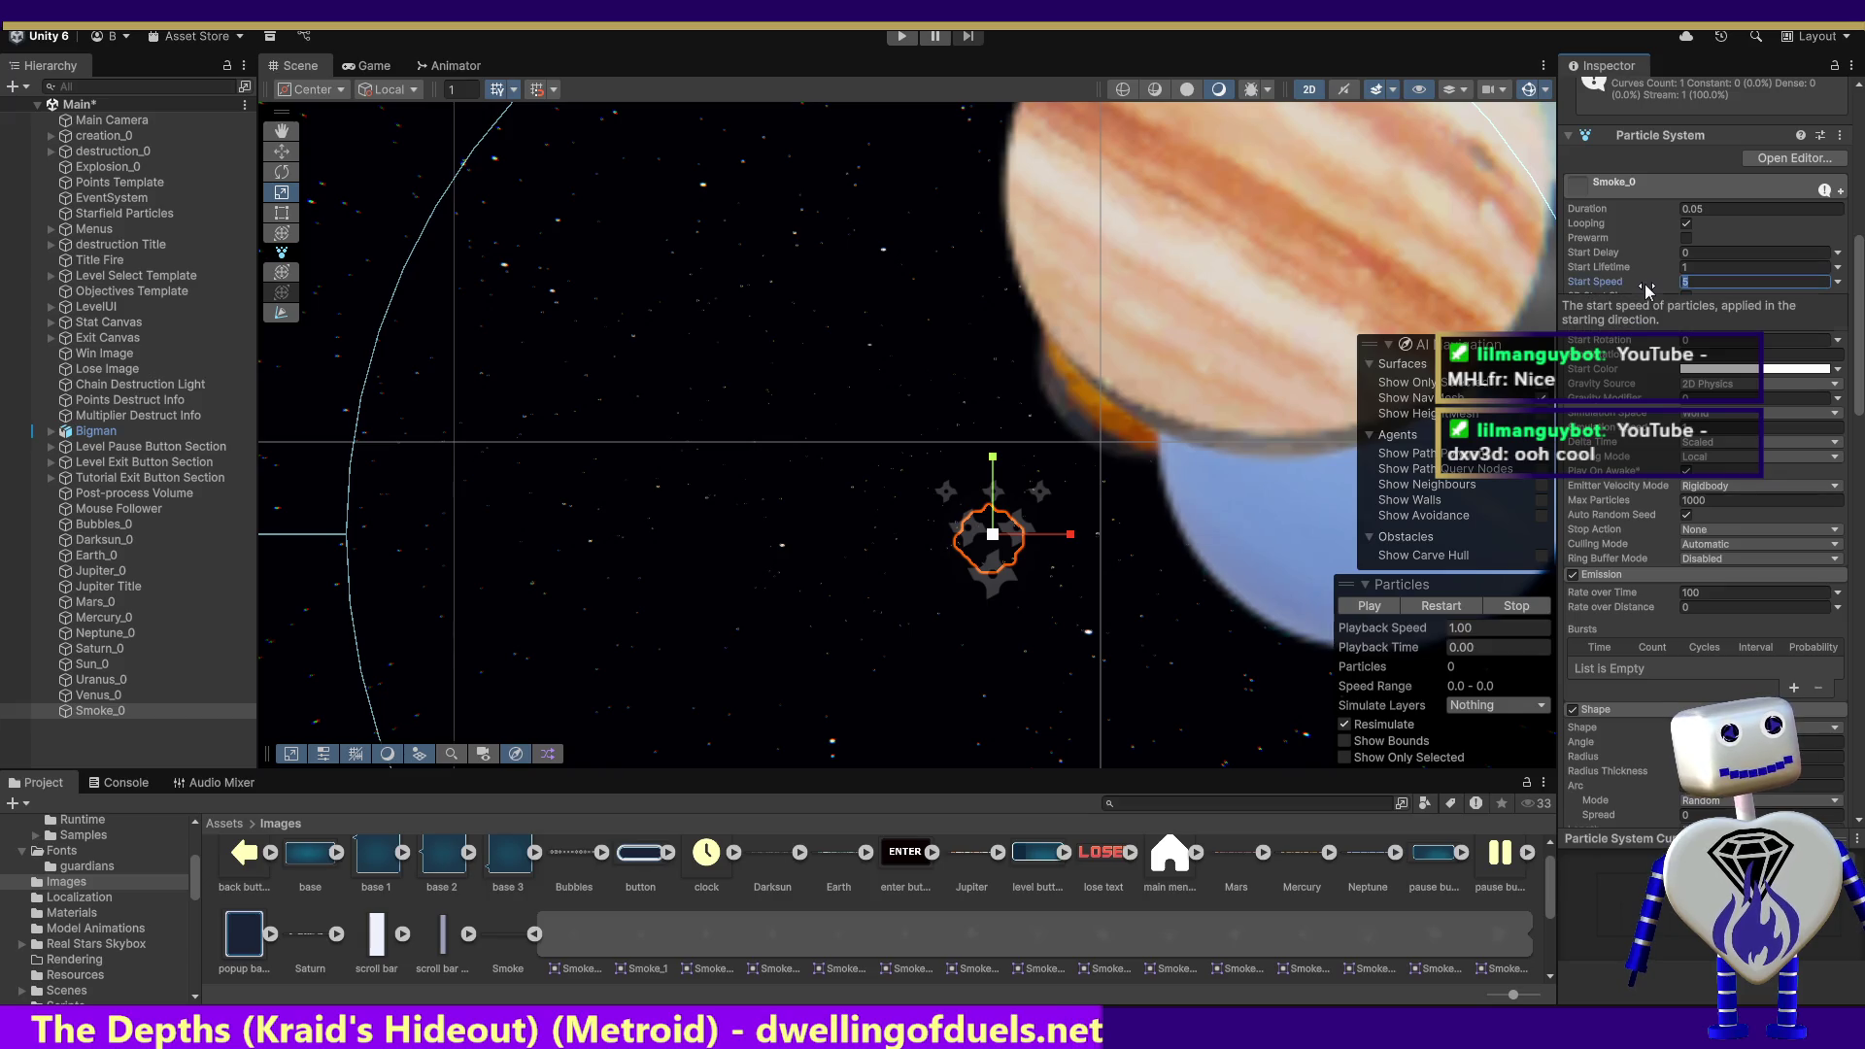
pyautogui.write('.05')
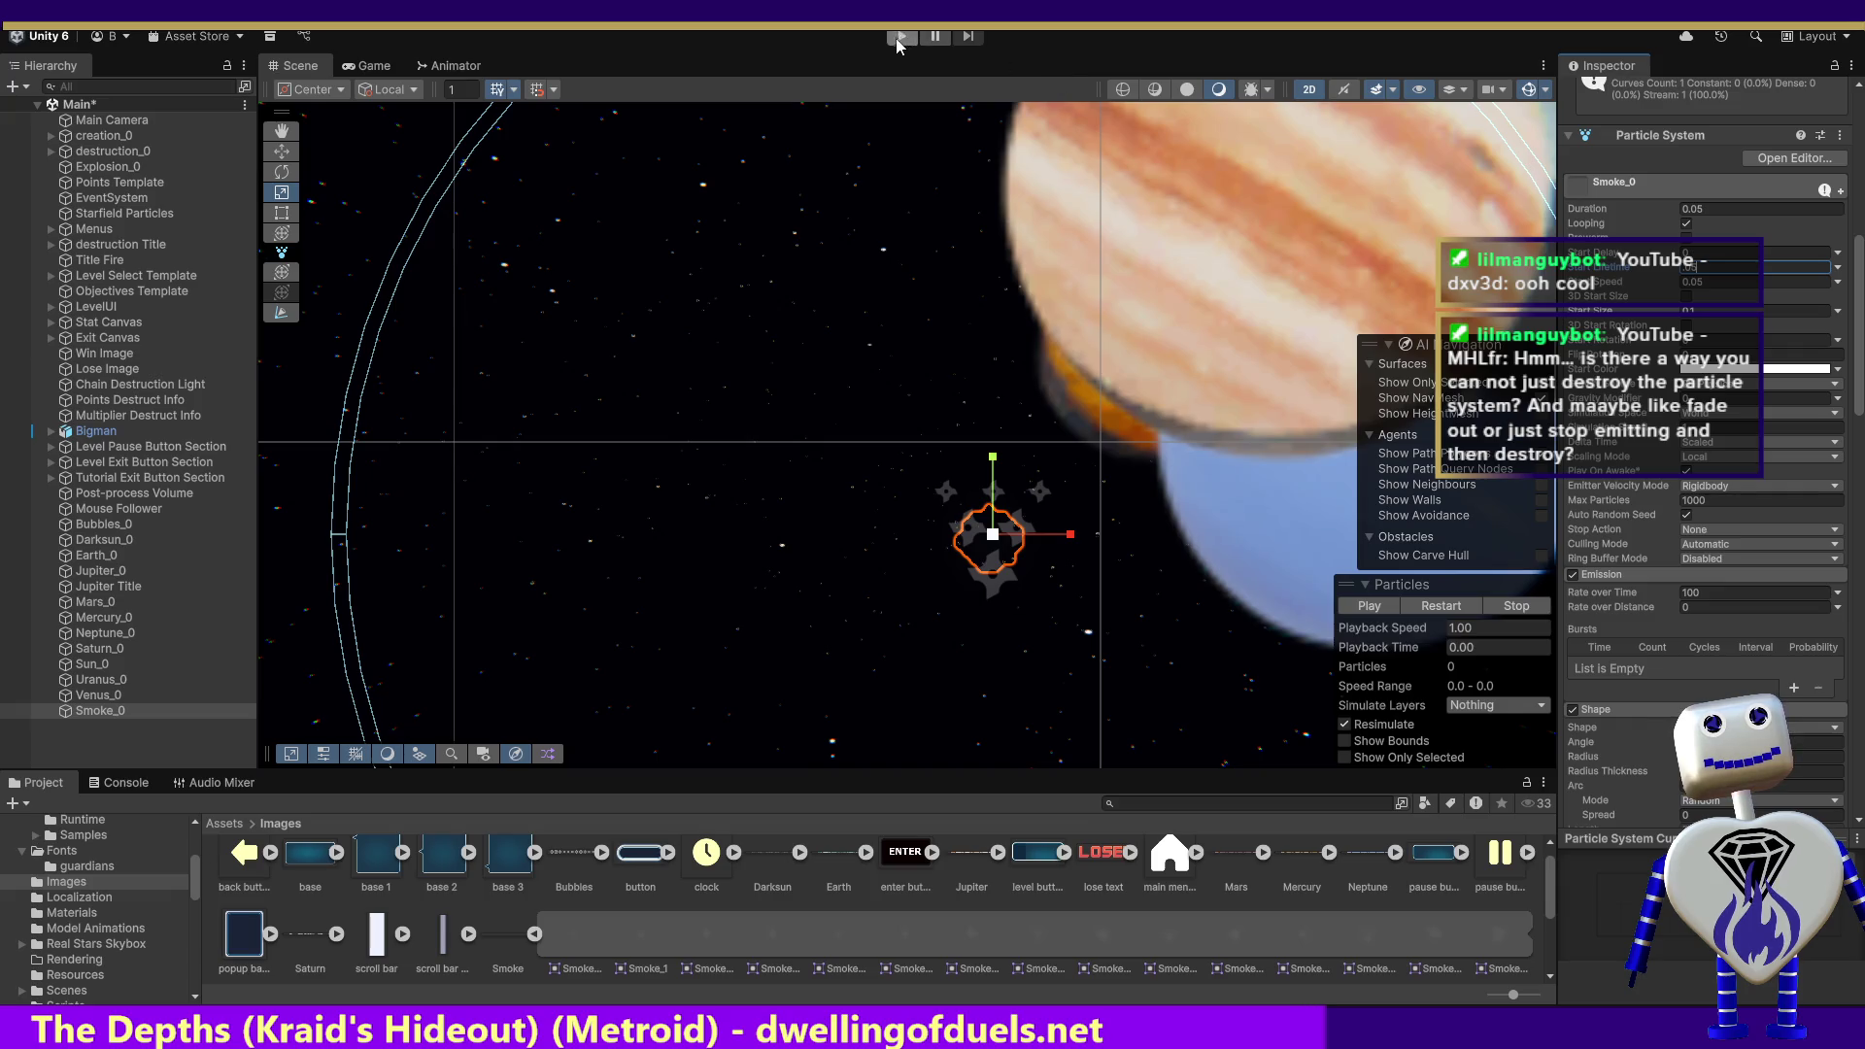
pyautogui.click(1369, 605)
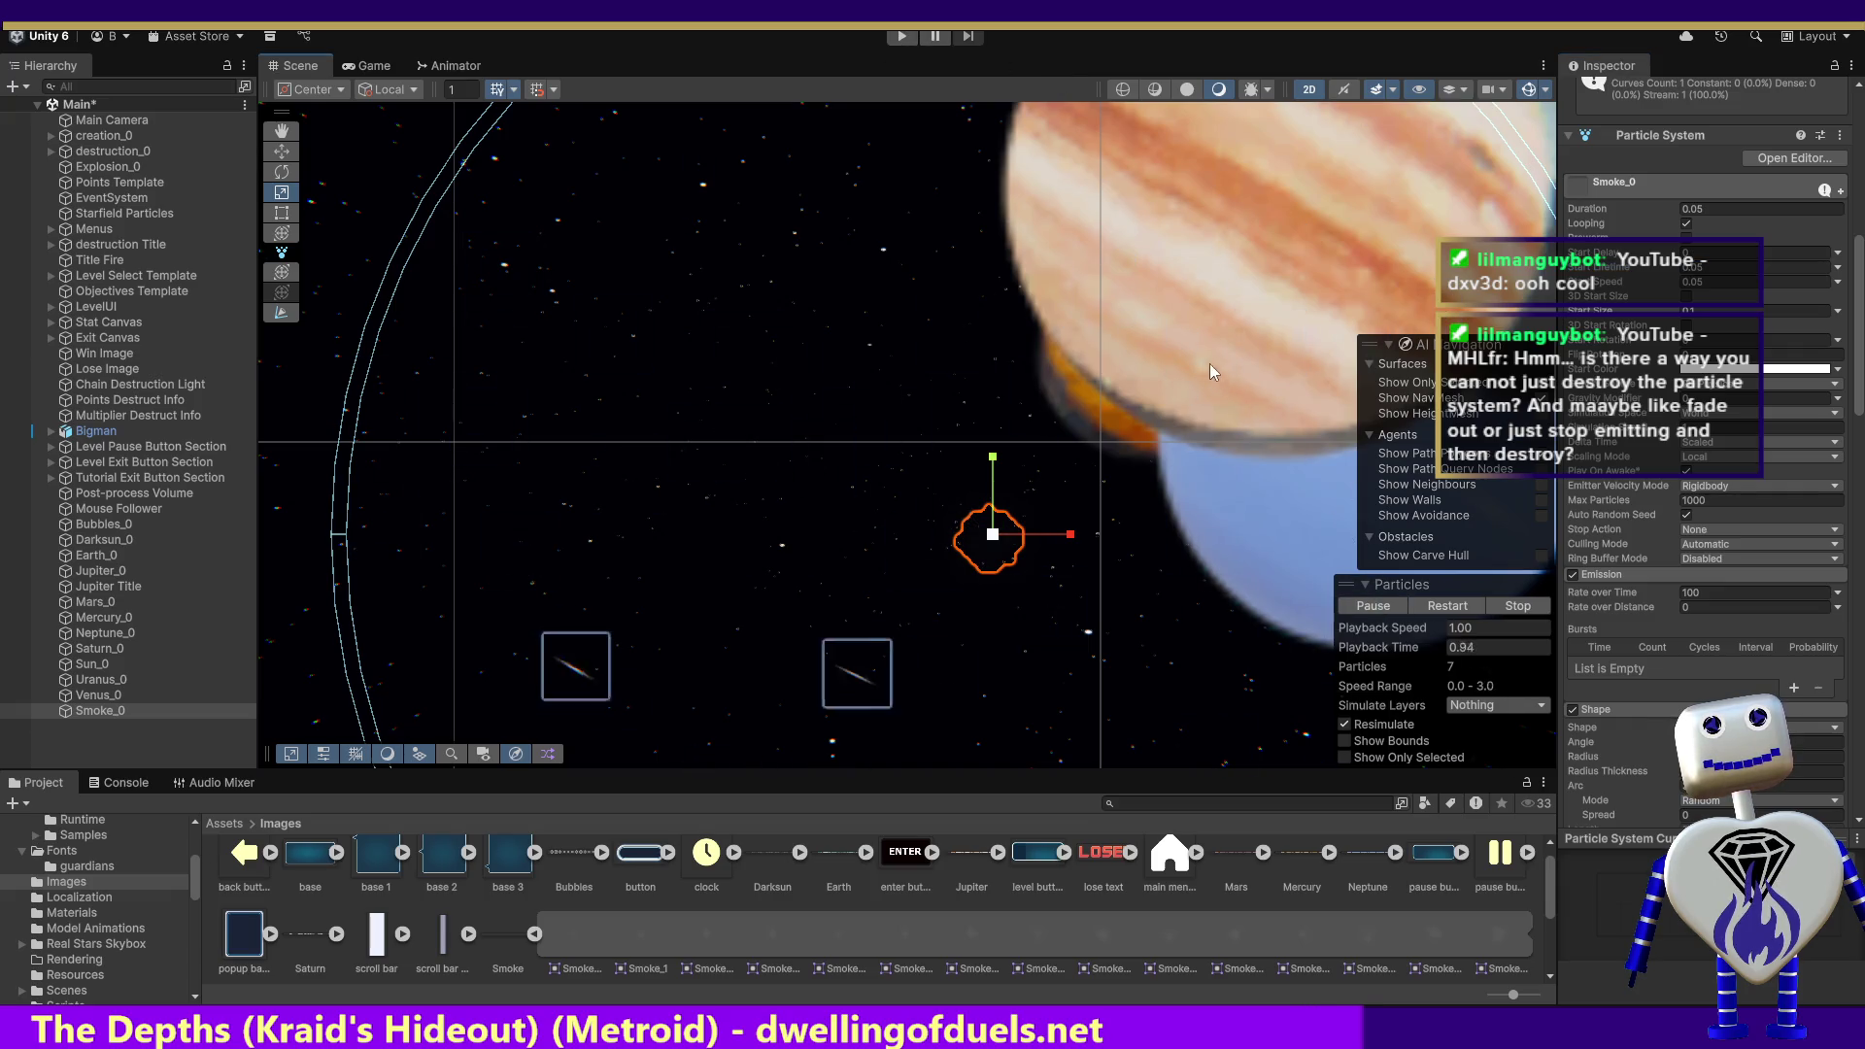
pyautogui.click(901, 36)
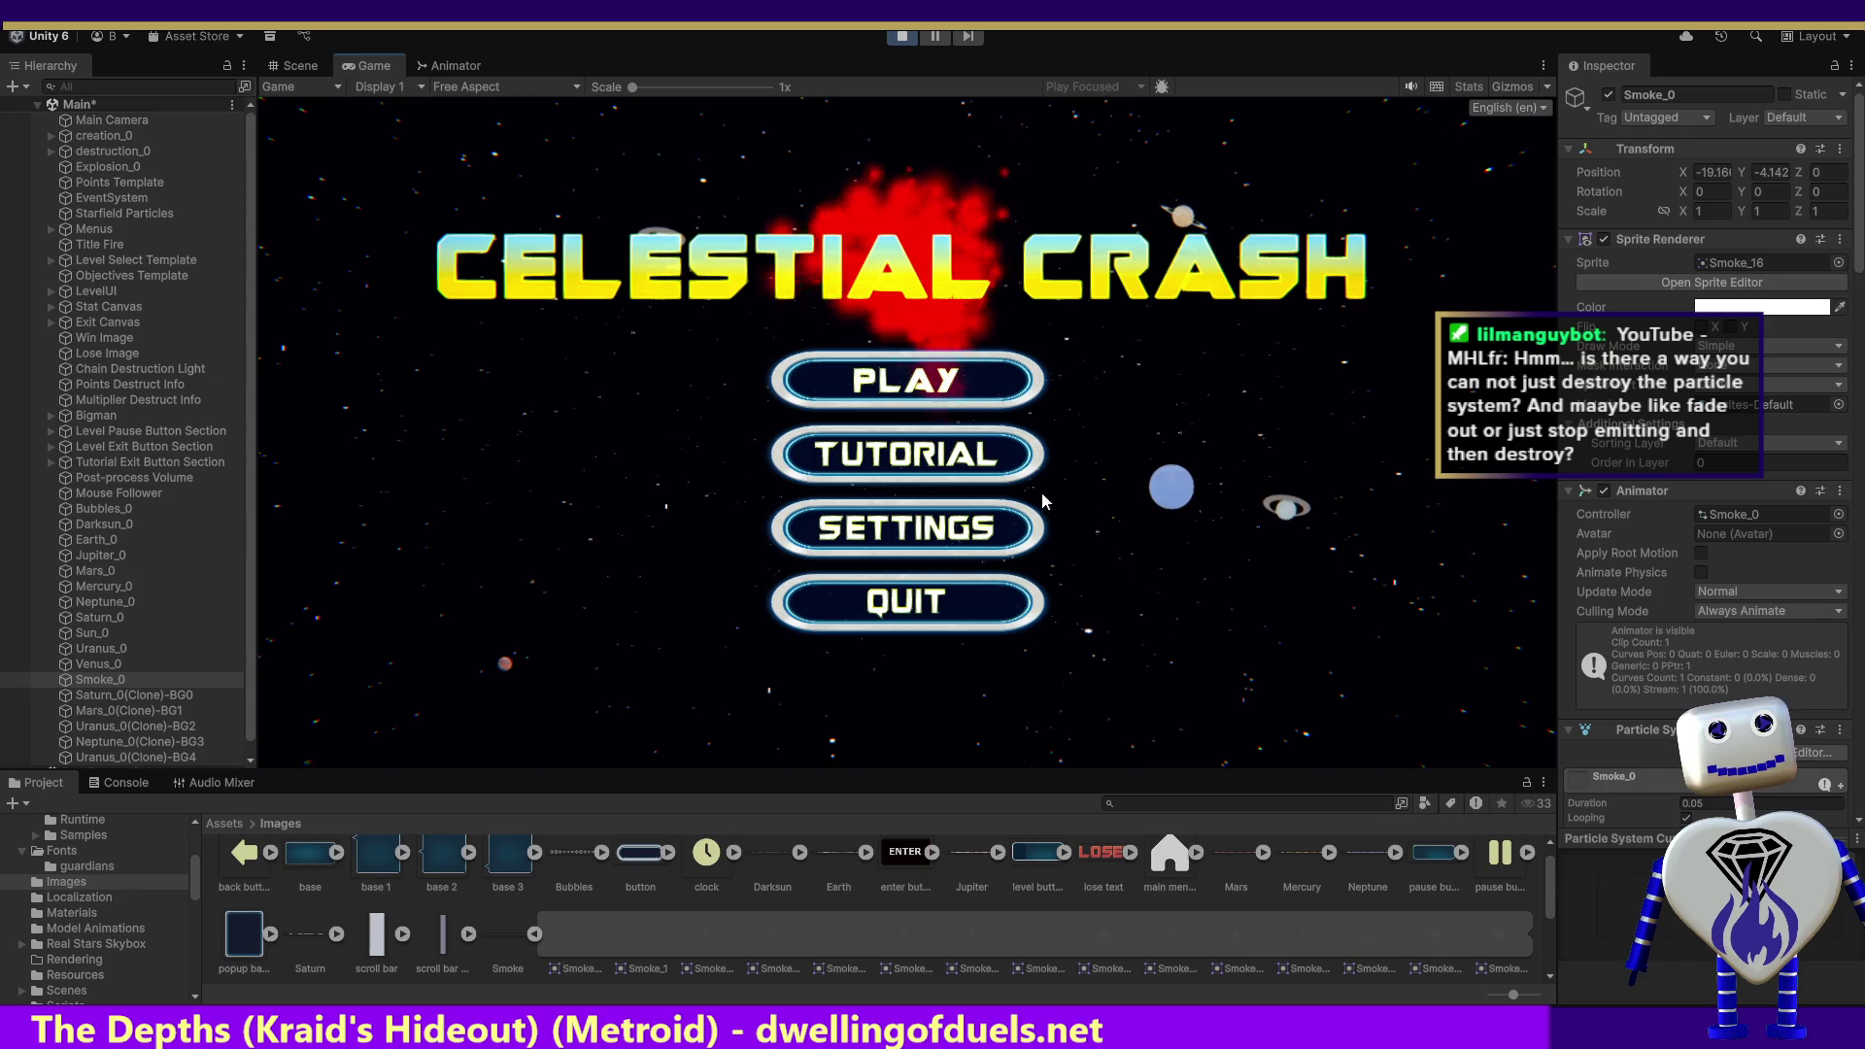
# Step: Play the Skill Challenge level with the slowed smoke, scoring 55, then stop the game
pyautogui.click(946, 393)
pyautogui.click(907, 483)
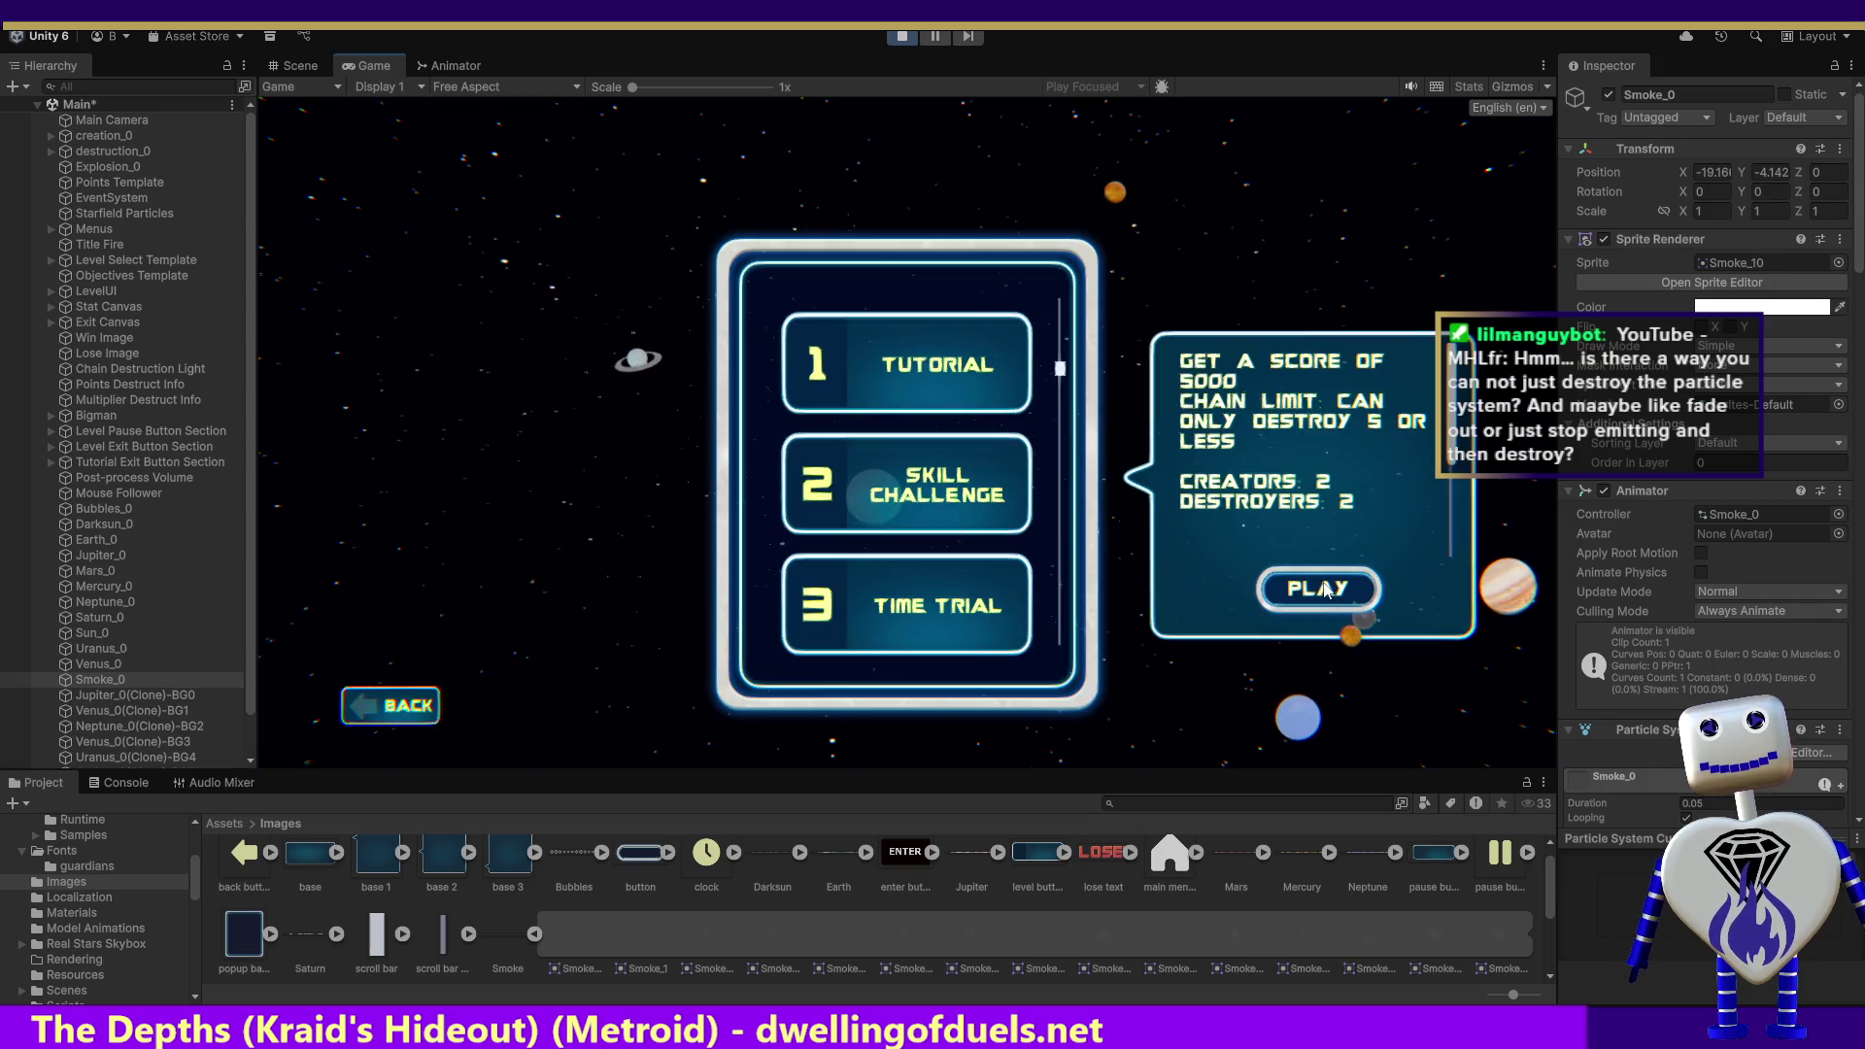
pyautogui.click(1303, 590)
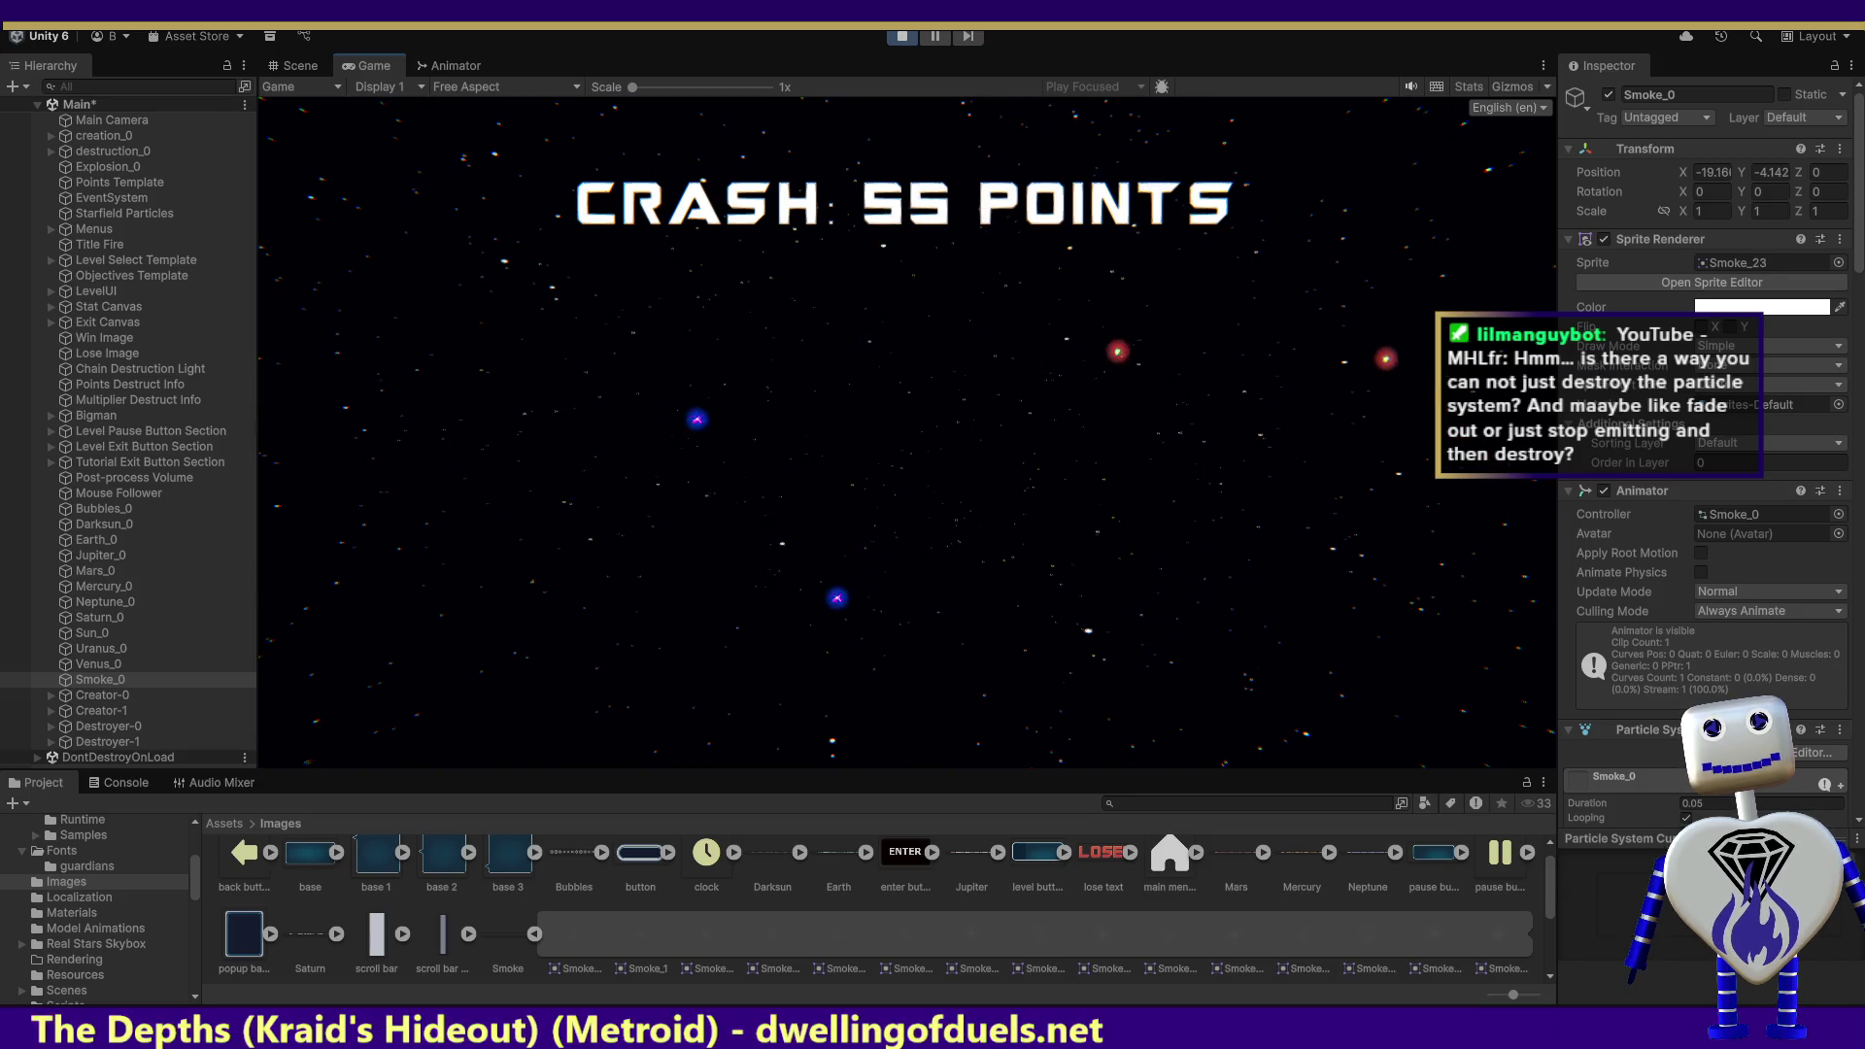
pyautogui.click(902, 36)
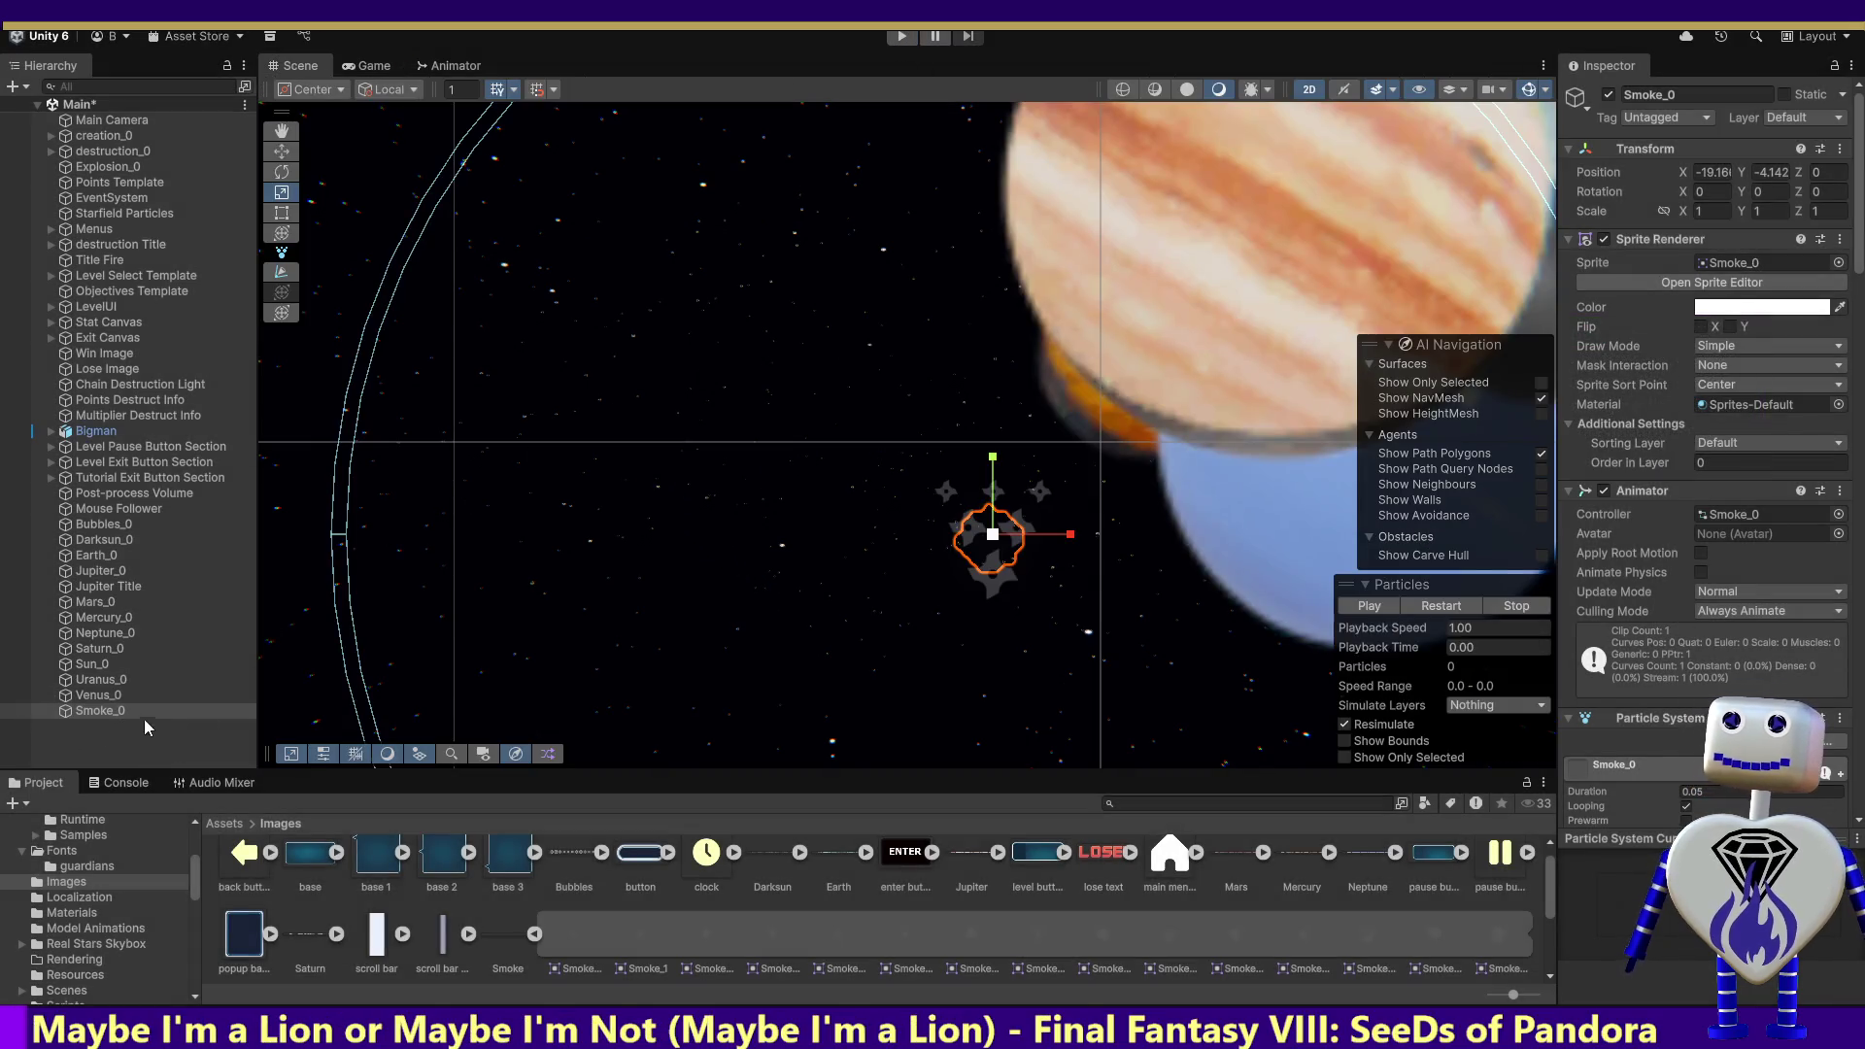
# Step: Restore Smoke_0's Start Speed to 5 and Start Lifetime to 1, then run the game
pyautogui.moveTo(1857, 262); pyautogui.dragTo(1857, 375)
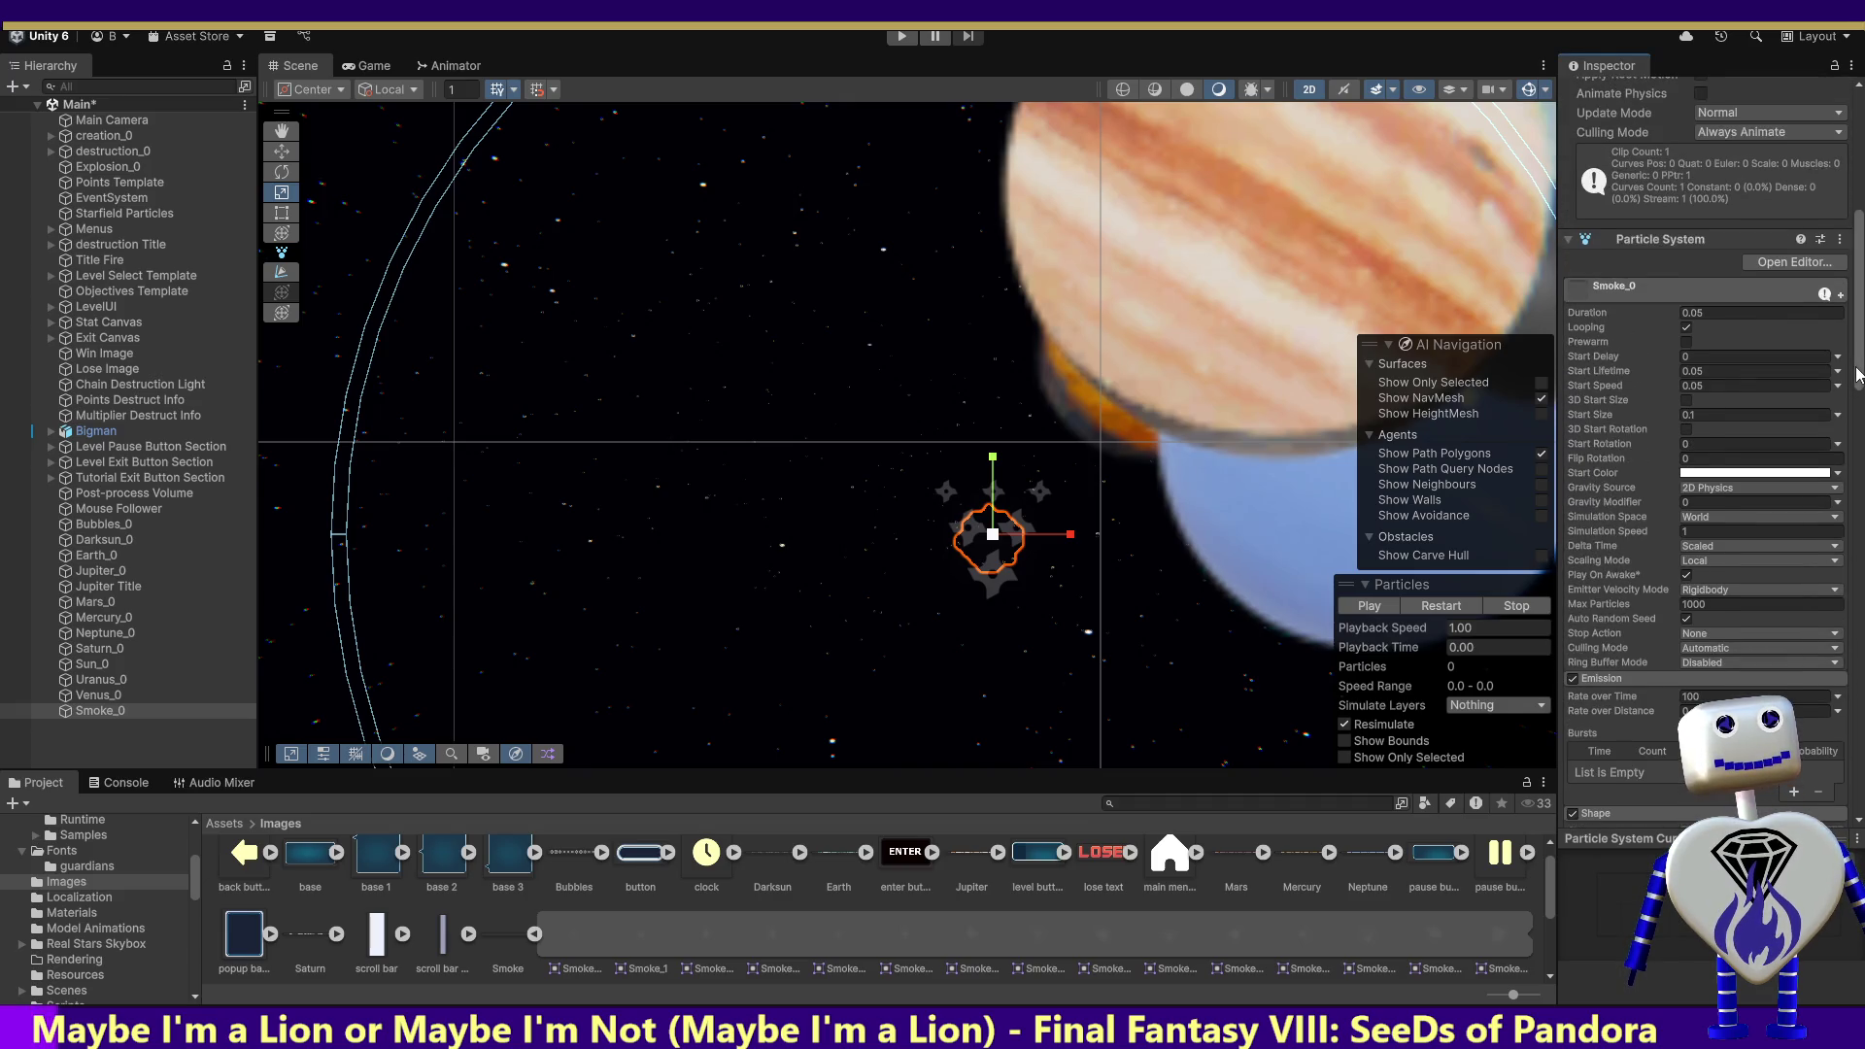
pyautogui.write('5')
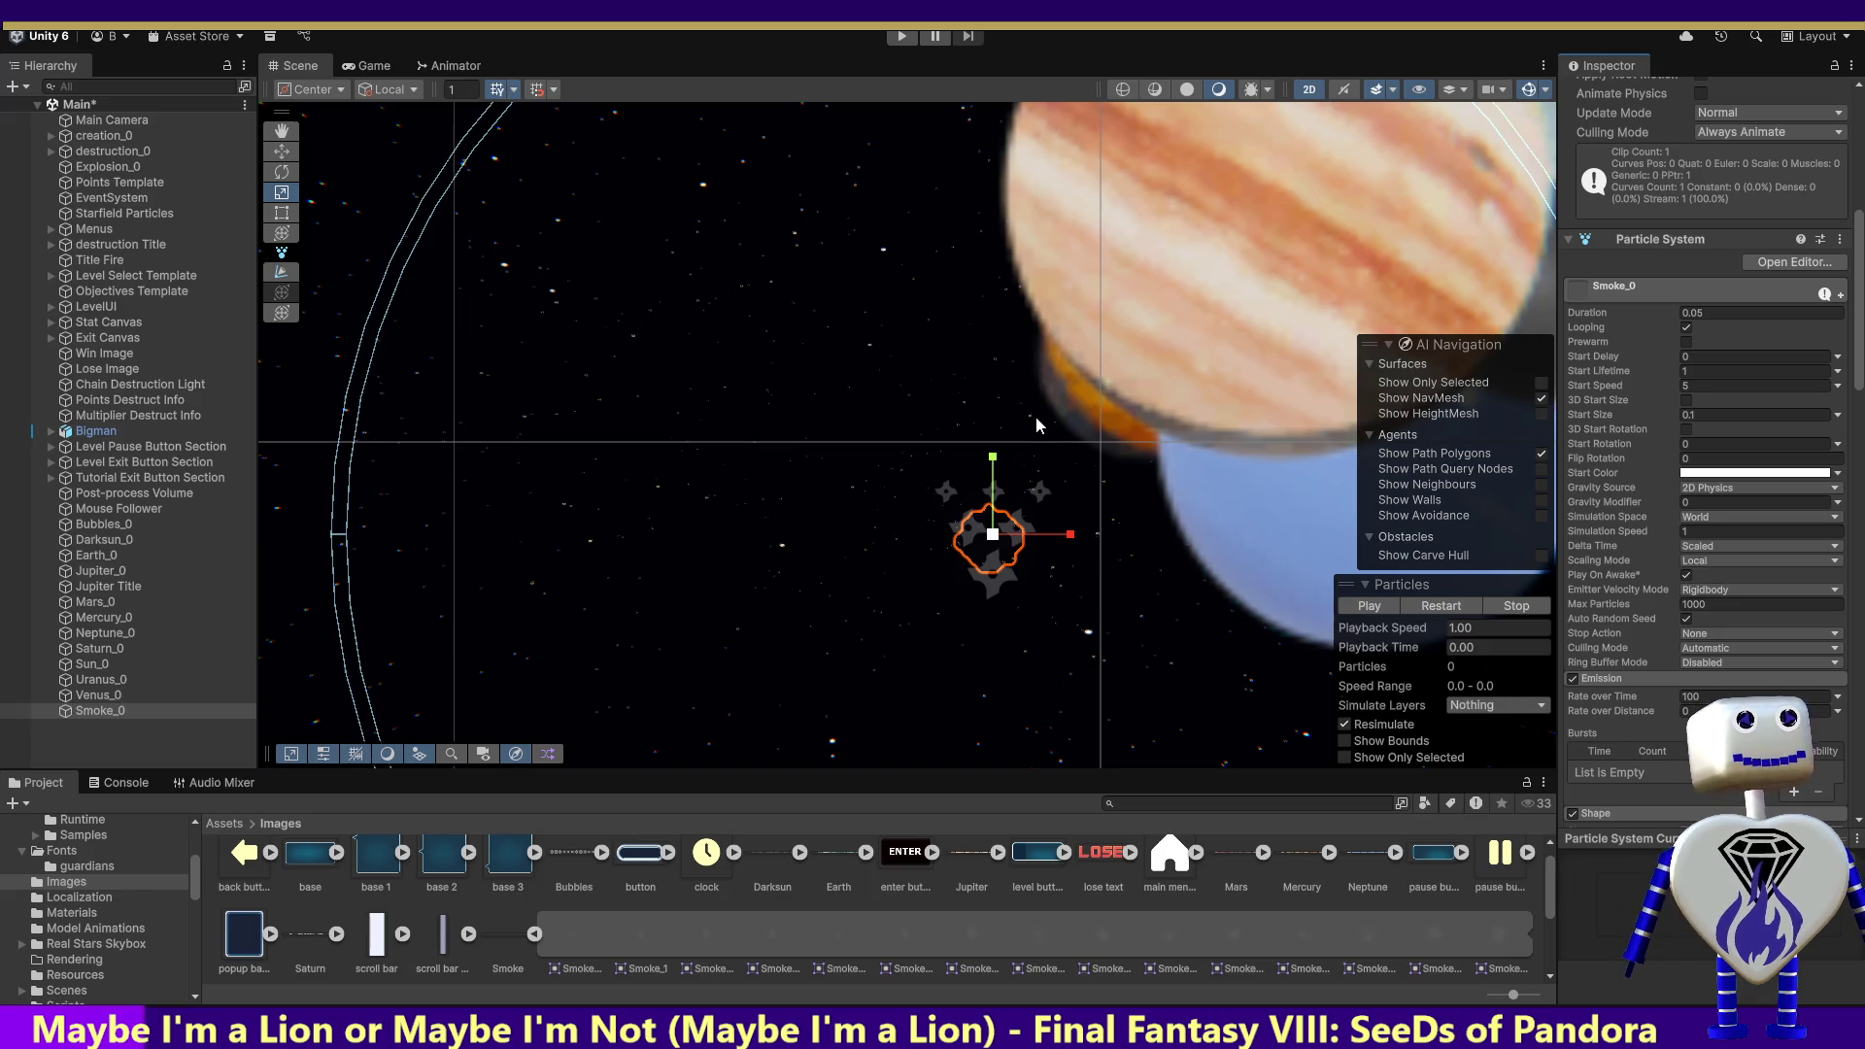
pyautogui.hotkey('ctrl', 'z')
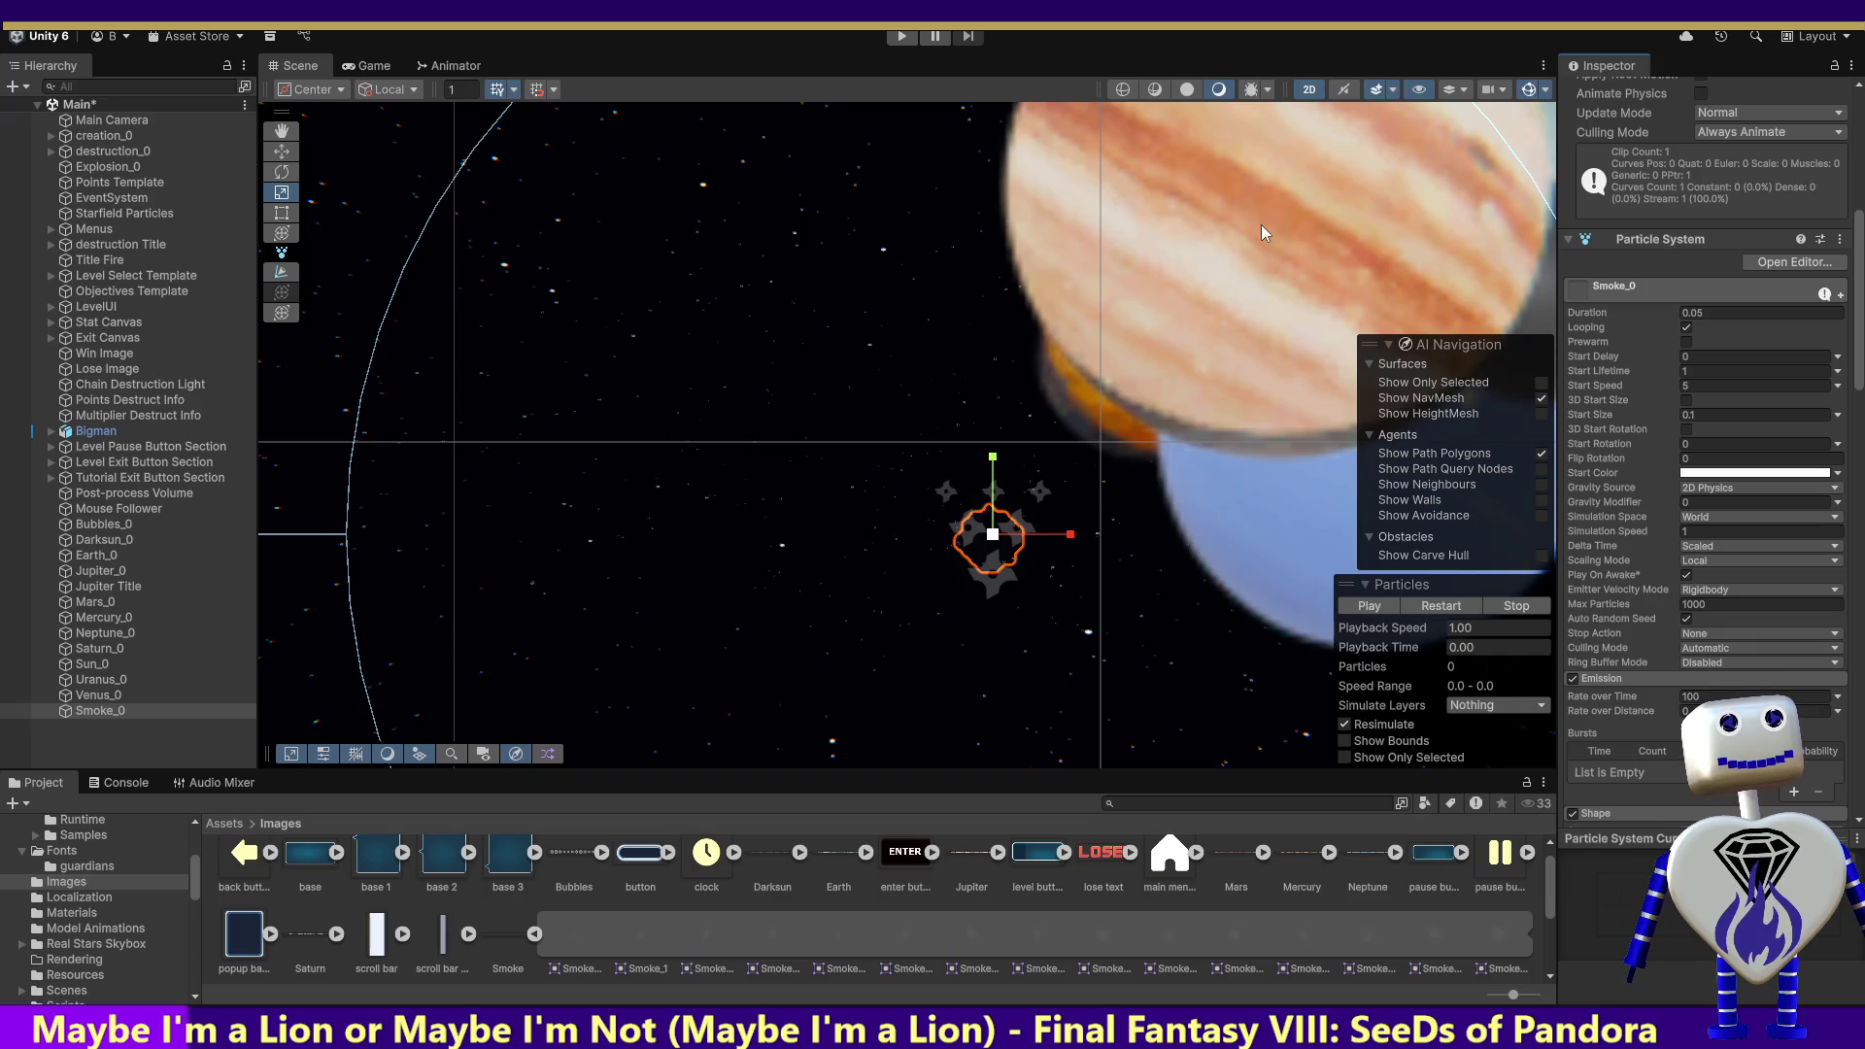
pyautogui.click(906, 37)
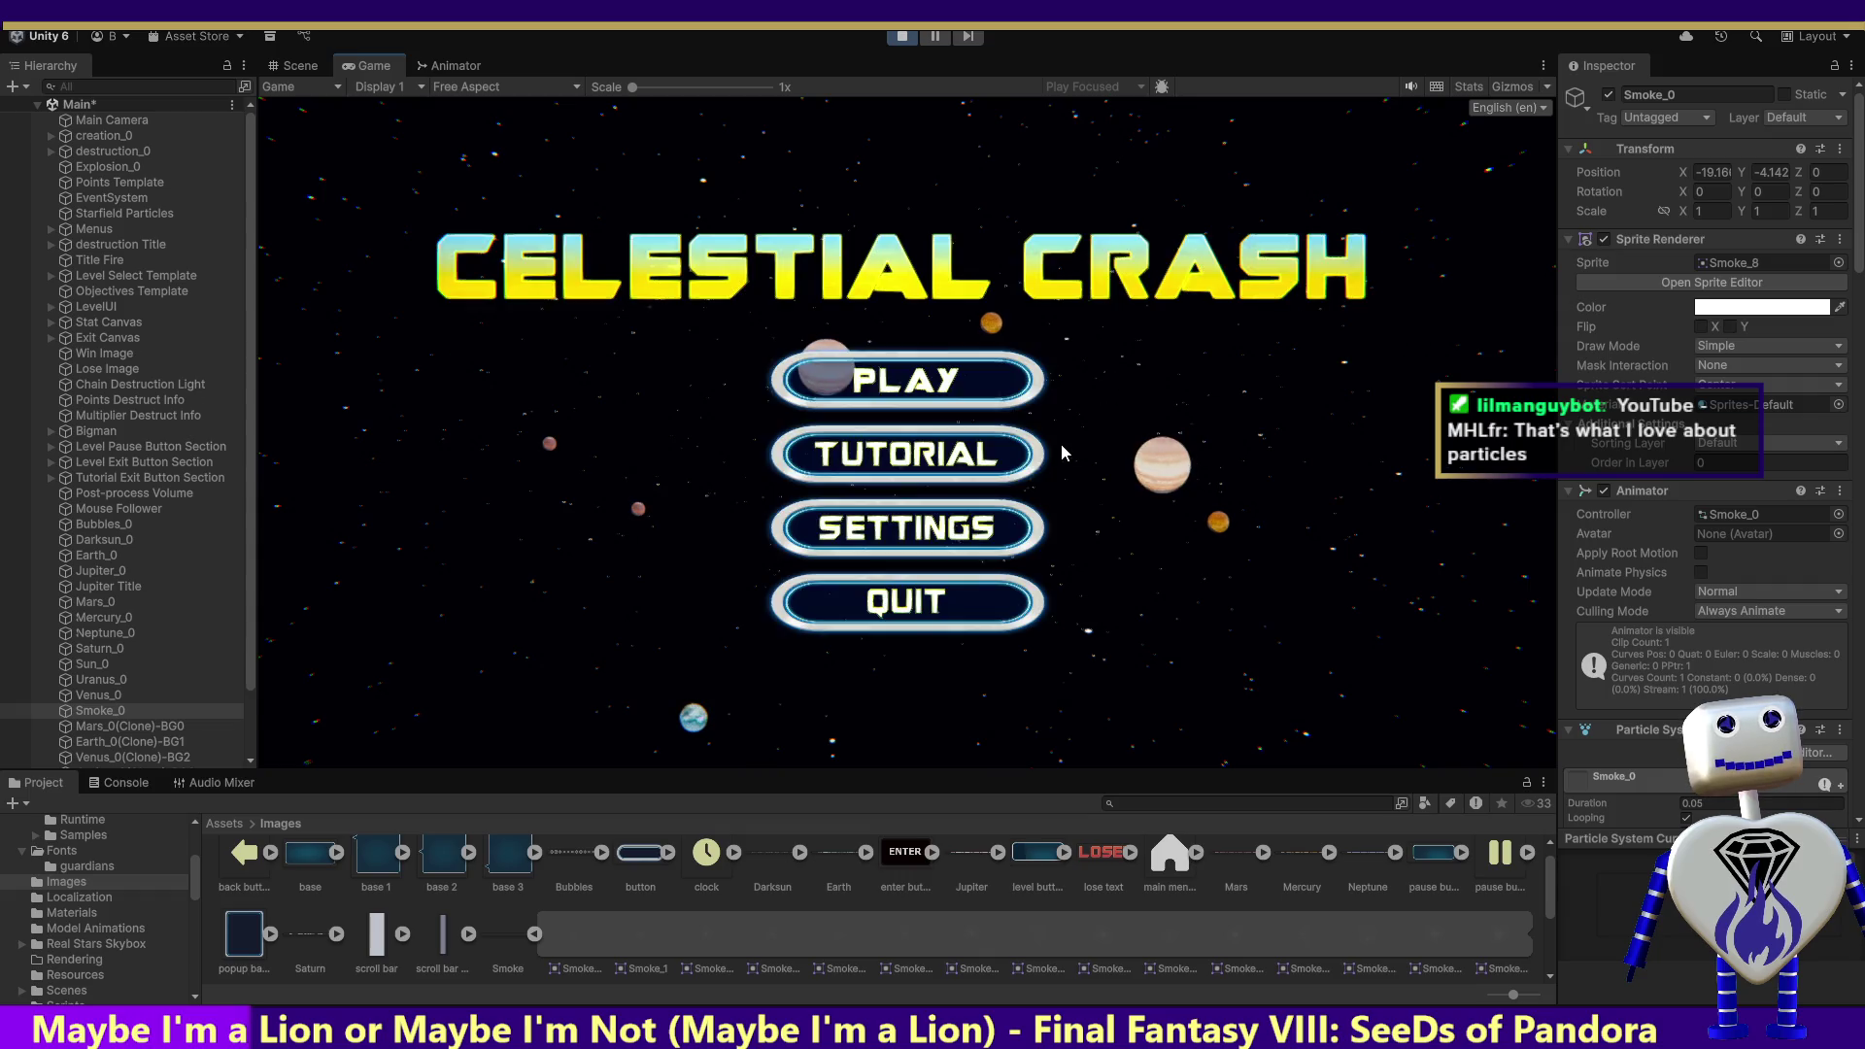
# Step: Play the Skill Challenge level with the restored smoke, scoring 22, then stop the game
pyautogui.click(913, 377)
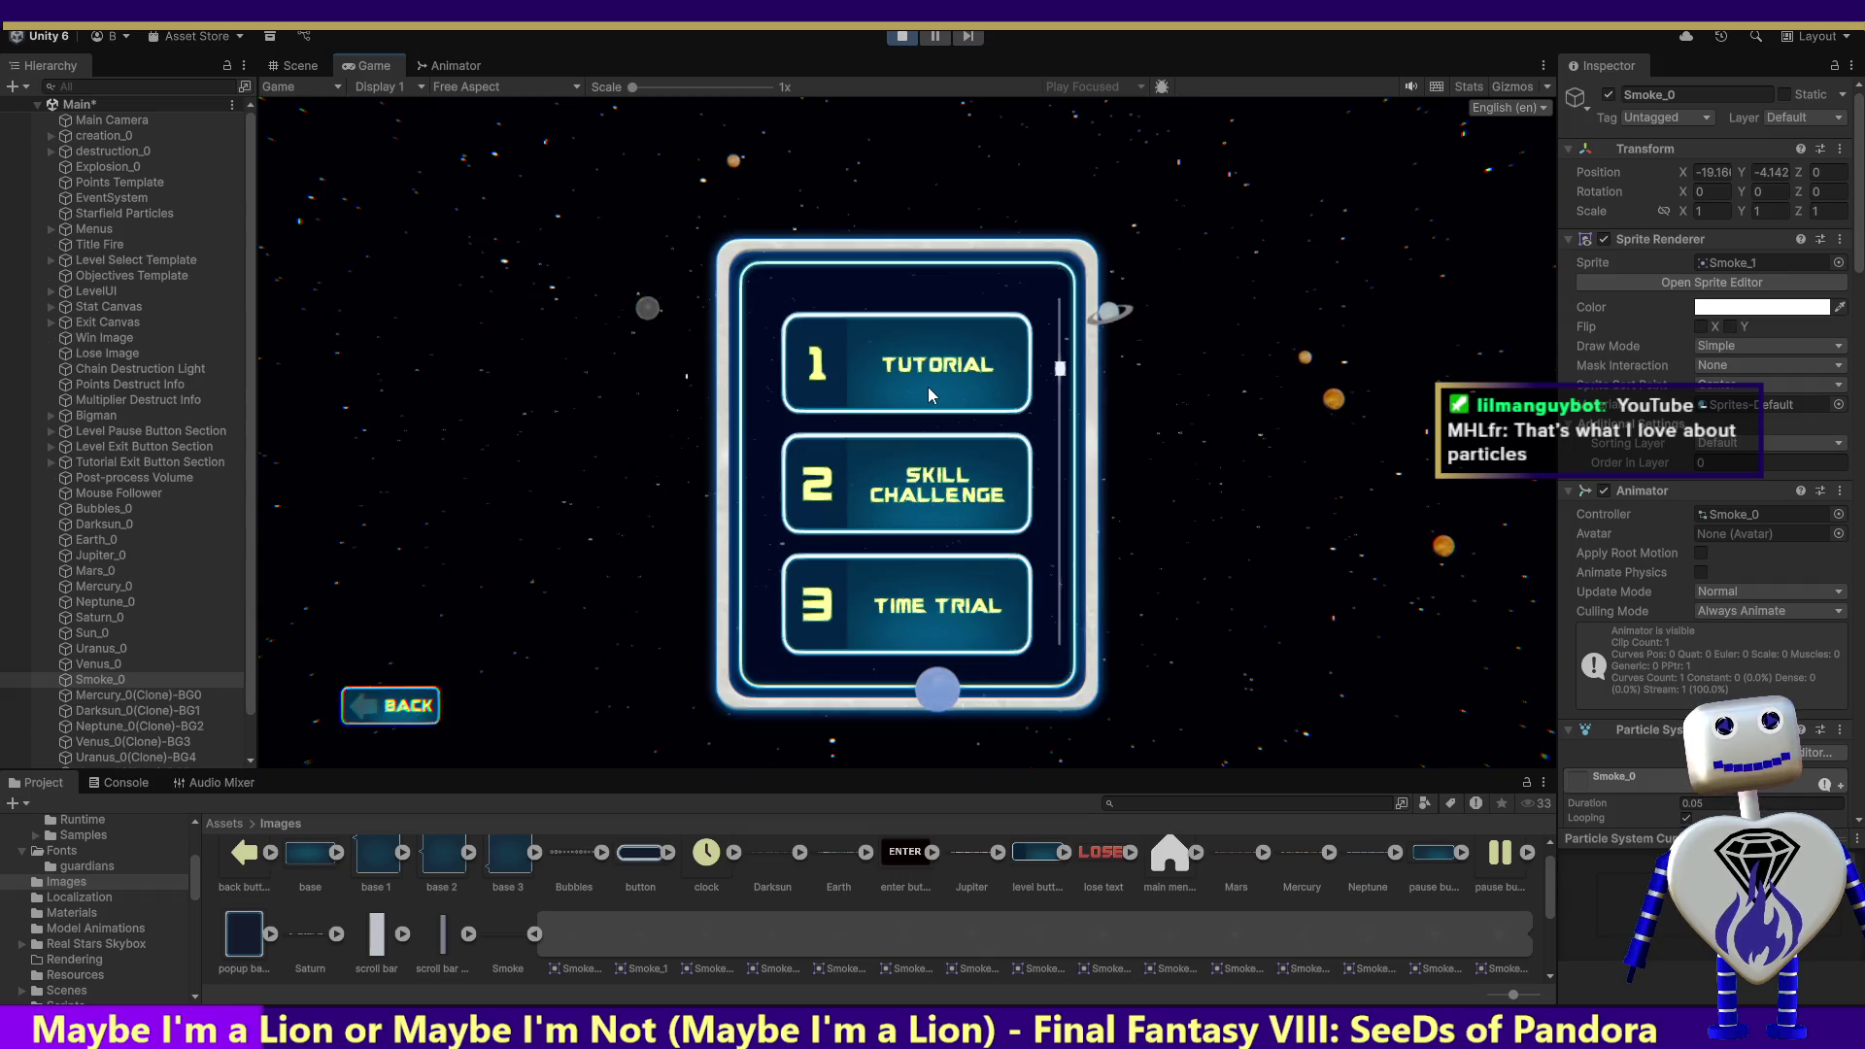
pyautogui.click(940, 498)
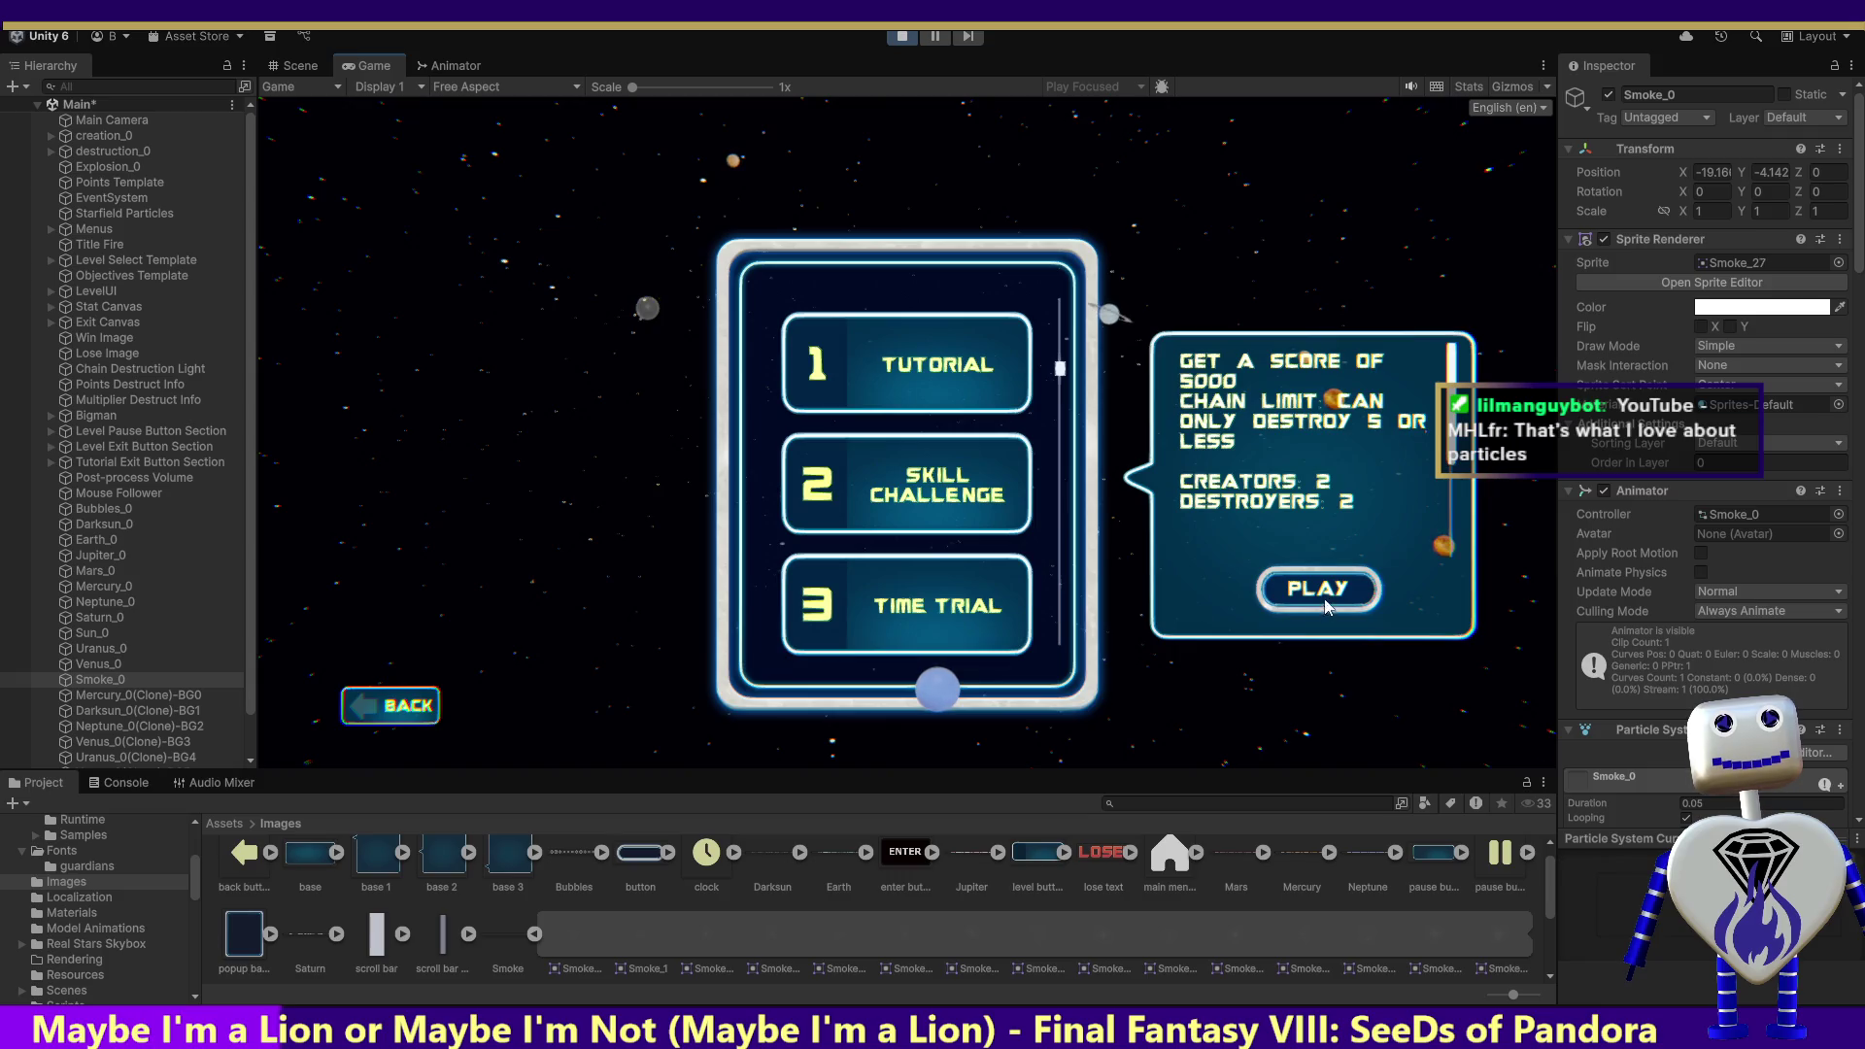
pyautogui.click(1325, 595)
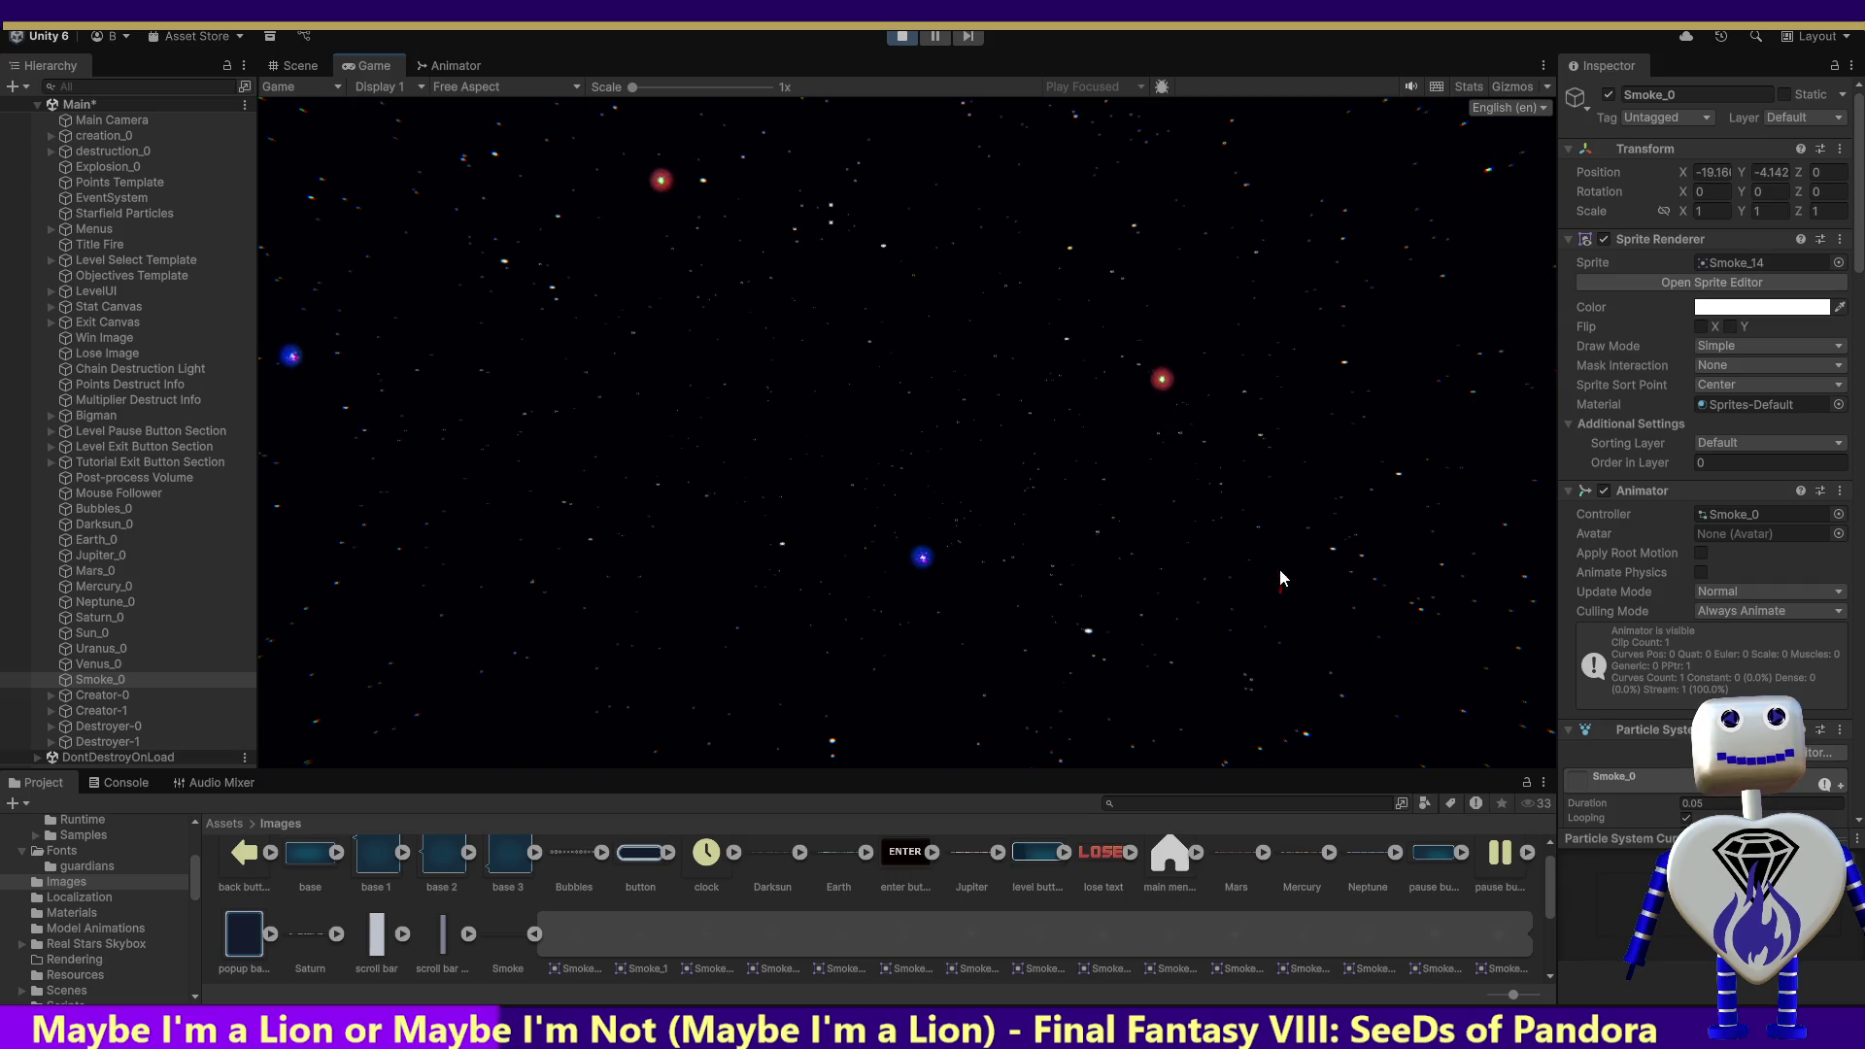
pyautogui.click(901, 36)
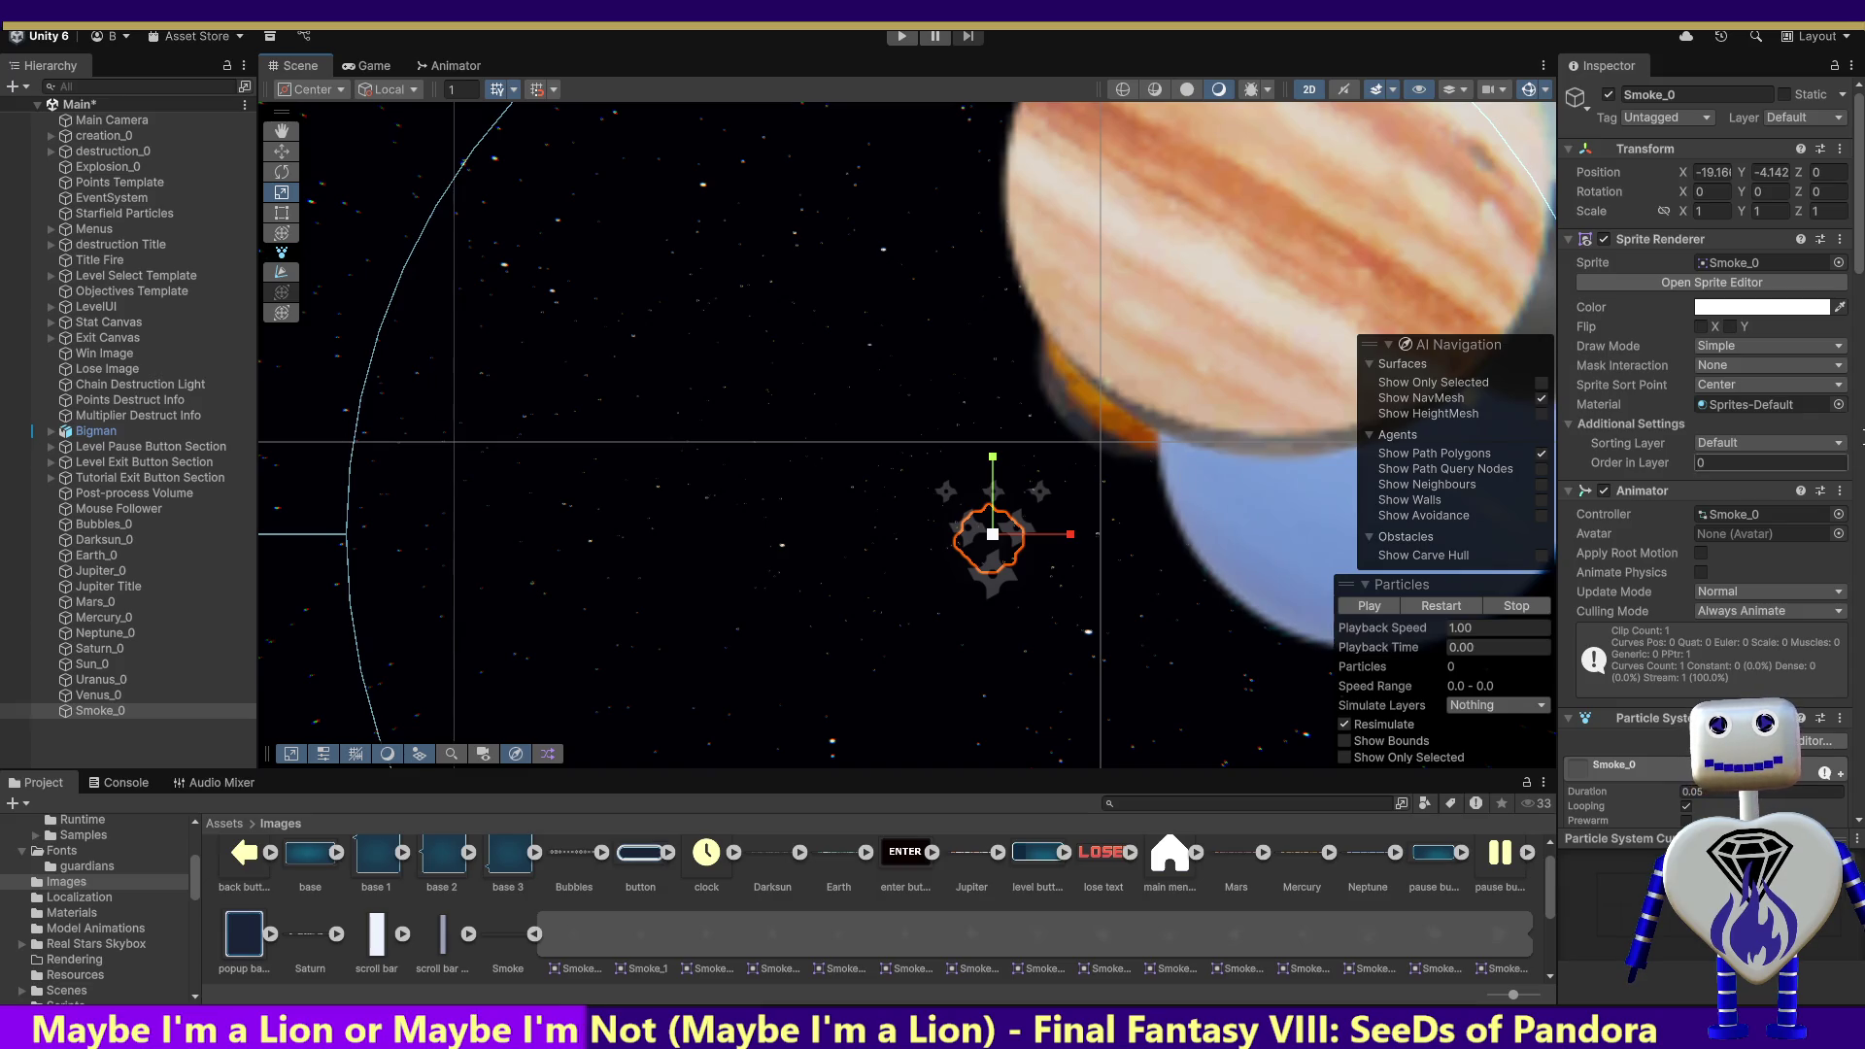
# Step: Change Smoke_0's Particle System Simulation Speed to 0.05 and enter Play mode
pyautogui.moveTo(1859, 245); pyautogui.dragTo(1857, 392)
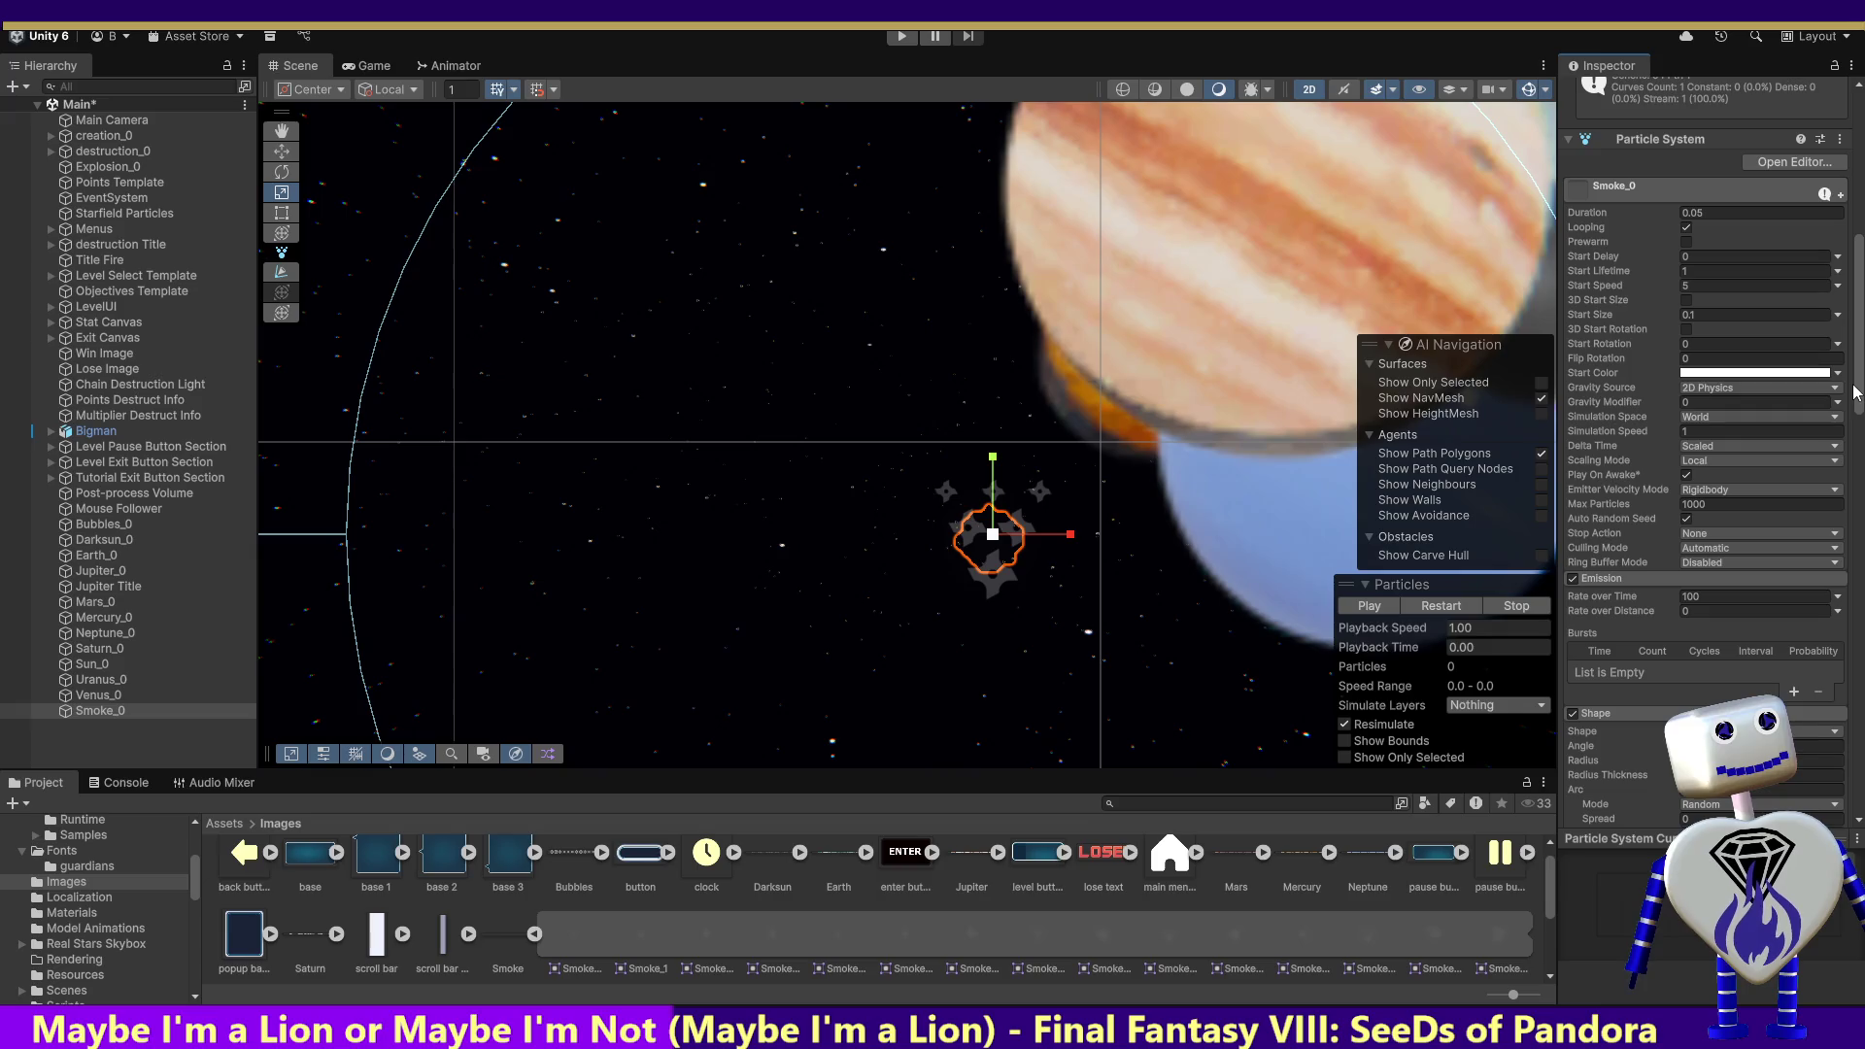
pyautogui.moveTo(1854, 391); pyautogui.dragTo(1823, 570)
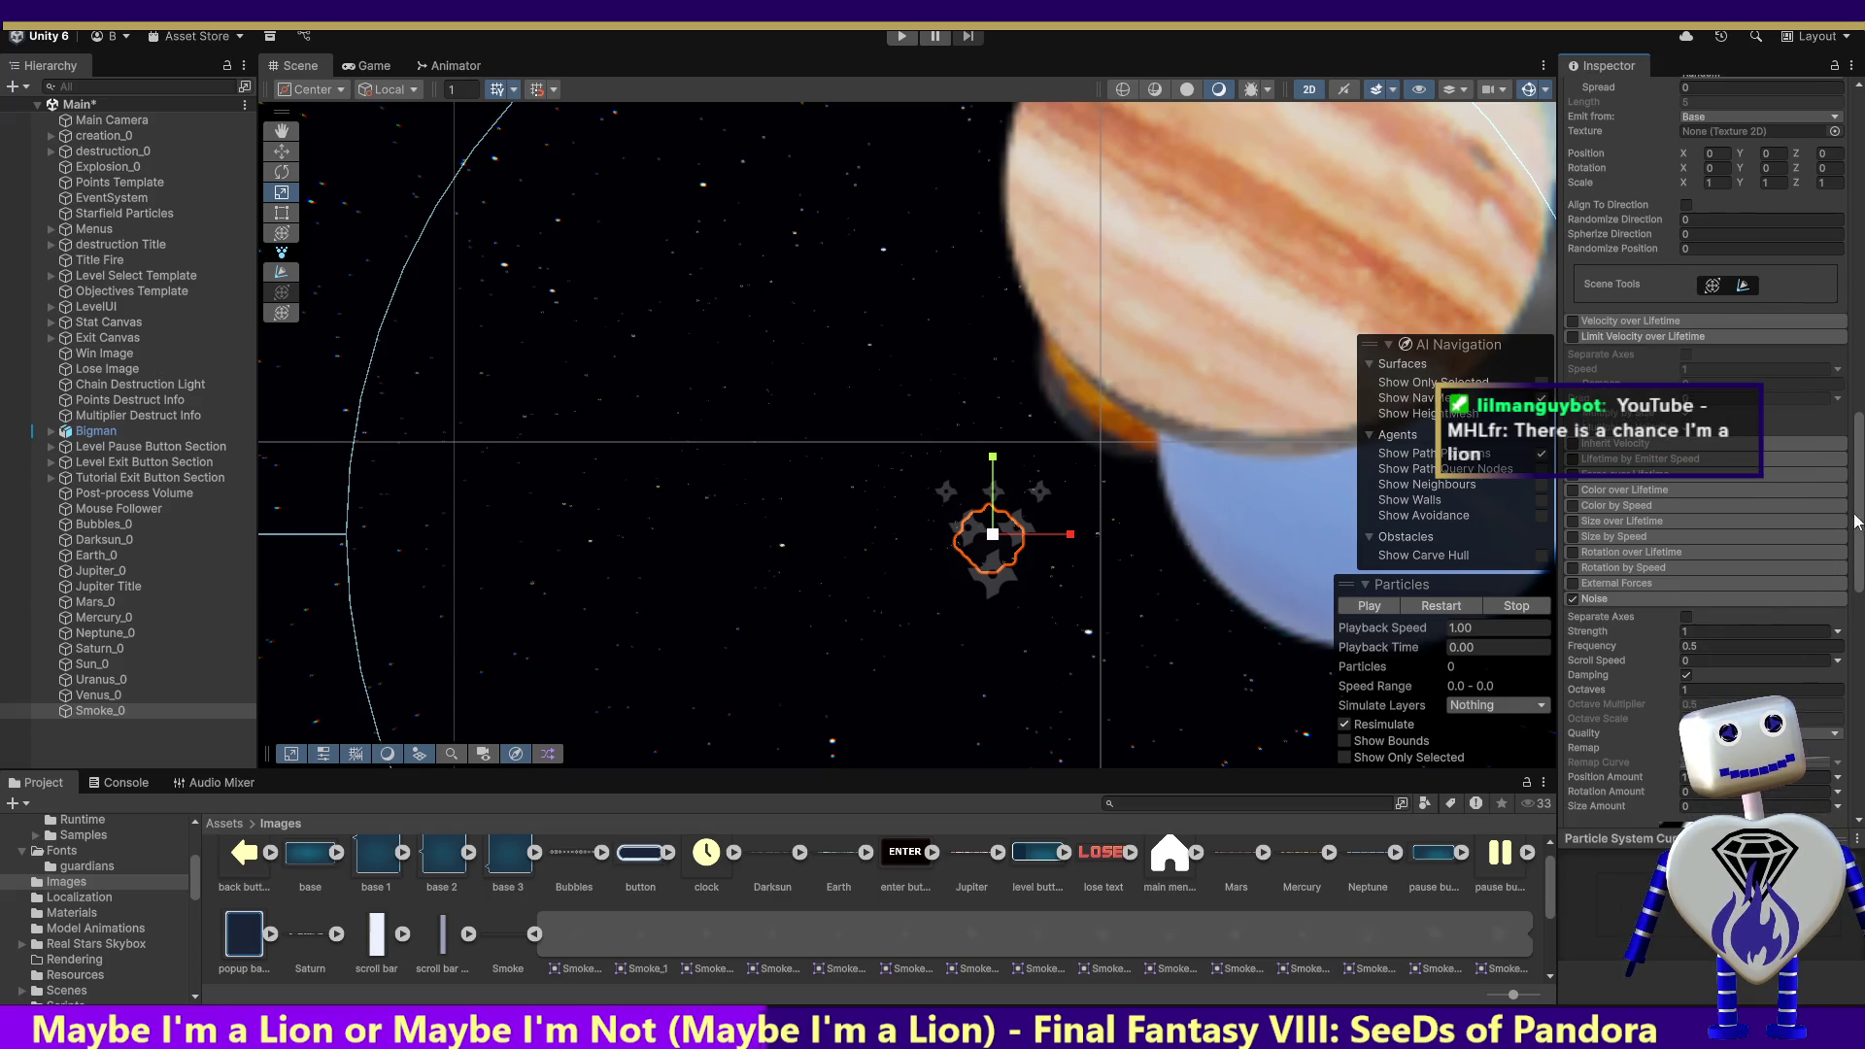
pyautogui.moveTo(1858, 515); pyautogui.dragTo(1834, 617)
pyautogui.scroll(-3, 1834, 618)
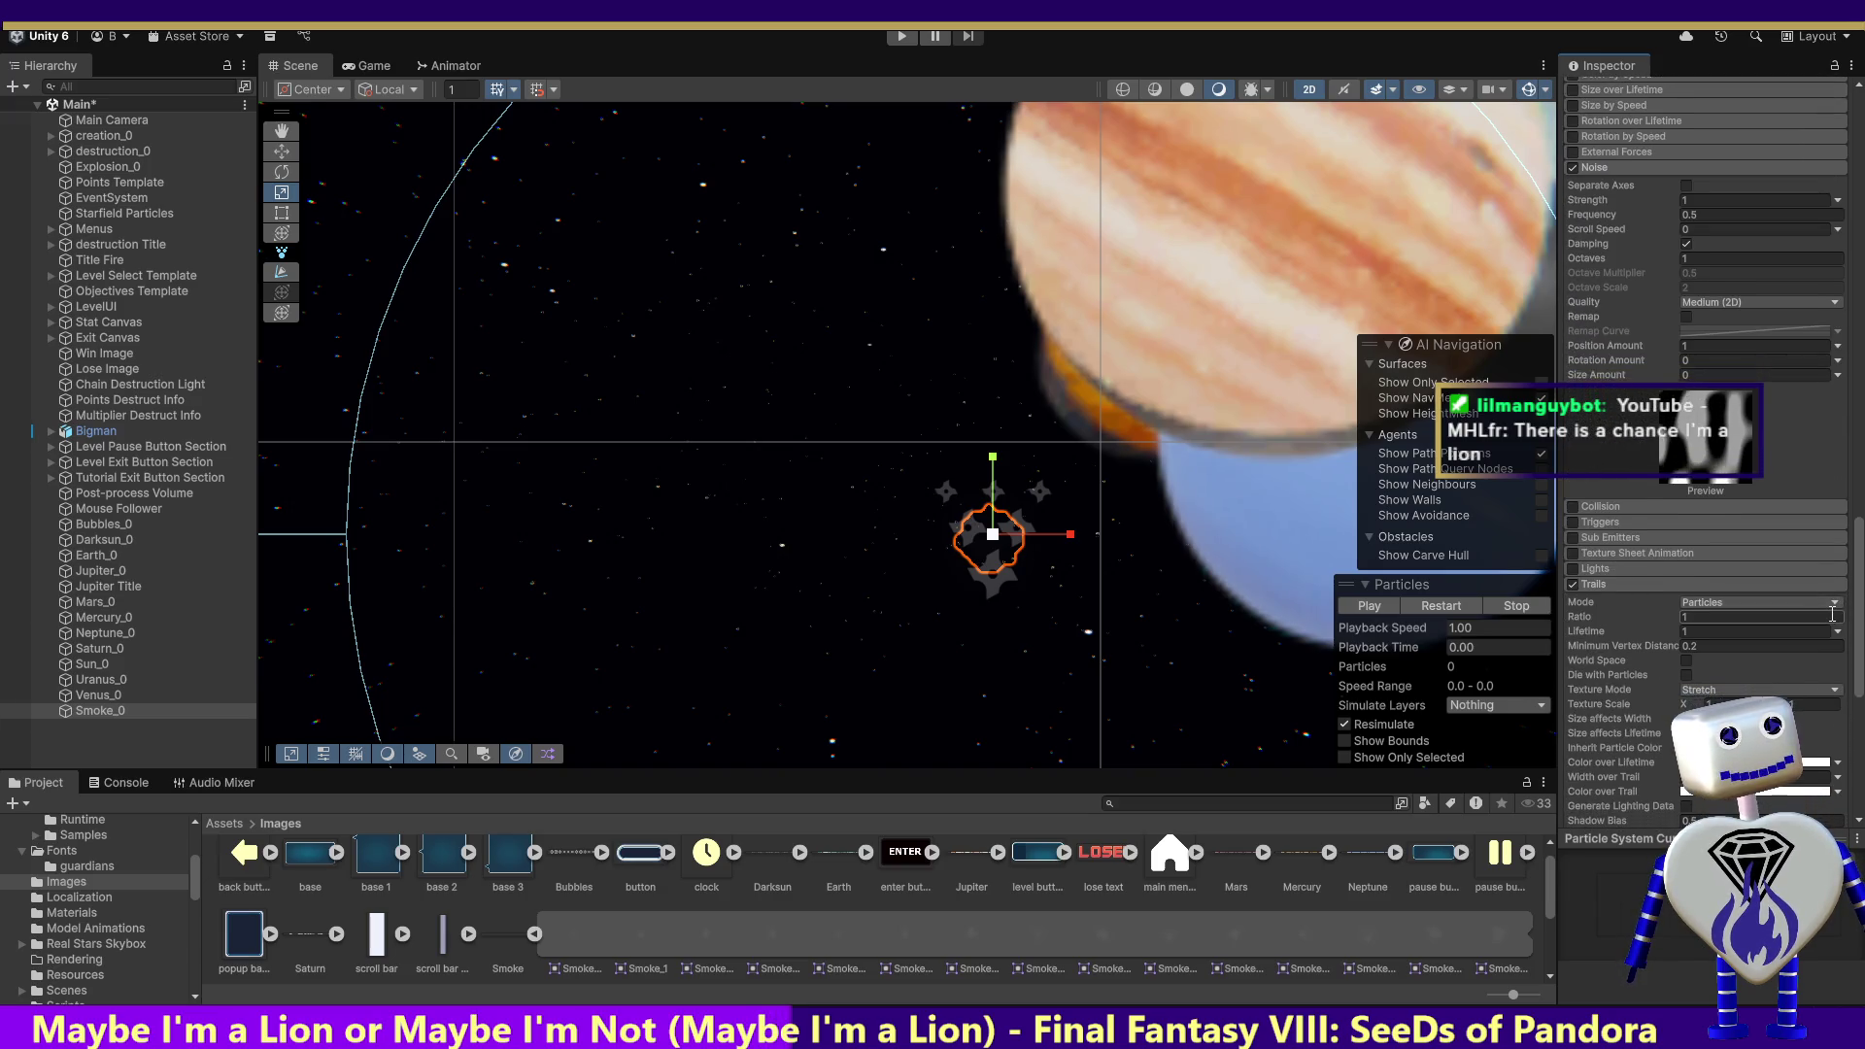
pyautogui.scroll(-1, 1829, 634)
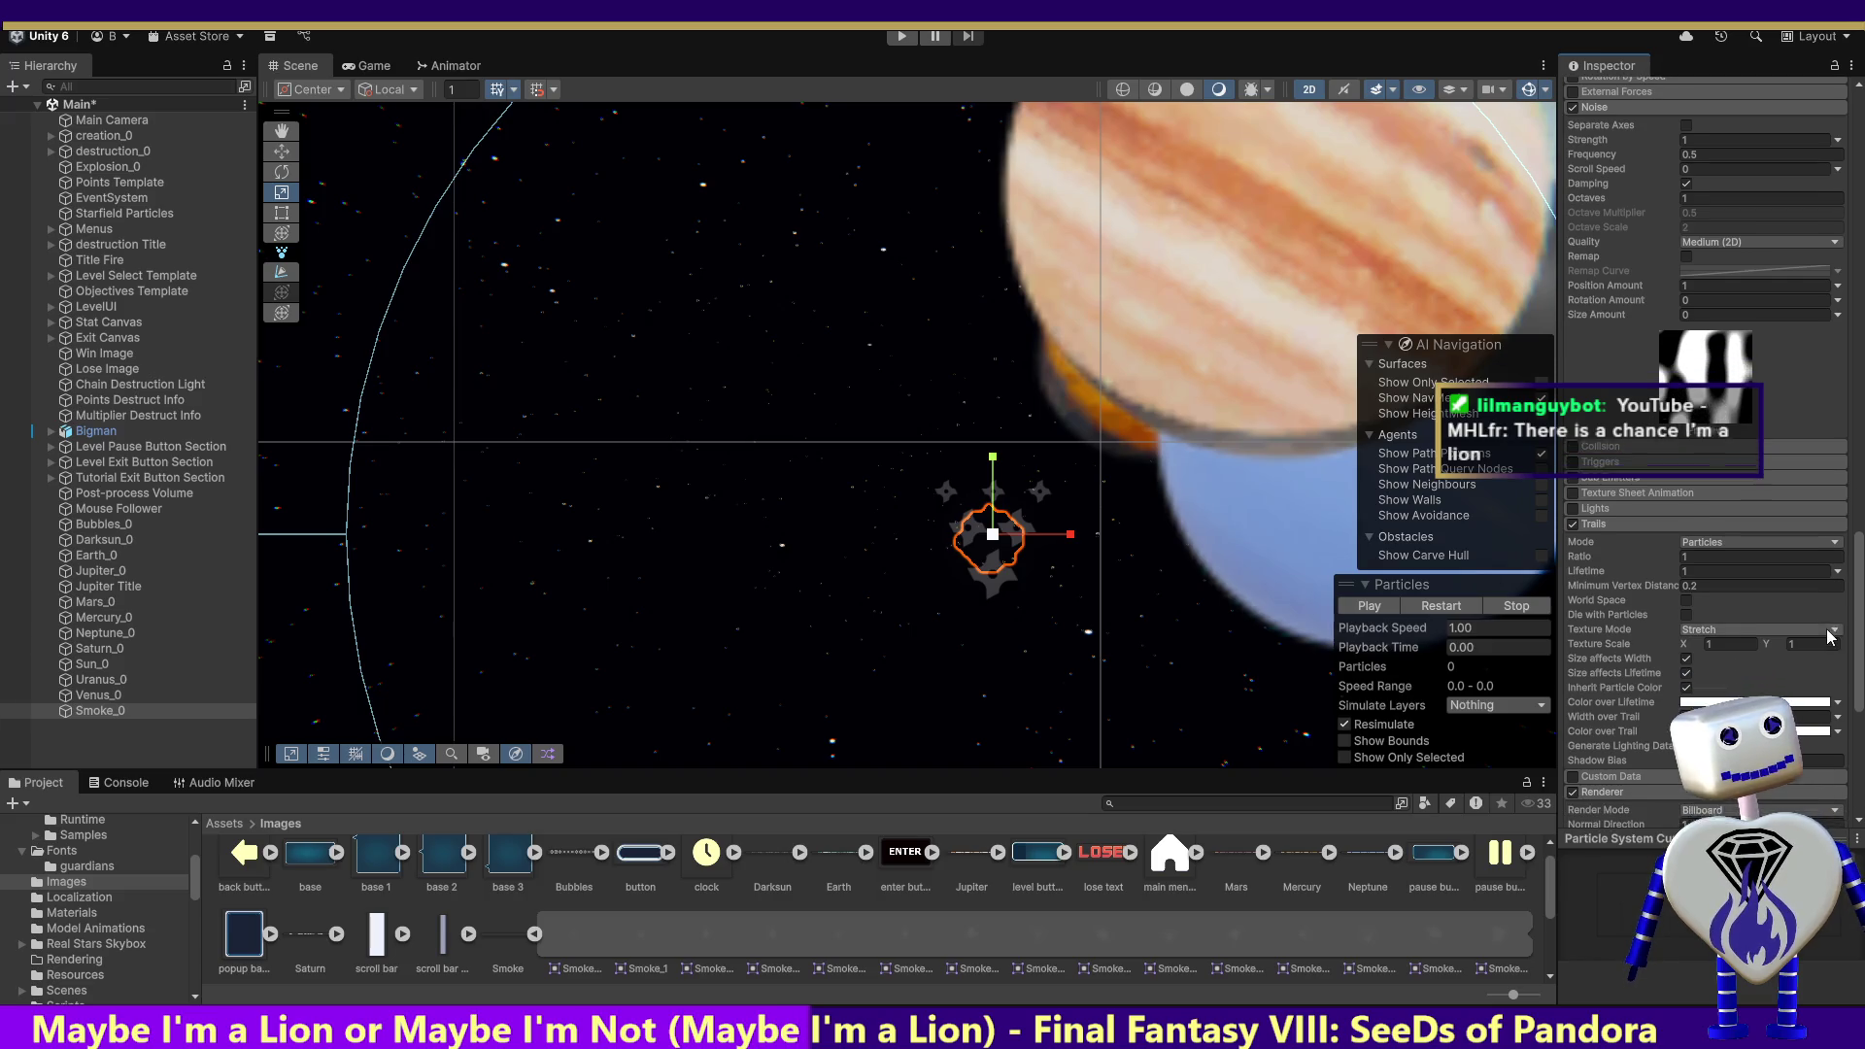
pyautogui.scroll(-1, 1830, 651)
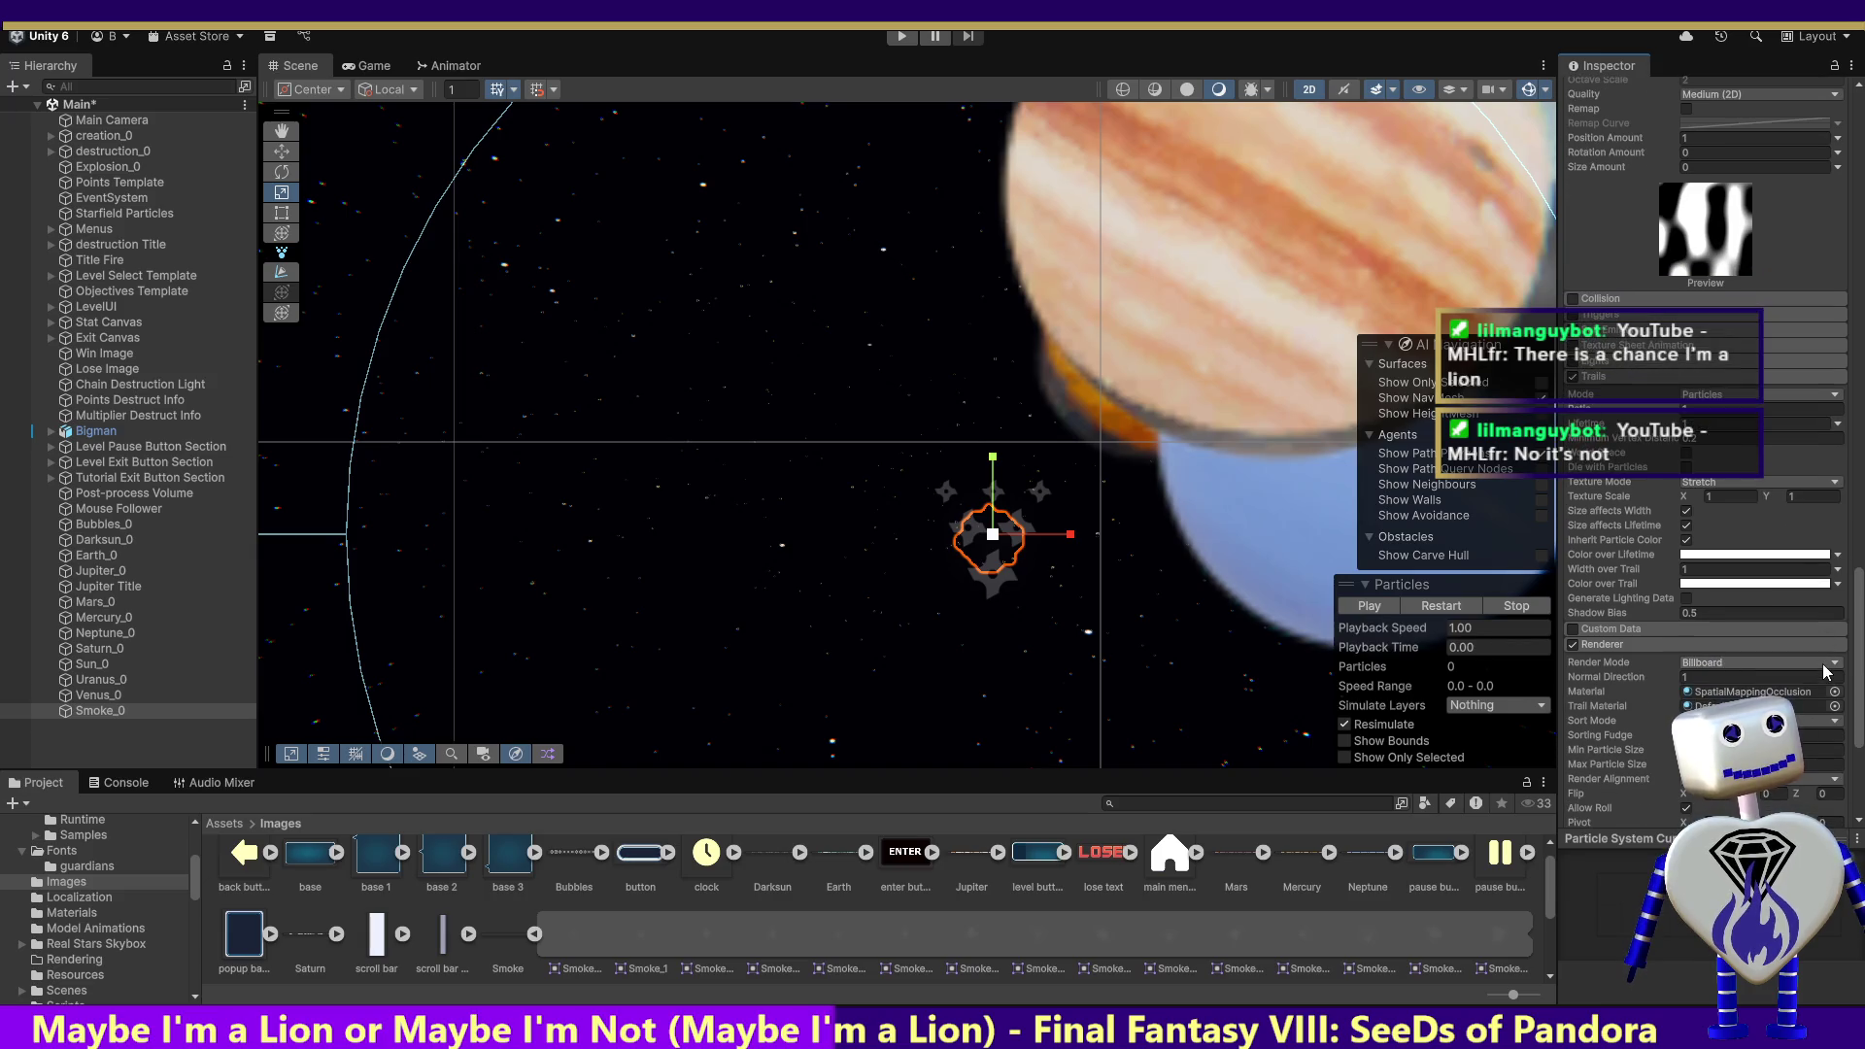
pyautogui.scroll(-1, 1826, 677)
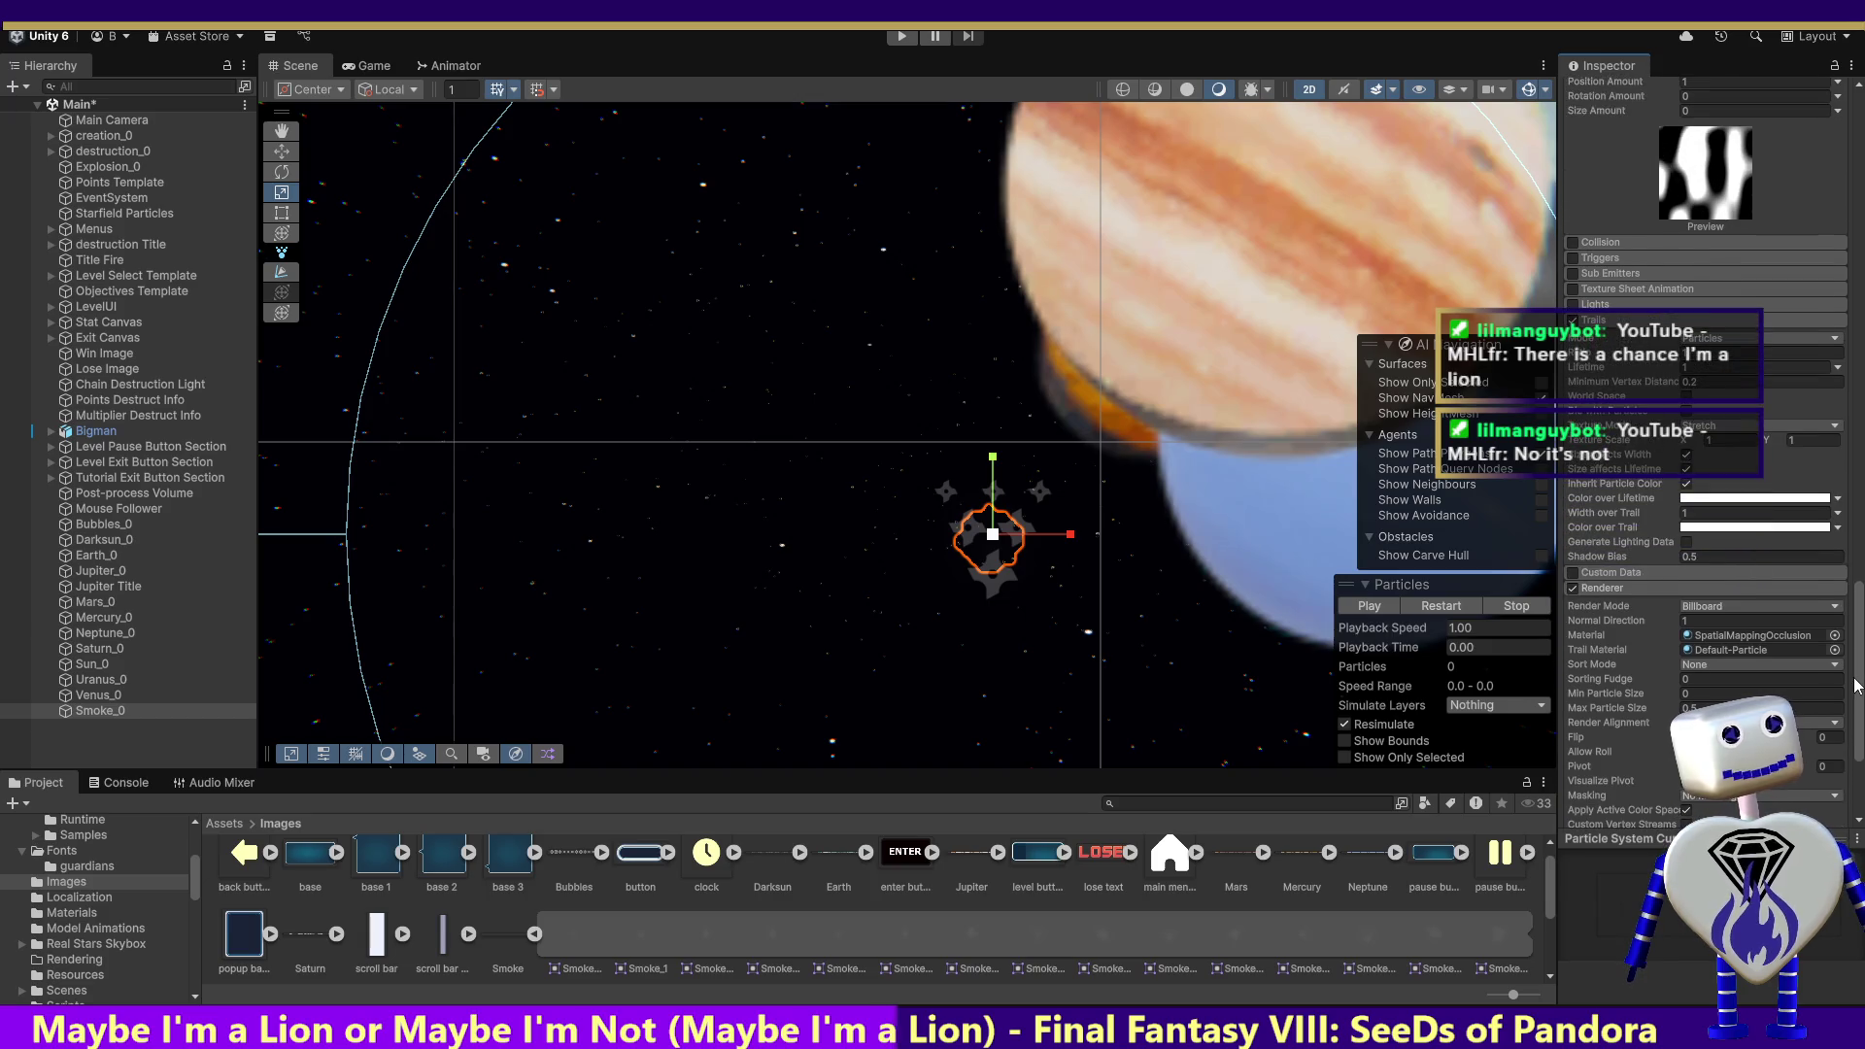
pyautogui.scroll(15, 1705, 437)
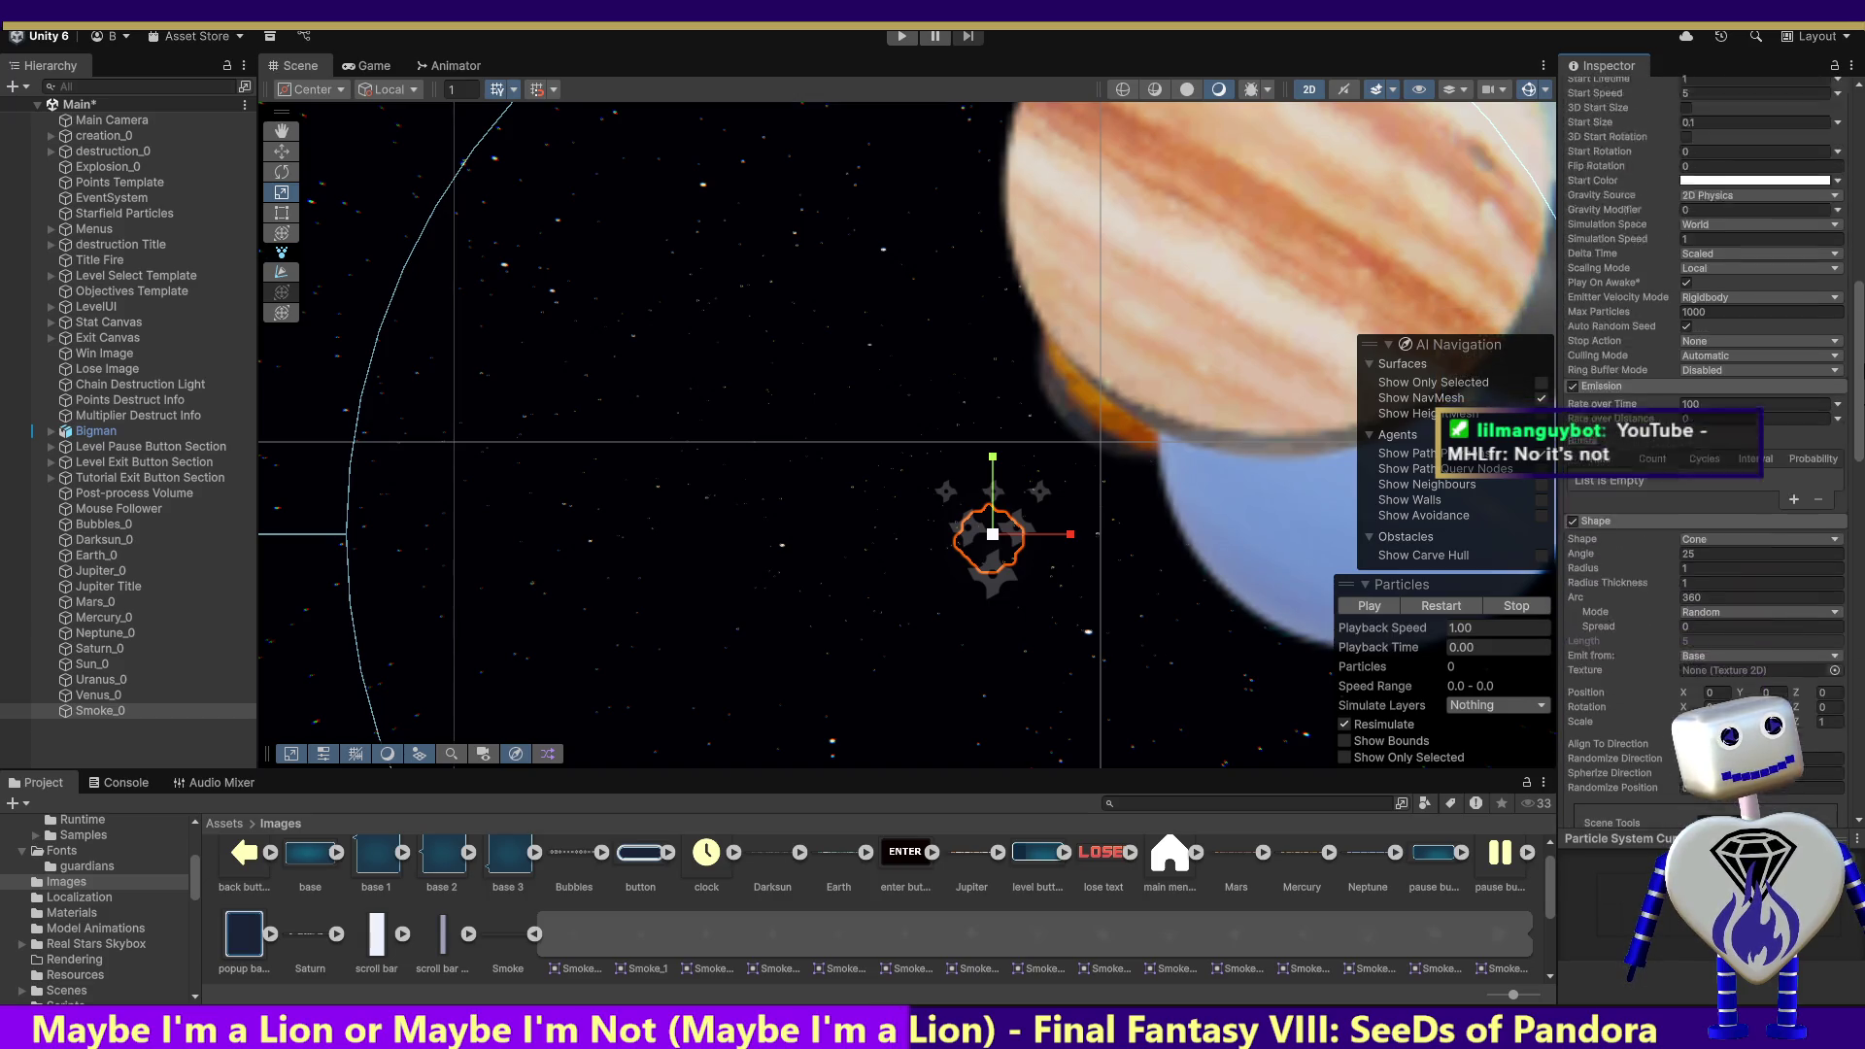
pyautogui.scroll(1, 1705, 437)
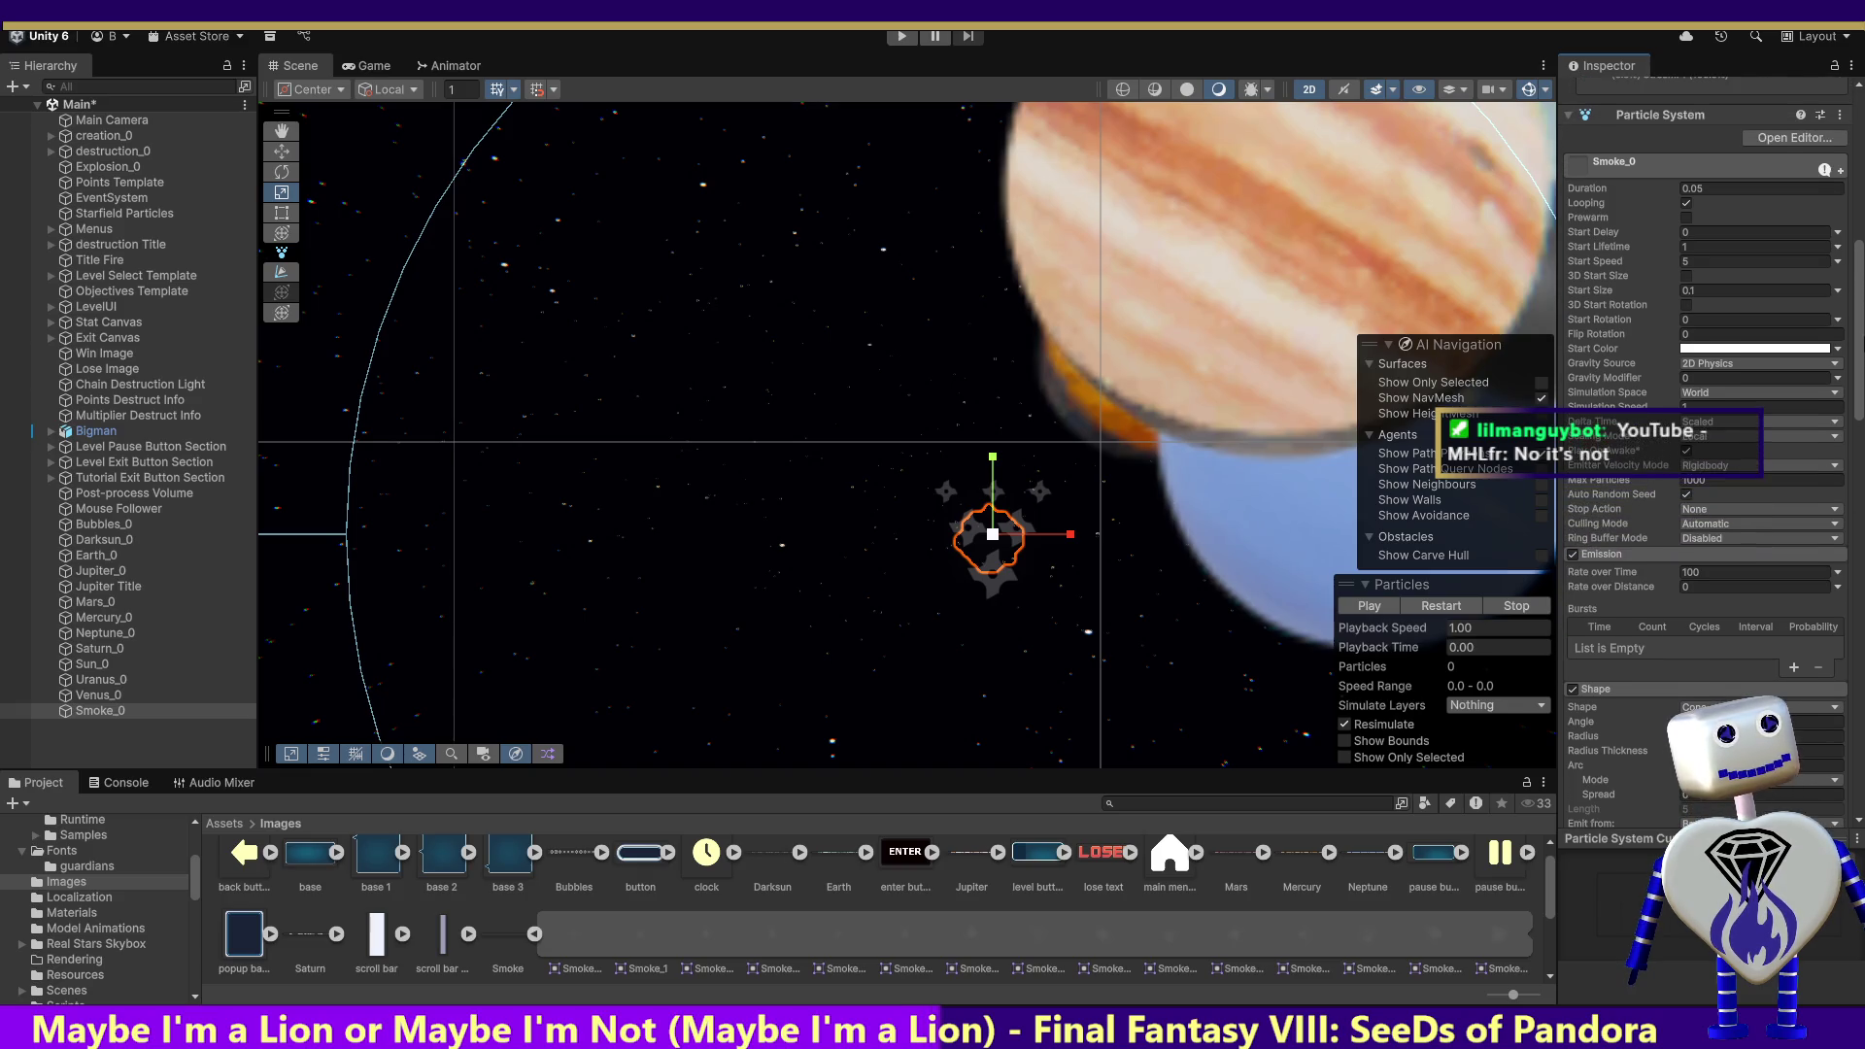
pyautogui.scroll(-5, 1858, 390)
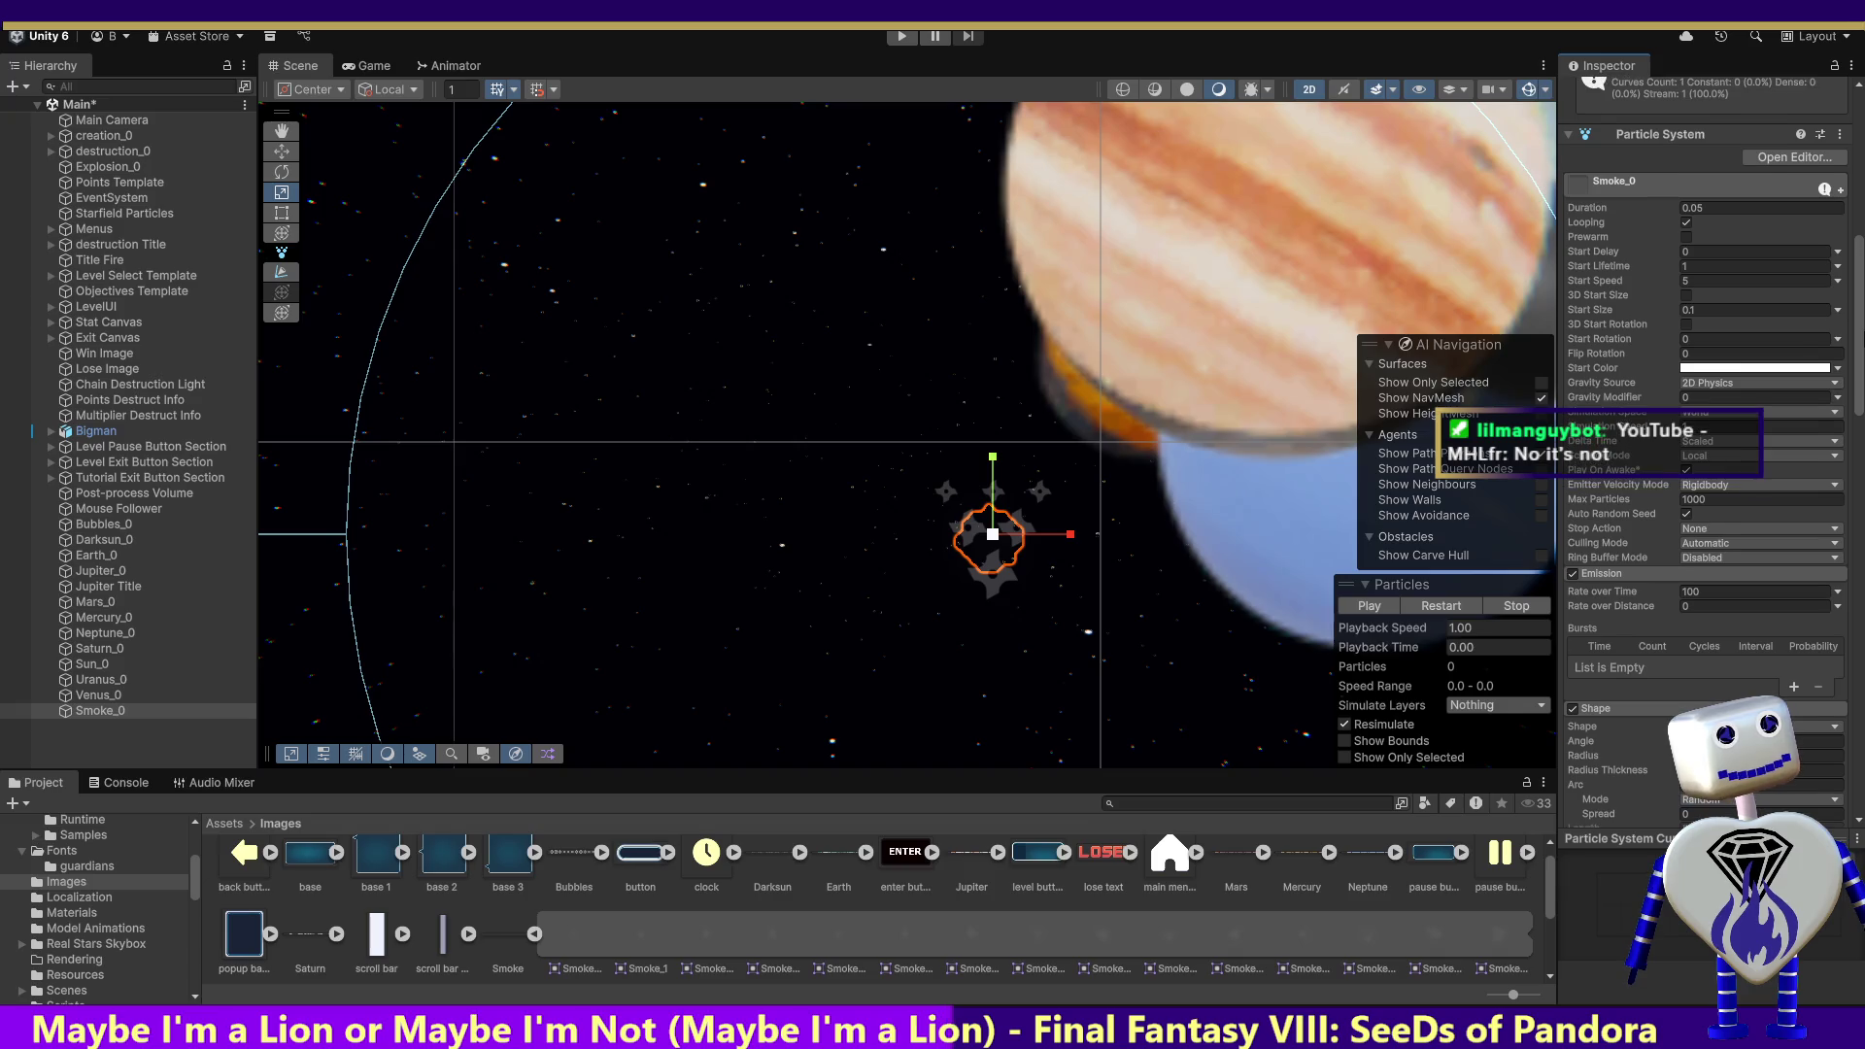
pyautogui.scroll(-1, 1859, 390)
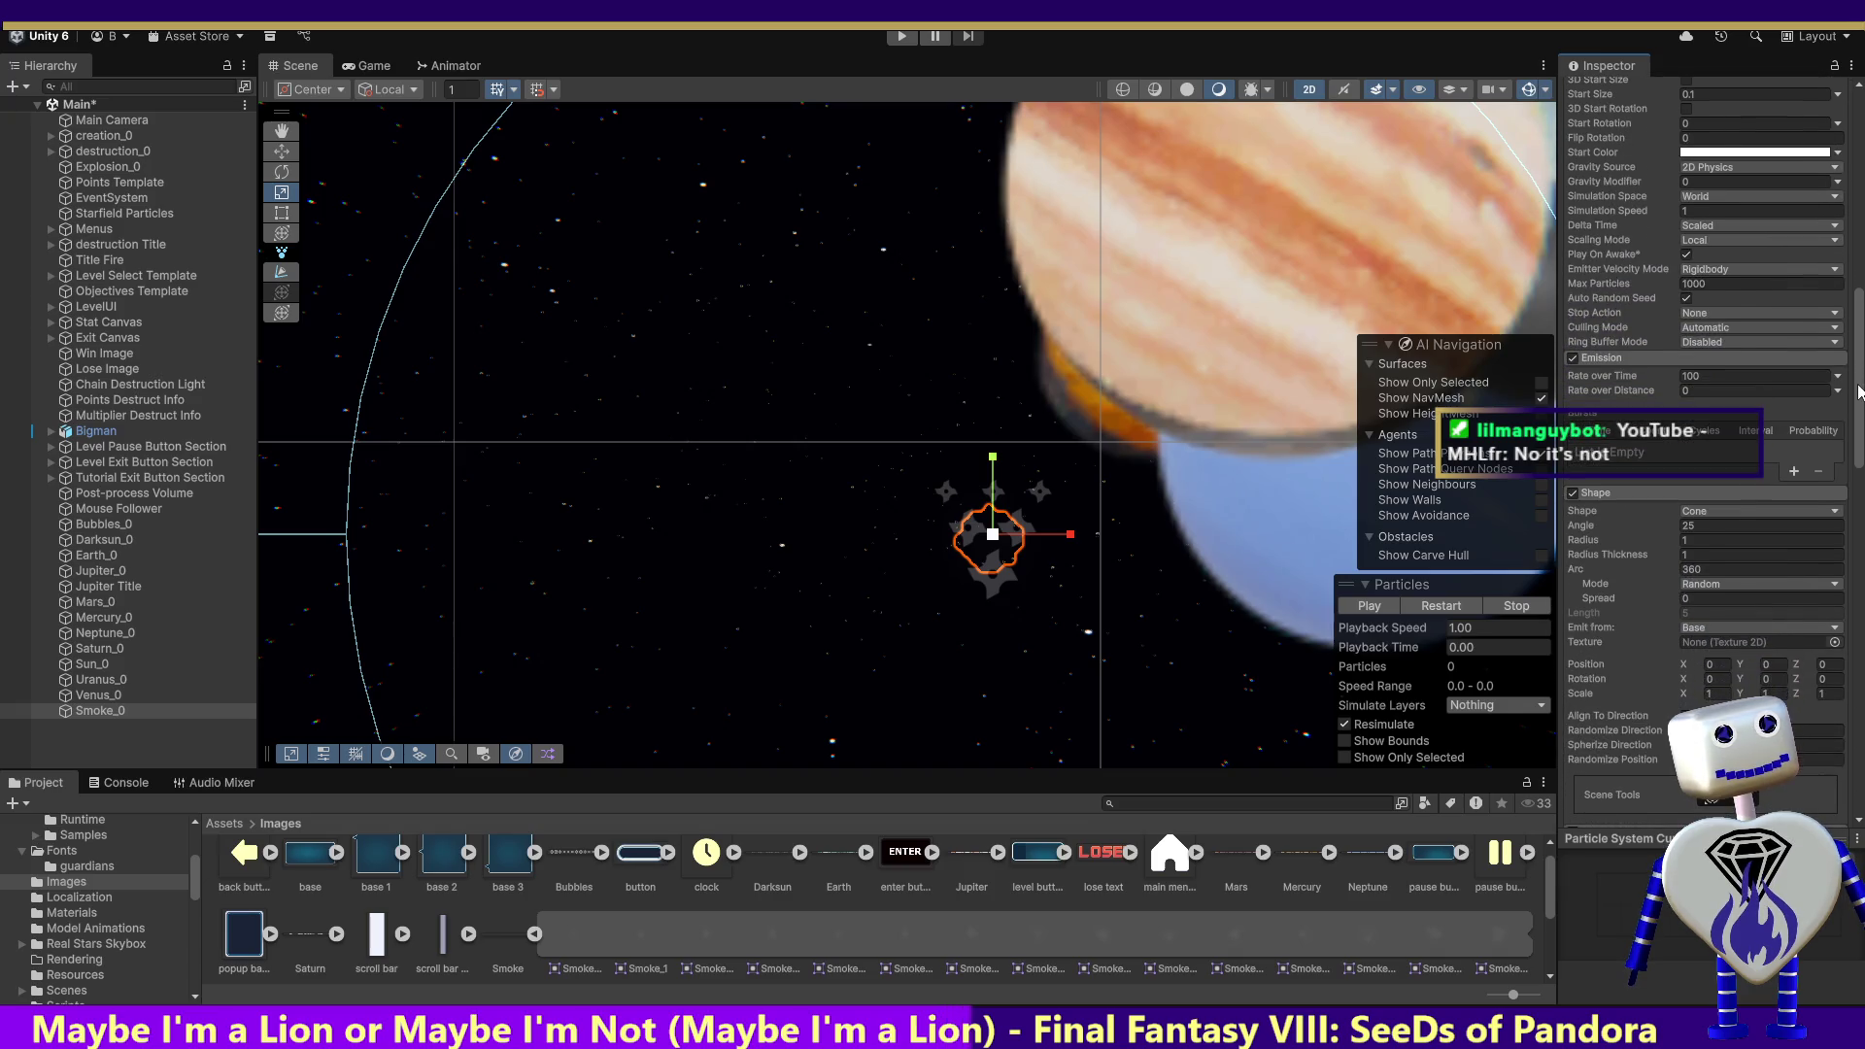
pyautogui.scroll(10, 1859, 391)
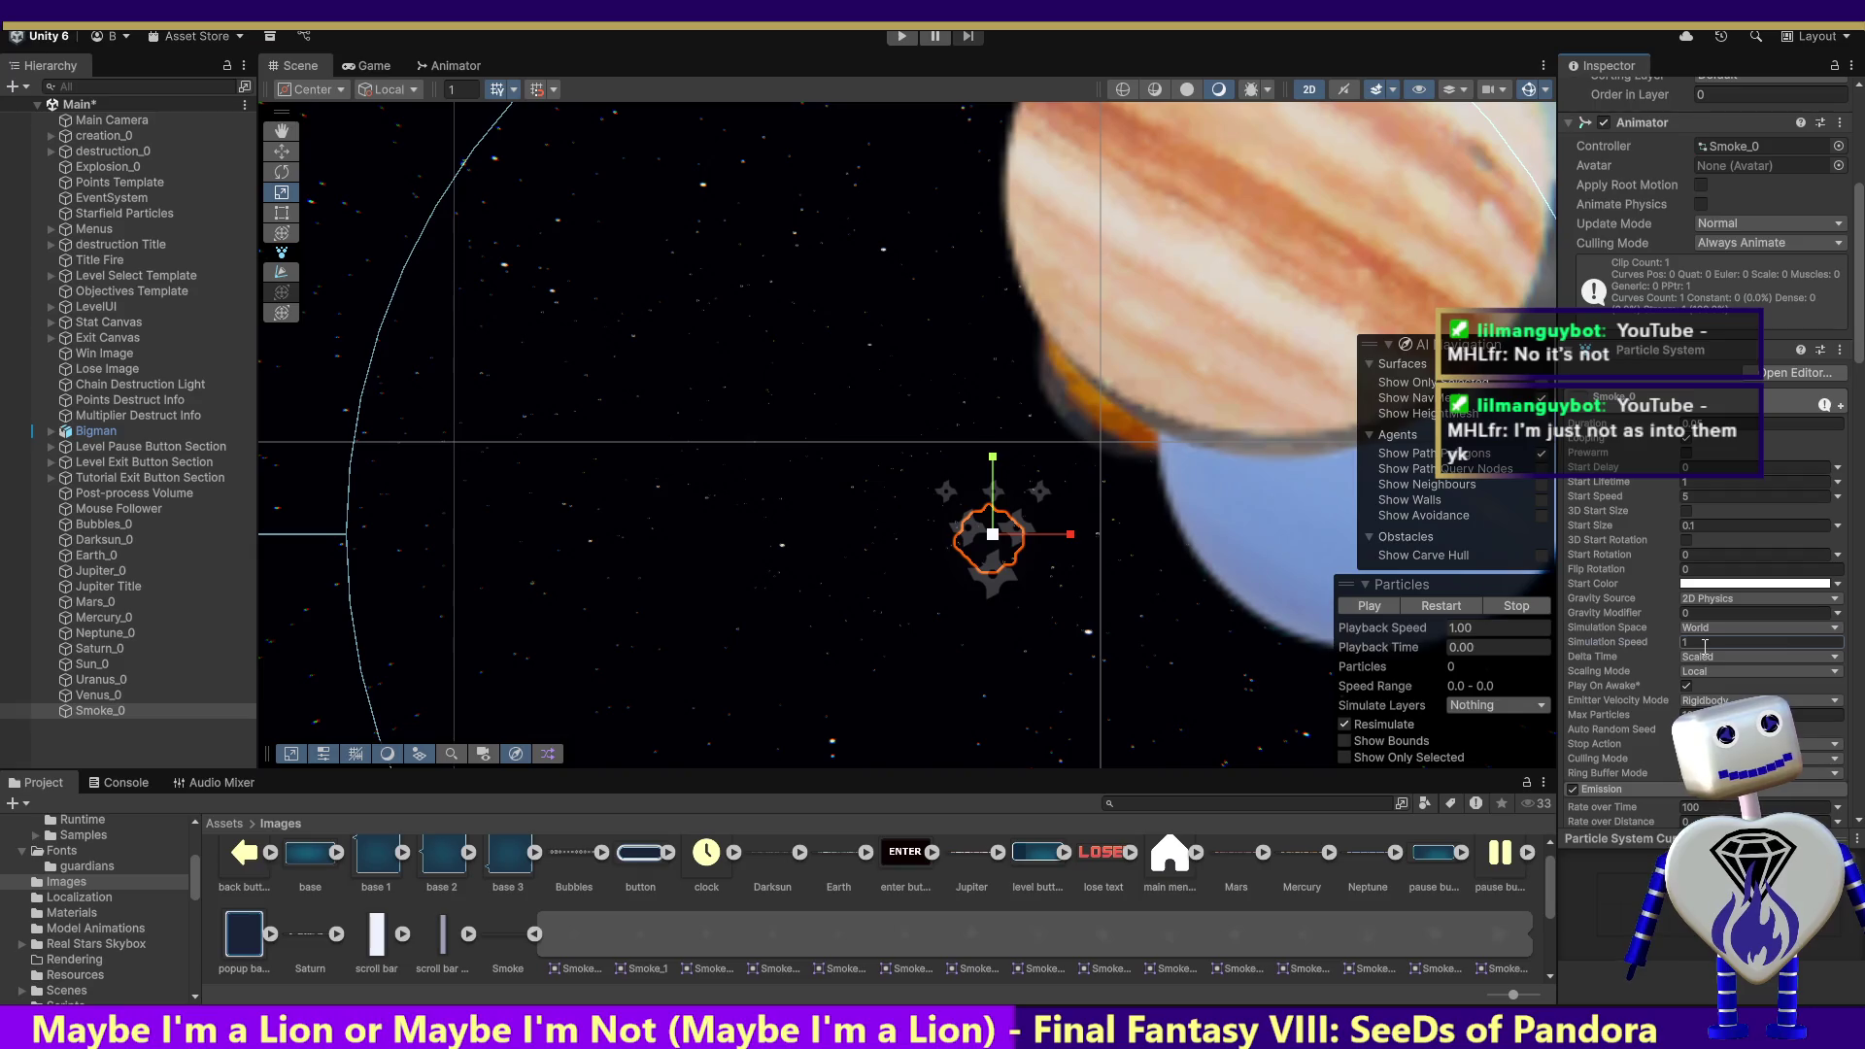
pyautogui.press('BackSpace')
pyautogui.write('.05')
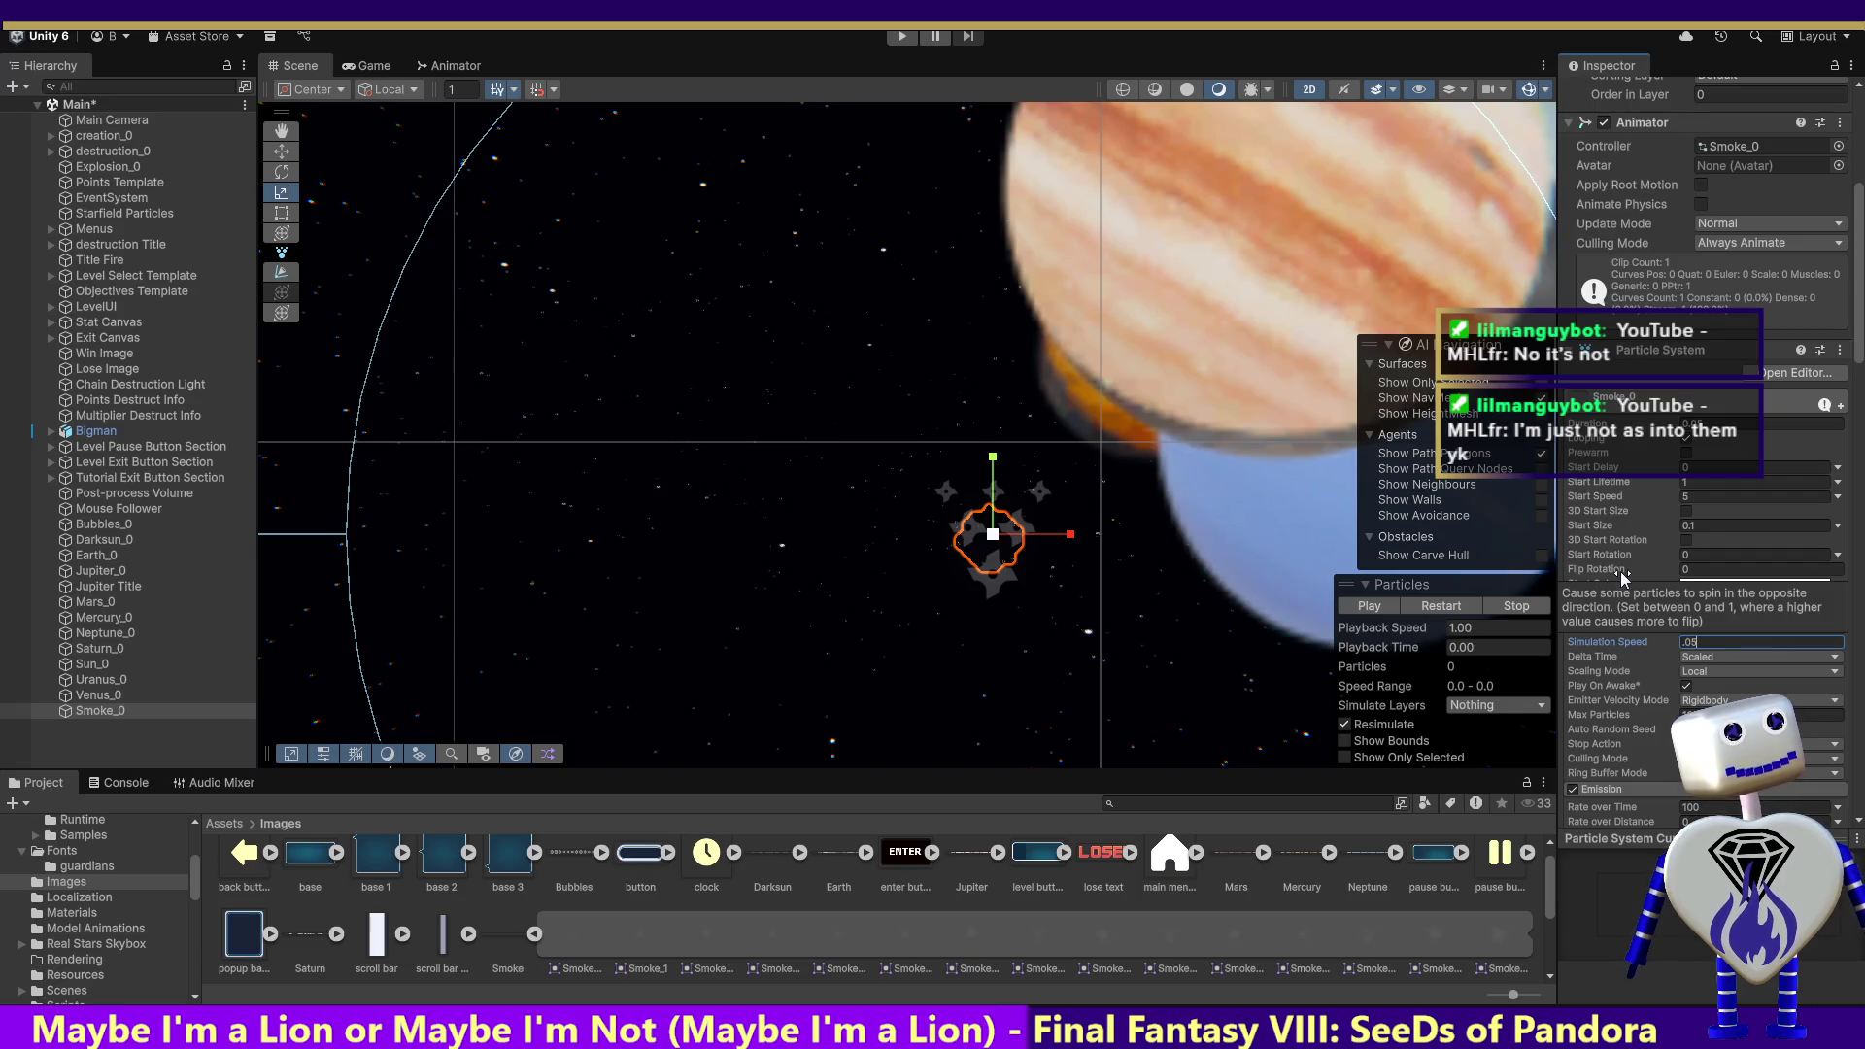
pyautogui.click(900, 37)
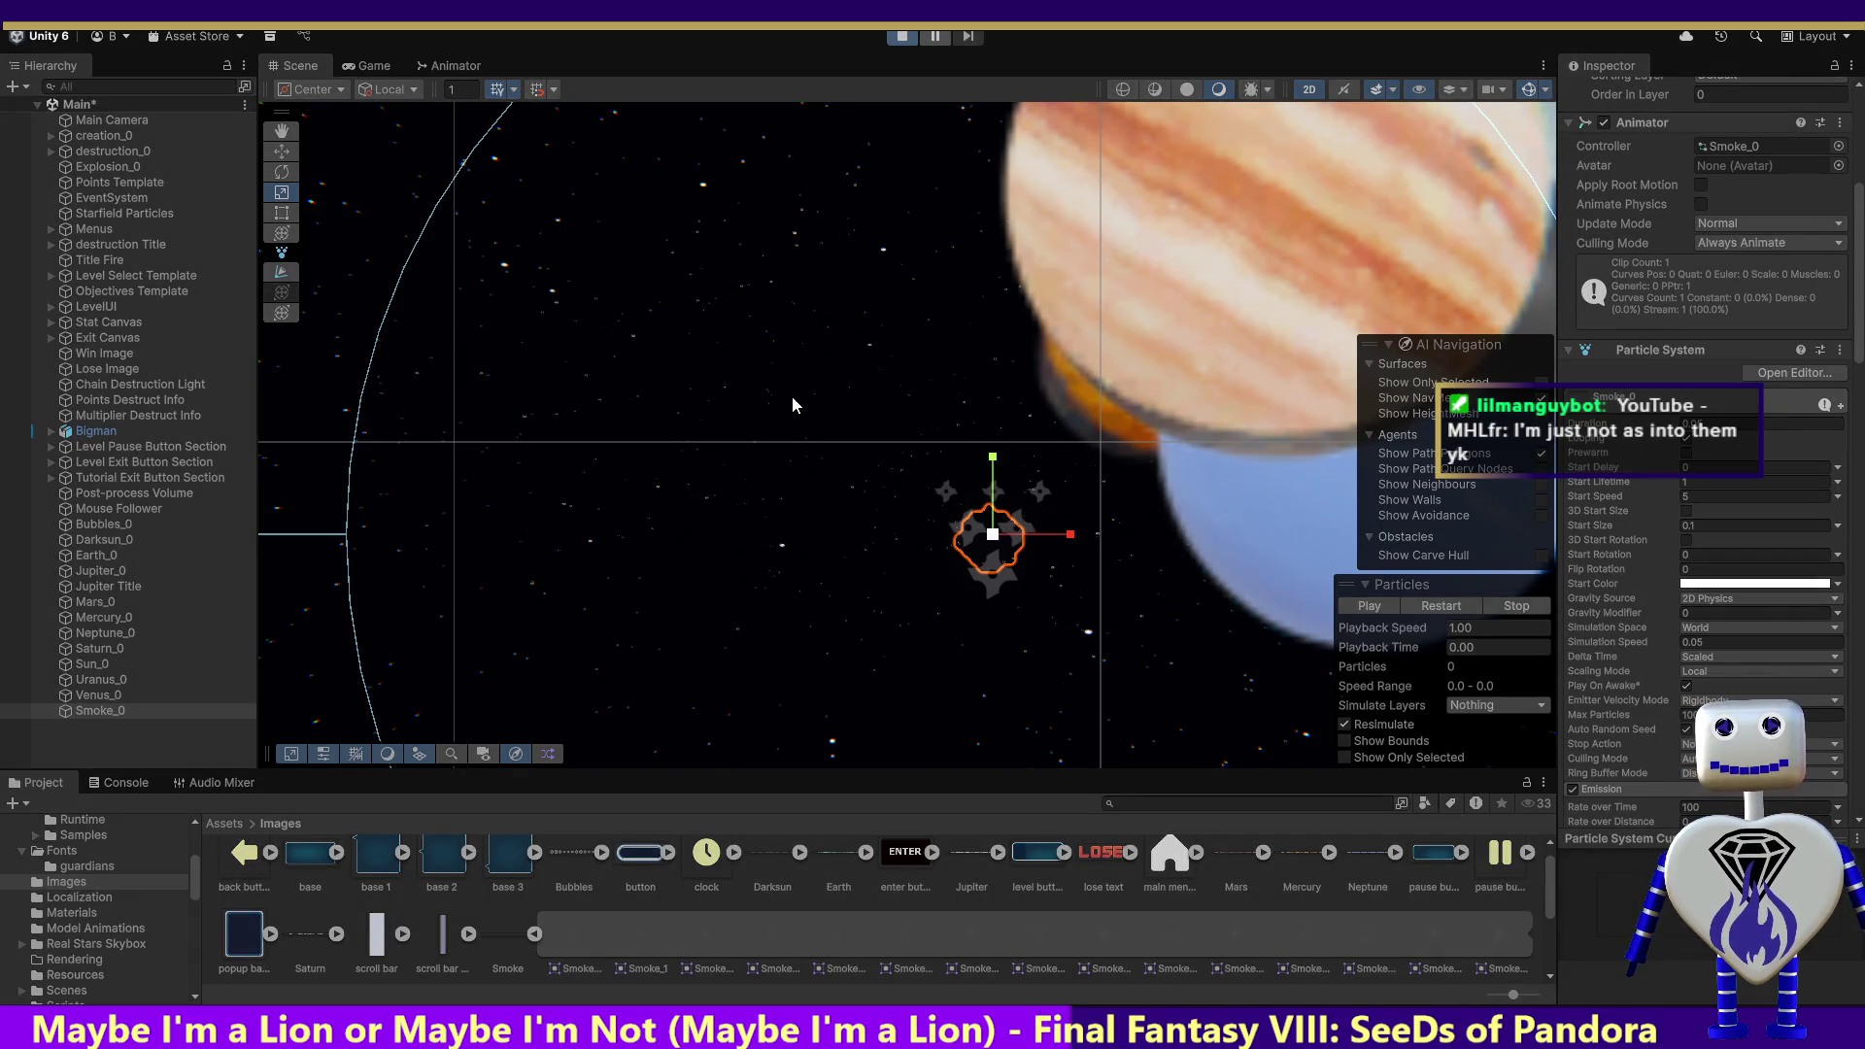
# Step: Play the Tutorial level to watch the slowed smoke, then exit Play mode
pyautogui.click(913, 387)
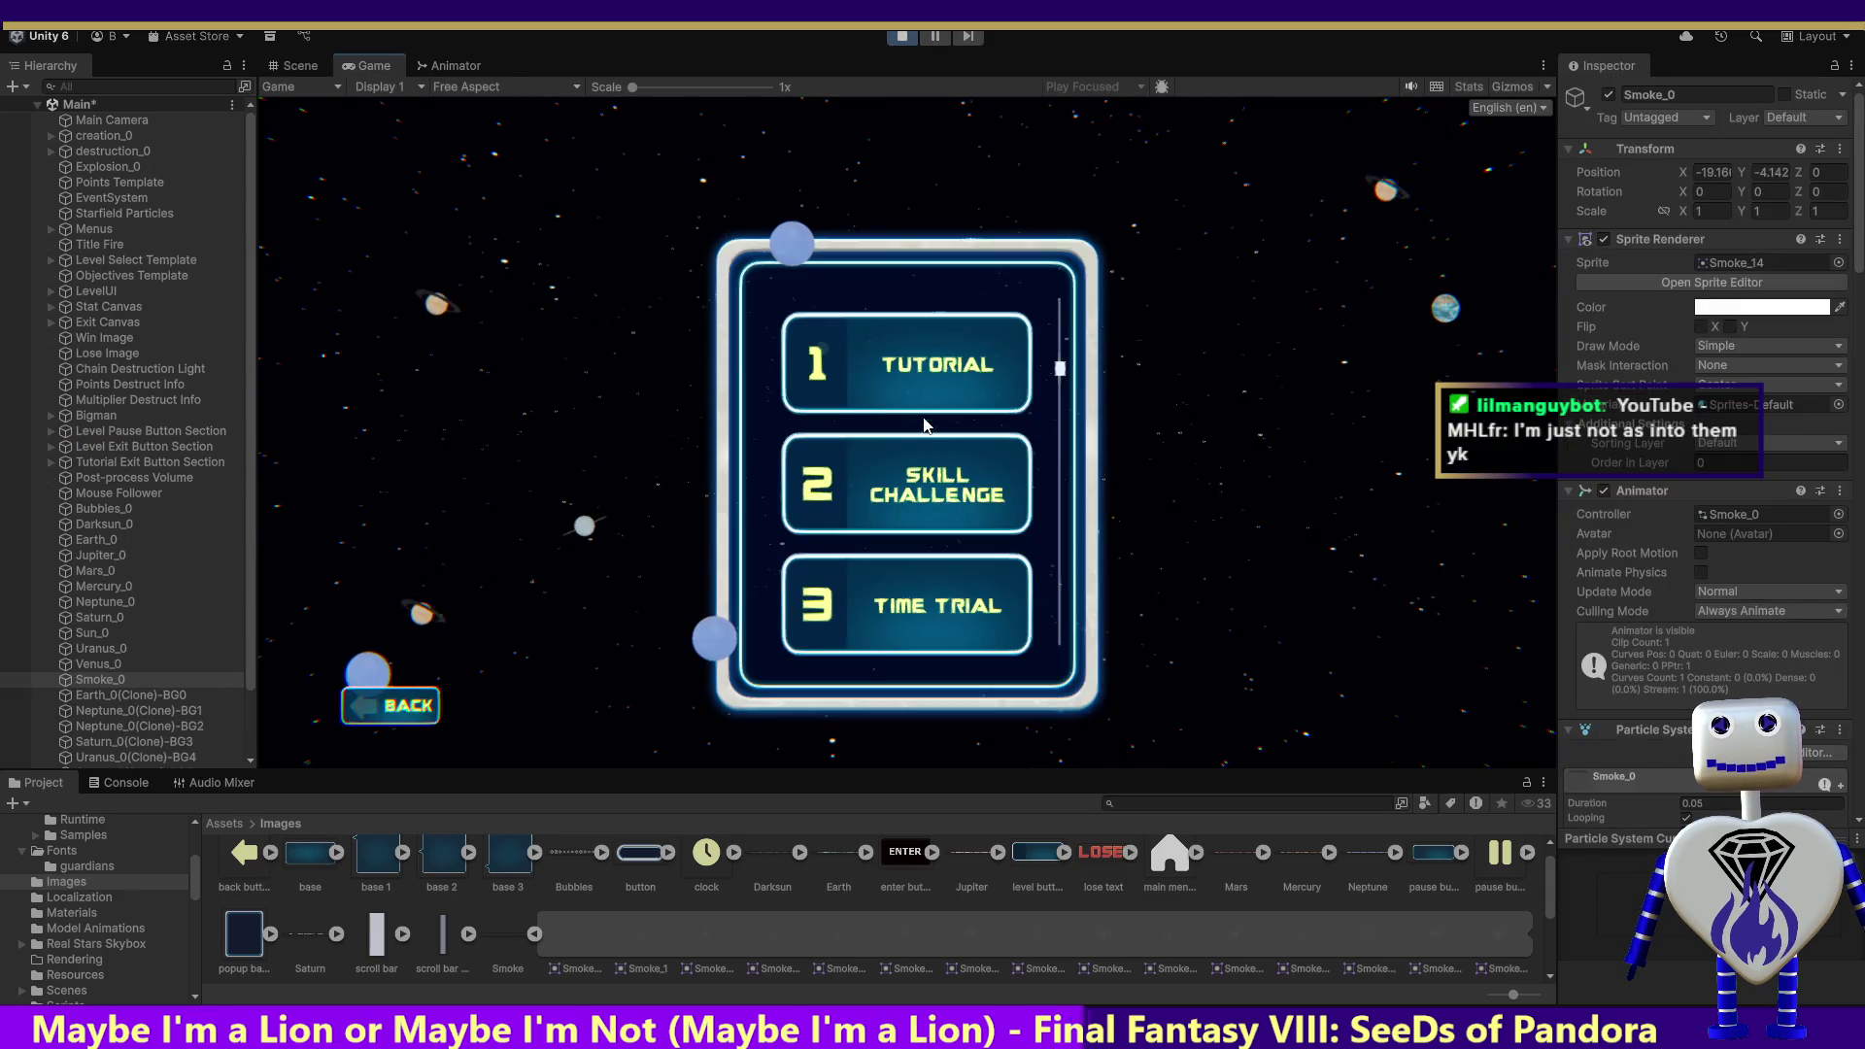
pyautogui.click(923, 389)
pyautogui.click(1315, 587)
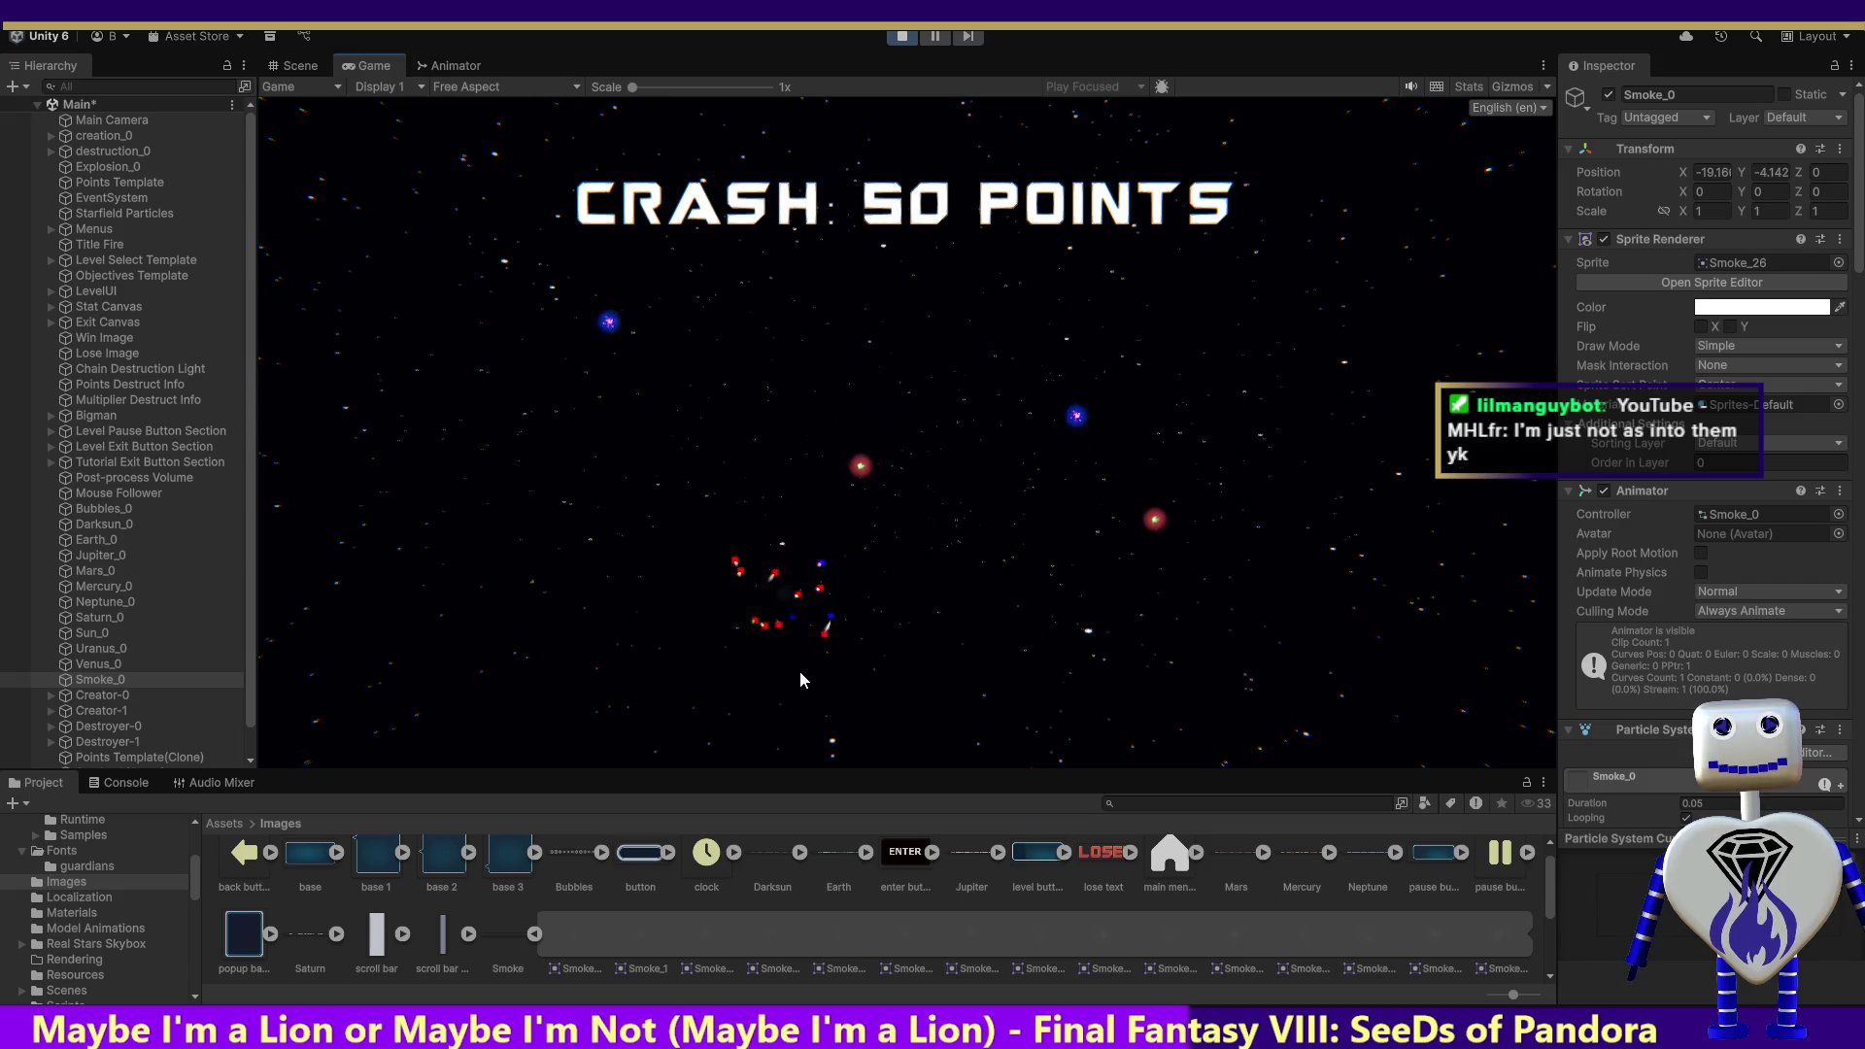
pyautogui.click(906, 38)
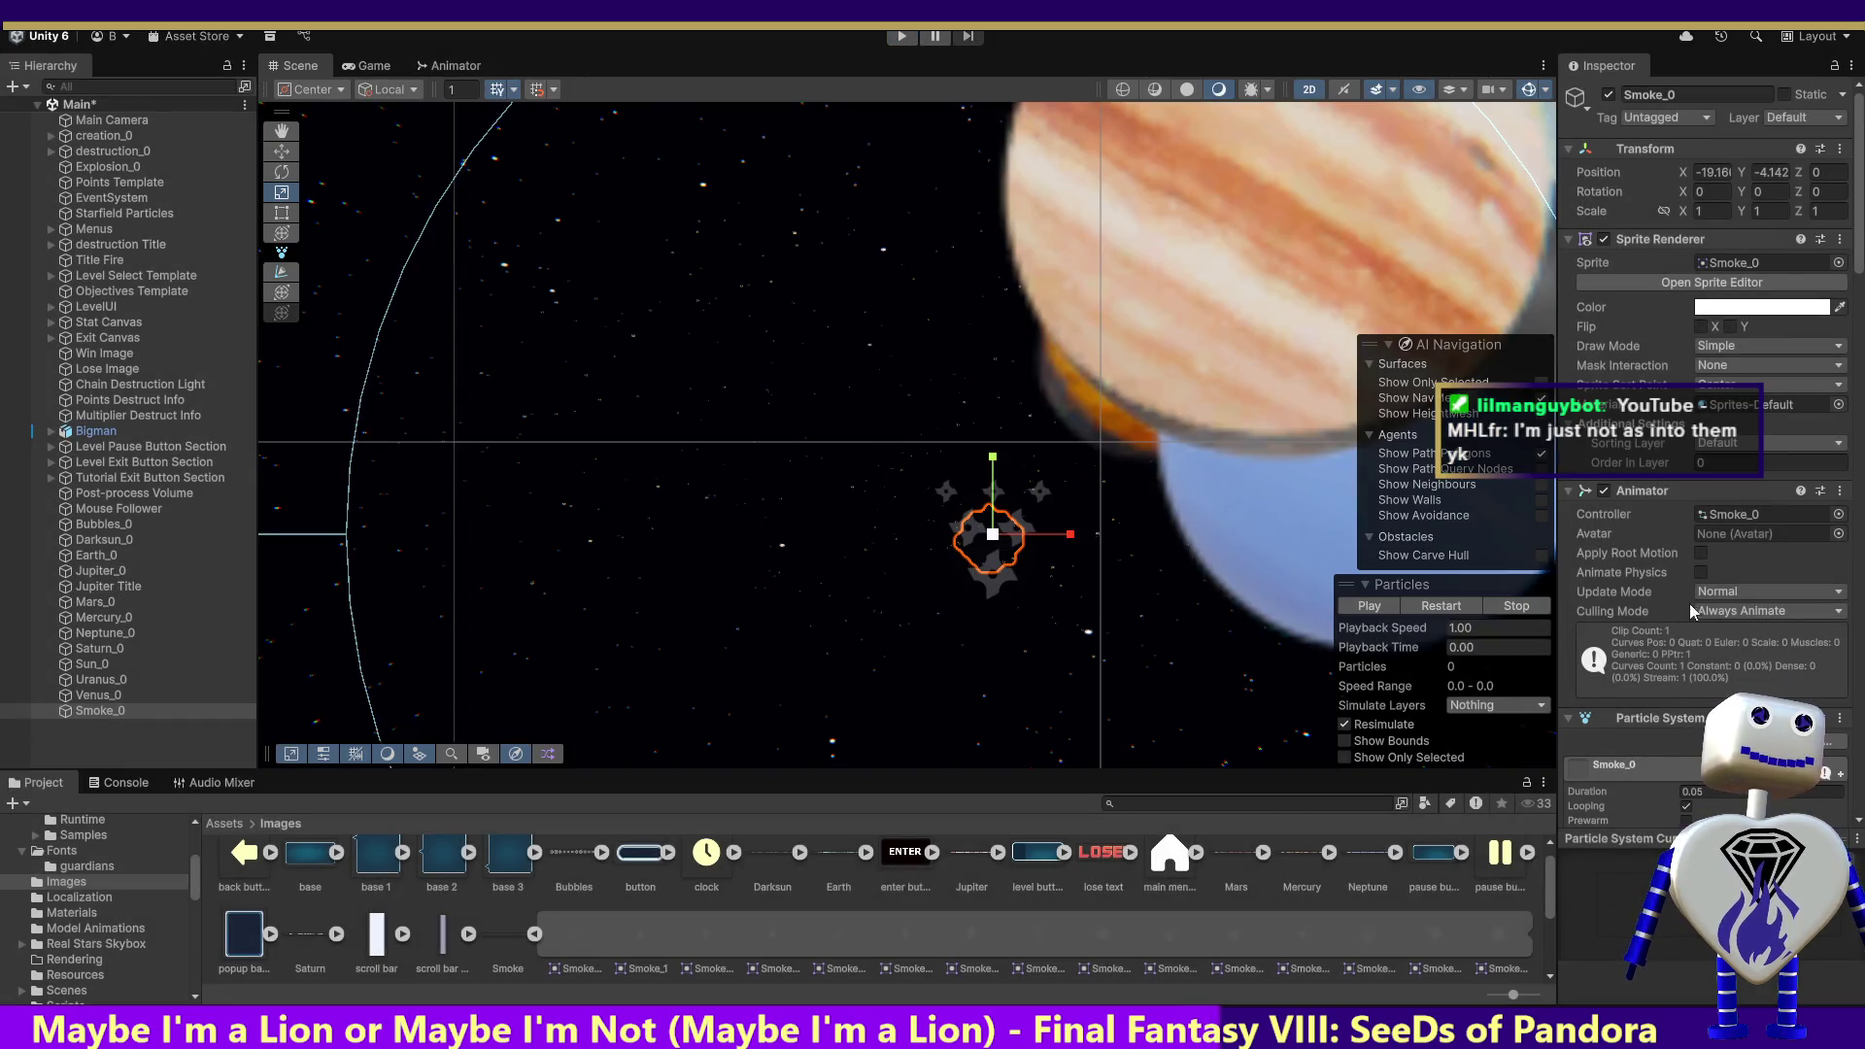
# Step: Switch Smoke_0's Simulation Space to Custom, then undo it back to World
pyautogui.scroll(-10, 1855, 388)
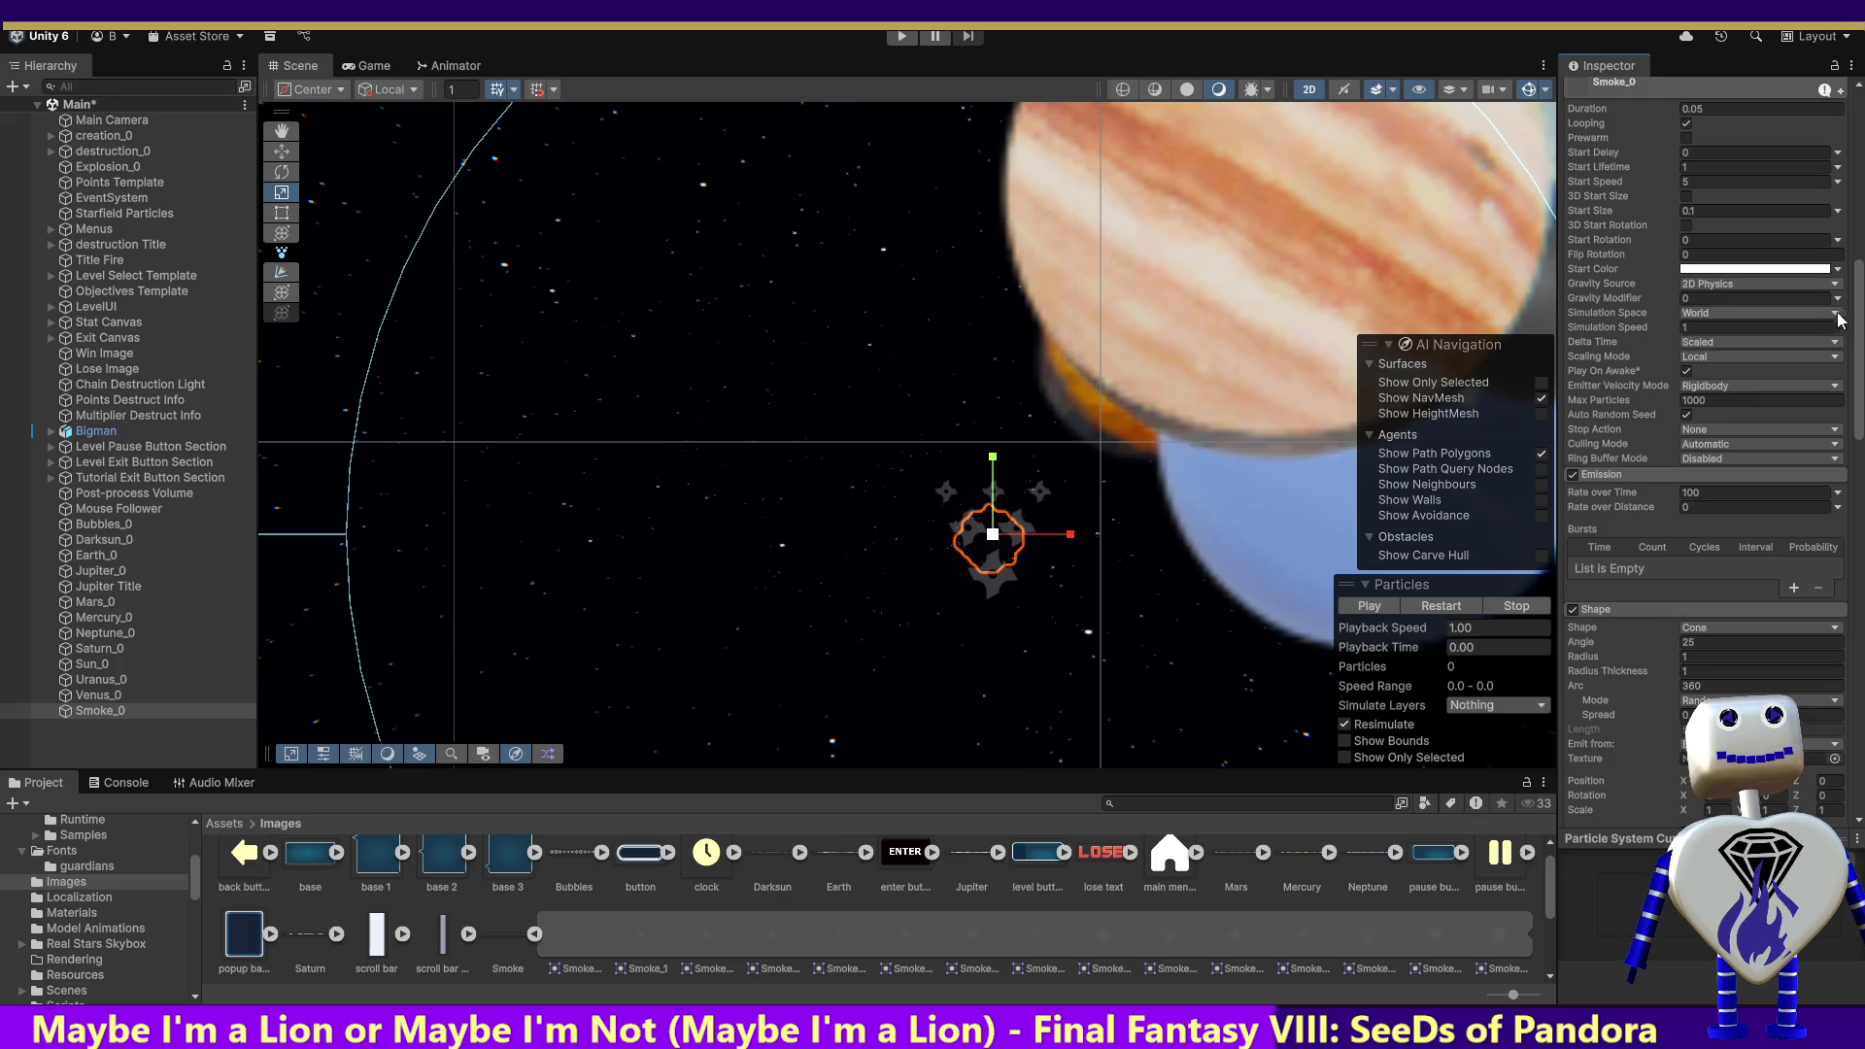
pyautogui.click(1791, 312)
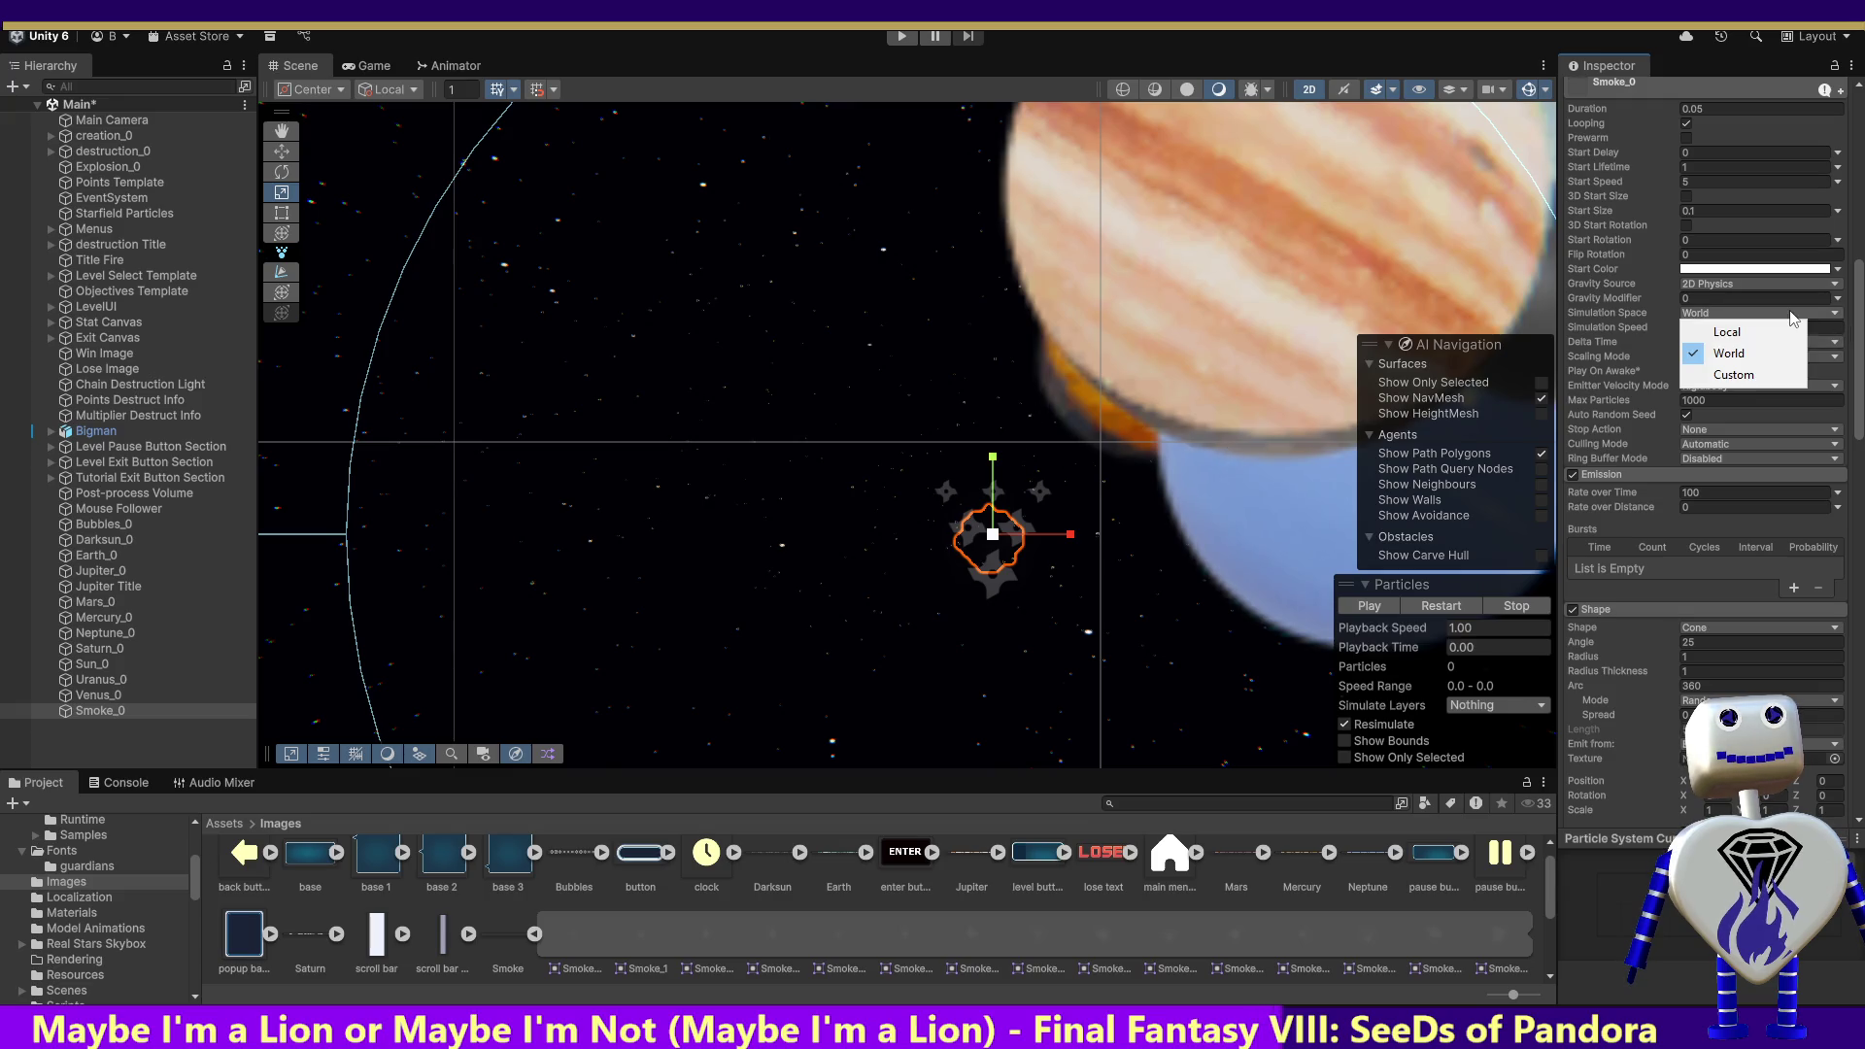
pyautogui.click(1737, 375)
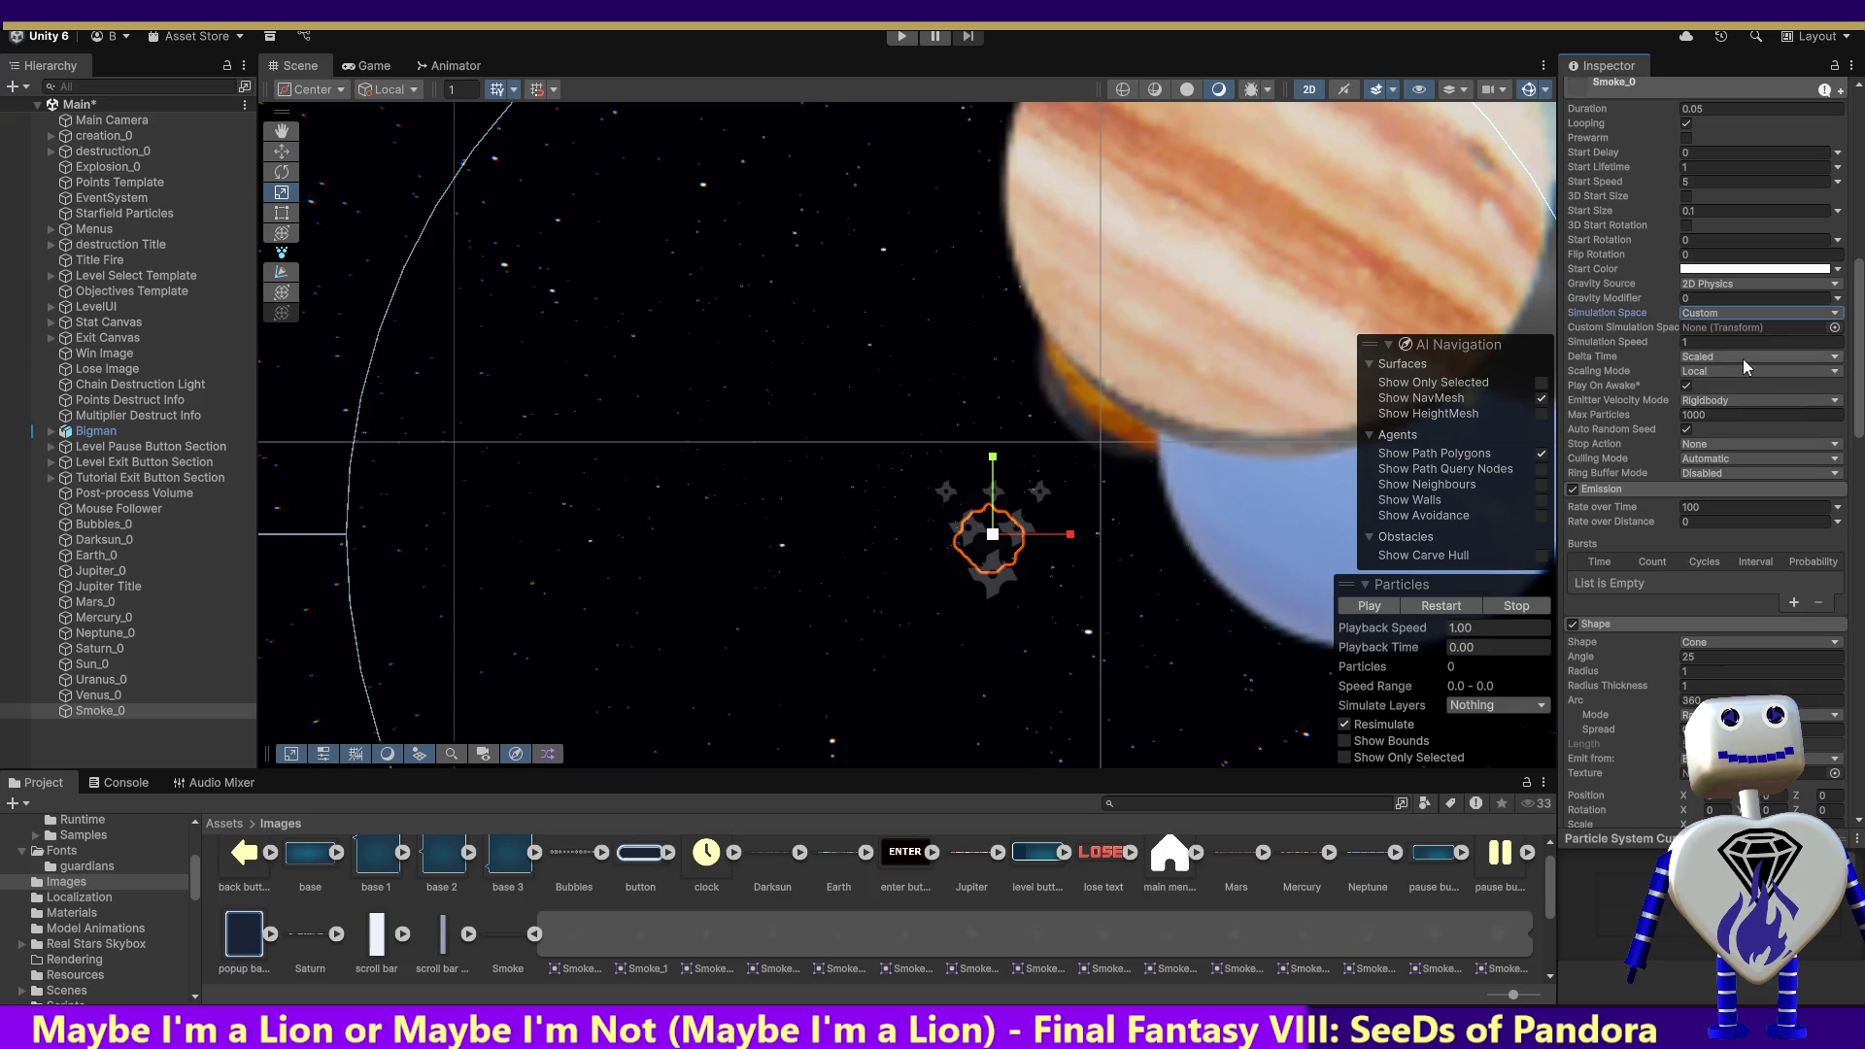
pyautogui.hotkey('ctrl', 'z')
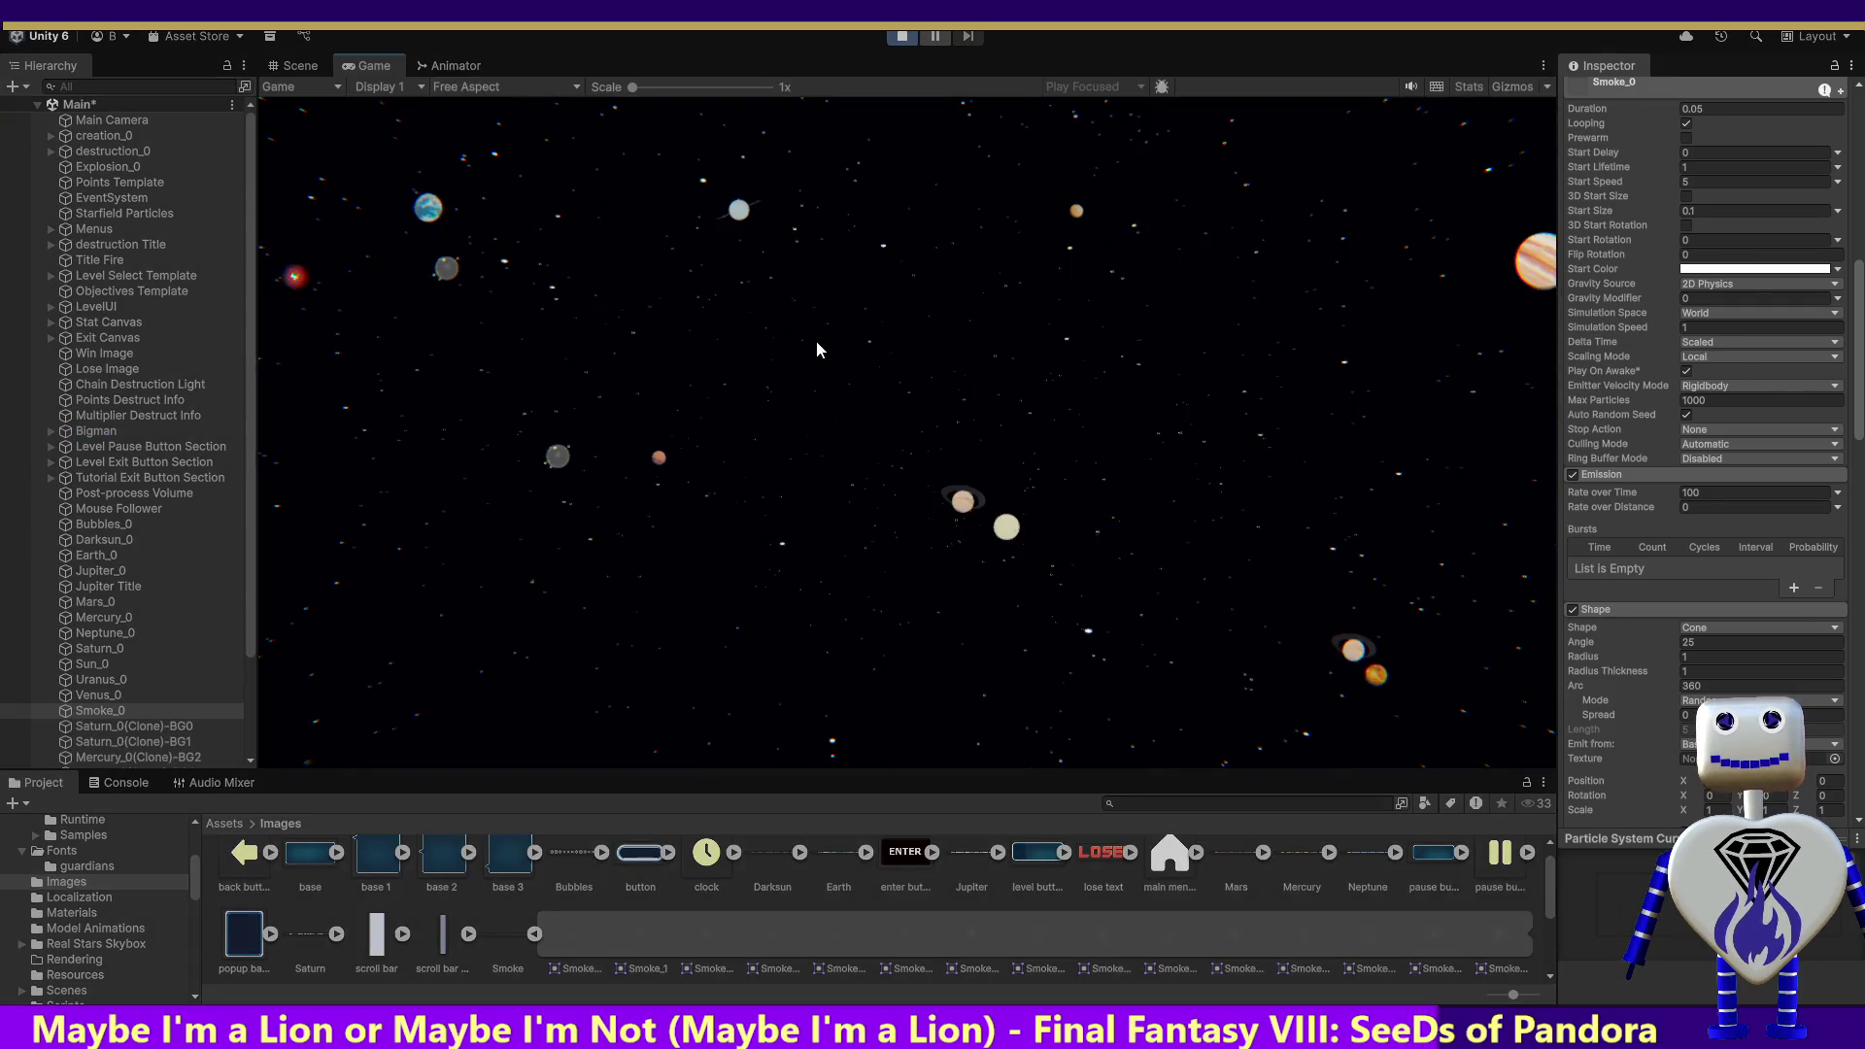
# Step: Play Skill Challenge, fling Saturn into Mars for a 10-point crash, then stop
pyautogui.click(841, 354)
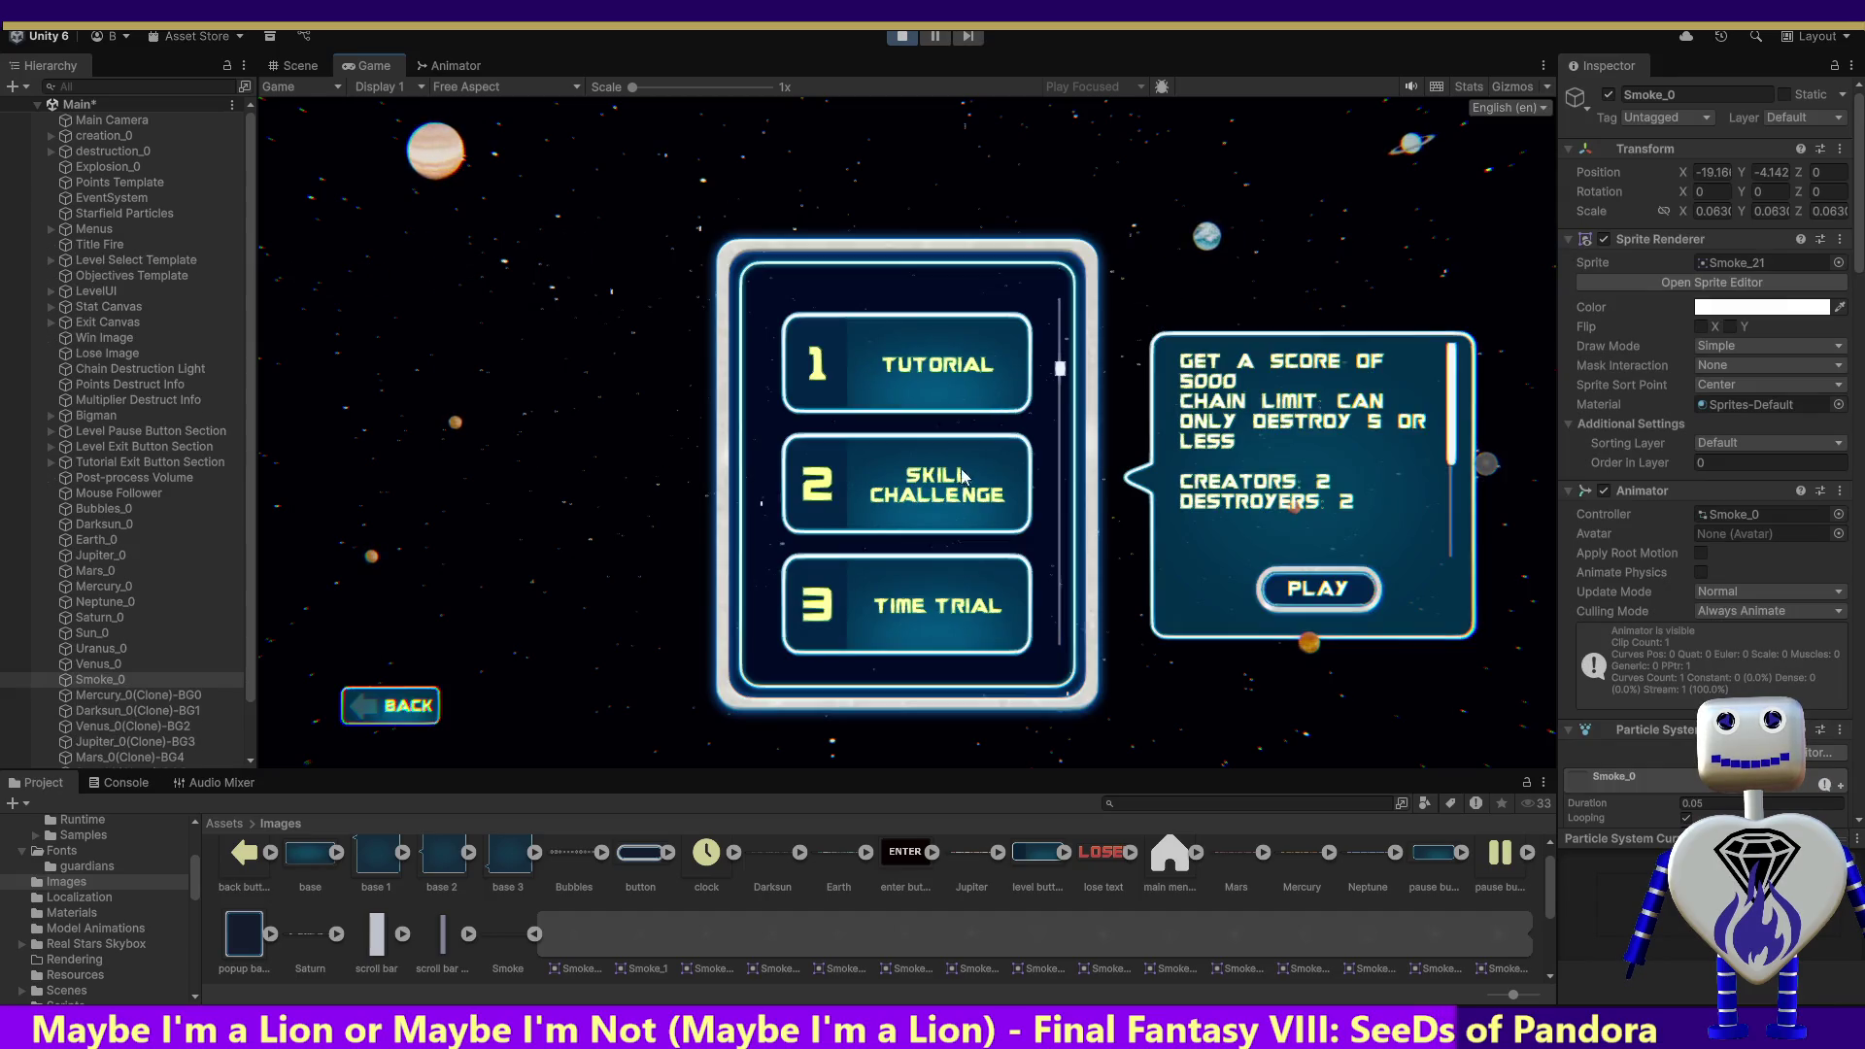
pyautogui.click(1317, 585)
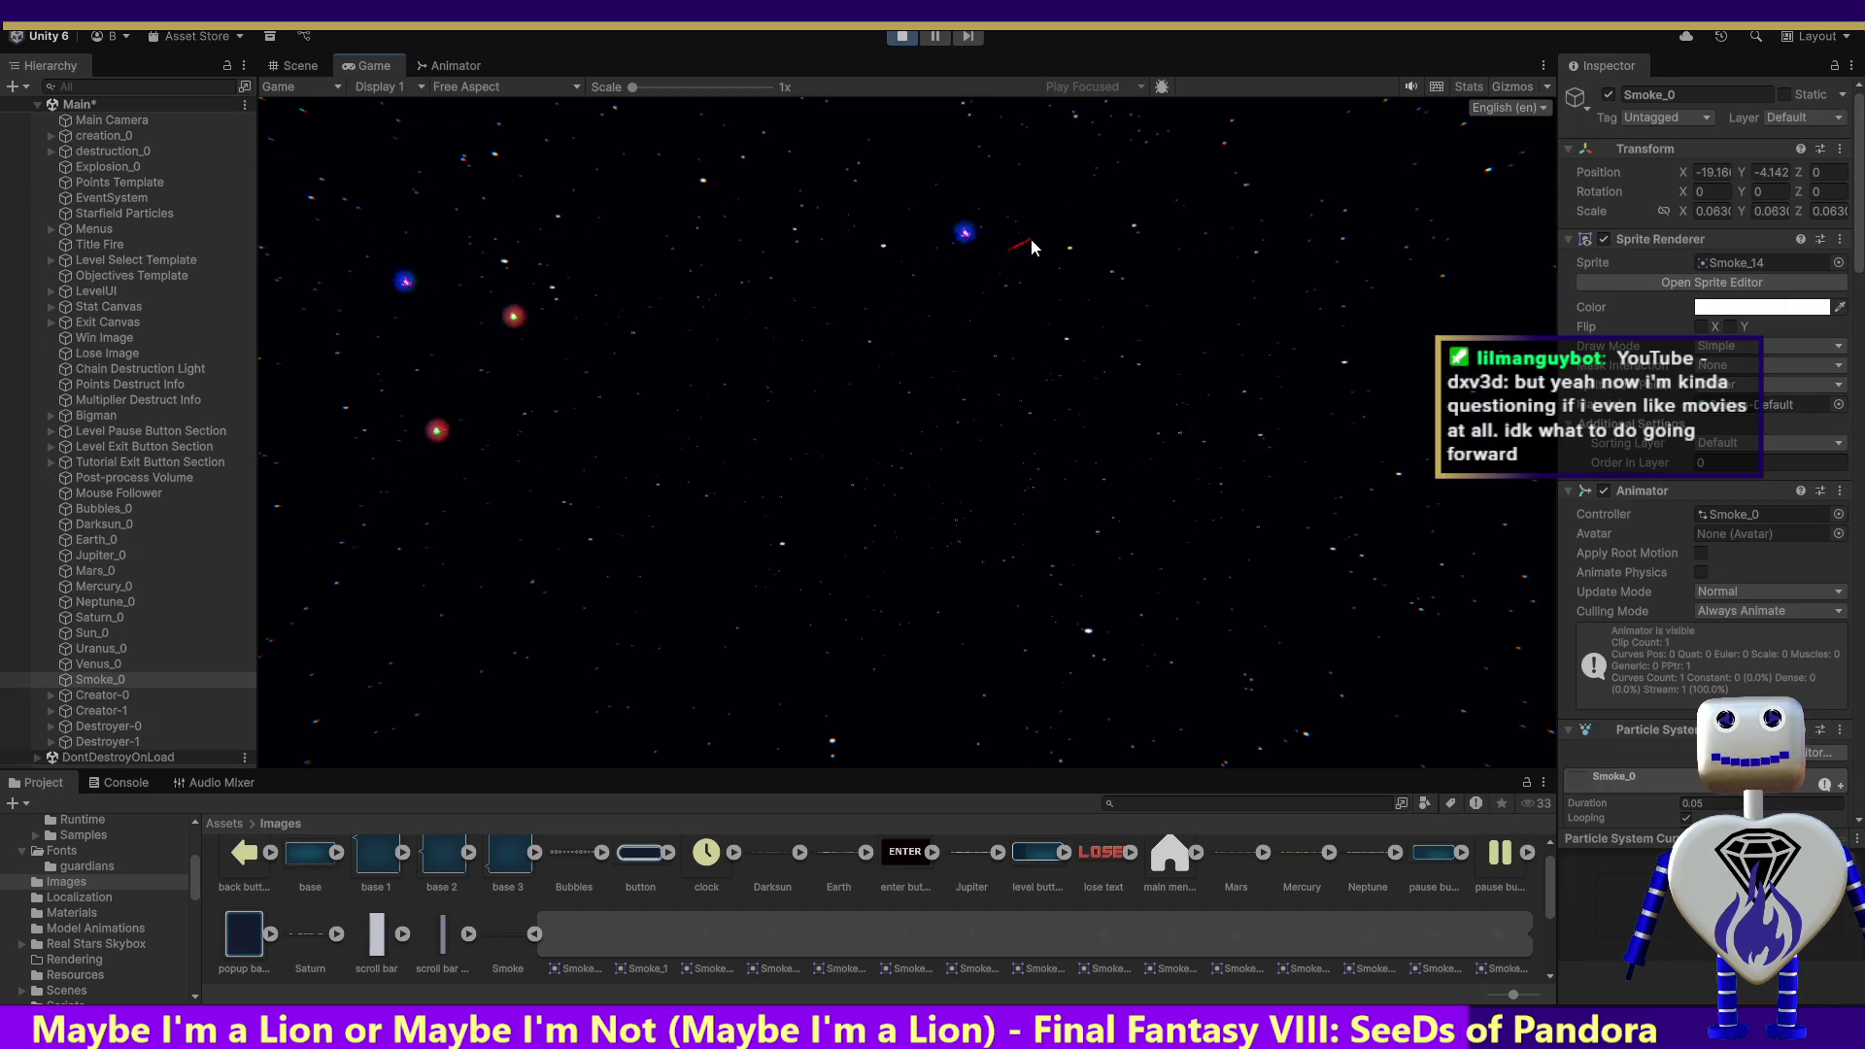
pyautogui.moveTo(1088, 350); pyautogui.dragTo(795, 218)
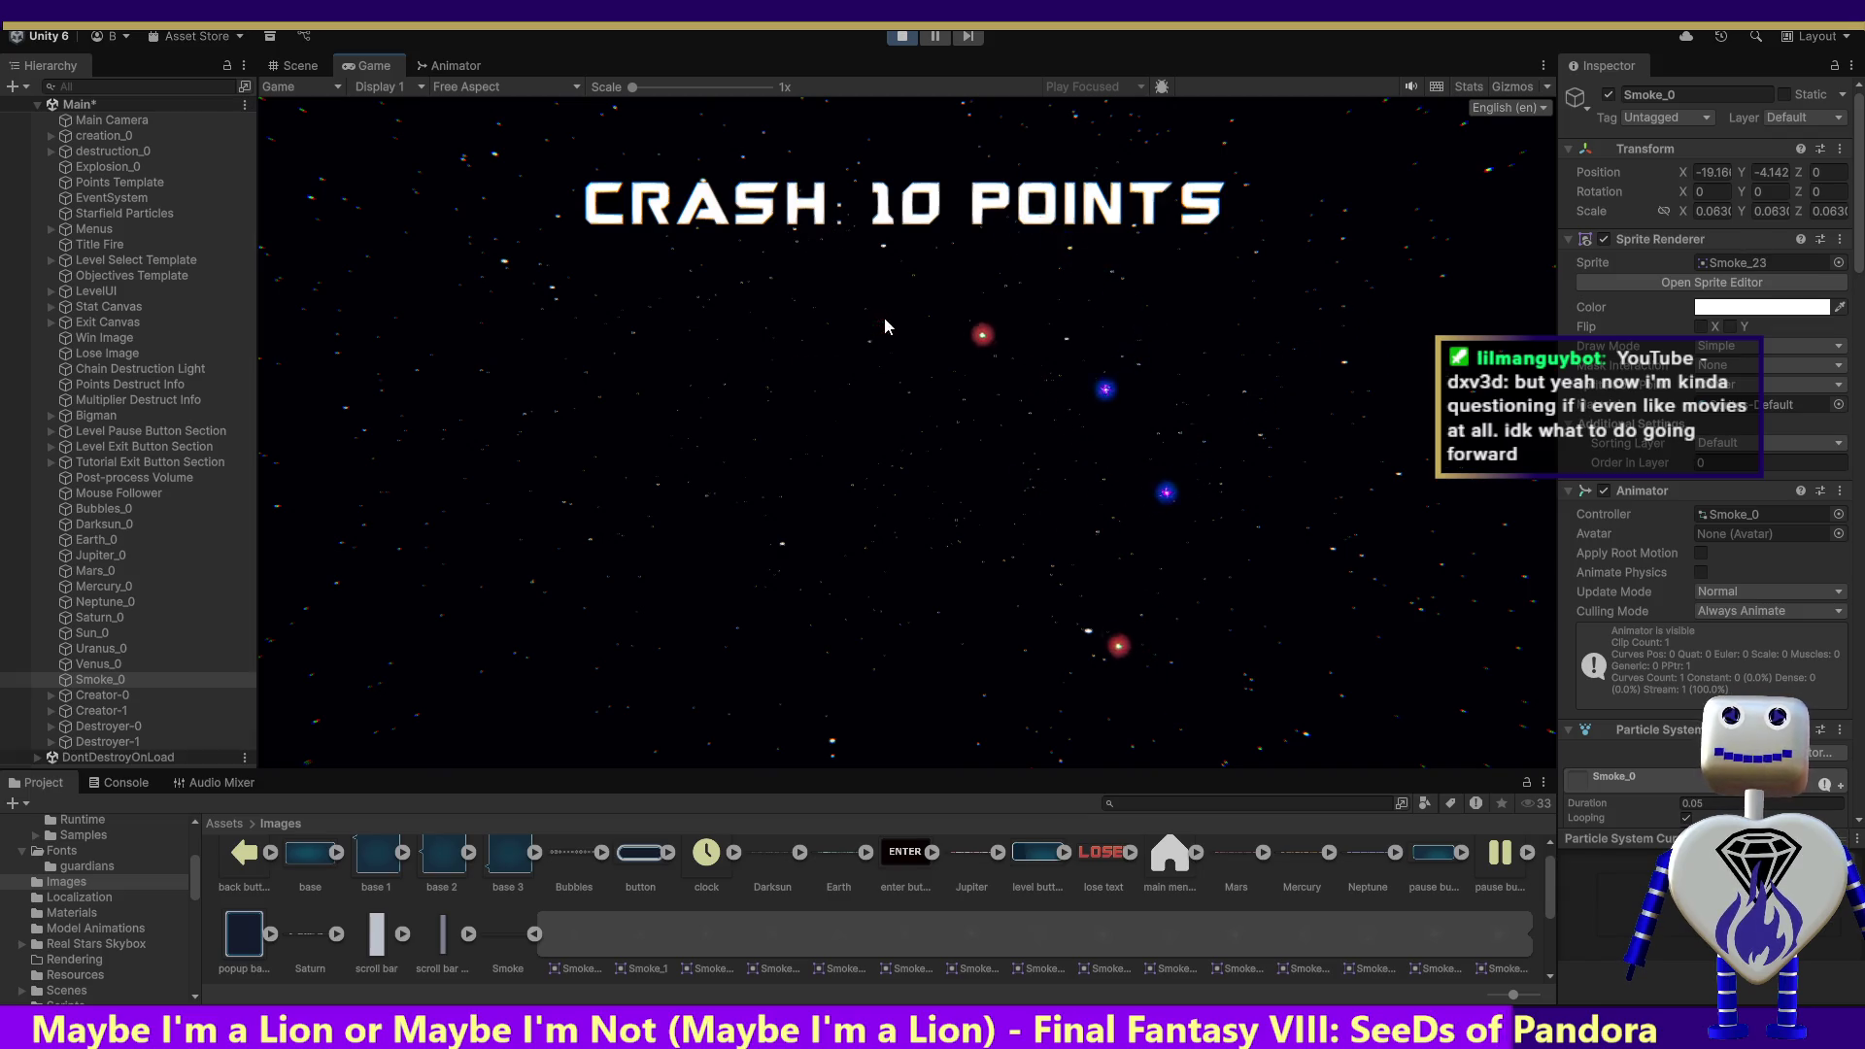
pyautogui.click(903, 36)
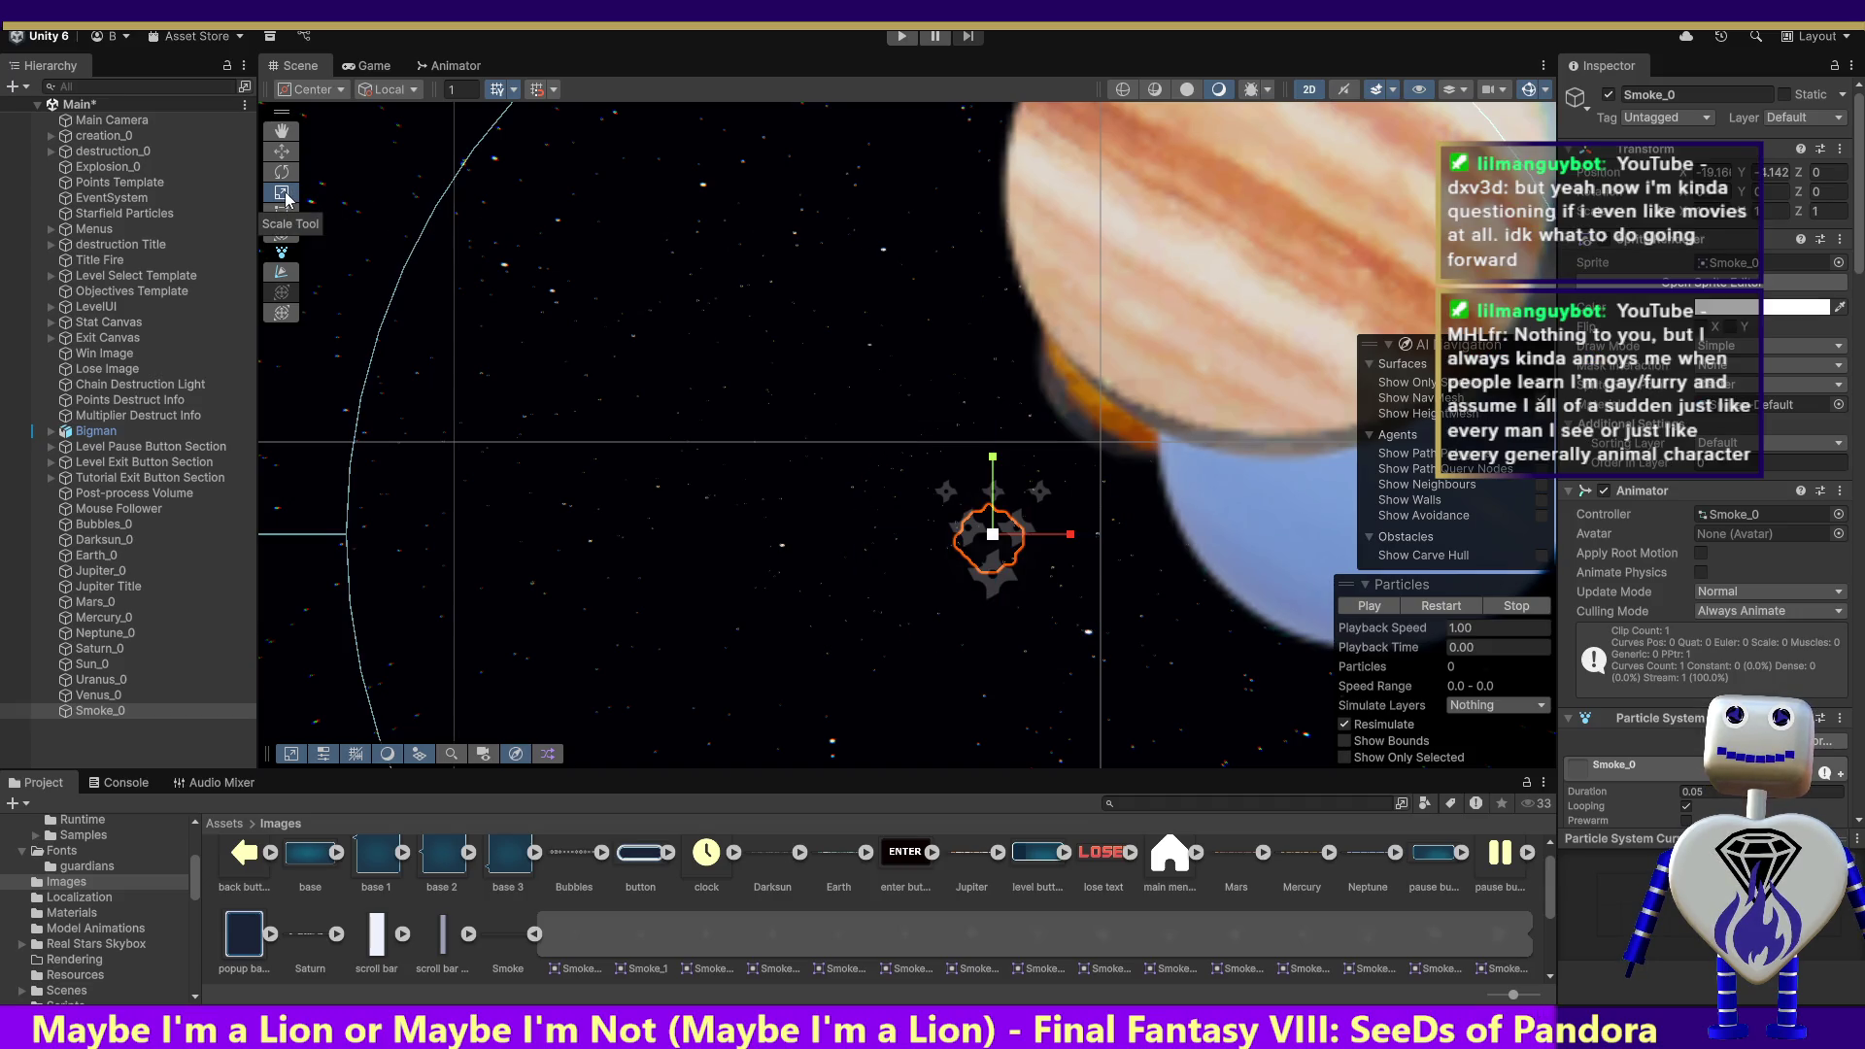
# Step: Scale Smoke_0 down to about 0.75 with the Scale tool
pyautogui.click(721, 352)
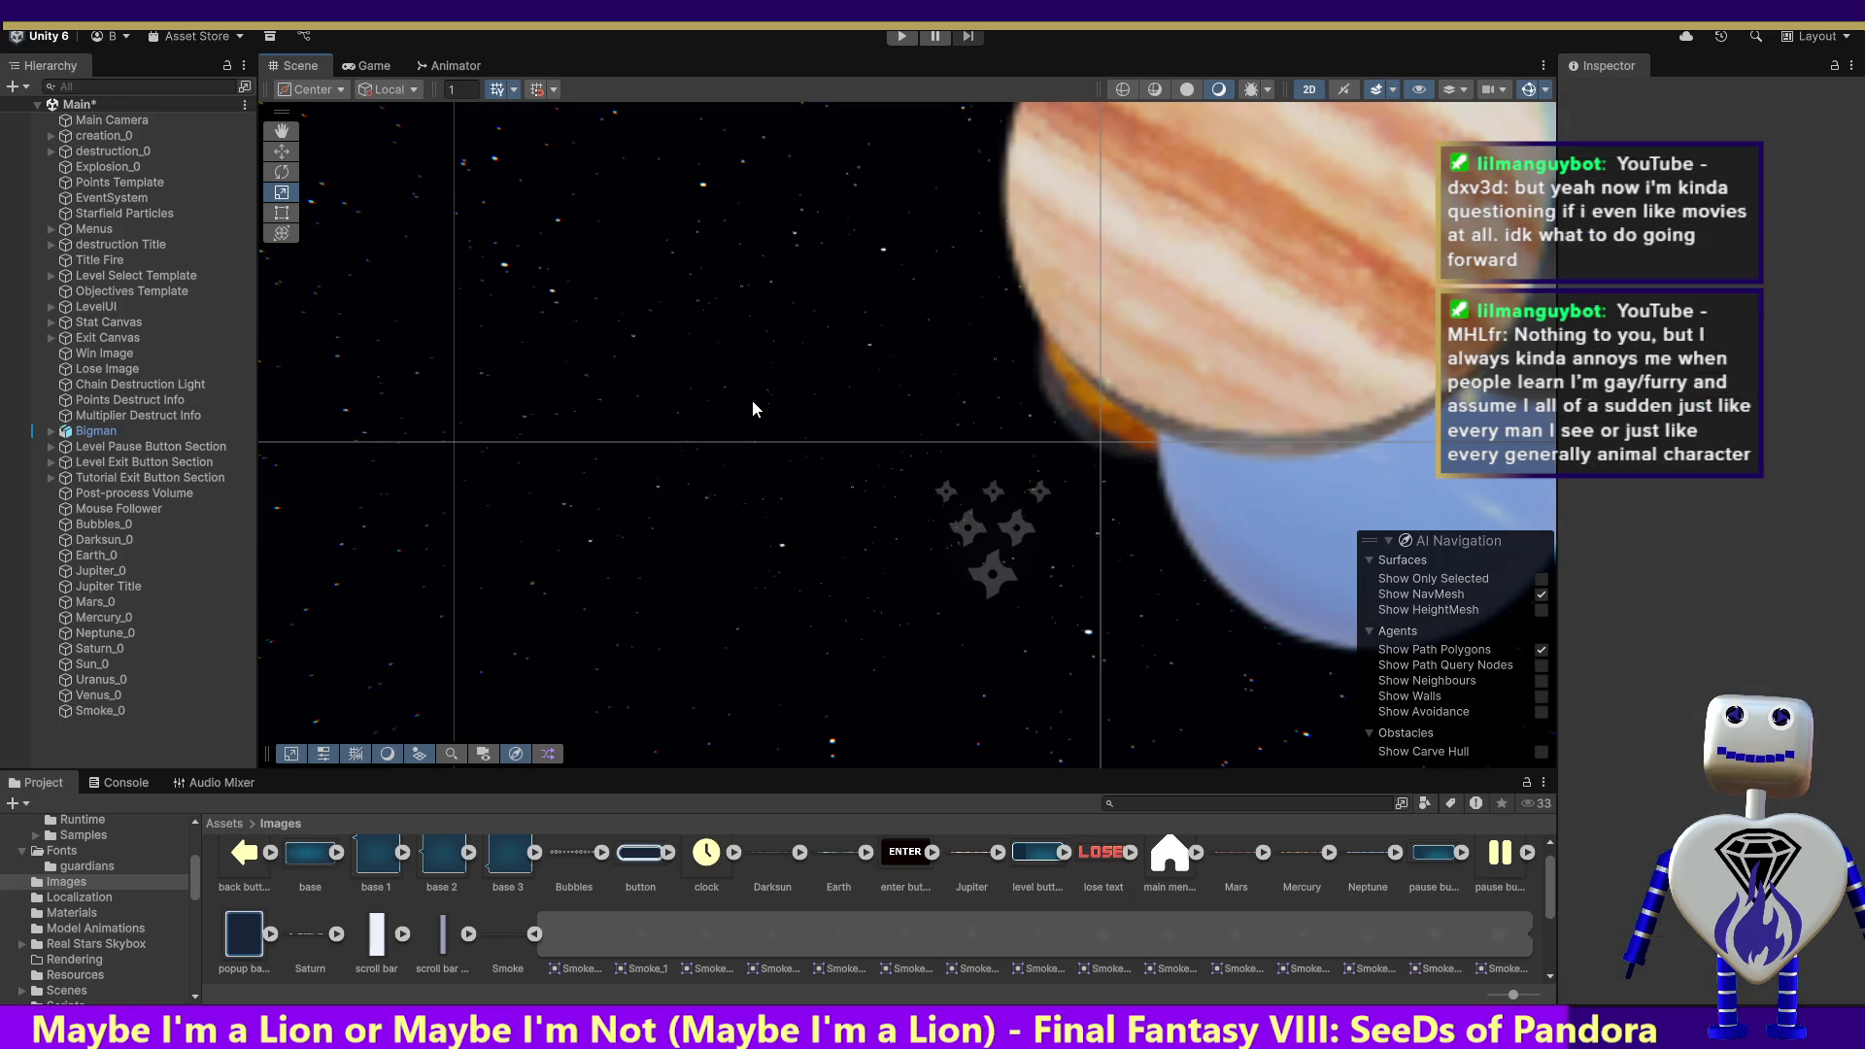
pyautogui.click(922, 458)
pyautogui.moveTo(992, 535); pyautogui.dragTo(994, 540)
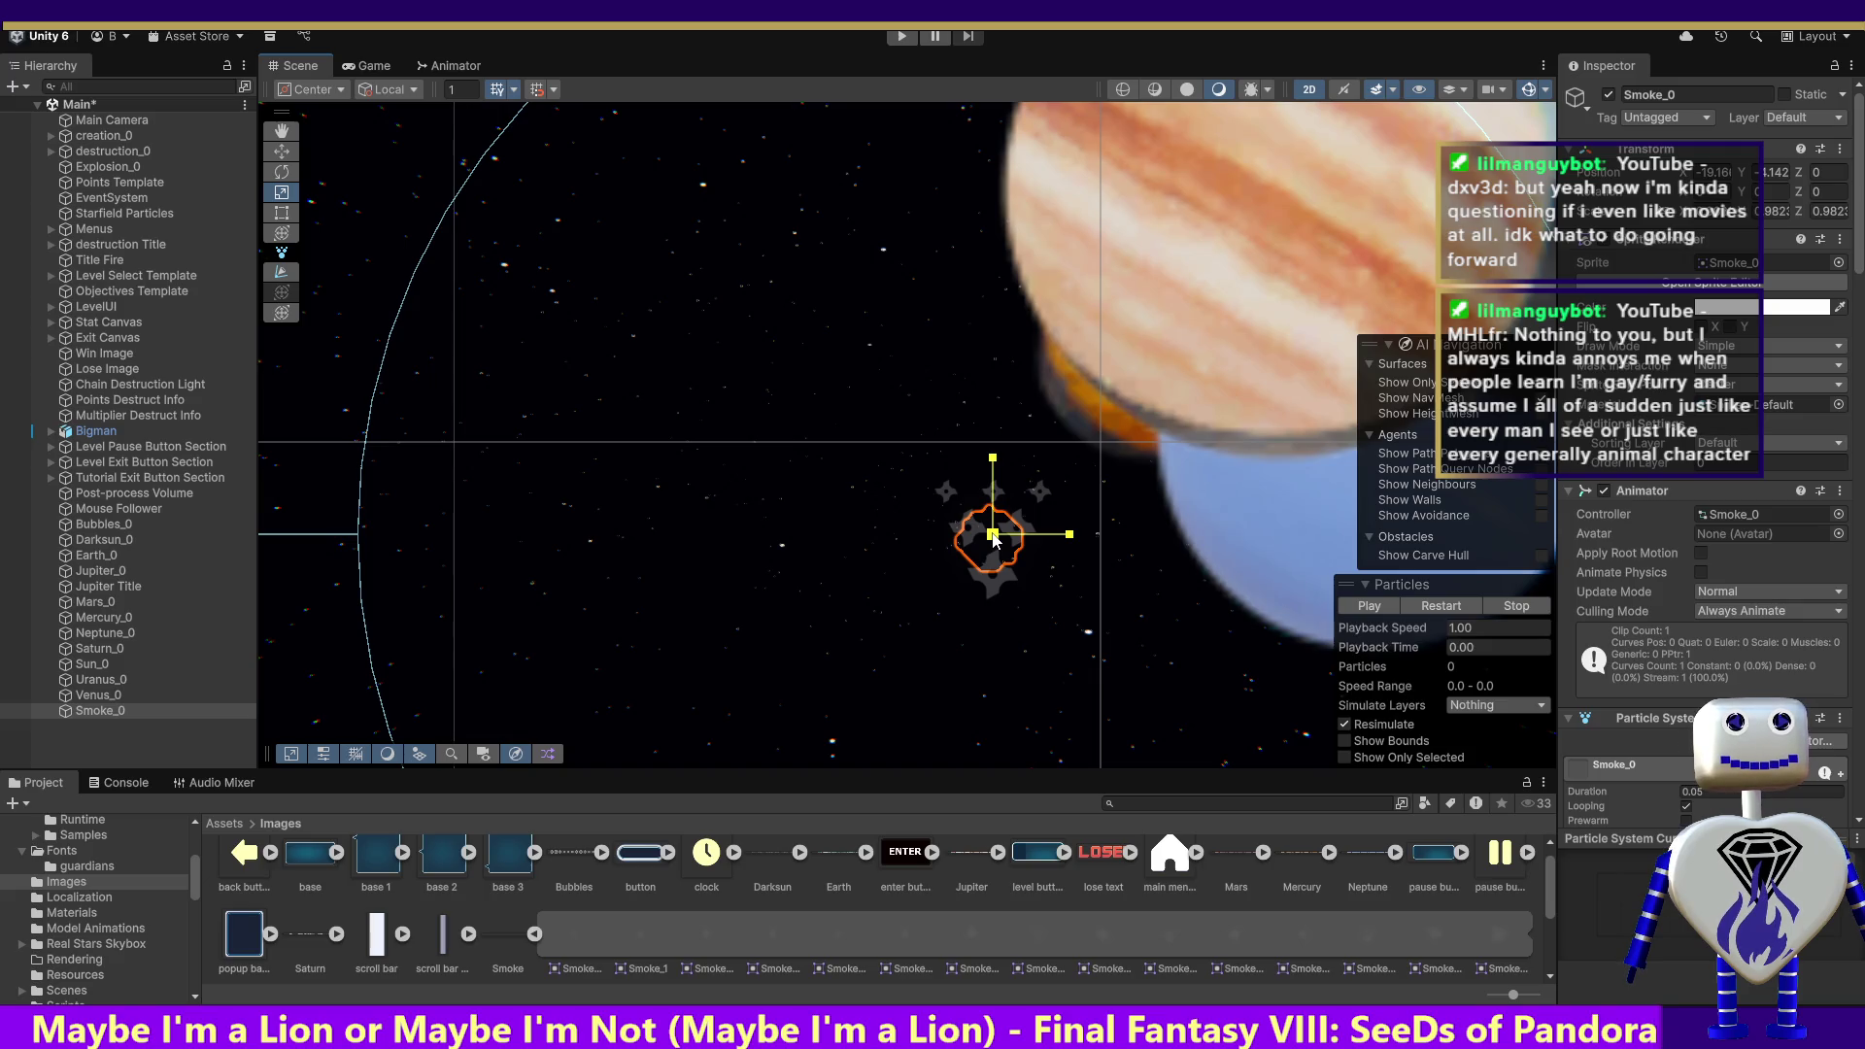
pyautogui.moveTo(993, 539)
pyautogui.mouseDown()
pyautogui.moveTo(983, 574)
pyautogui.moveTo(993, 562)
pyautogui.mouseUp()
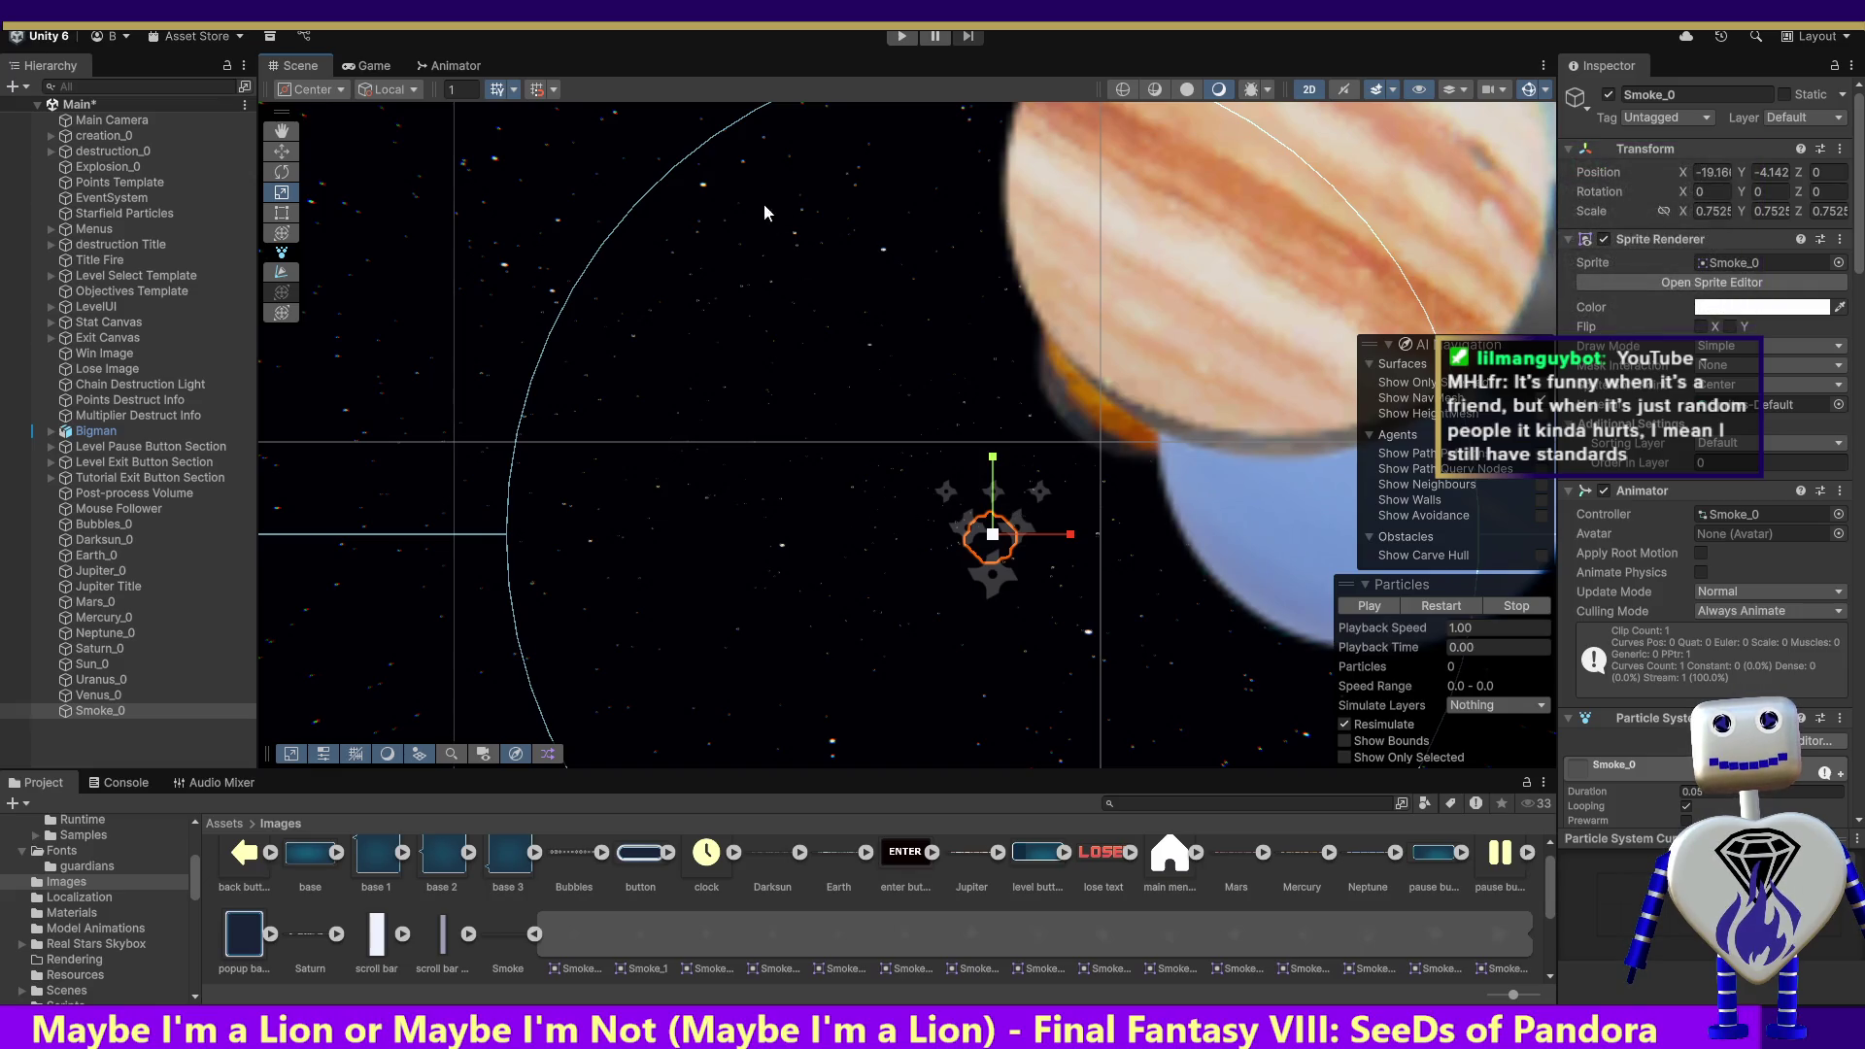
# Step: Run the game and bring up the Skill Challenge level details
pyautogui.click(892, 41)
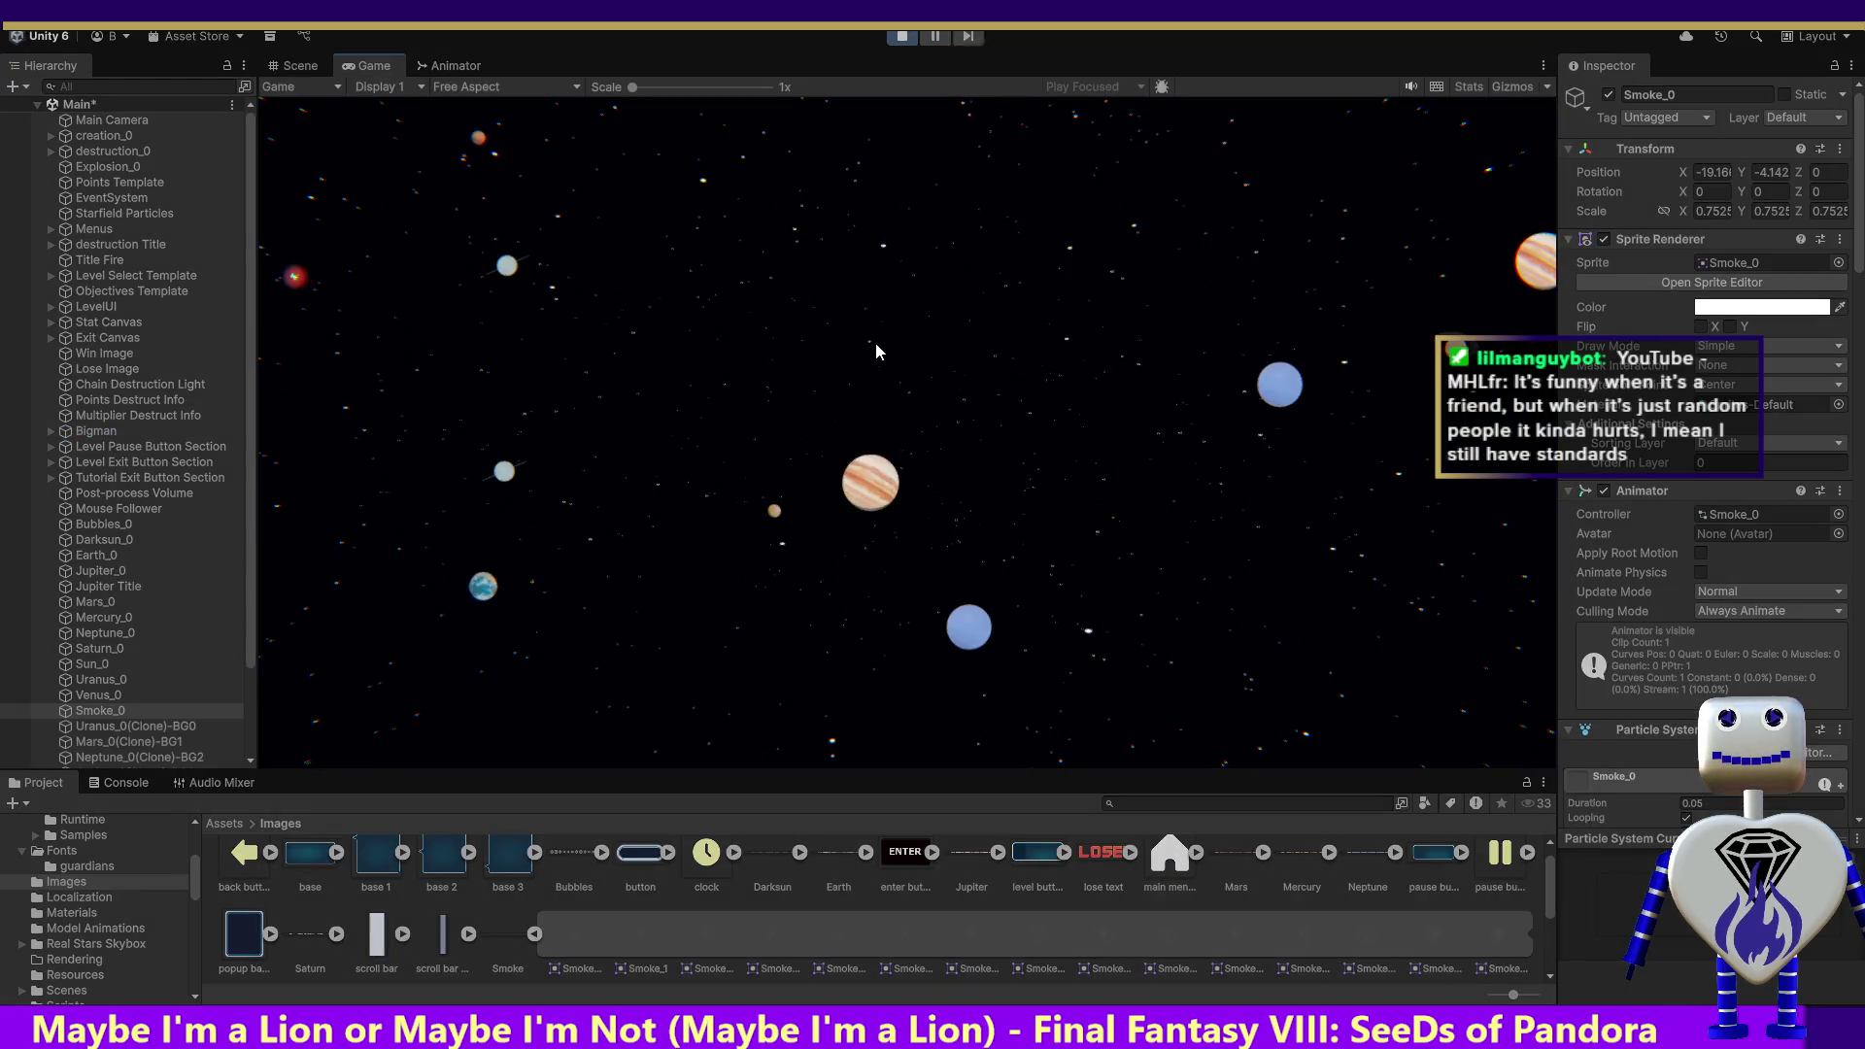
pyautogui.click(879, 377)
pyautogui.click(924, 460)
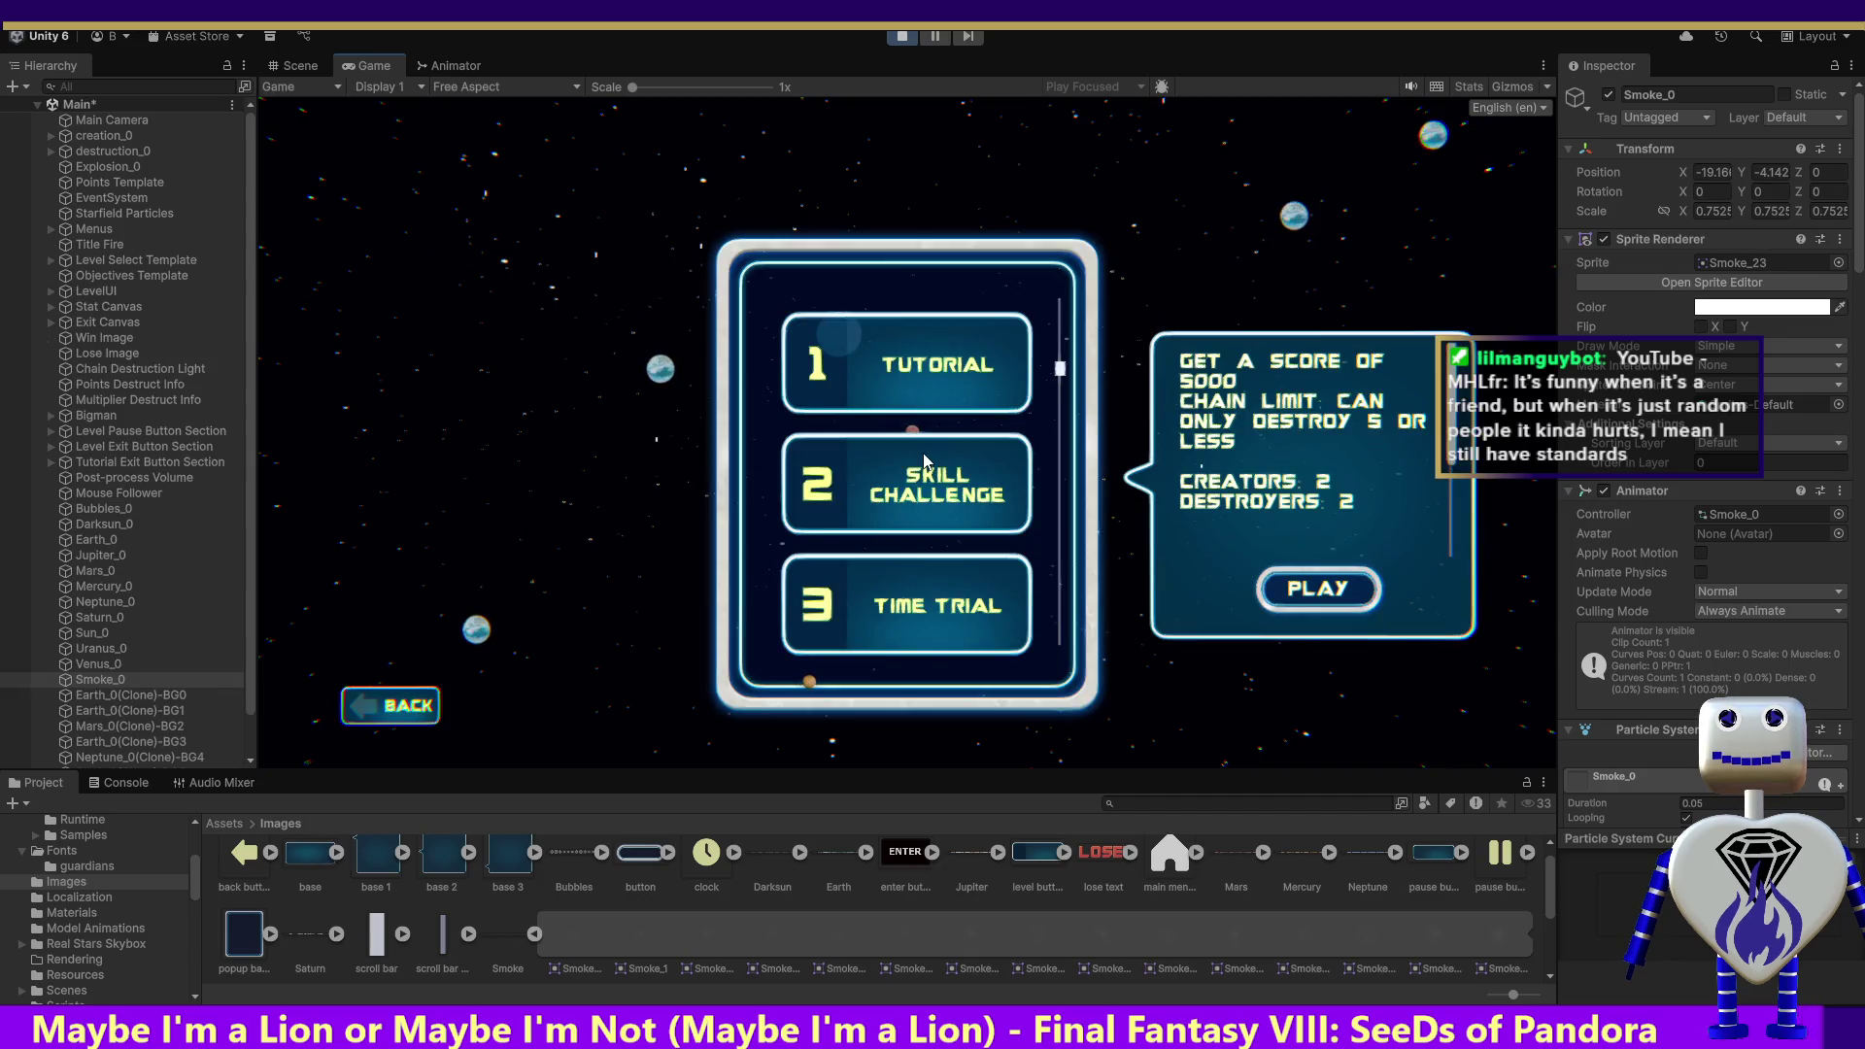
# Step: Start Skill Challenge, play briefly to a 20-point crash, then exit Play mode
pyautogui.click(1318, 588)
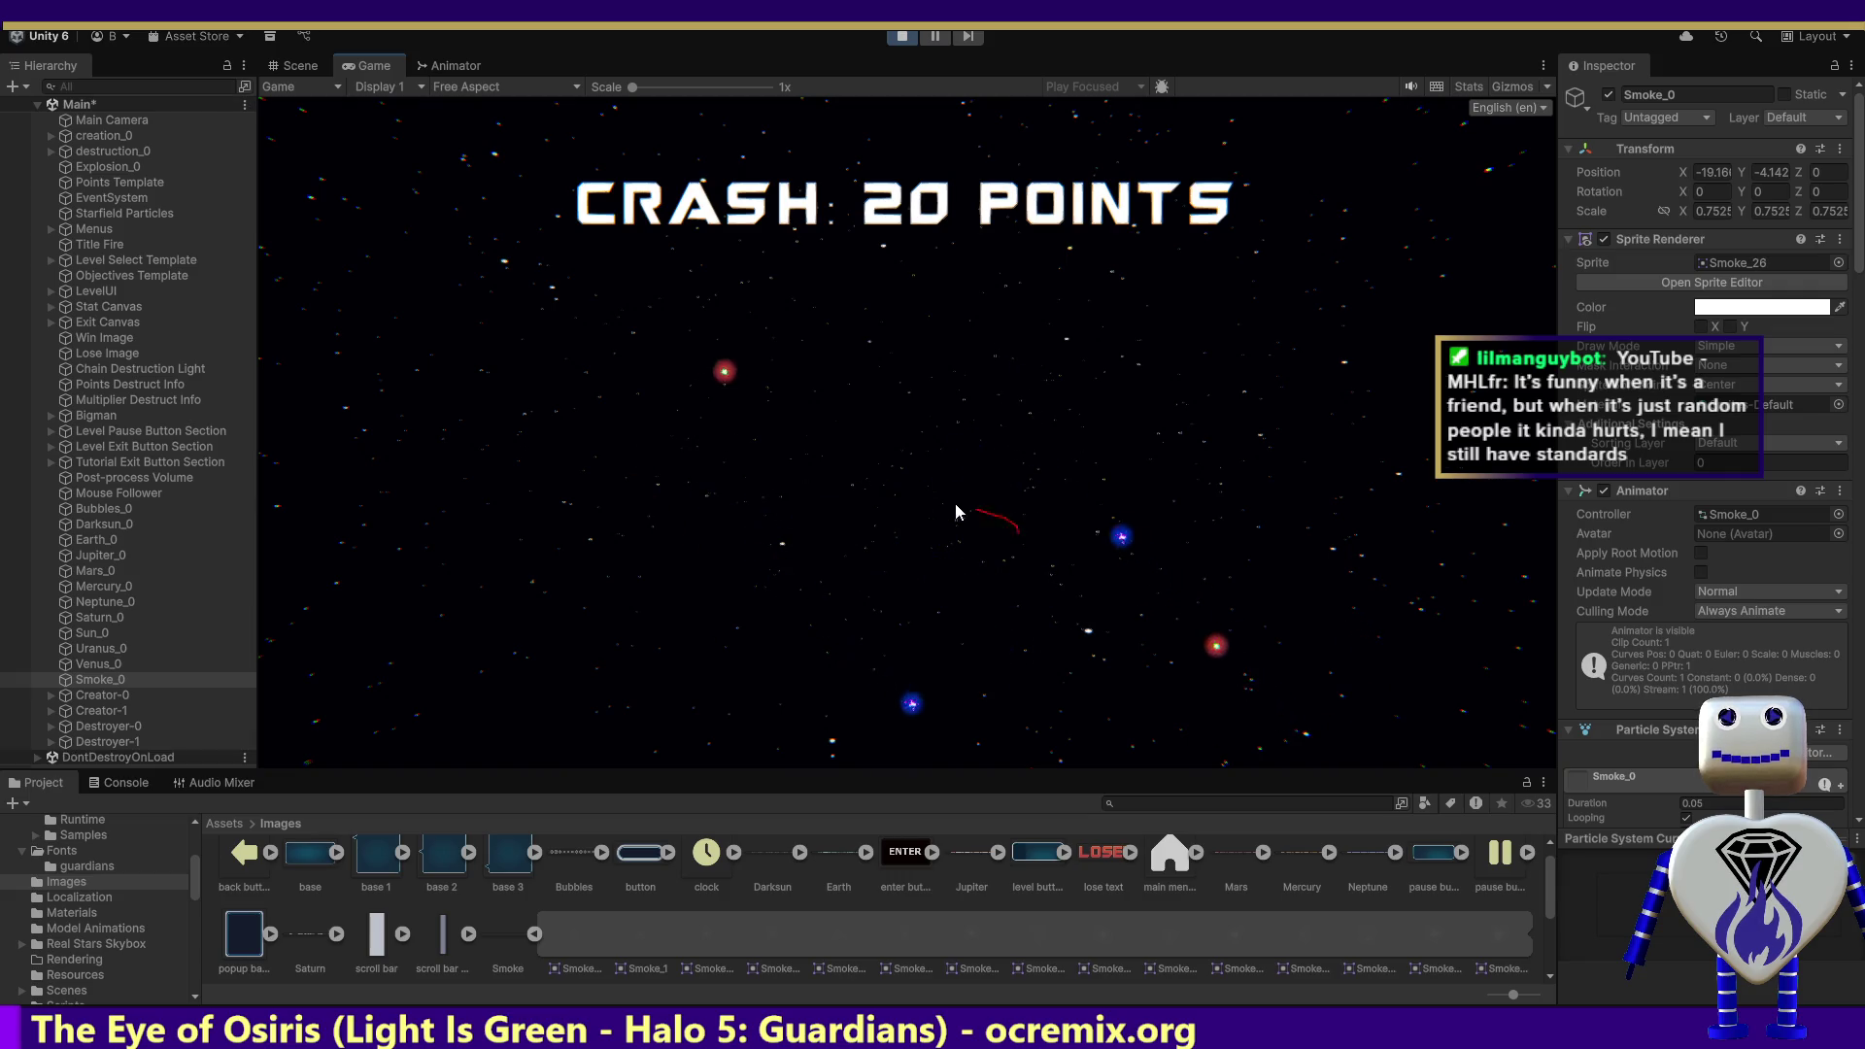
pyautogui.click(901, 37)
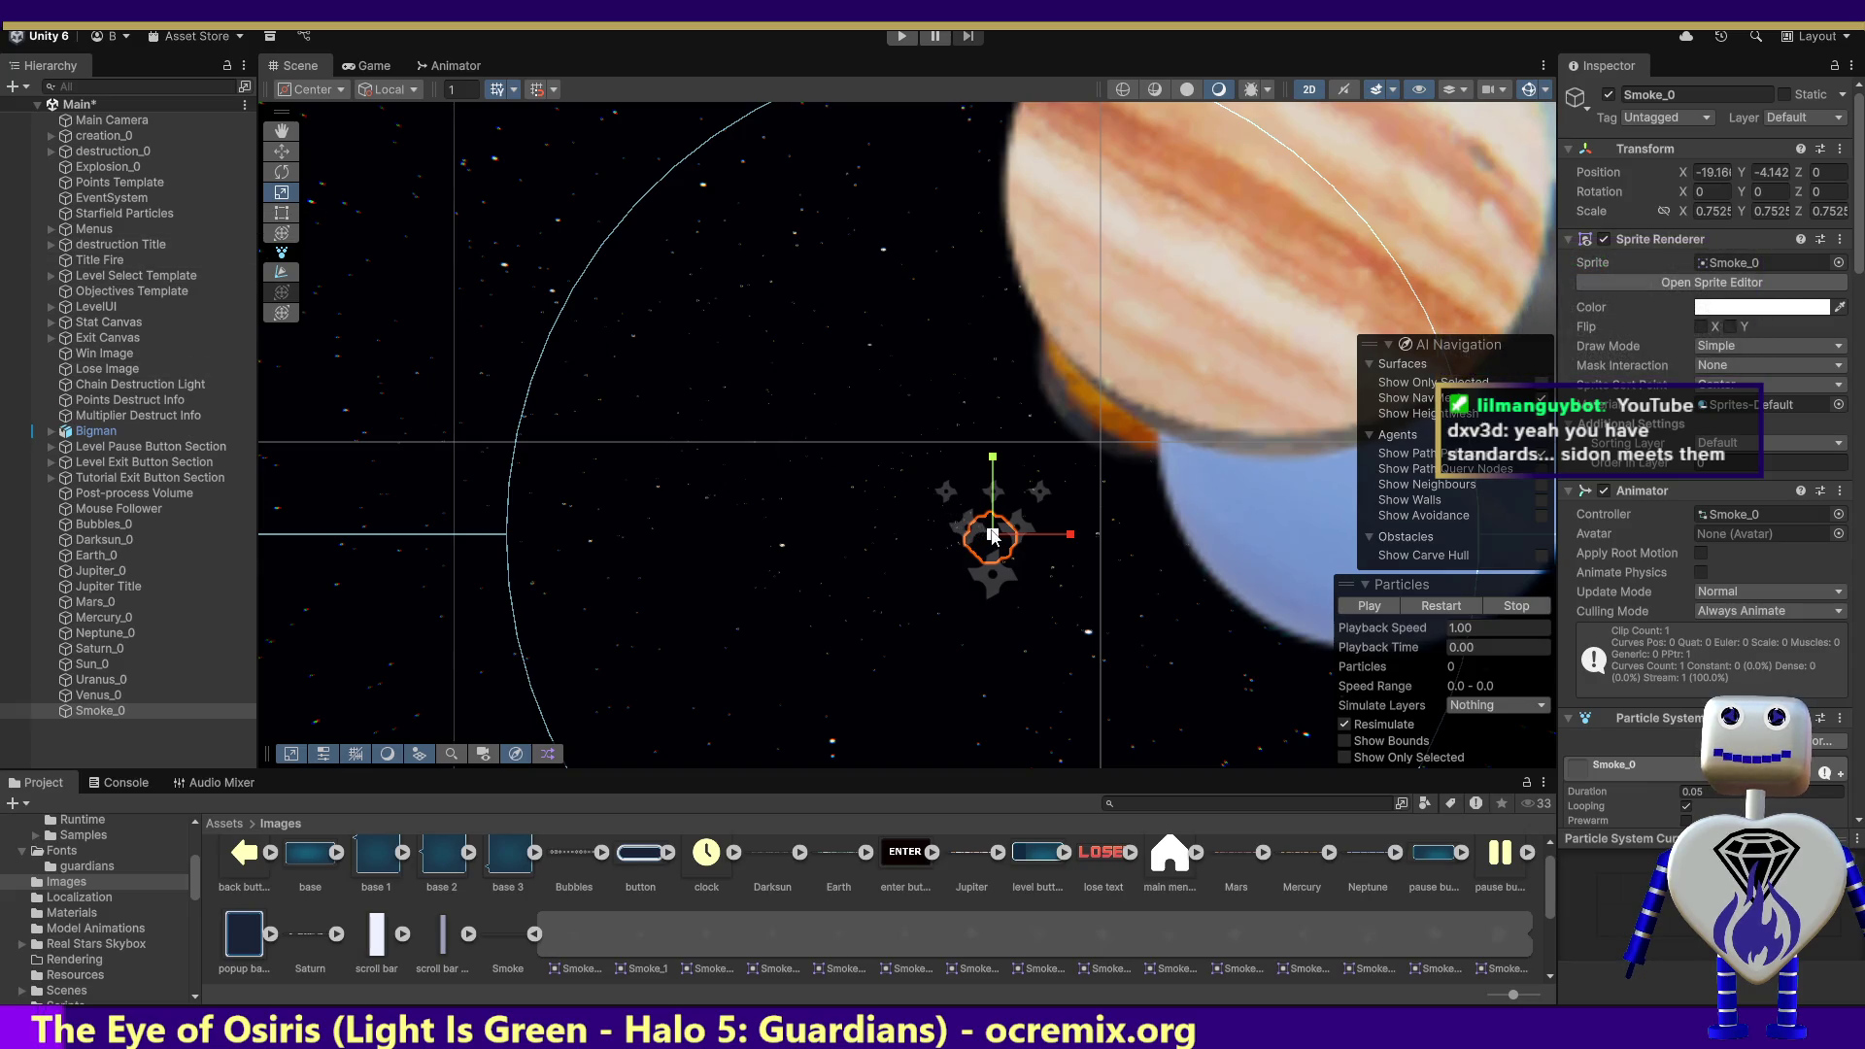
# Step: Scale Smoke_0 from 0.7525 down to about 0.546 and run the game
pyautogui.moveTo(994, 536); pyautogui.dragTo(1005, 574)
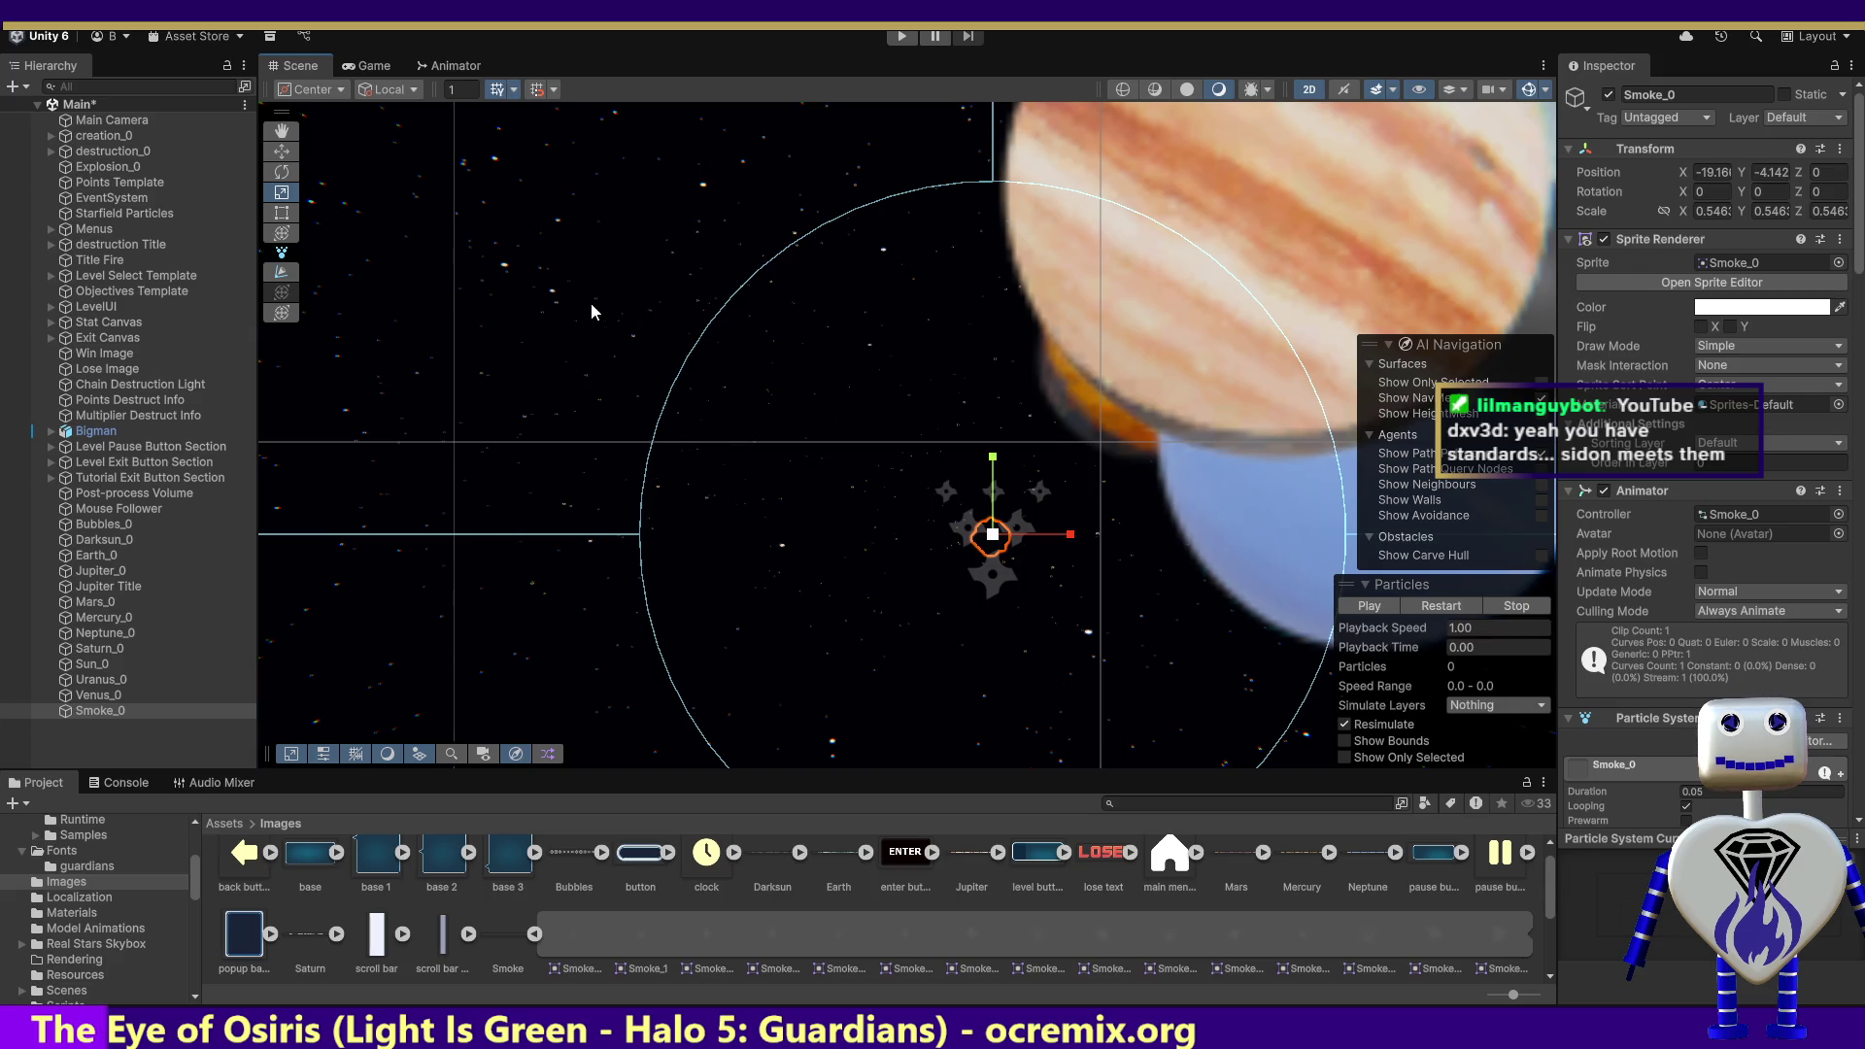
pyautogui.click(911, 38)
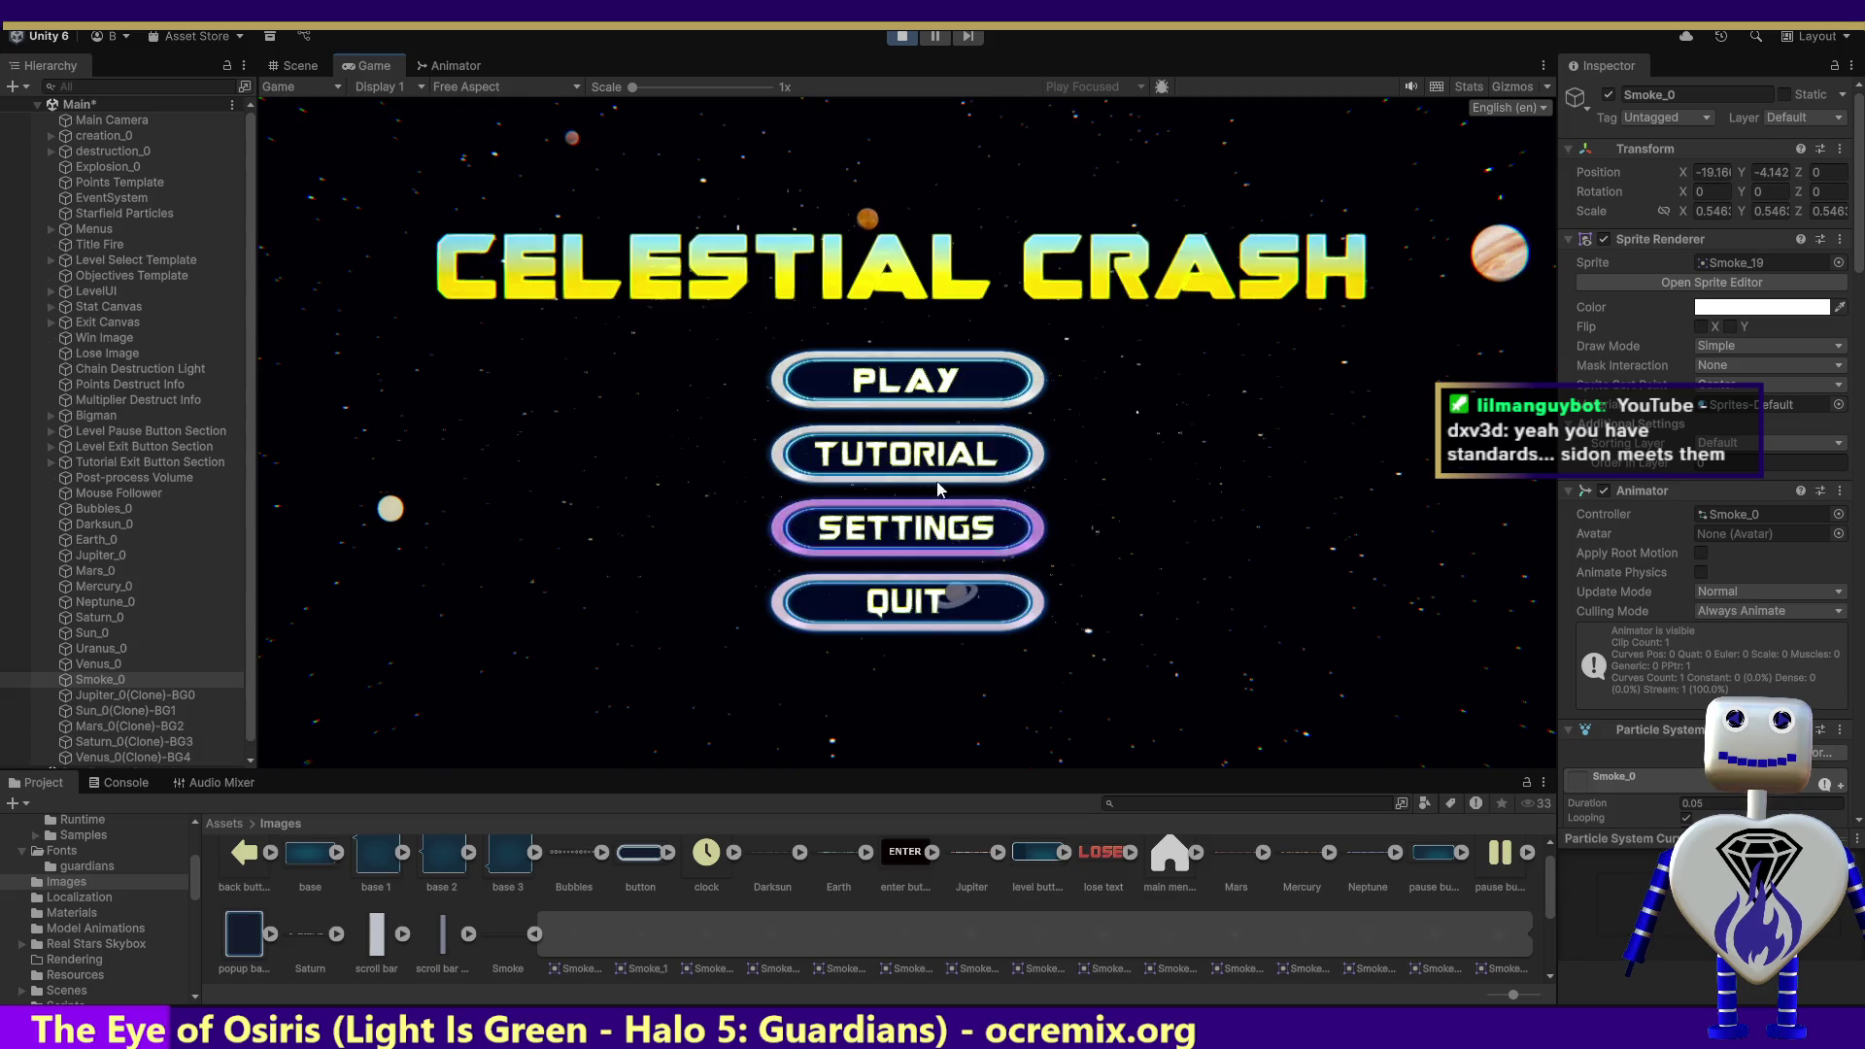
# Step: Play Skill Challenge with the smaller smoke, crash for 10 points, then stop
pyautogui.click(923, 381)
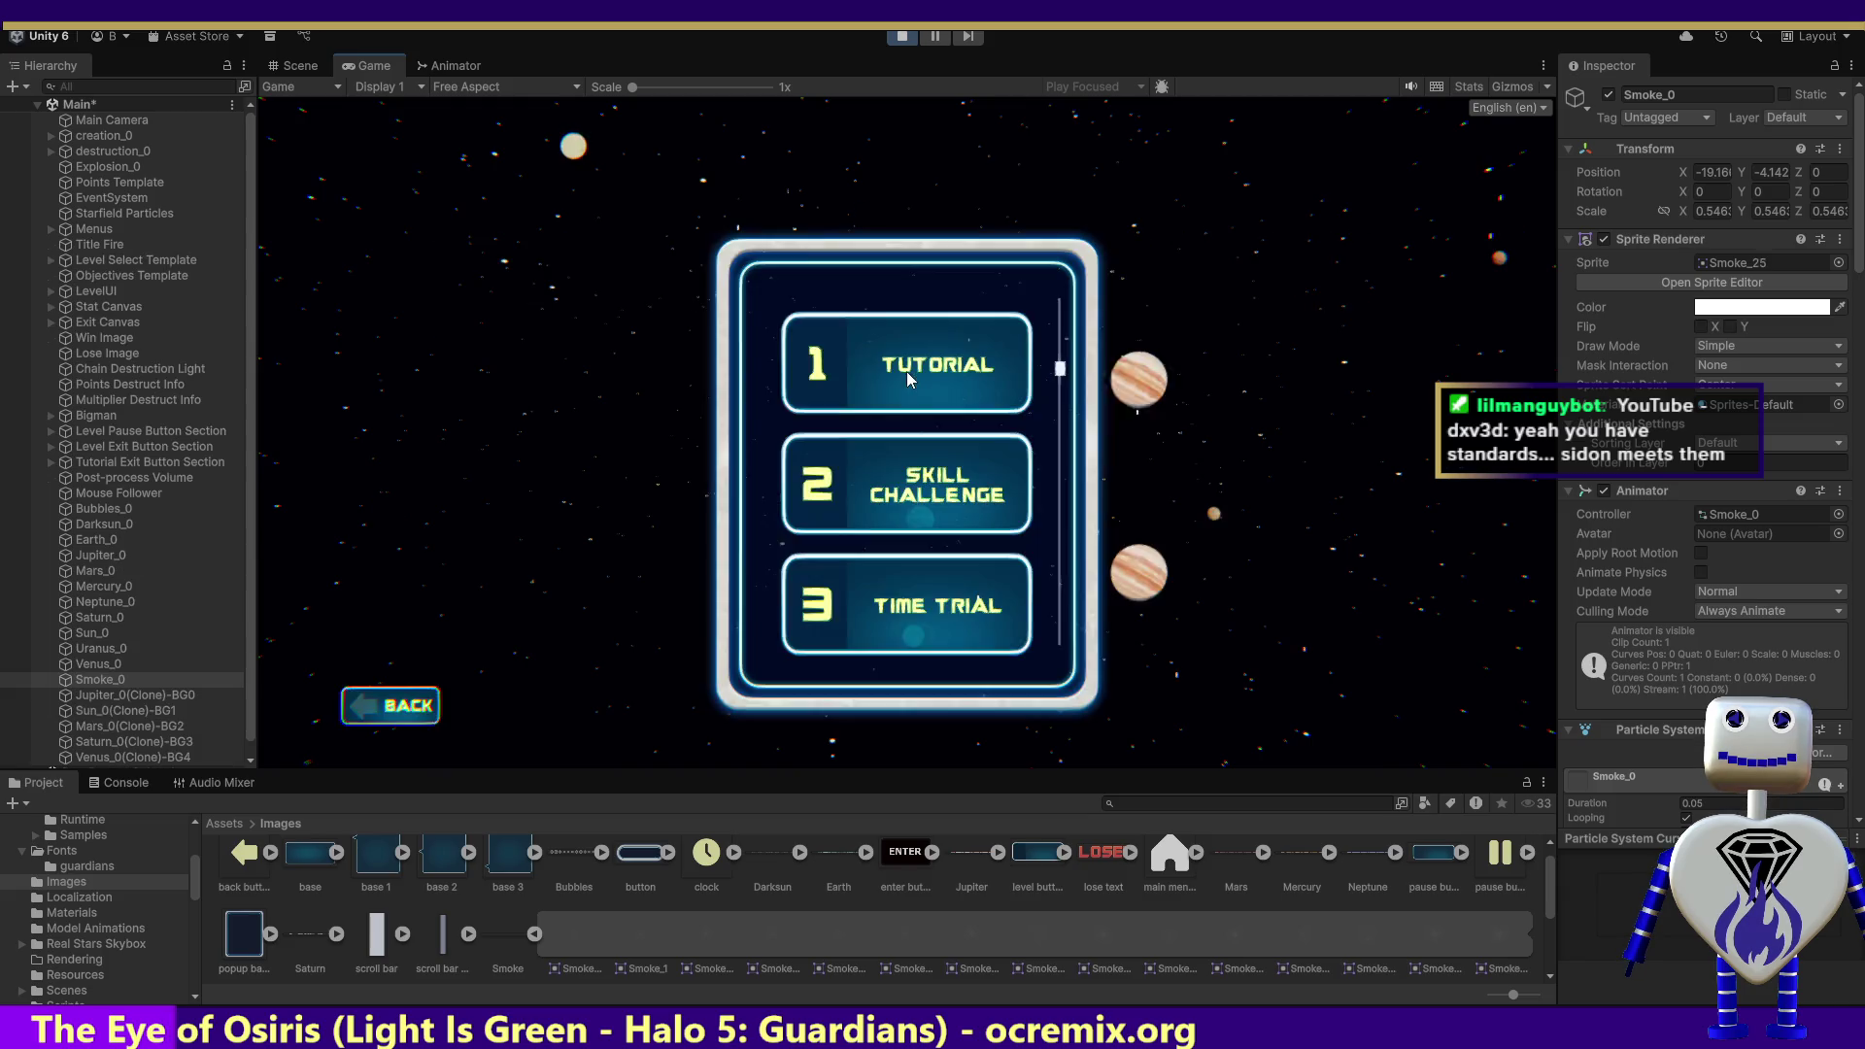
pyautogui.click(956, 502)
pyautogui.click(1316, 588)
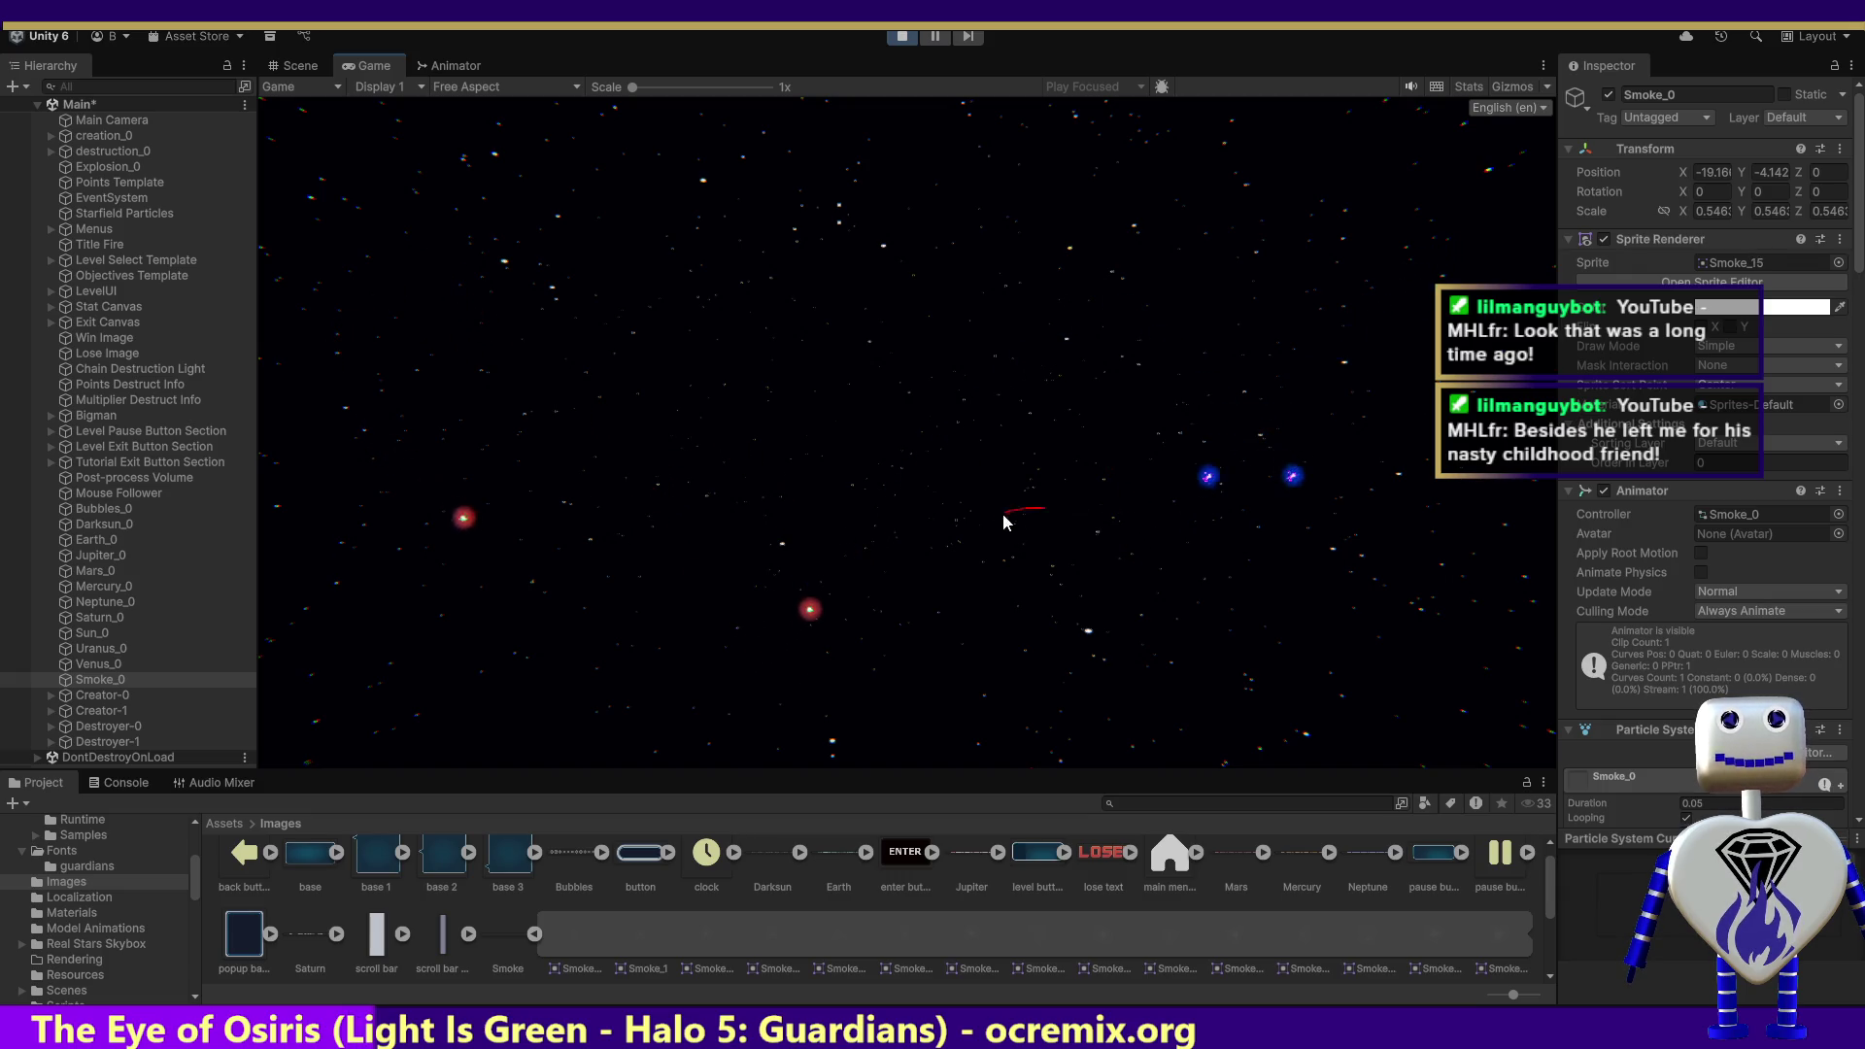
pyautogui.click(902, 39)
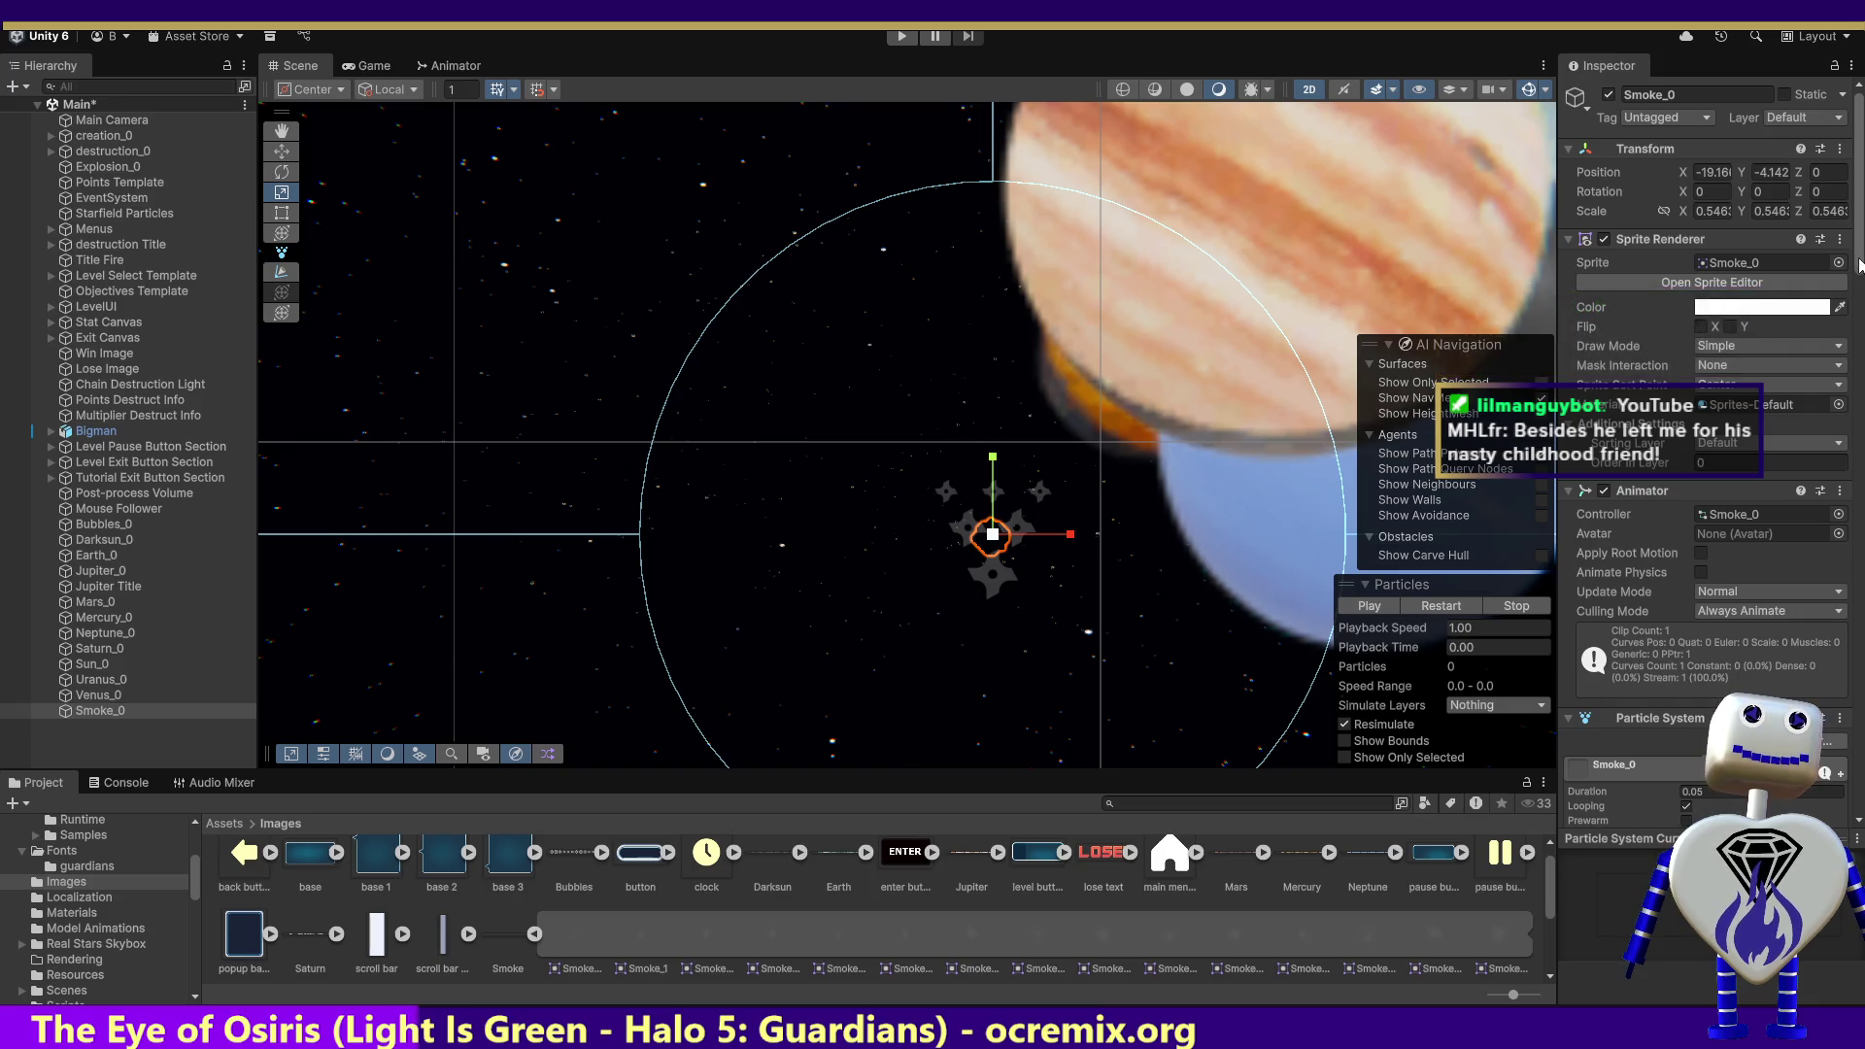
# Step: Add a Light component to Smoke_0
pyautogui.scroll(-20, 1709, 437)
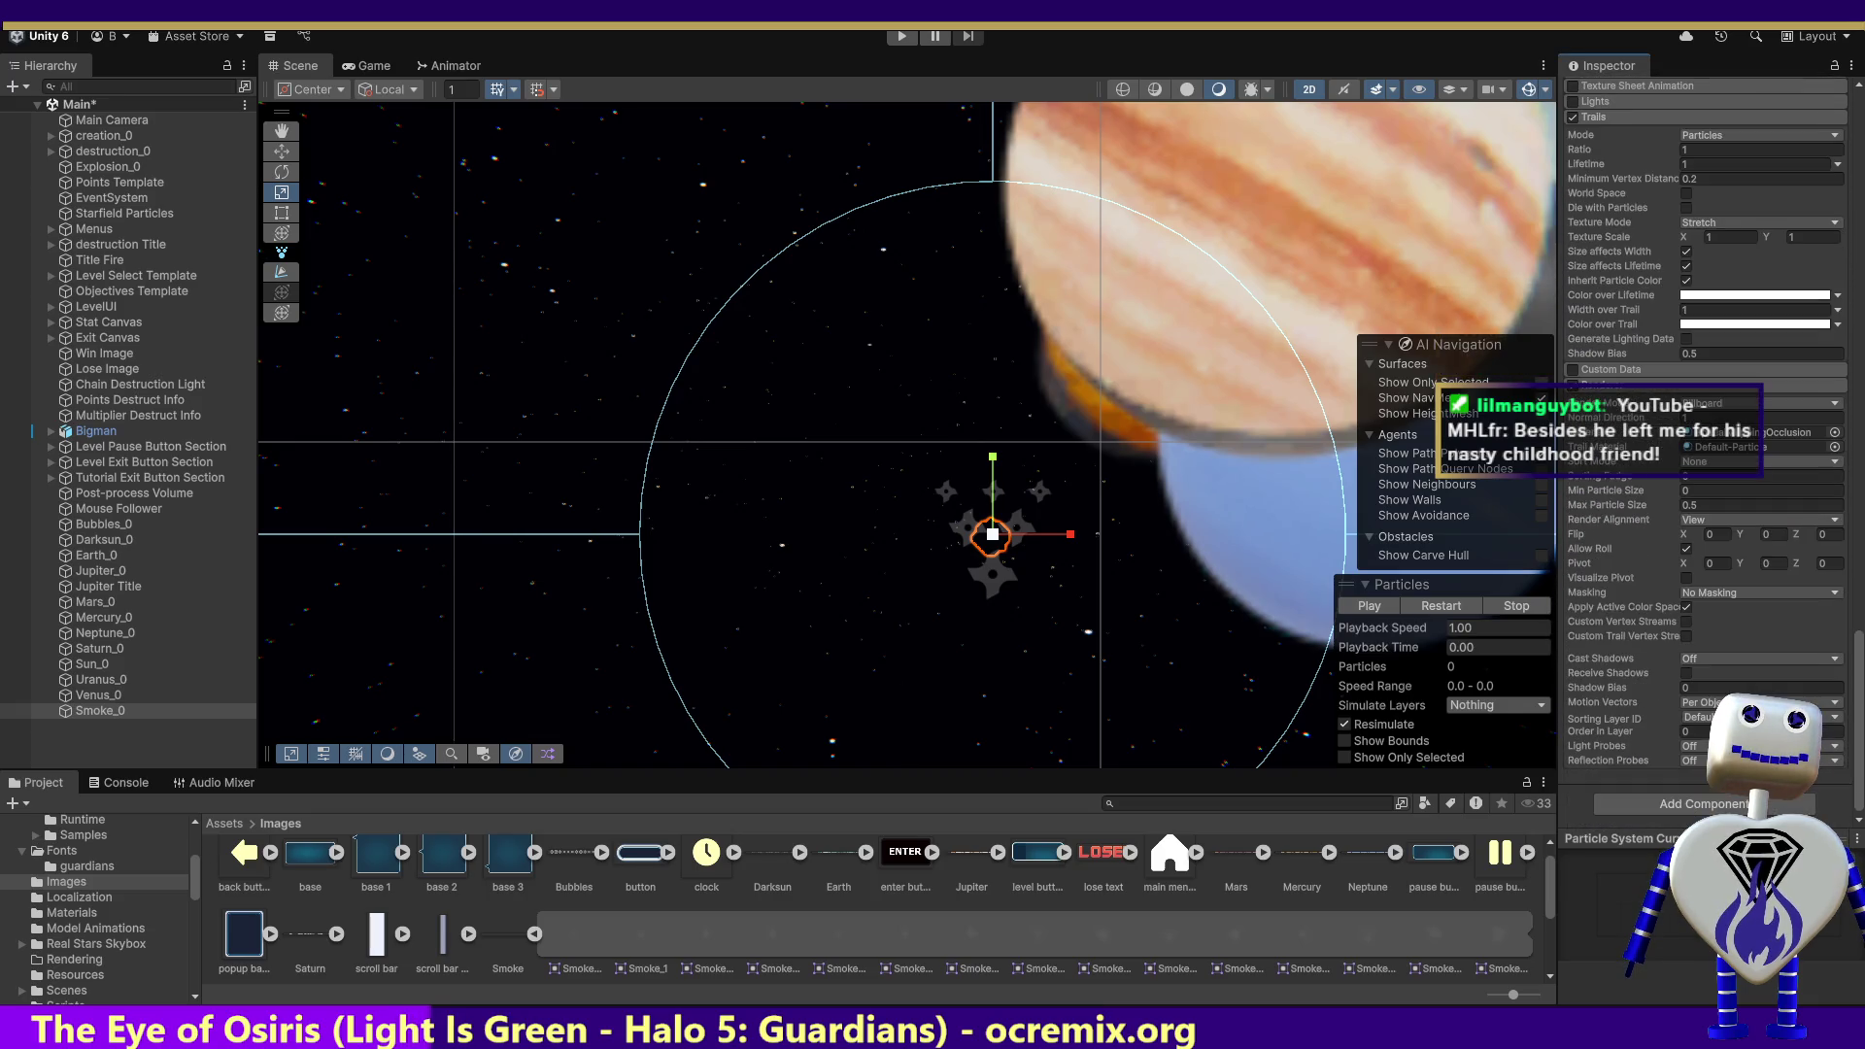
pyautogui.click(1701, 805)
pyautogui.write('par')
pyautogui.write('l')
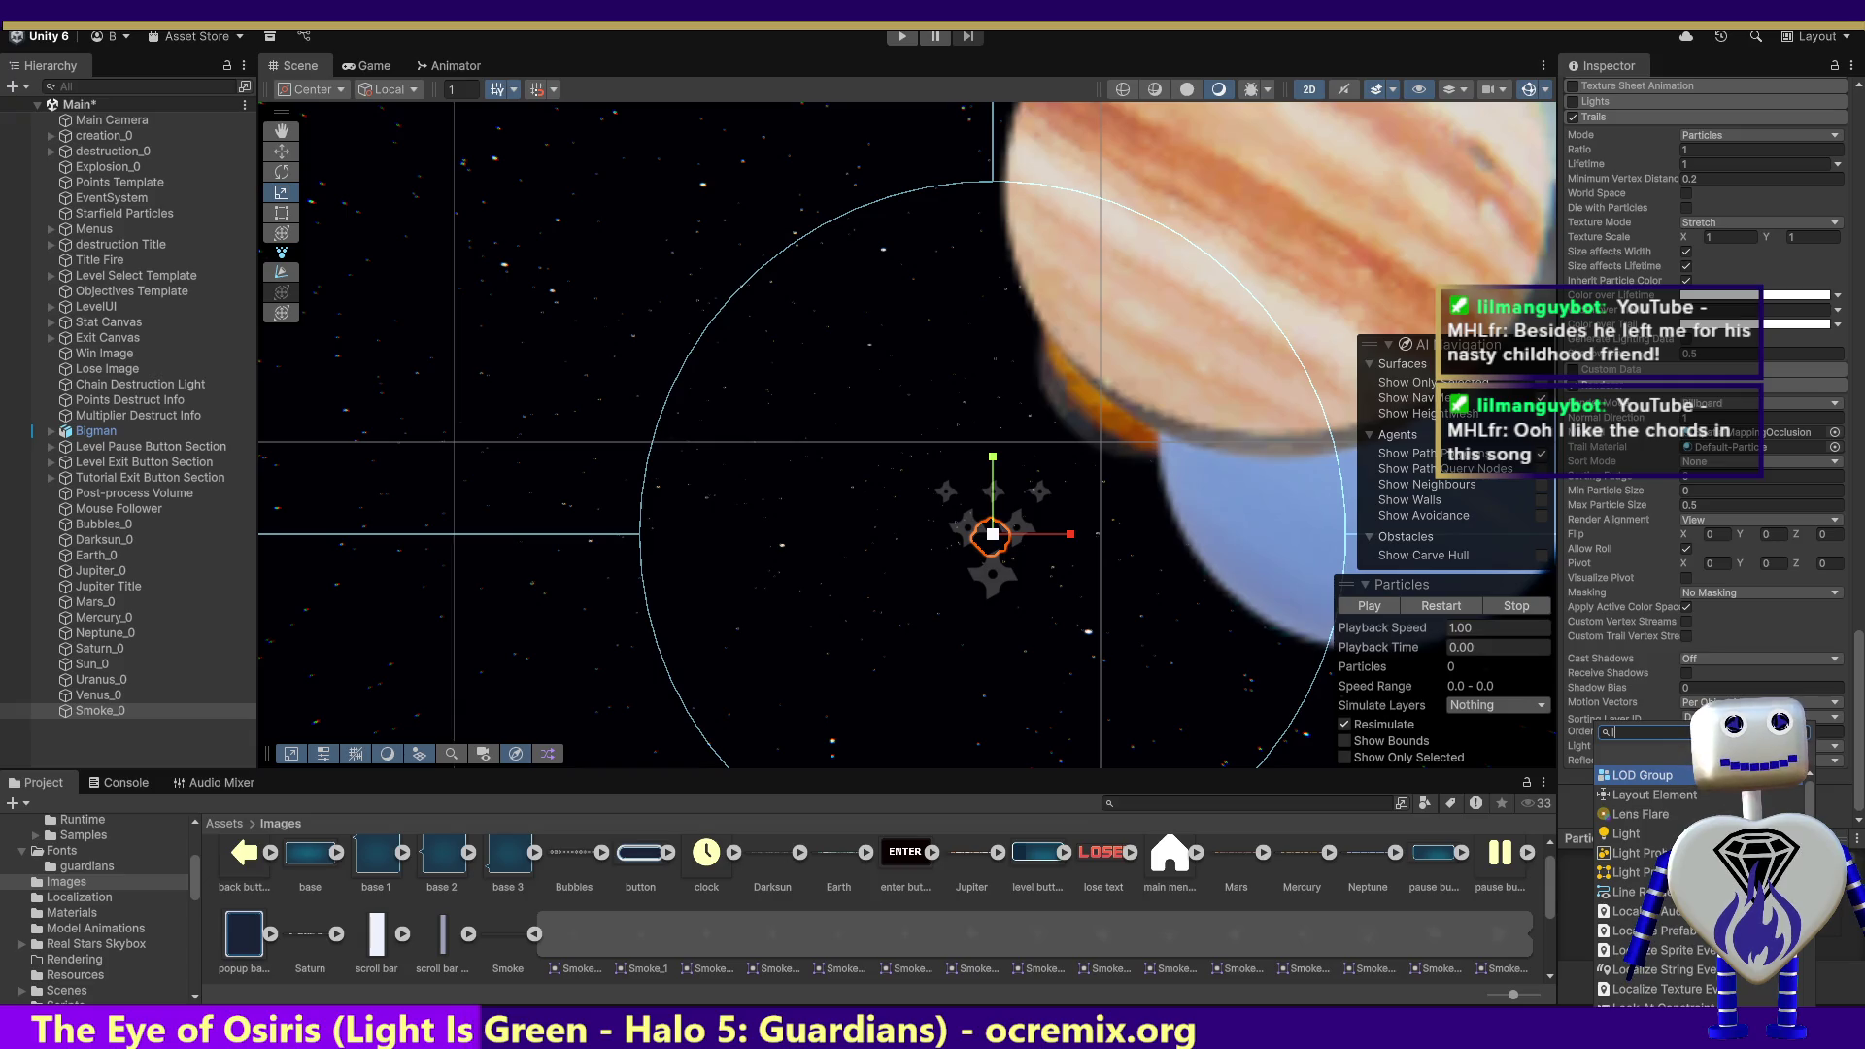
pyautogui.write('ight')
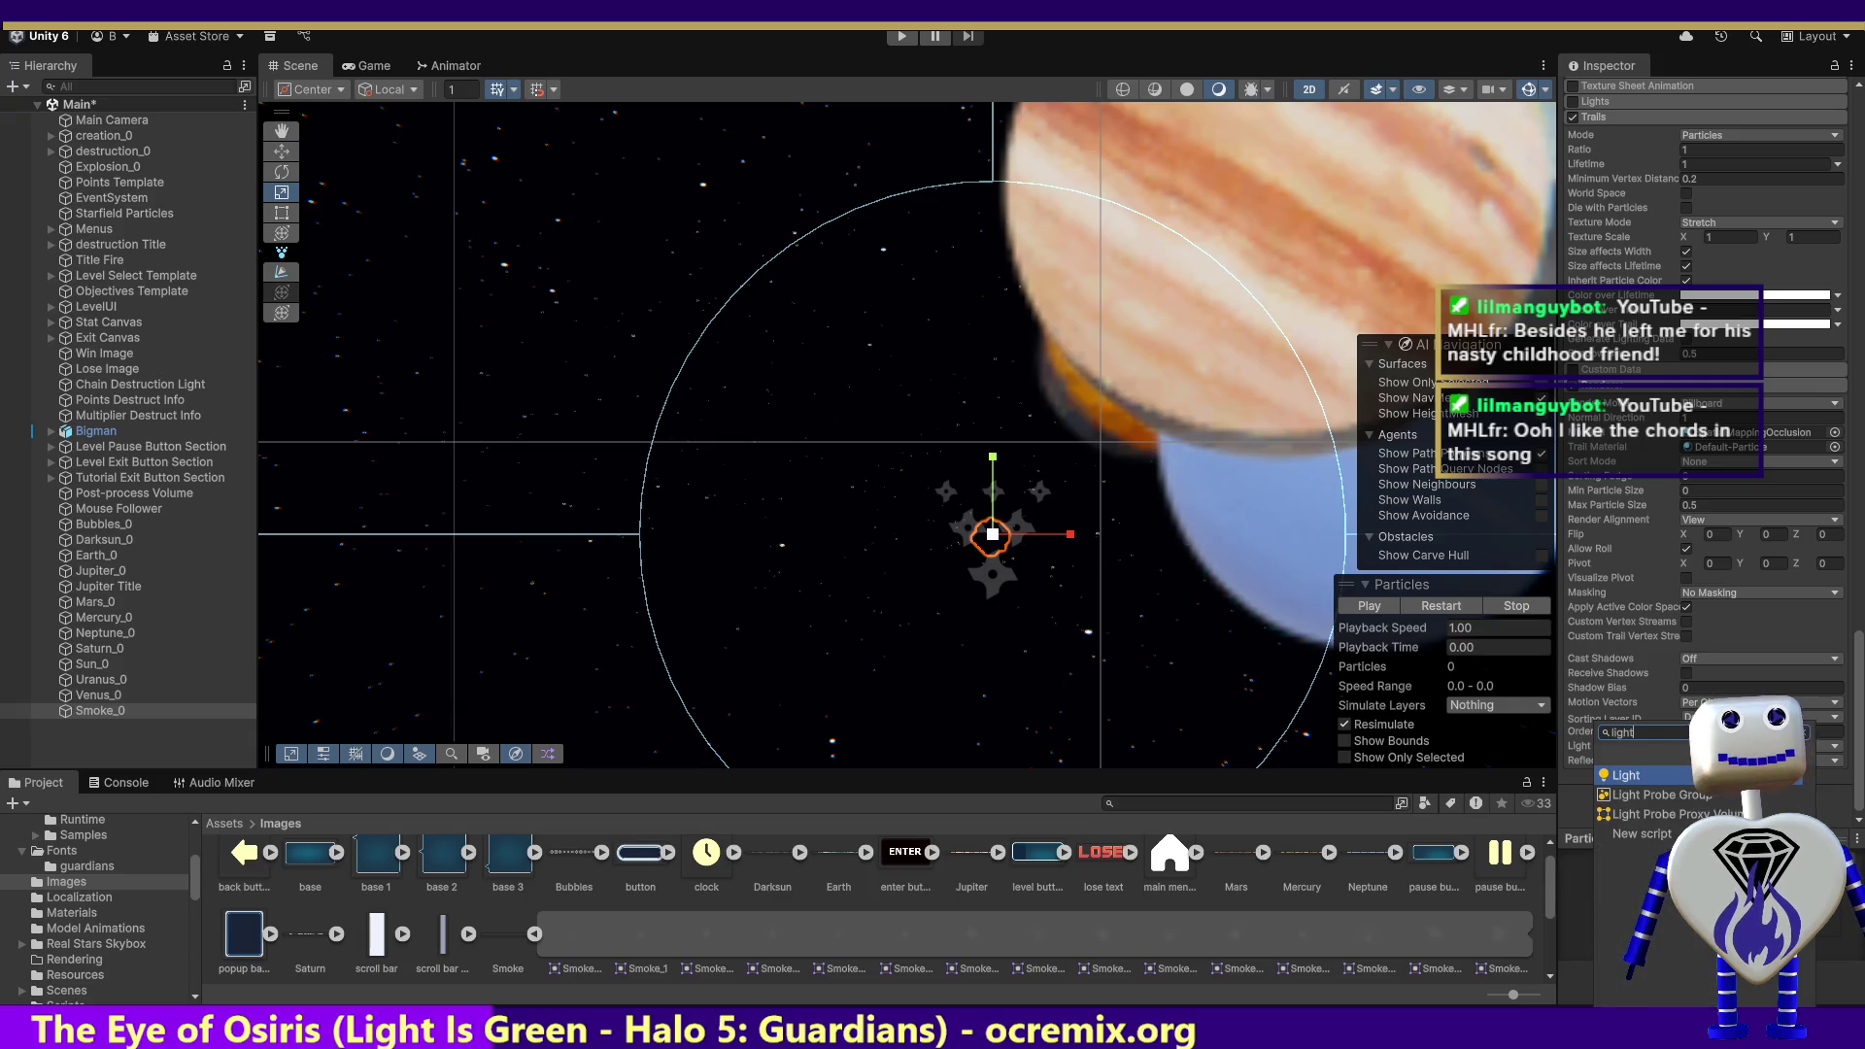
pyautogui.click(1639, 778)
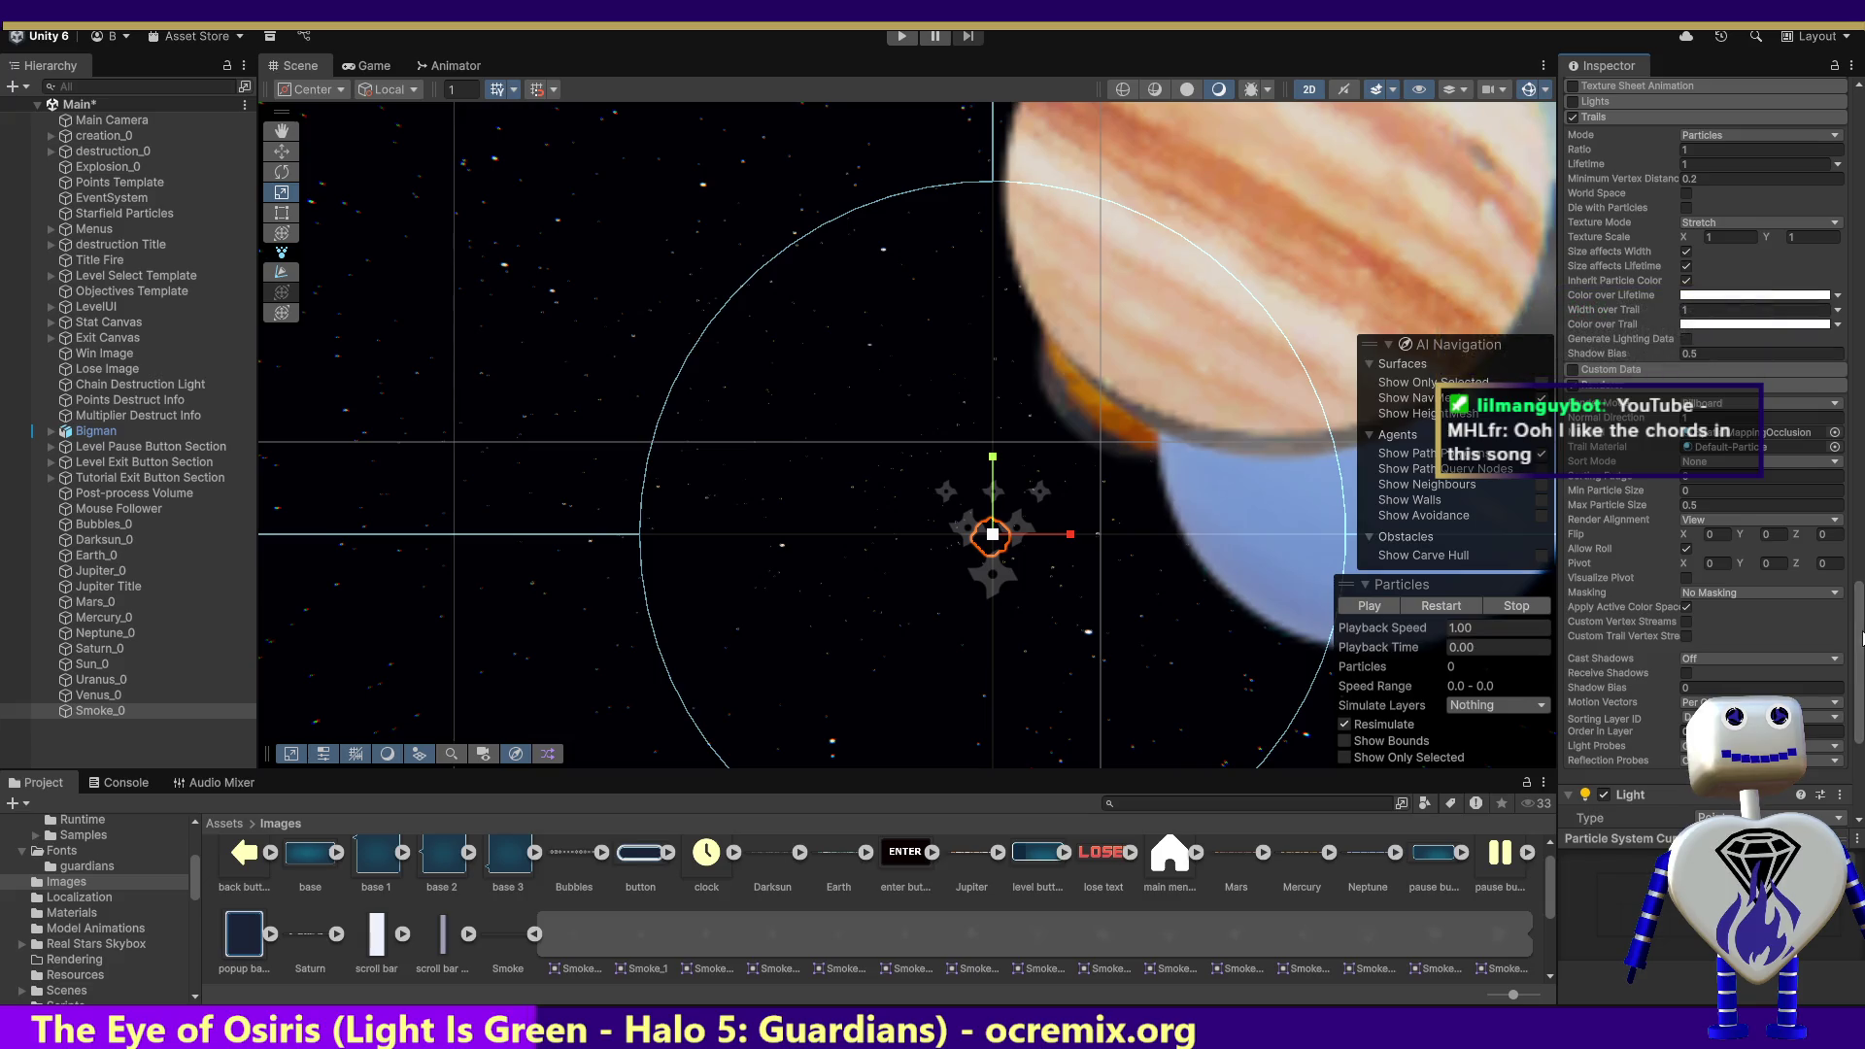
# Step: Enable the Particle System's Lights module, leaving its Light slot empty
pyautogui.scroll(5, 1862, 638)
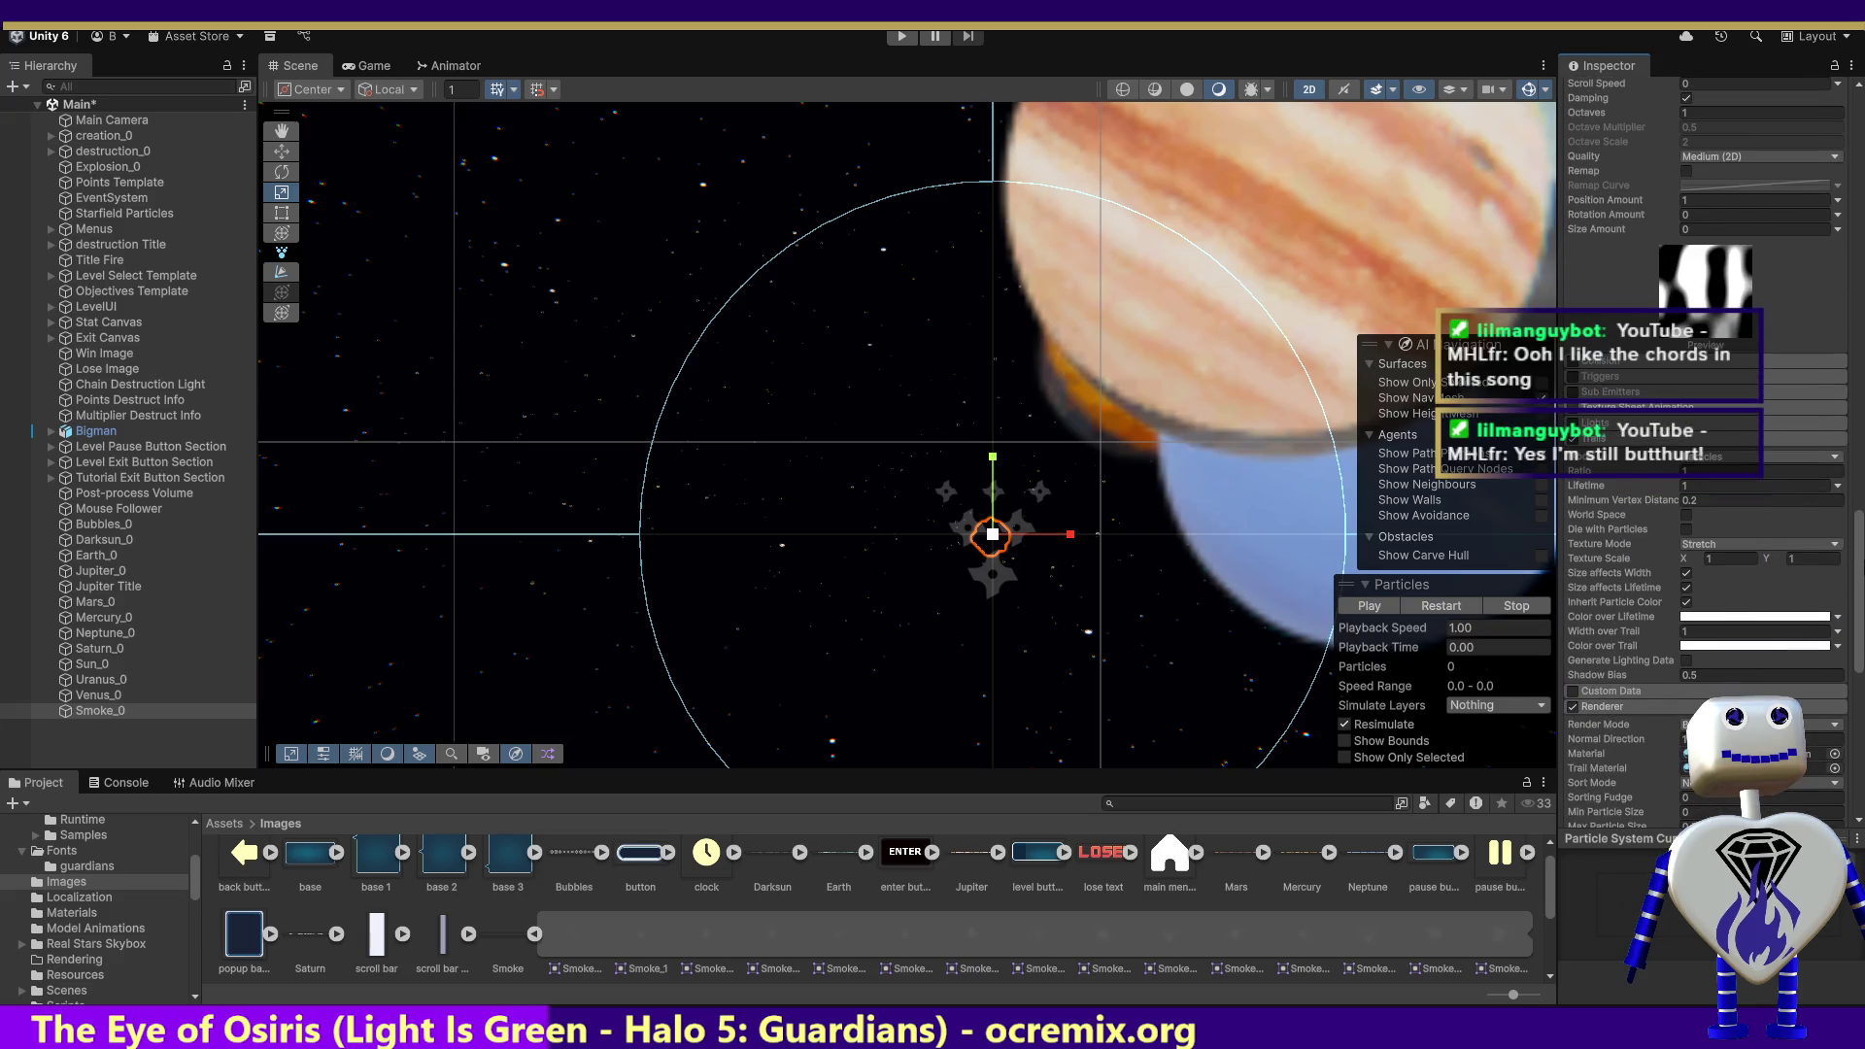
pyautogui.scroll(2, 1709, 389)
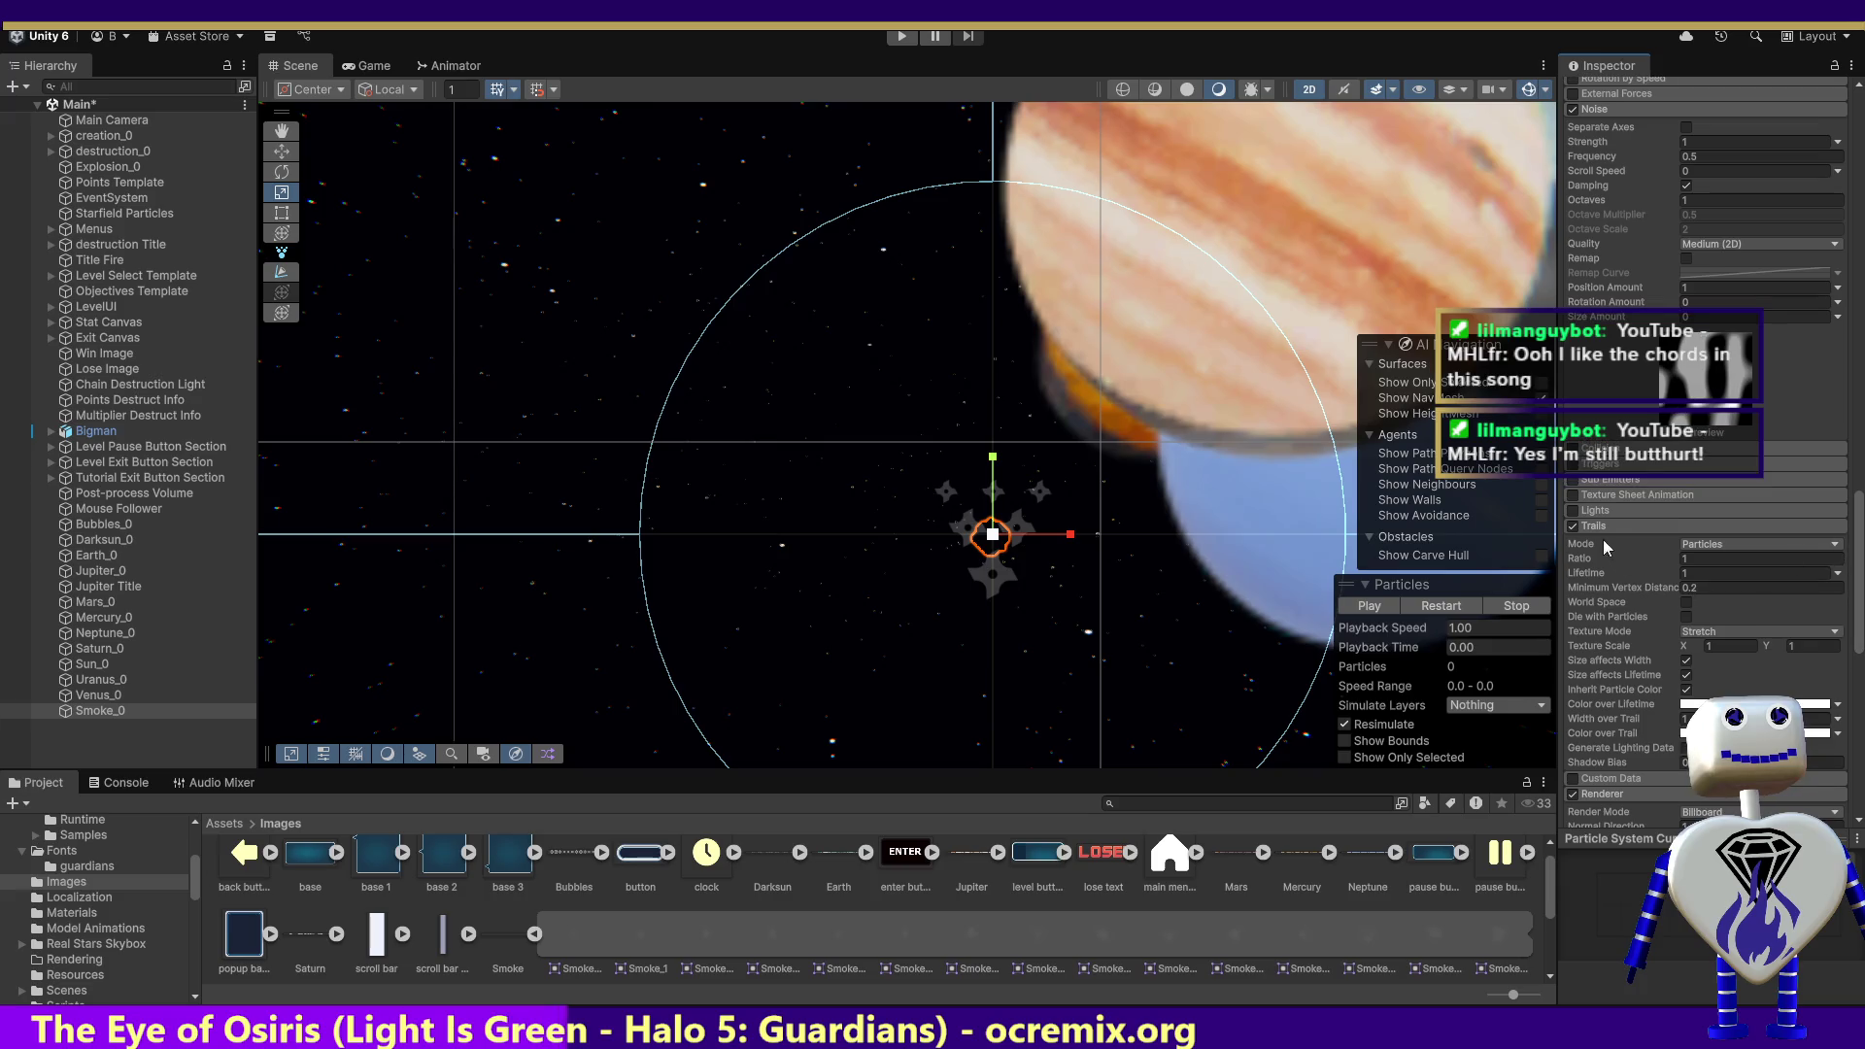
pyautogui.click(1617, 511)
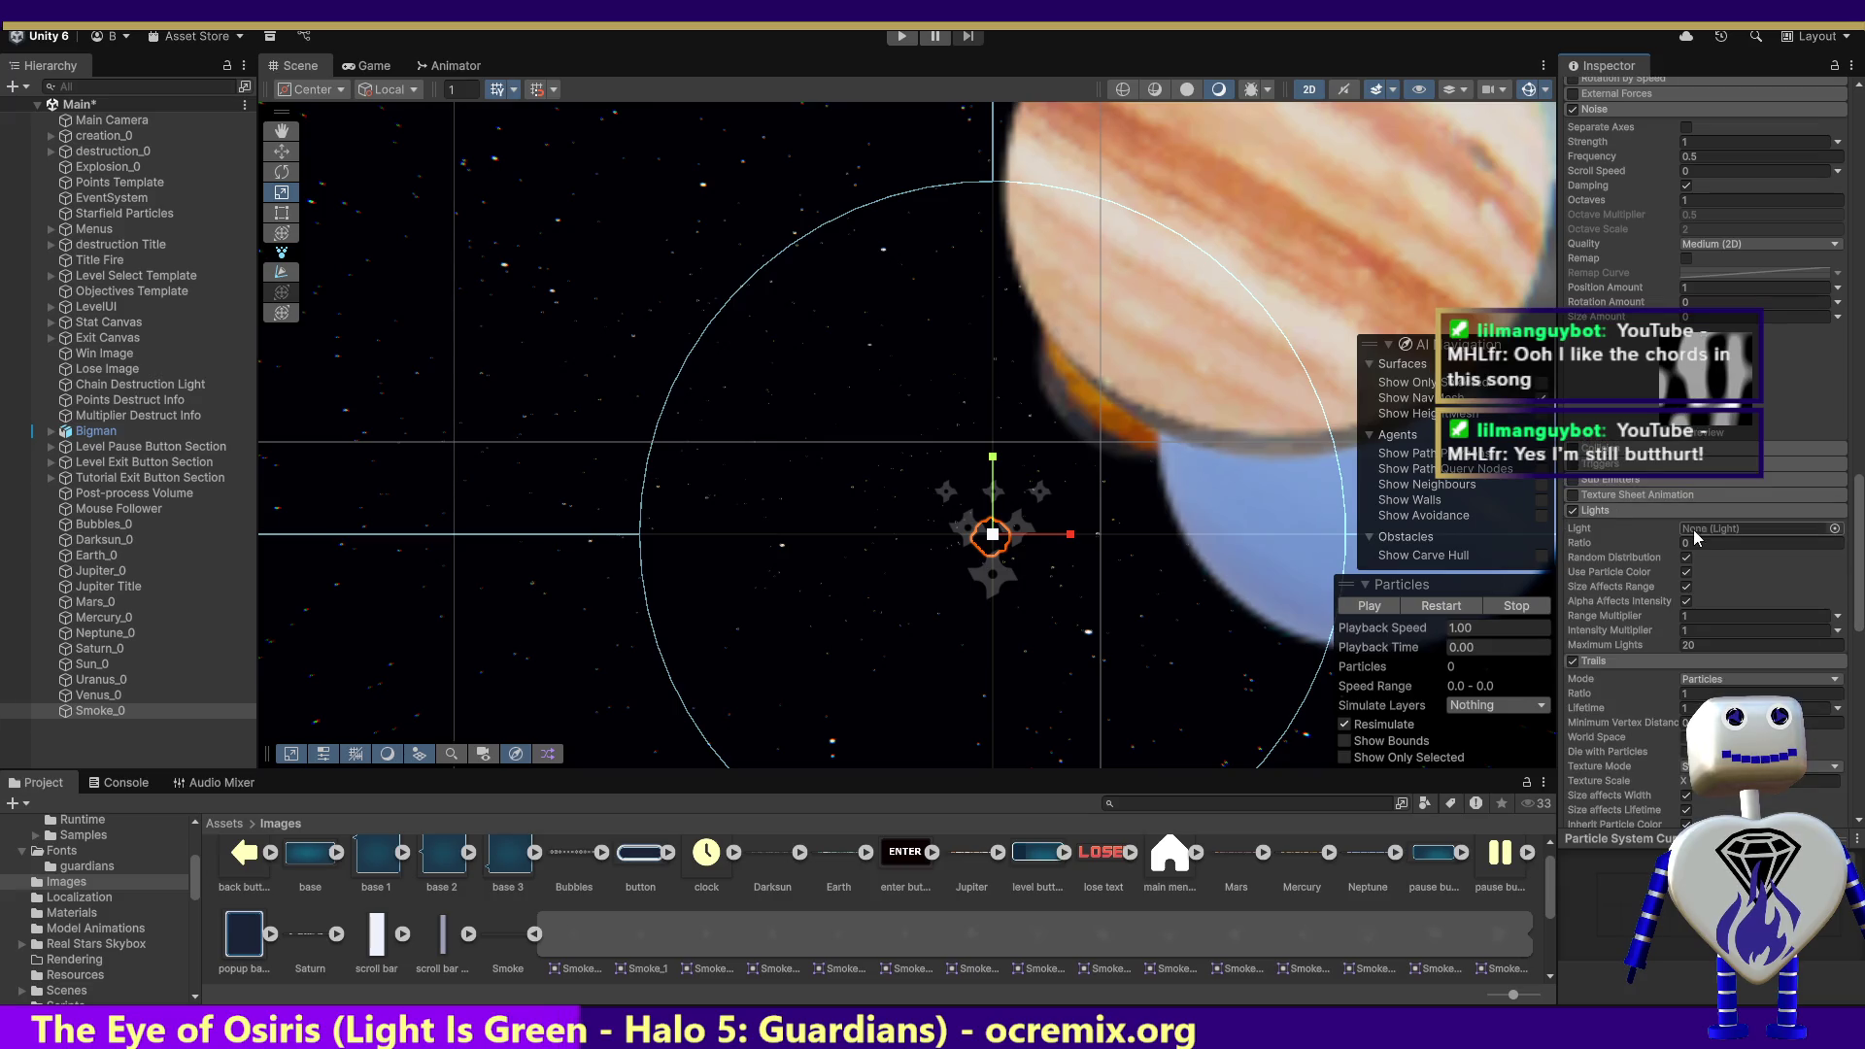
pyautogui.click(1832, 529)
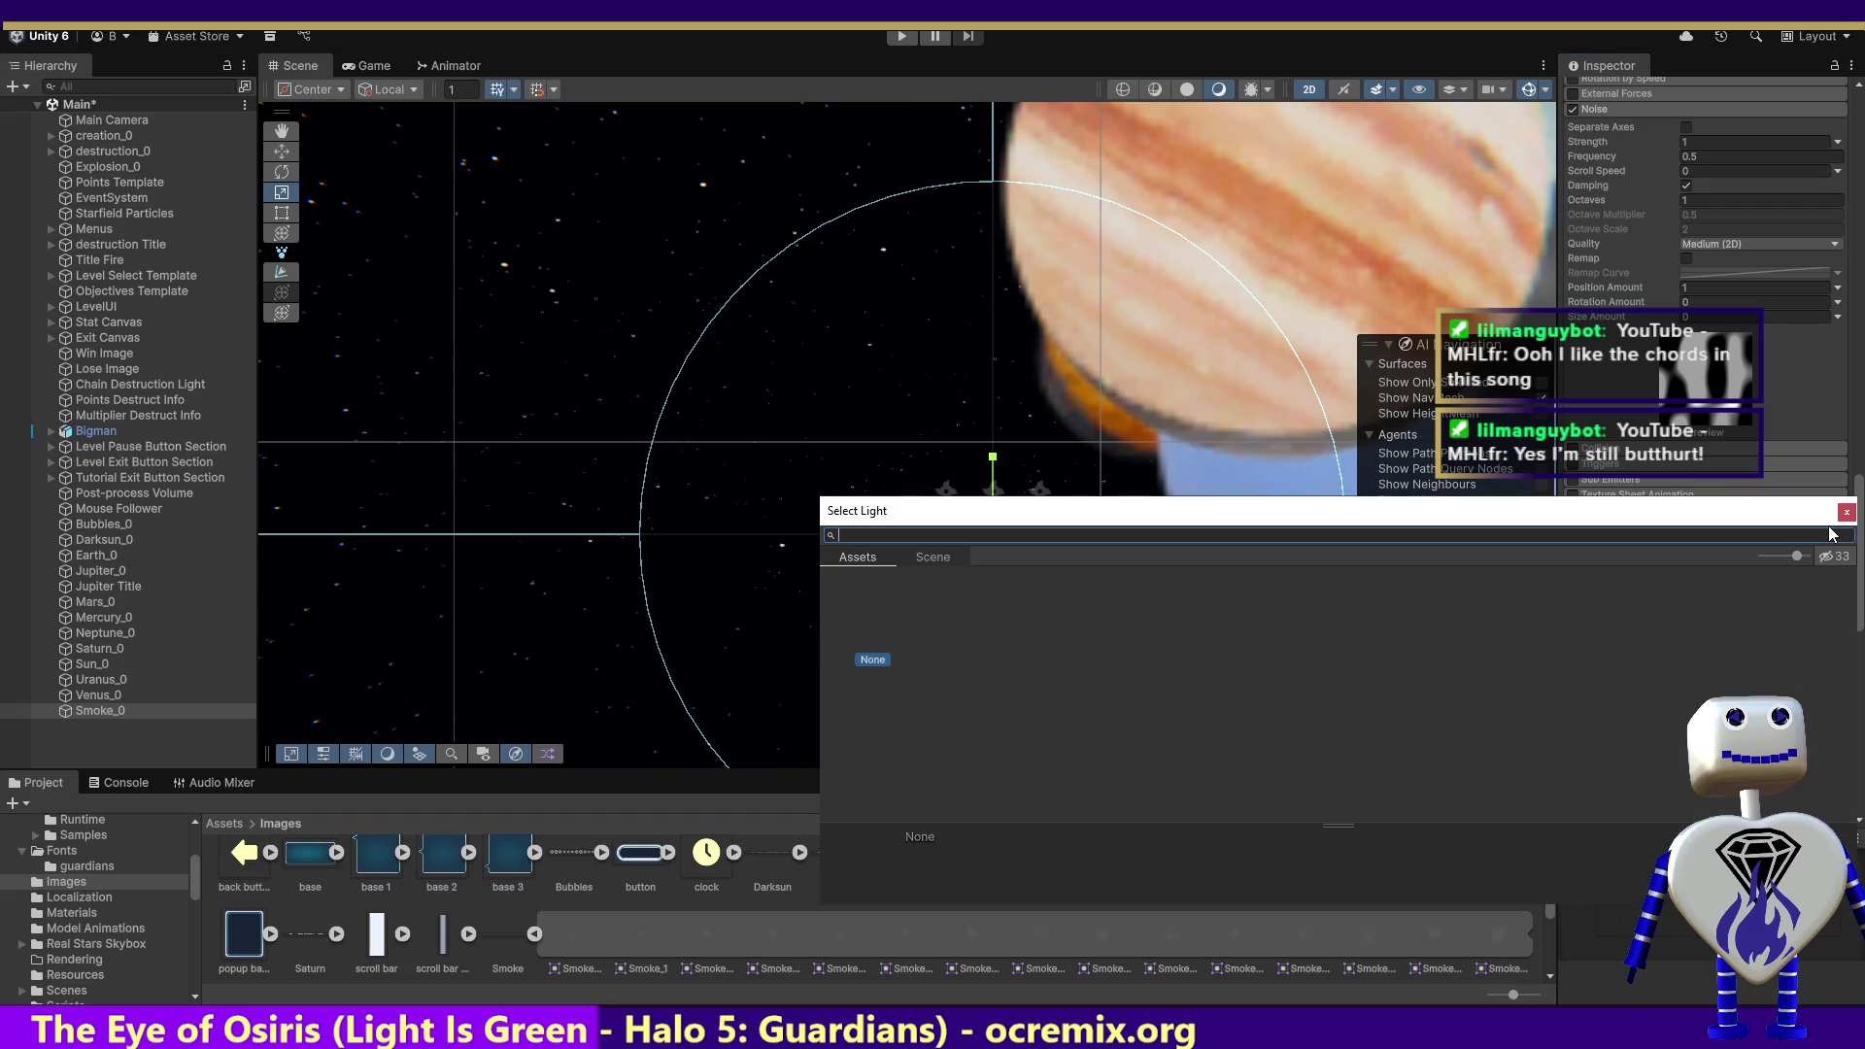
pyautogui.click(1846, 513)
pyautogui.moveTo(1858, 573); pyautogui.dragTo(1860, 753)
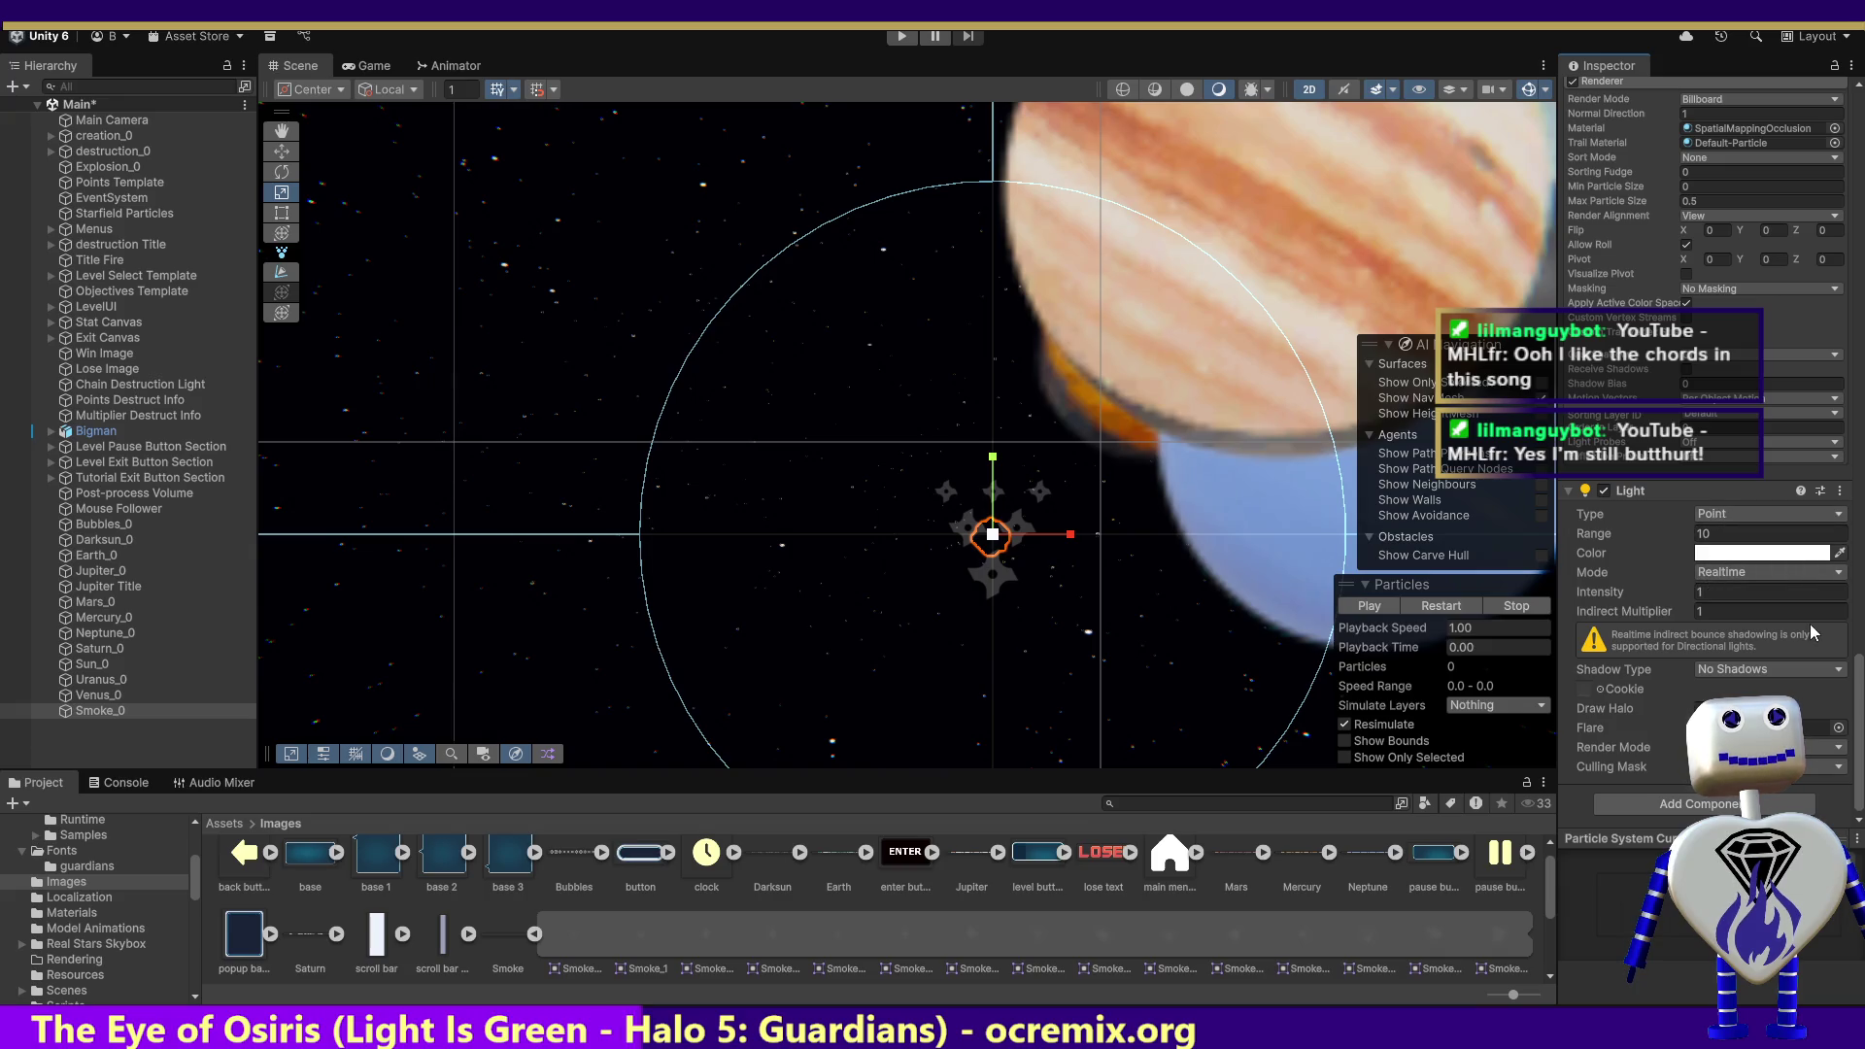
pyautogui.moveTo(1860, 709); pyautogui.dragTo(1862, 605)
pyautogui.scroll(3, 1727, 510)
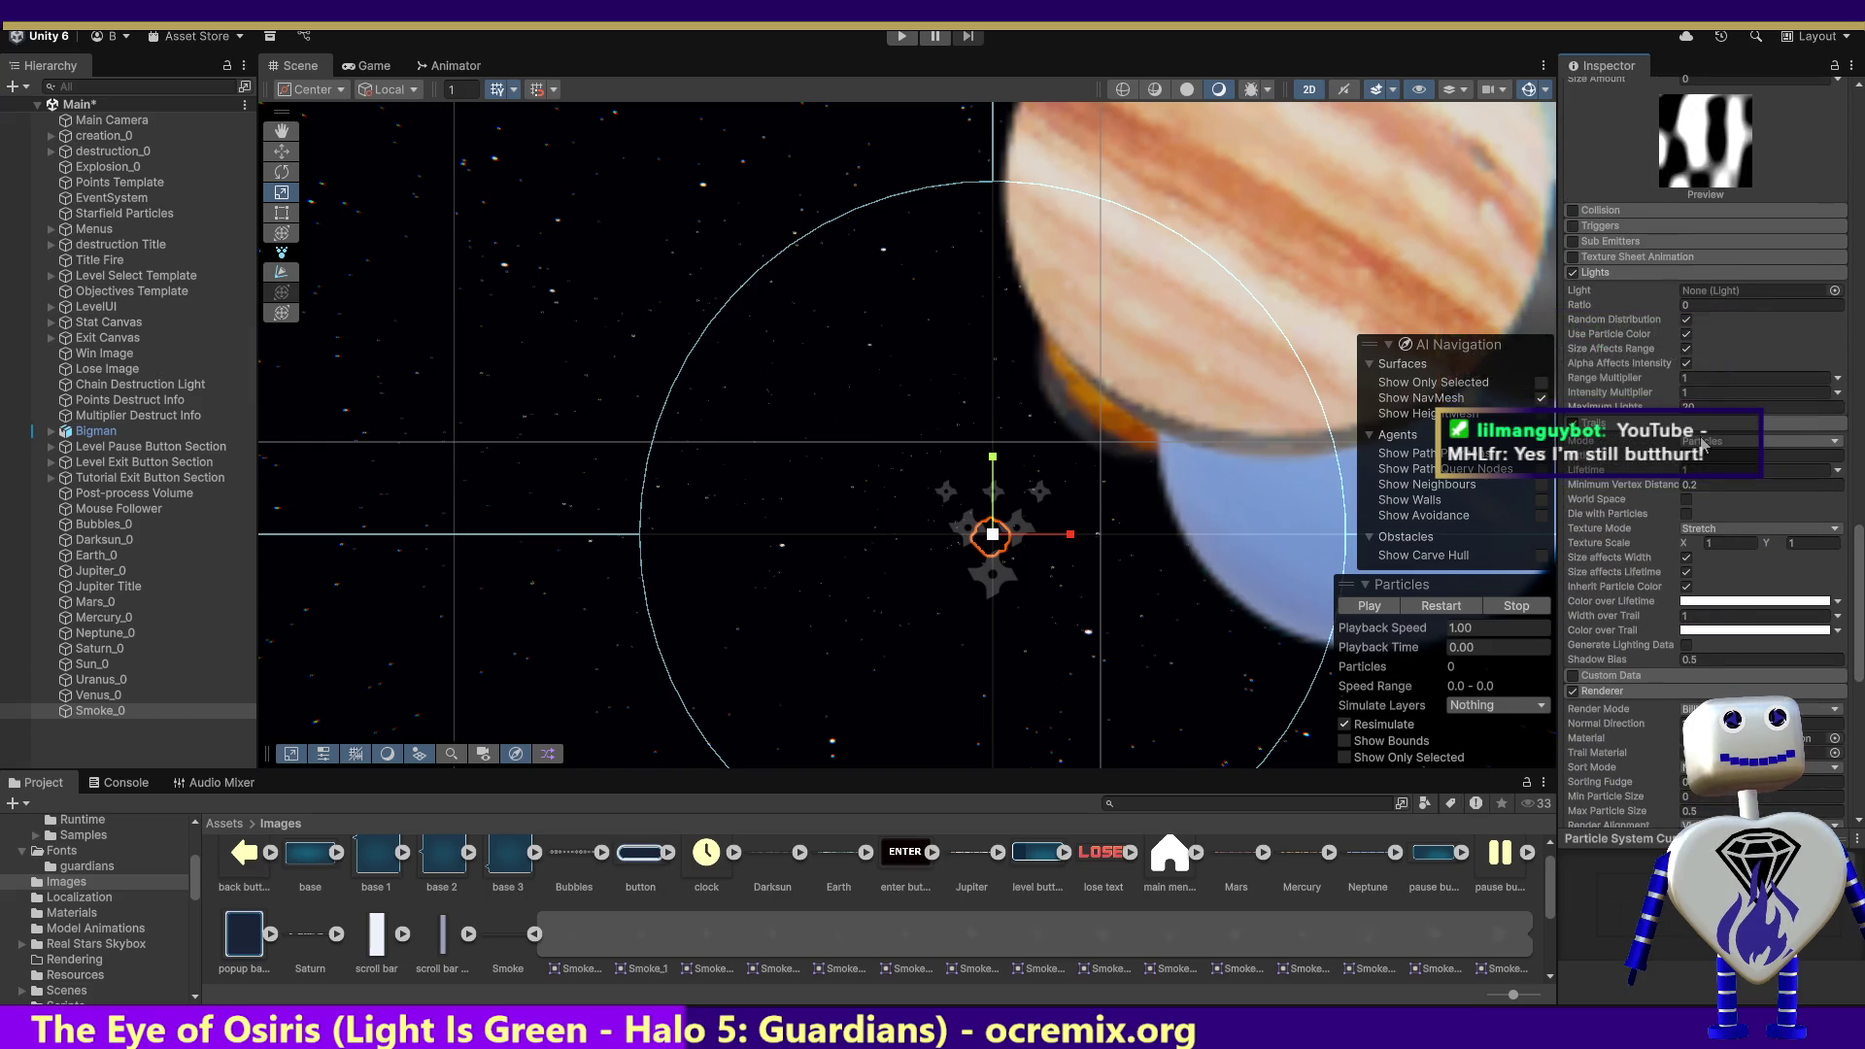
pyautogui.moveTo(1860, 622); pyautogui.dragTo(1860, 745)
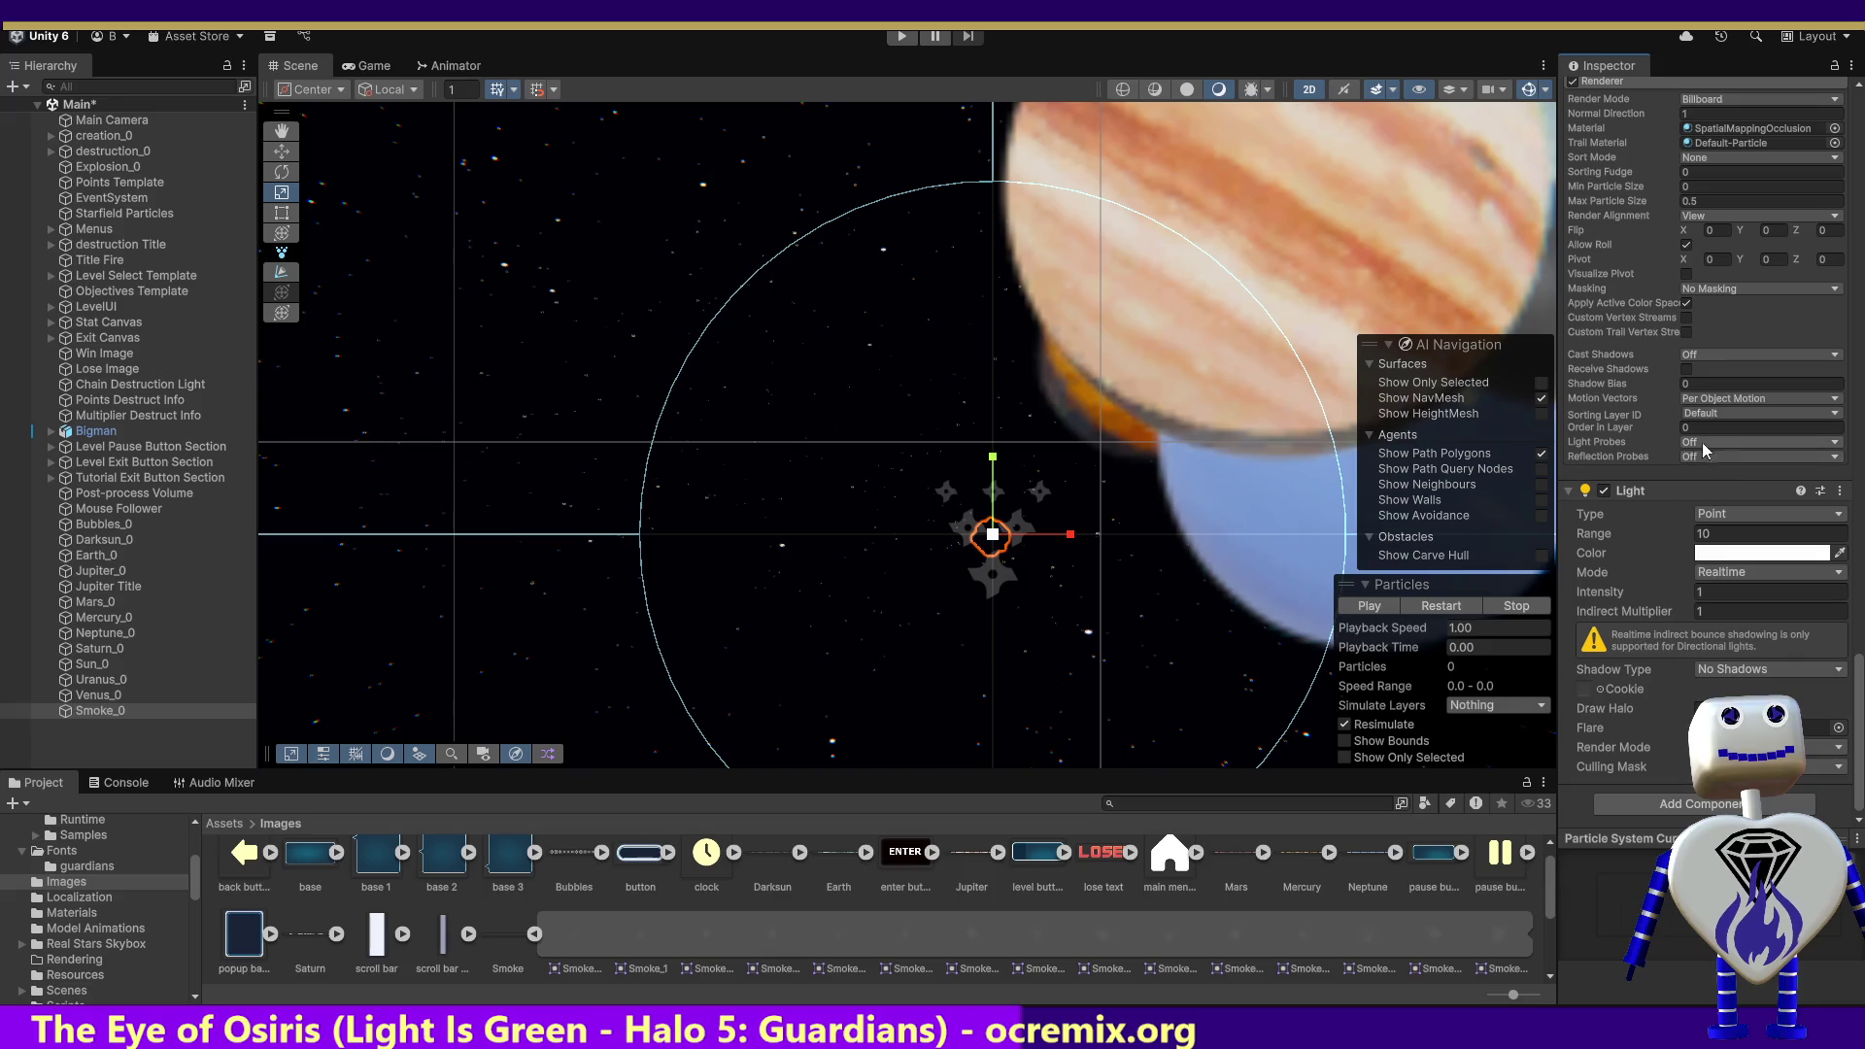
# Step: Untick the Lights module in Smoke_0's Particle System, keeping Trails enabled
pyautogui.scroll(10, 1704, 389)
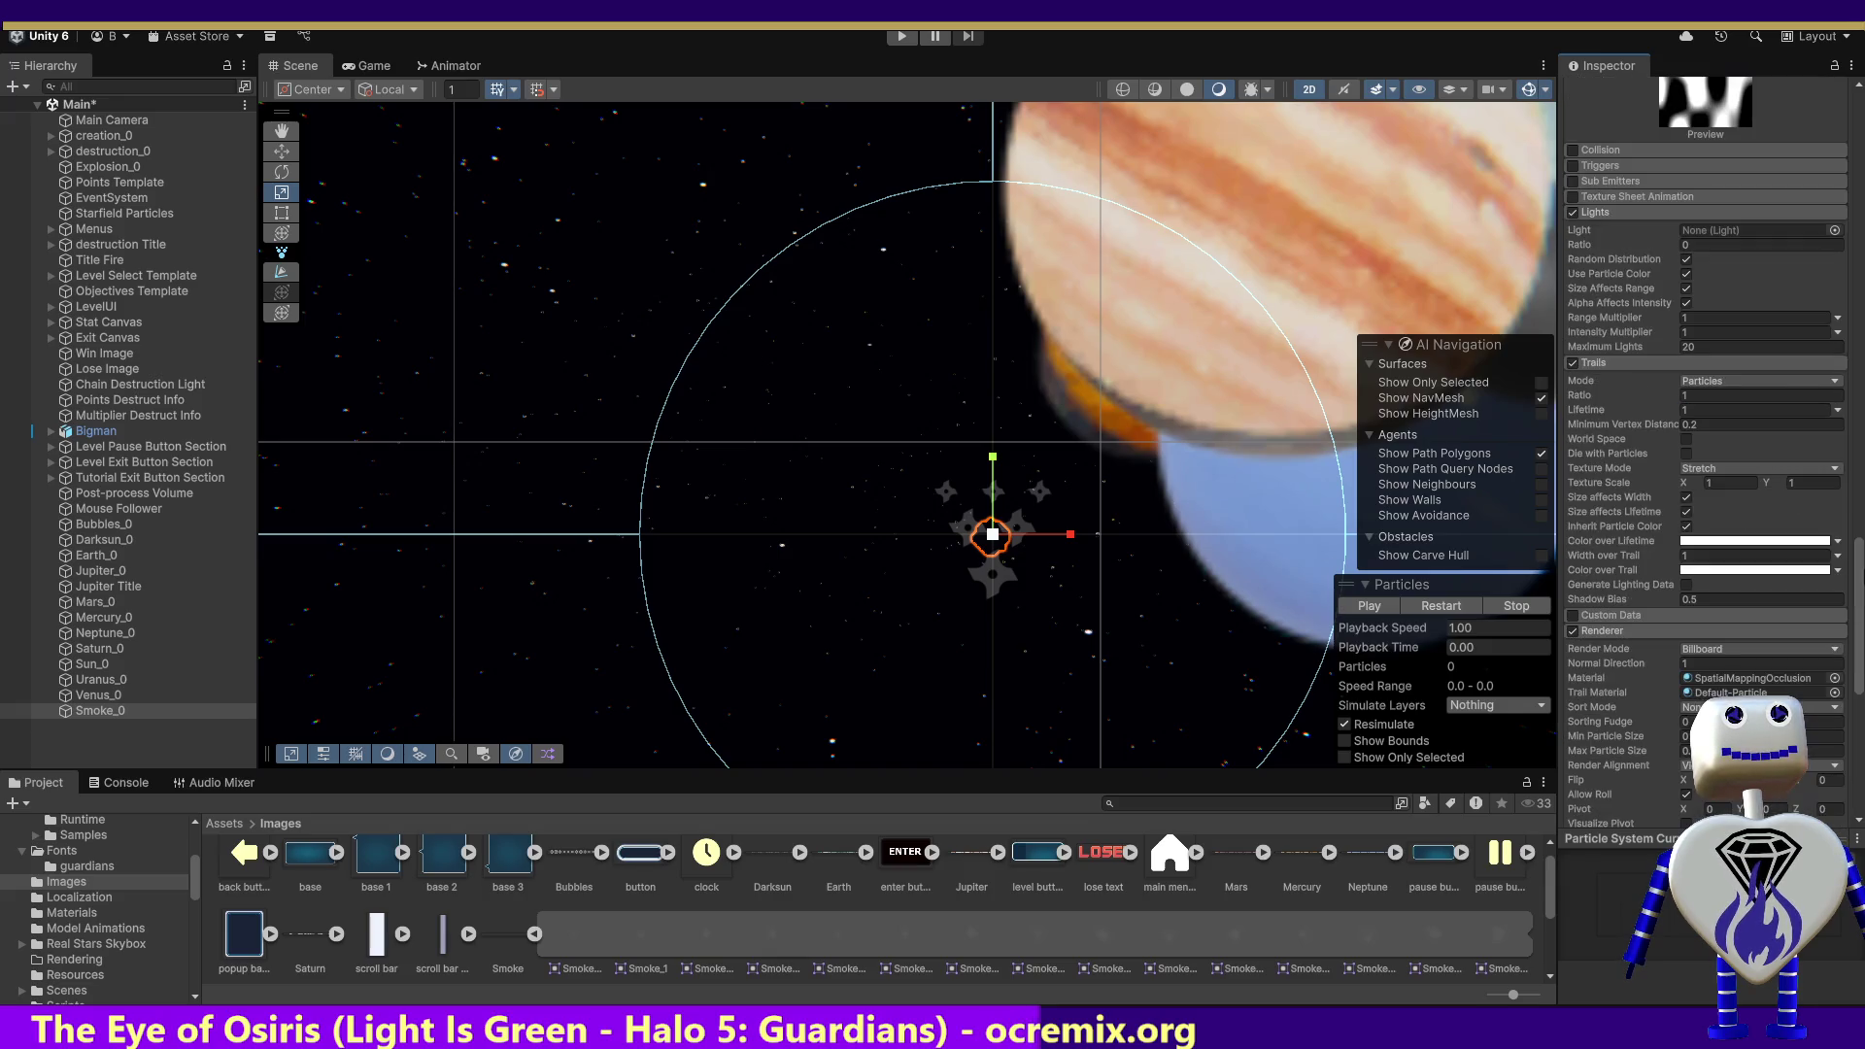
pyautogui.moveTo(1860, 585); pyautogui.dragTo(1857, 707)
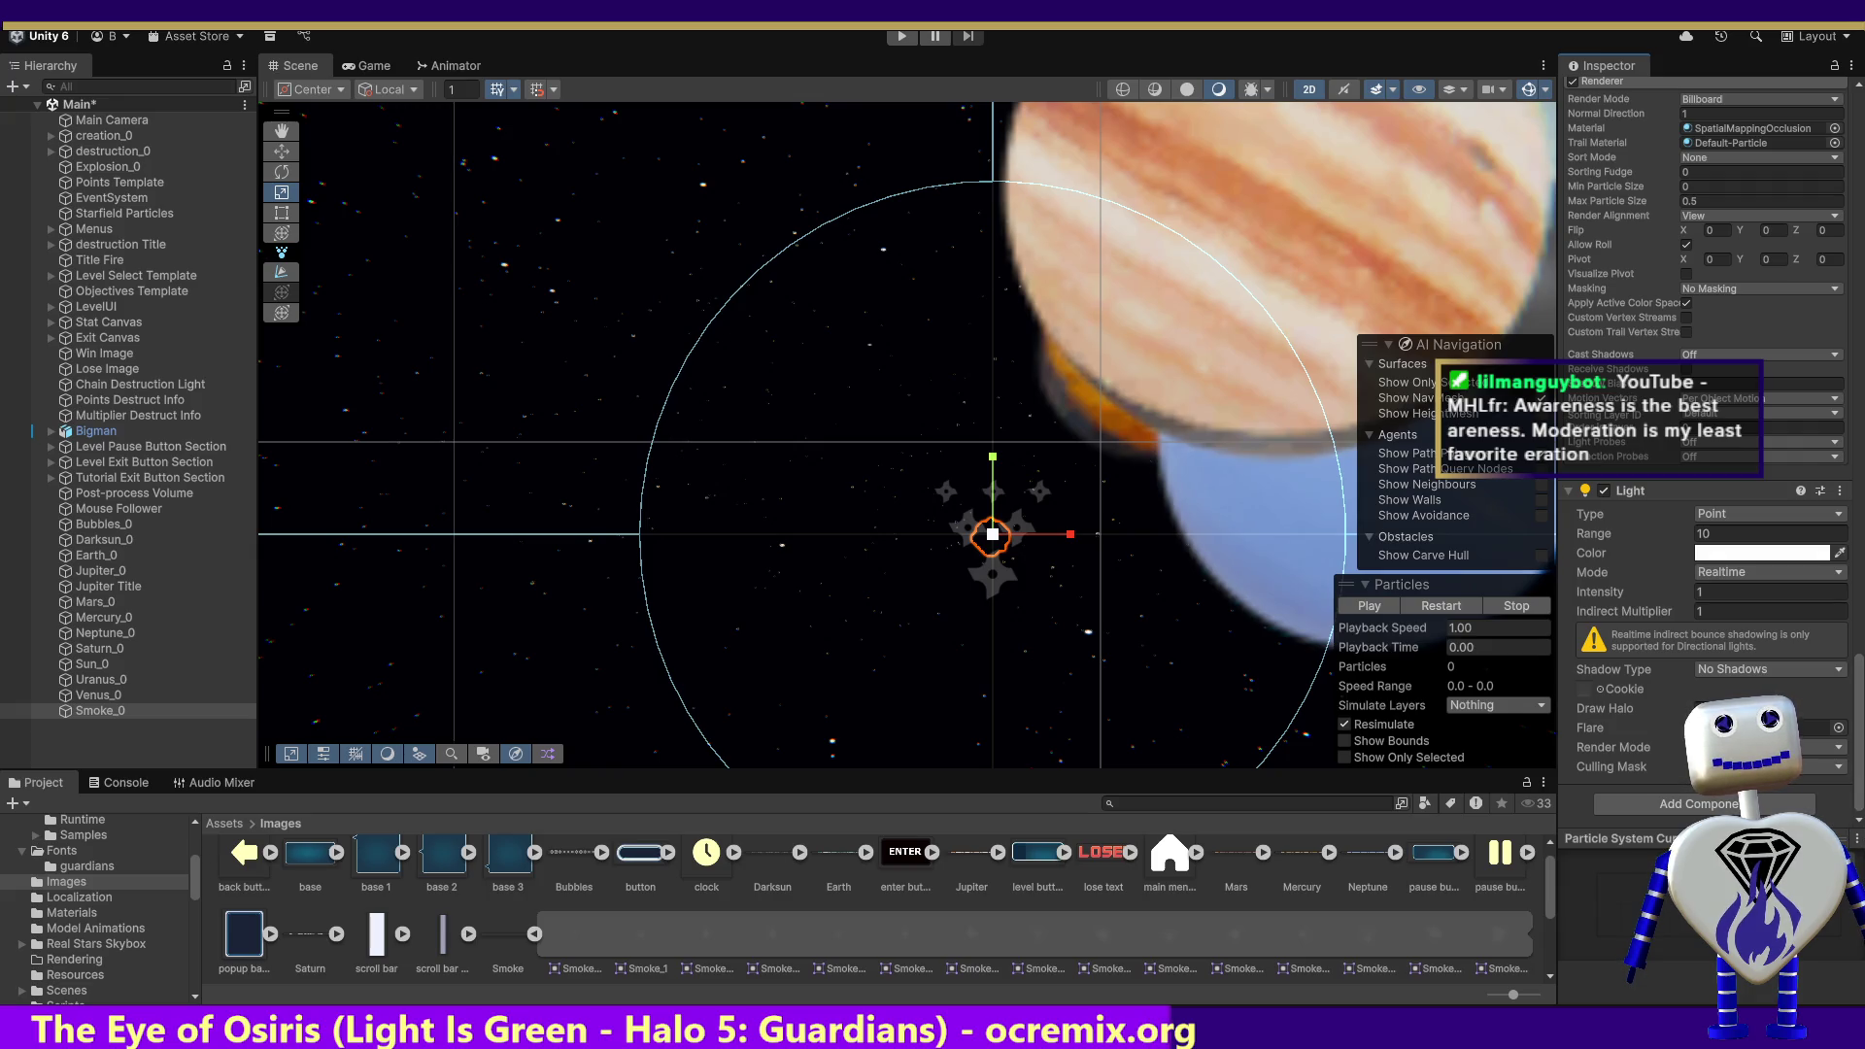
pyautogui.moveTo(1860, 757); pyautogui.dragTo(1860, 679)
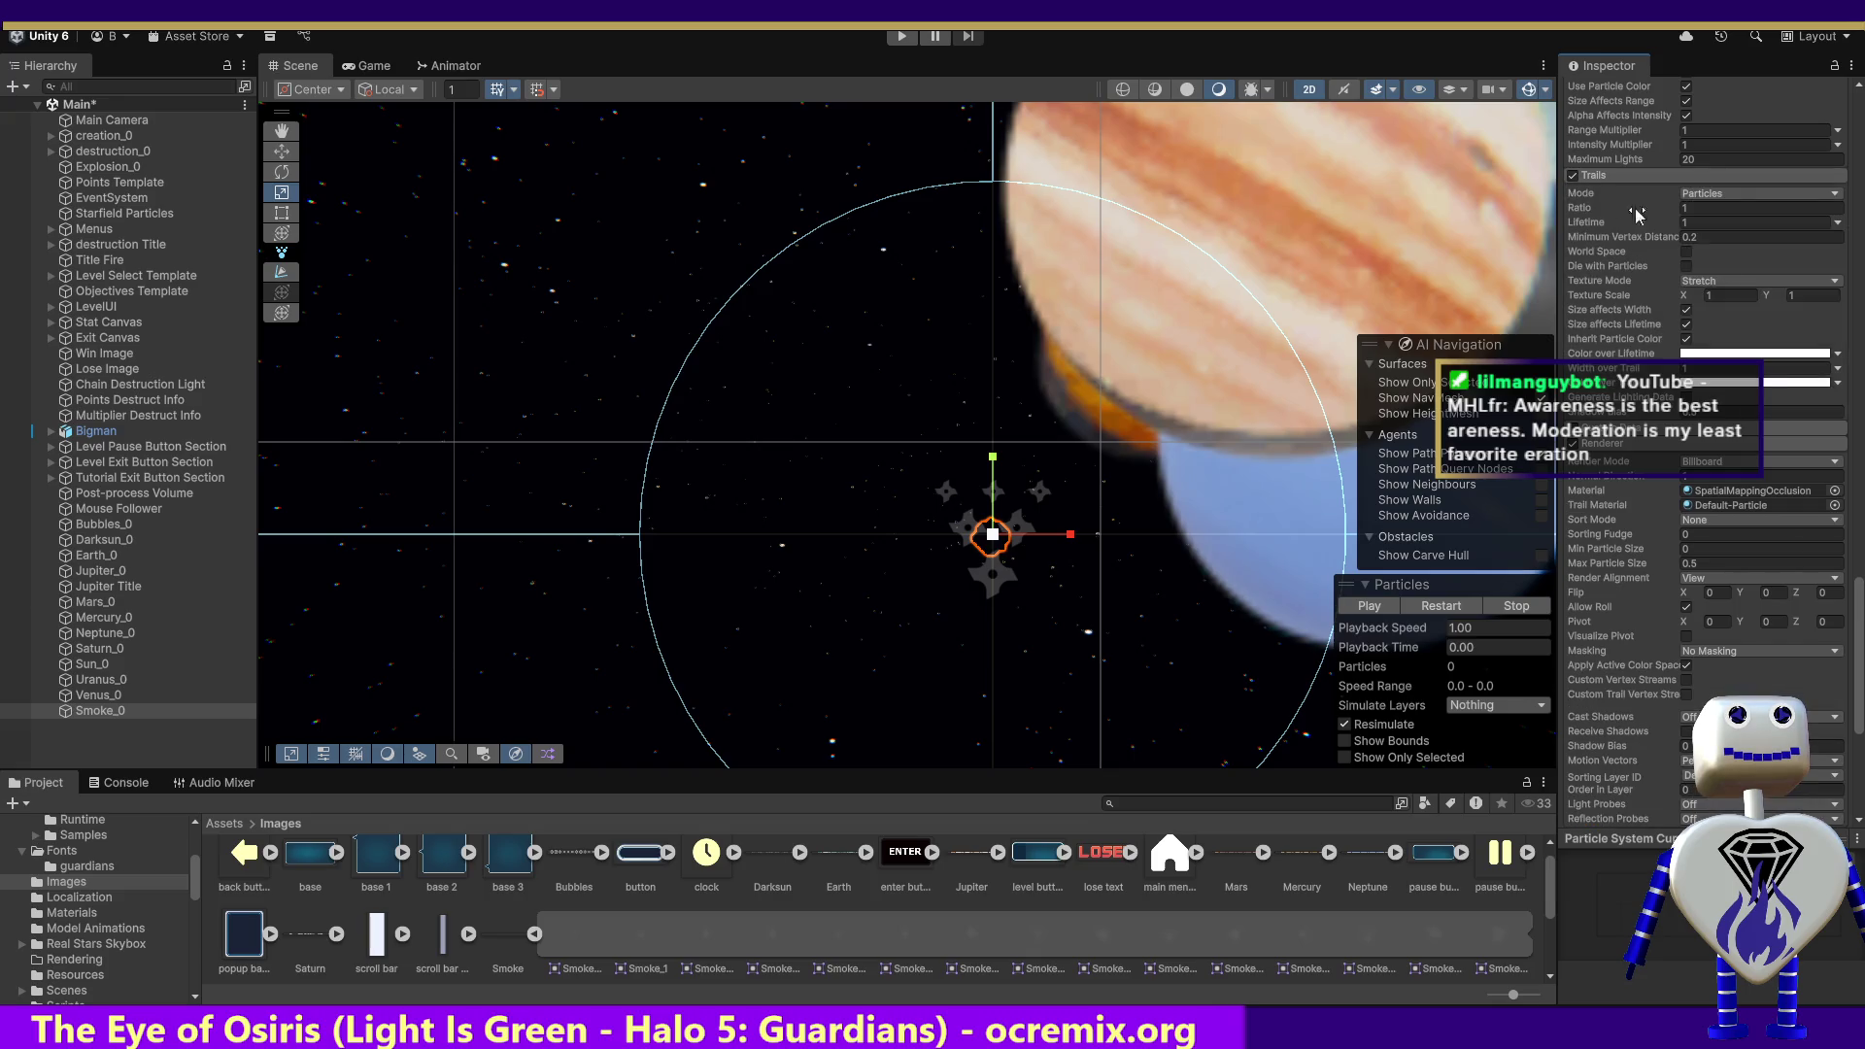
pyautogui.moveTo(1859, 598)
pyautogui.mouseDown()
pyautogui.moveTo(1859, 516)
pyautogui.moveTo(1856, 552)
pyautogui.mouseUp()
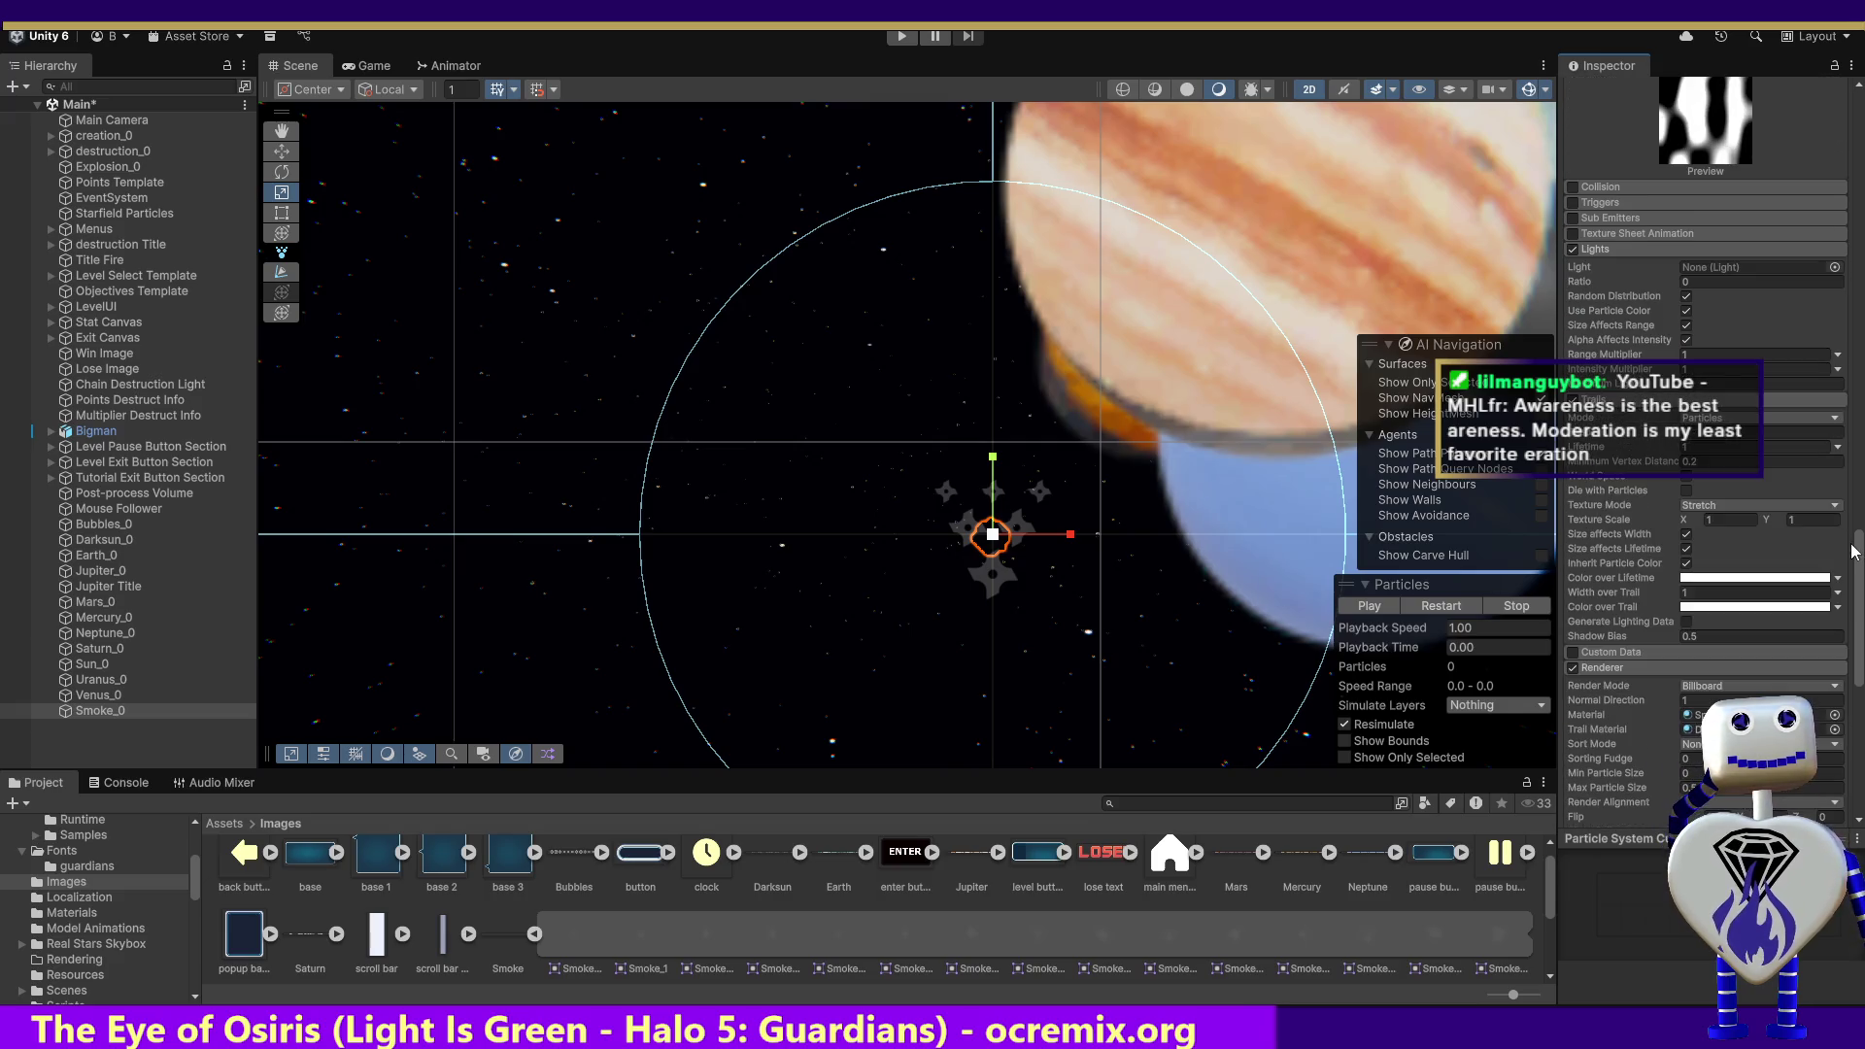
pyautogui.click(1572, 249)
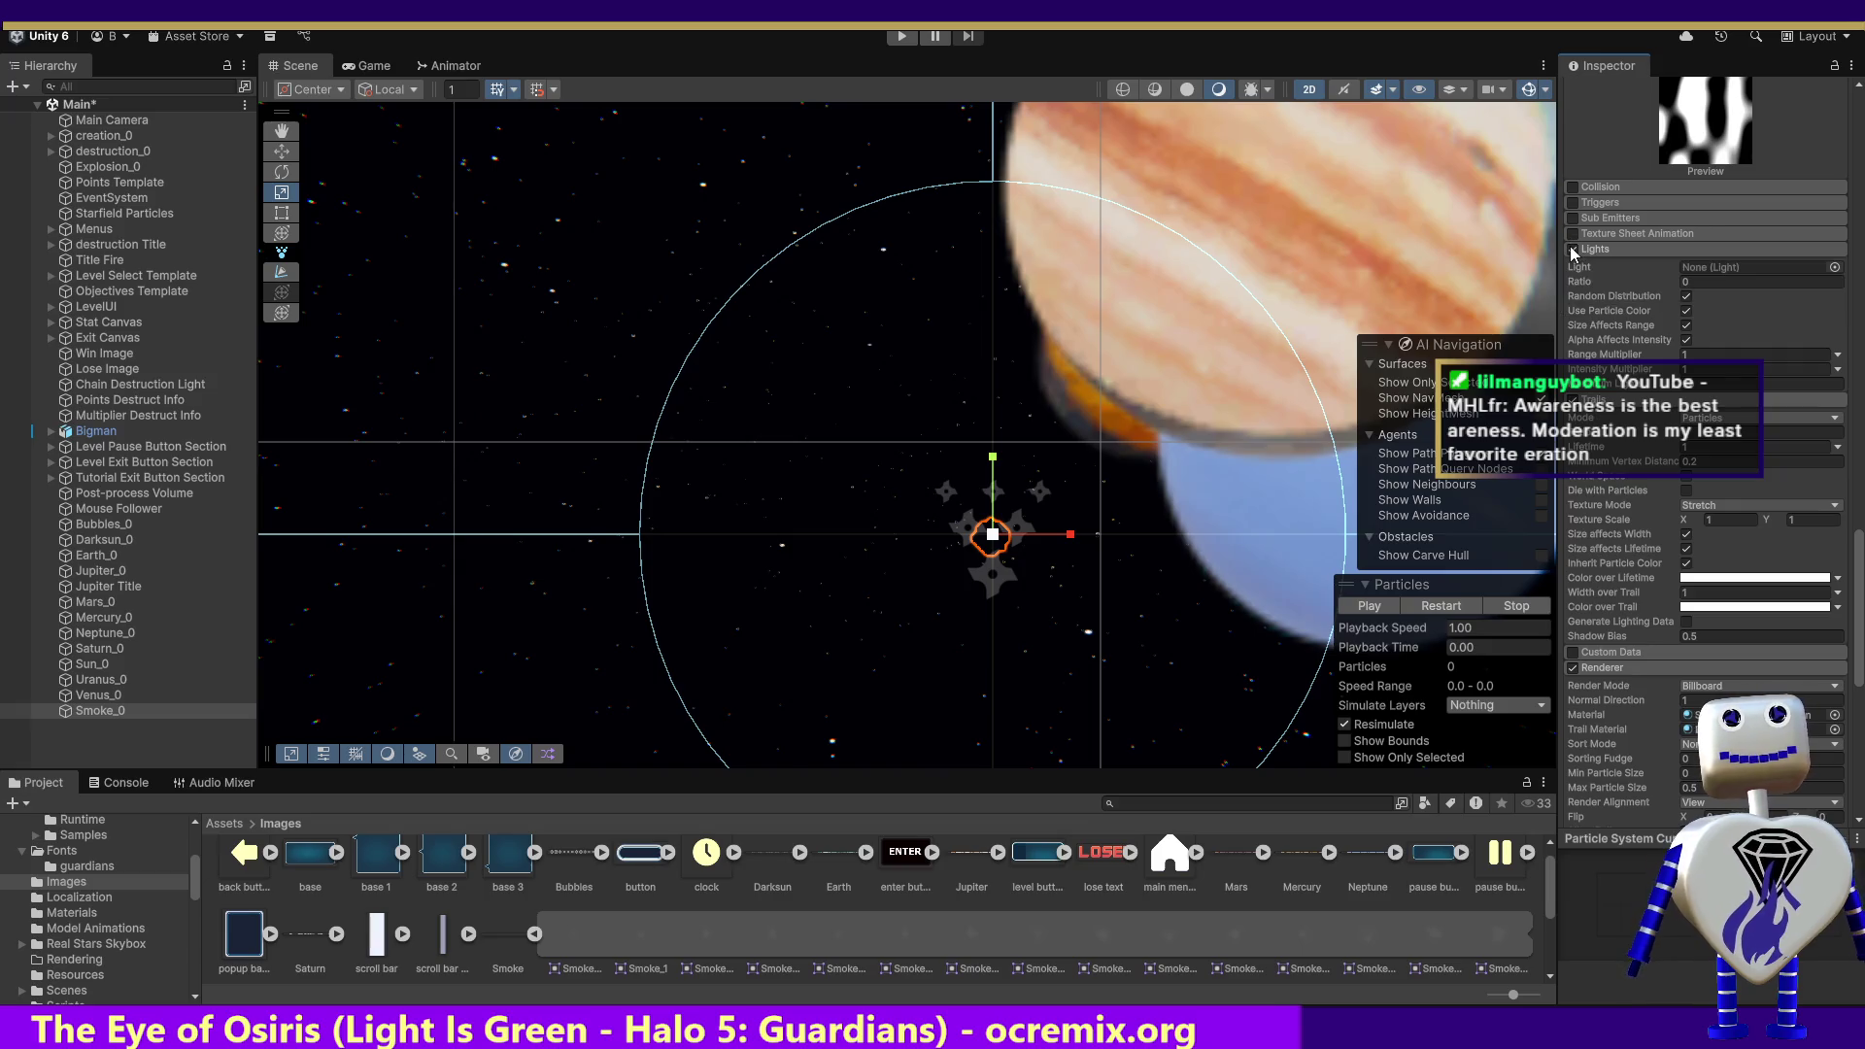
# Step: Enter Play mode and start the Skill Challenge level from the game's level selection
pyautogui.click(904, 37)
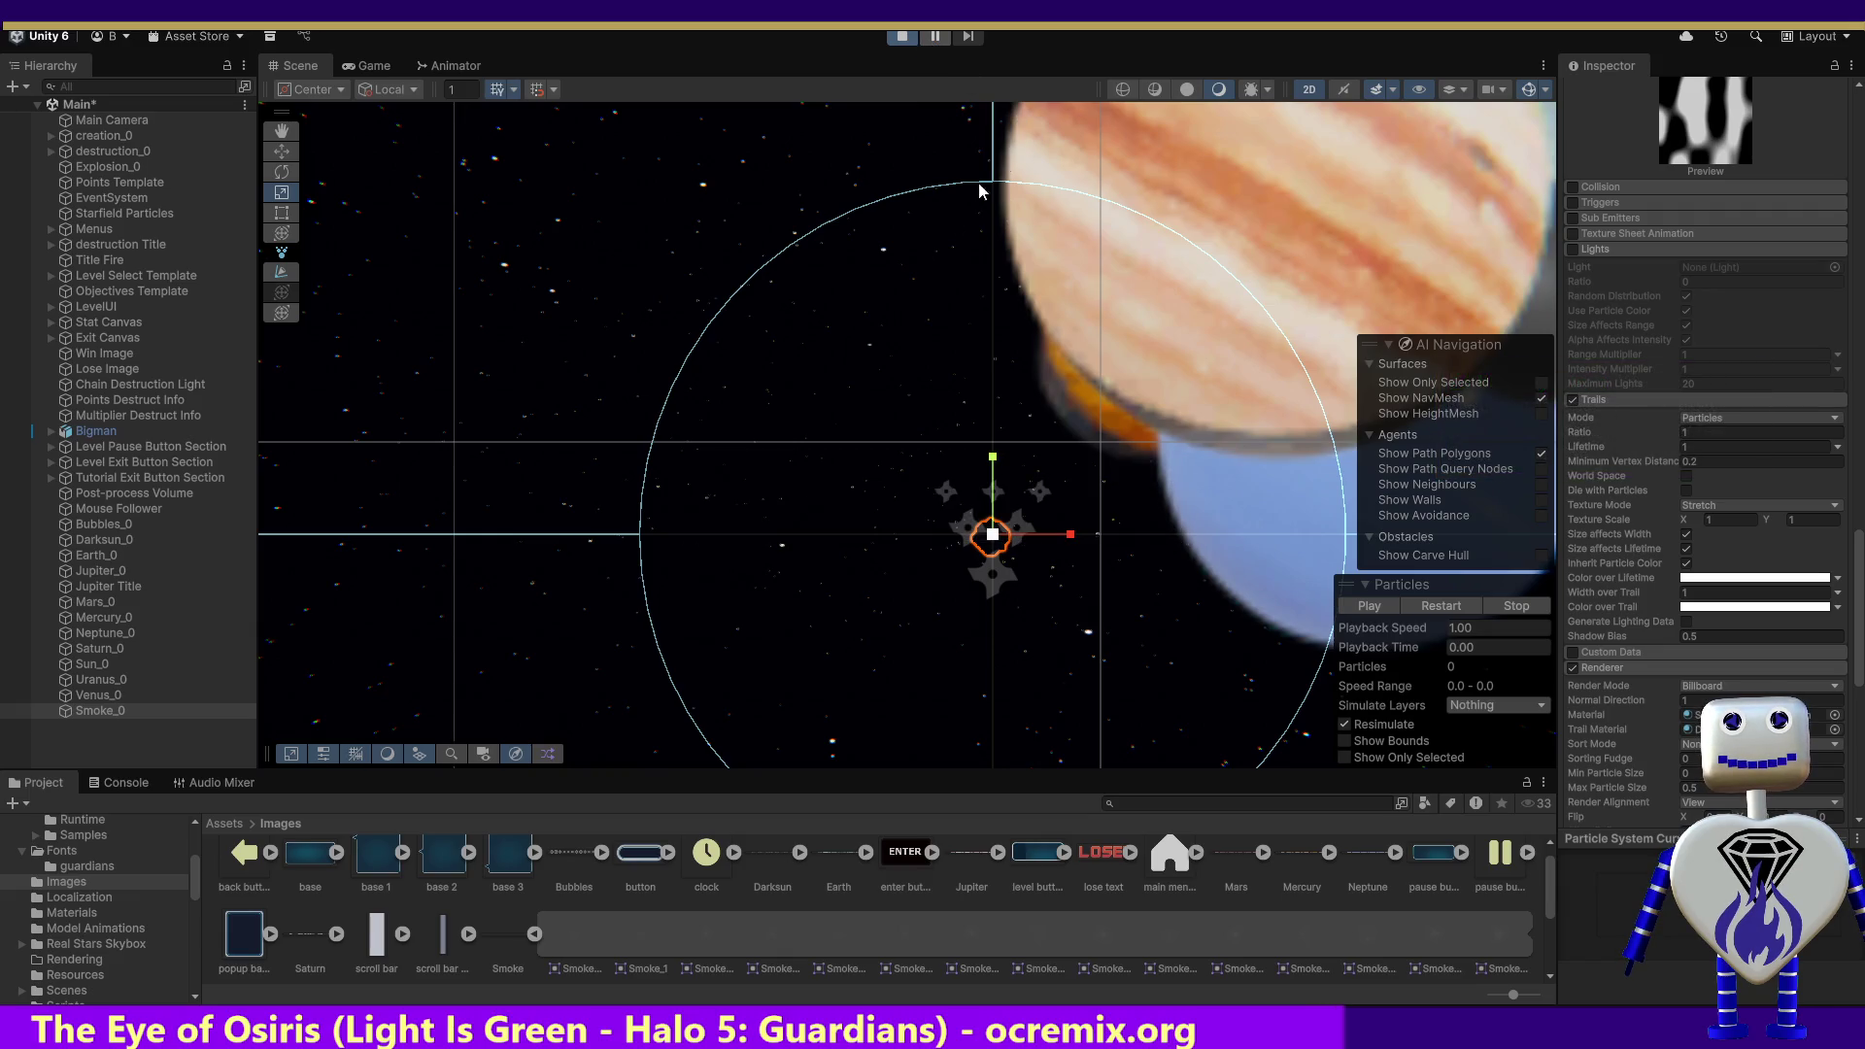
pyautogui.click(848, 398)
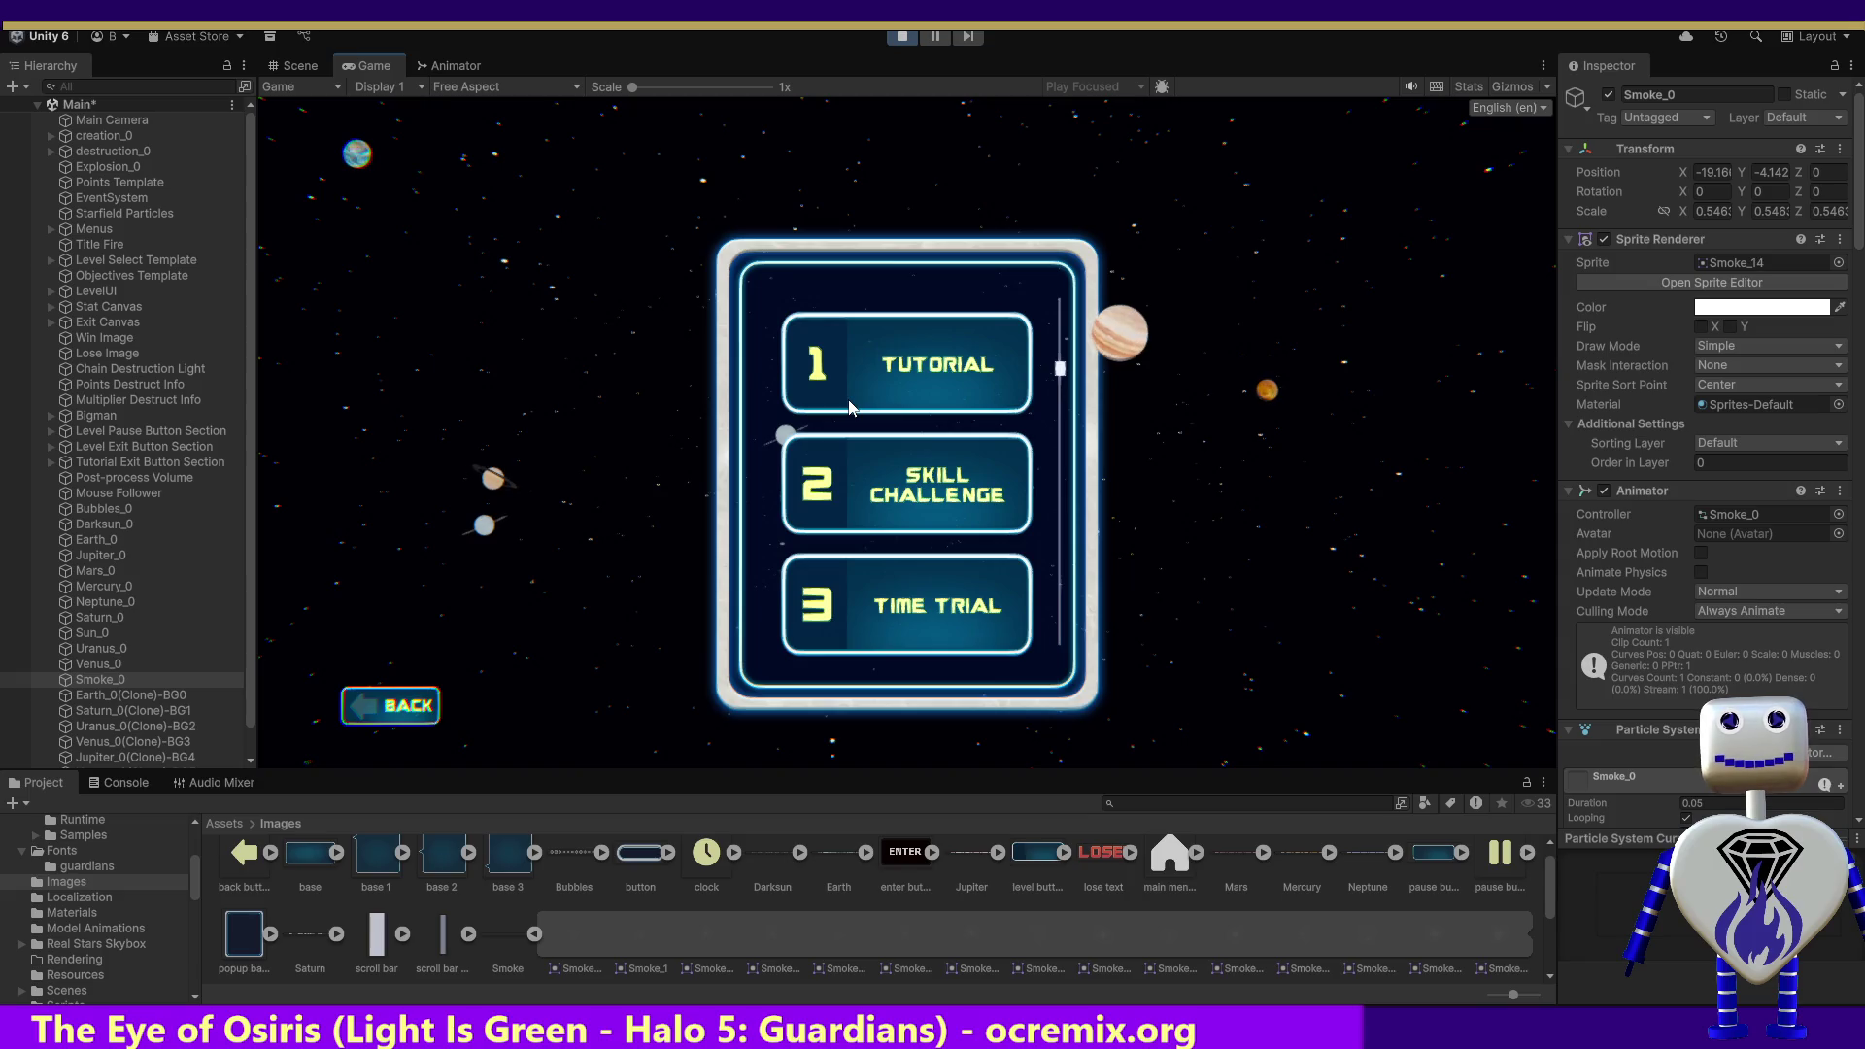
pyautogui.click(954, 500)
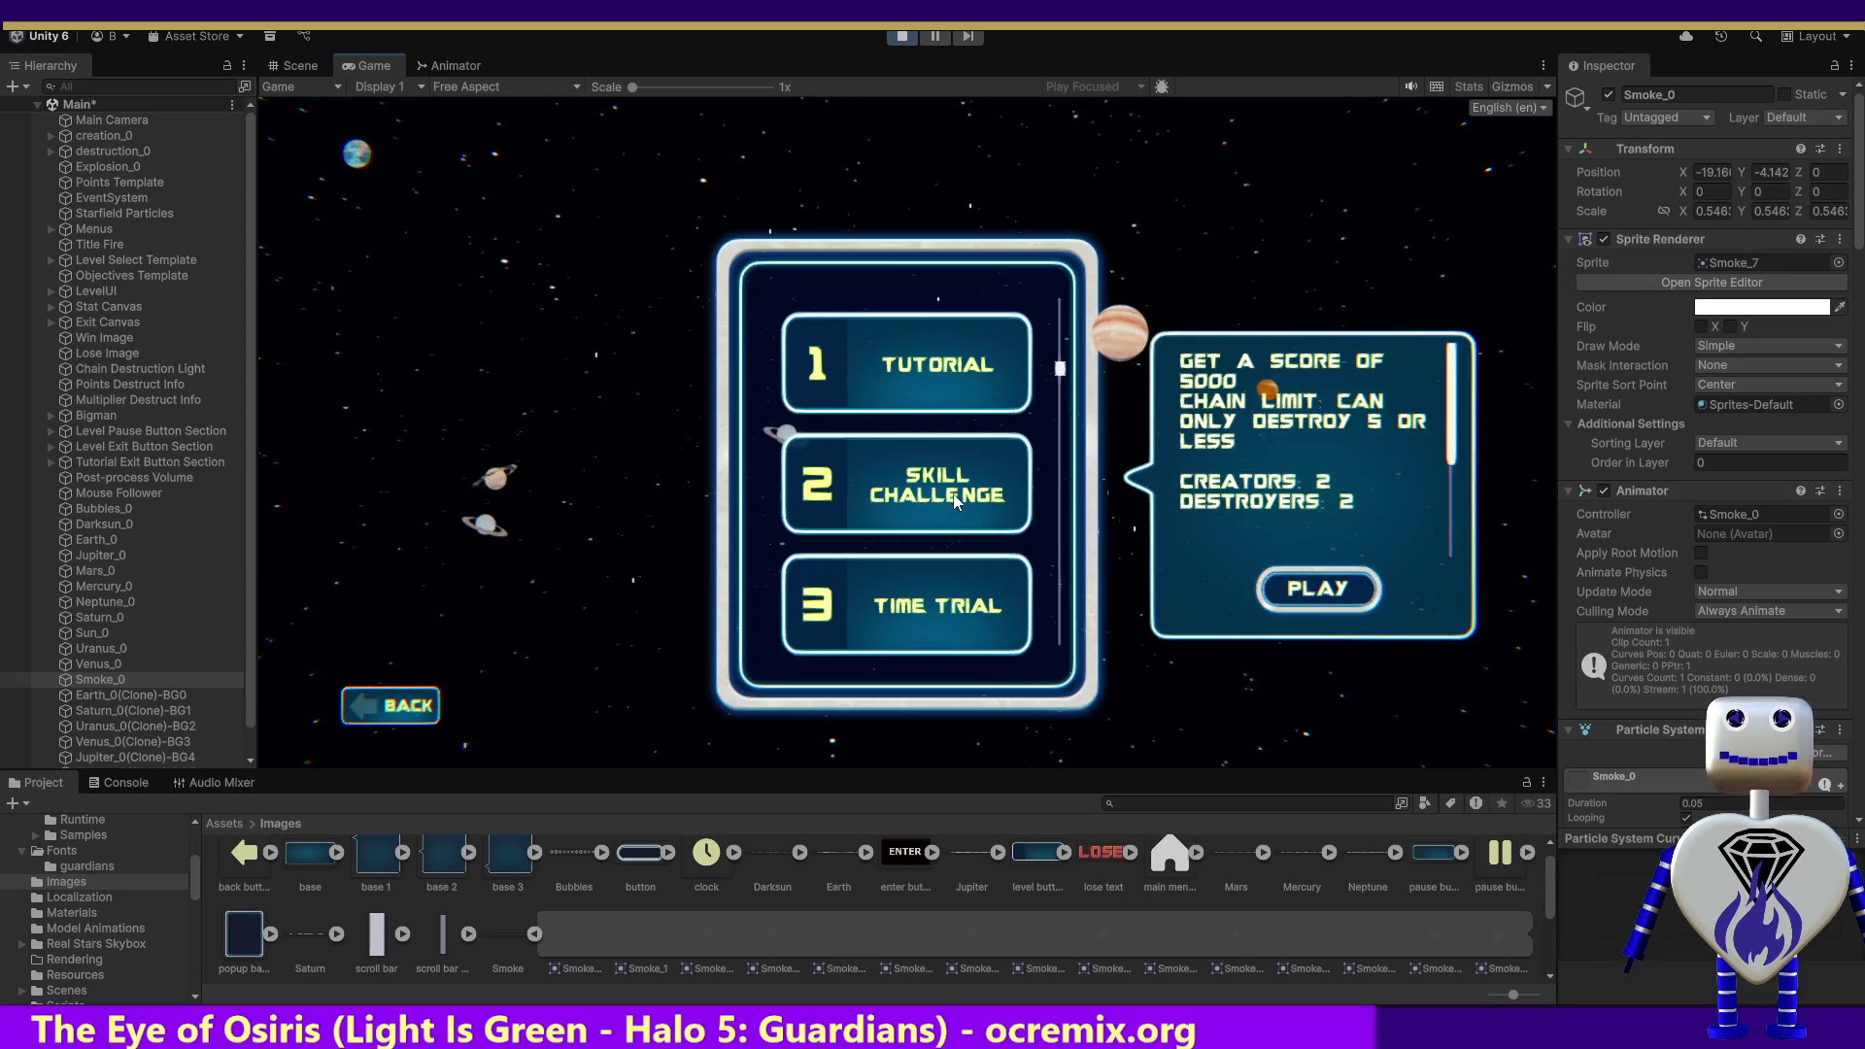
pyautogui.click(1306, 586)
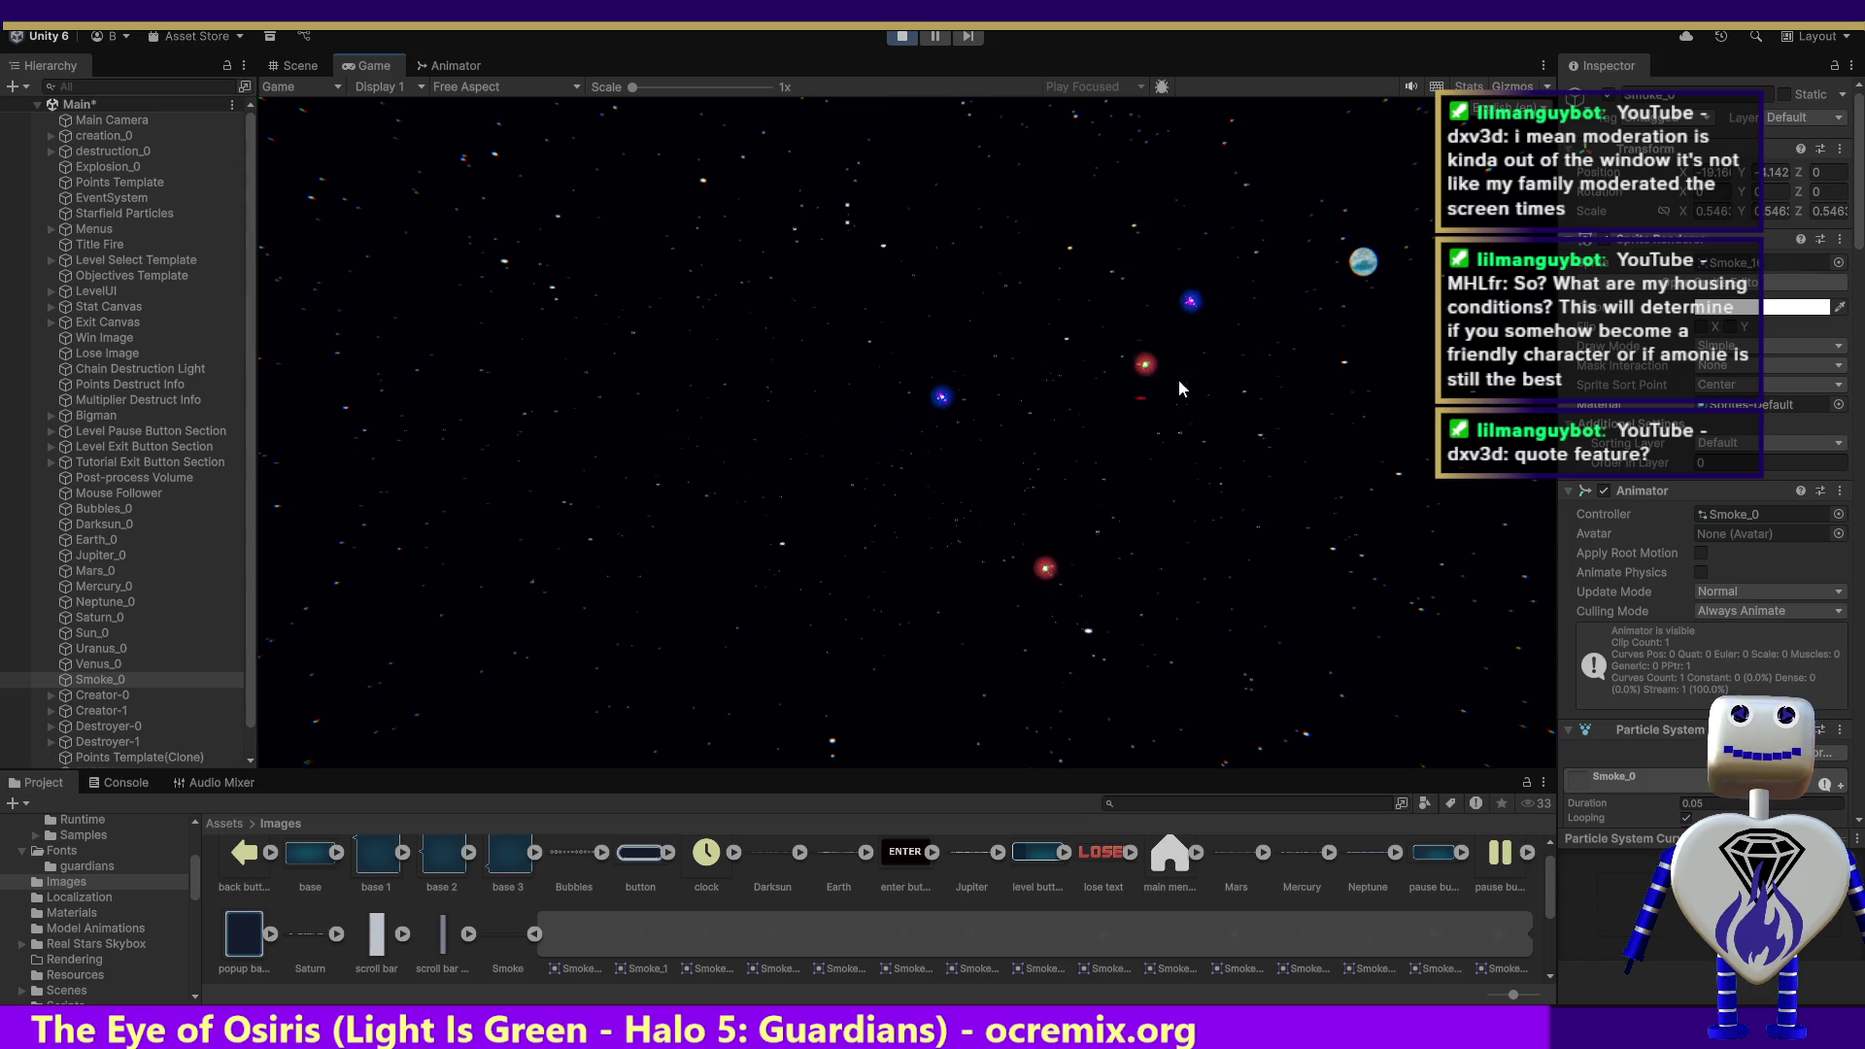
# Step: Crash the Earth and a blue planet into other planets, then stop the play-test
pyautogui.moveTo(1365, 274)
pyautogui.mouseDown()
pyautogui.moveTo(1268, 335)
pyautogui.moveTo(1045, 272)
pyautogui.moveTo(646, 342)
pyautogui.mouseUp()
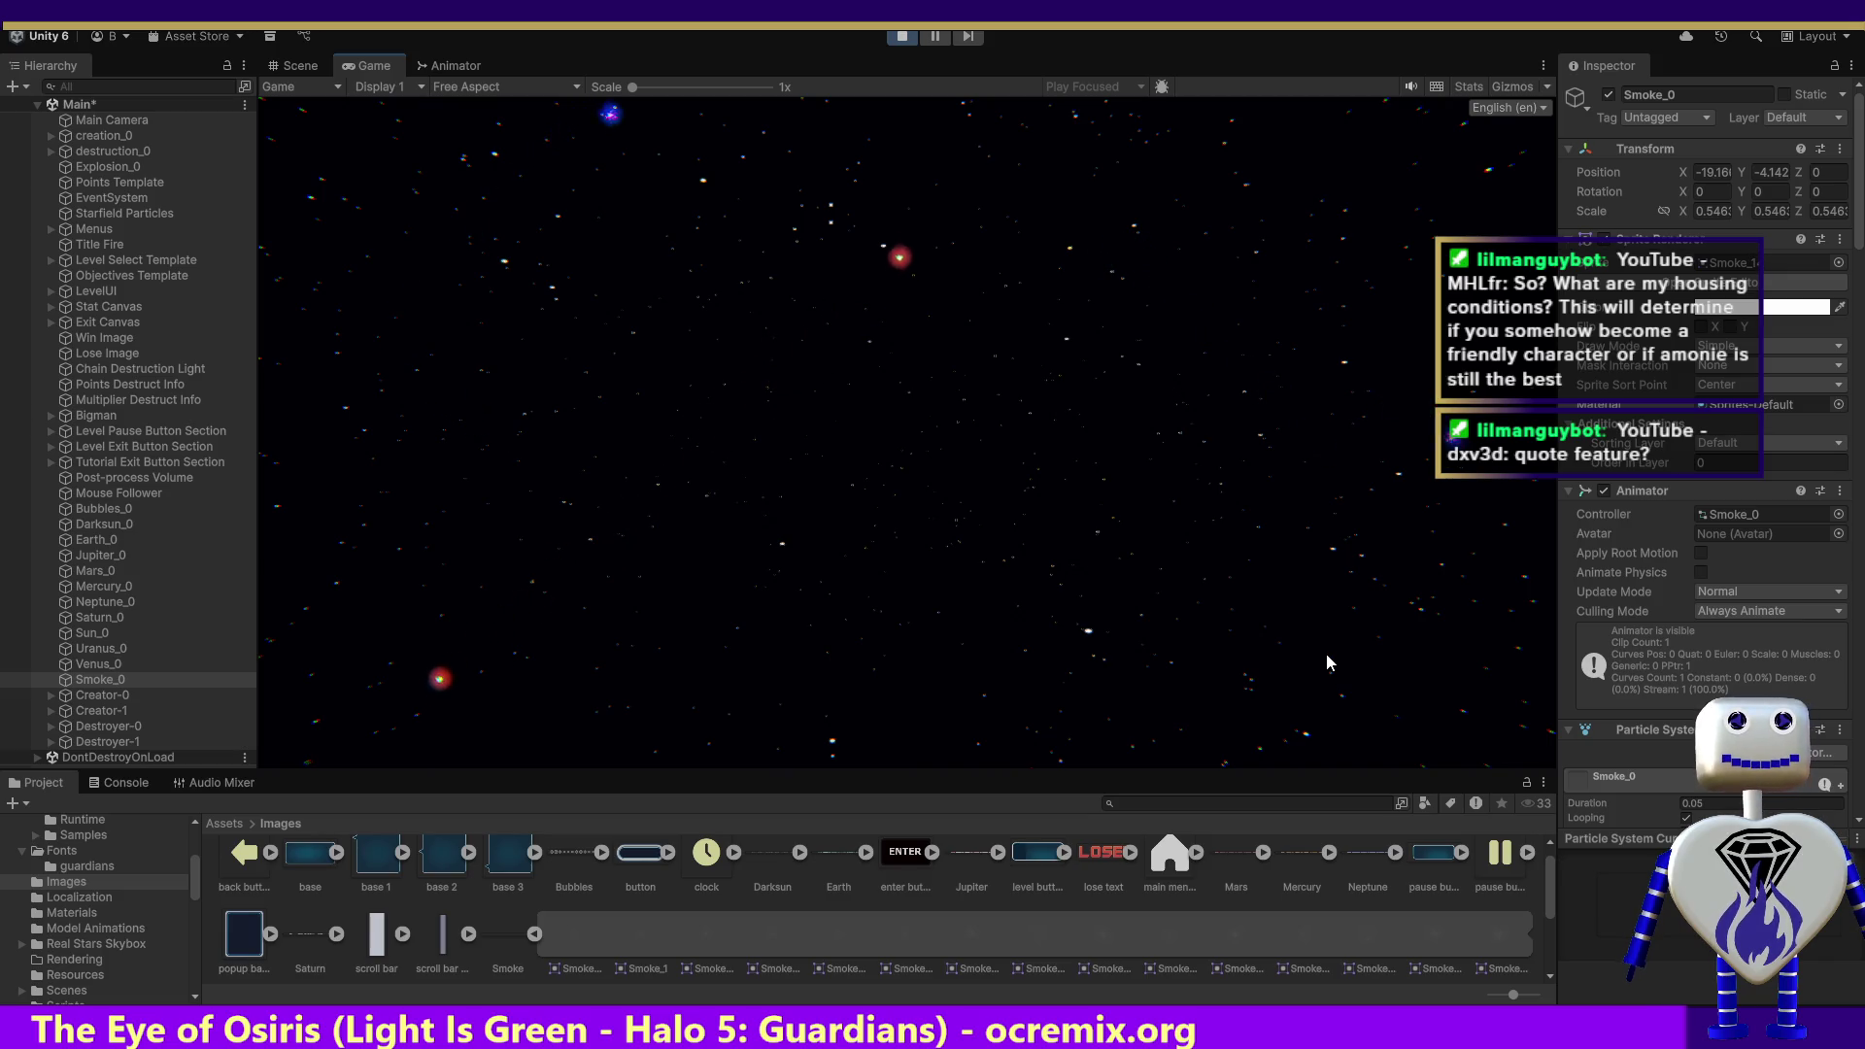
pyautogui.click(1441, 598)
pyautogui.moveTo(1440, 617)
pyautogui.mouseDown()
pyautogui.moveTo(1284, 446)
pyautogui.moveTo(1316, 359)
pyautogui.mouseUp()
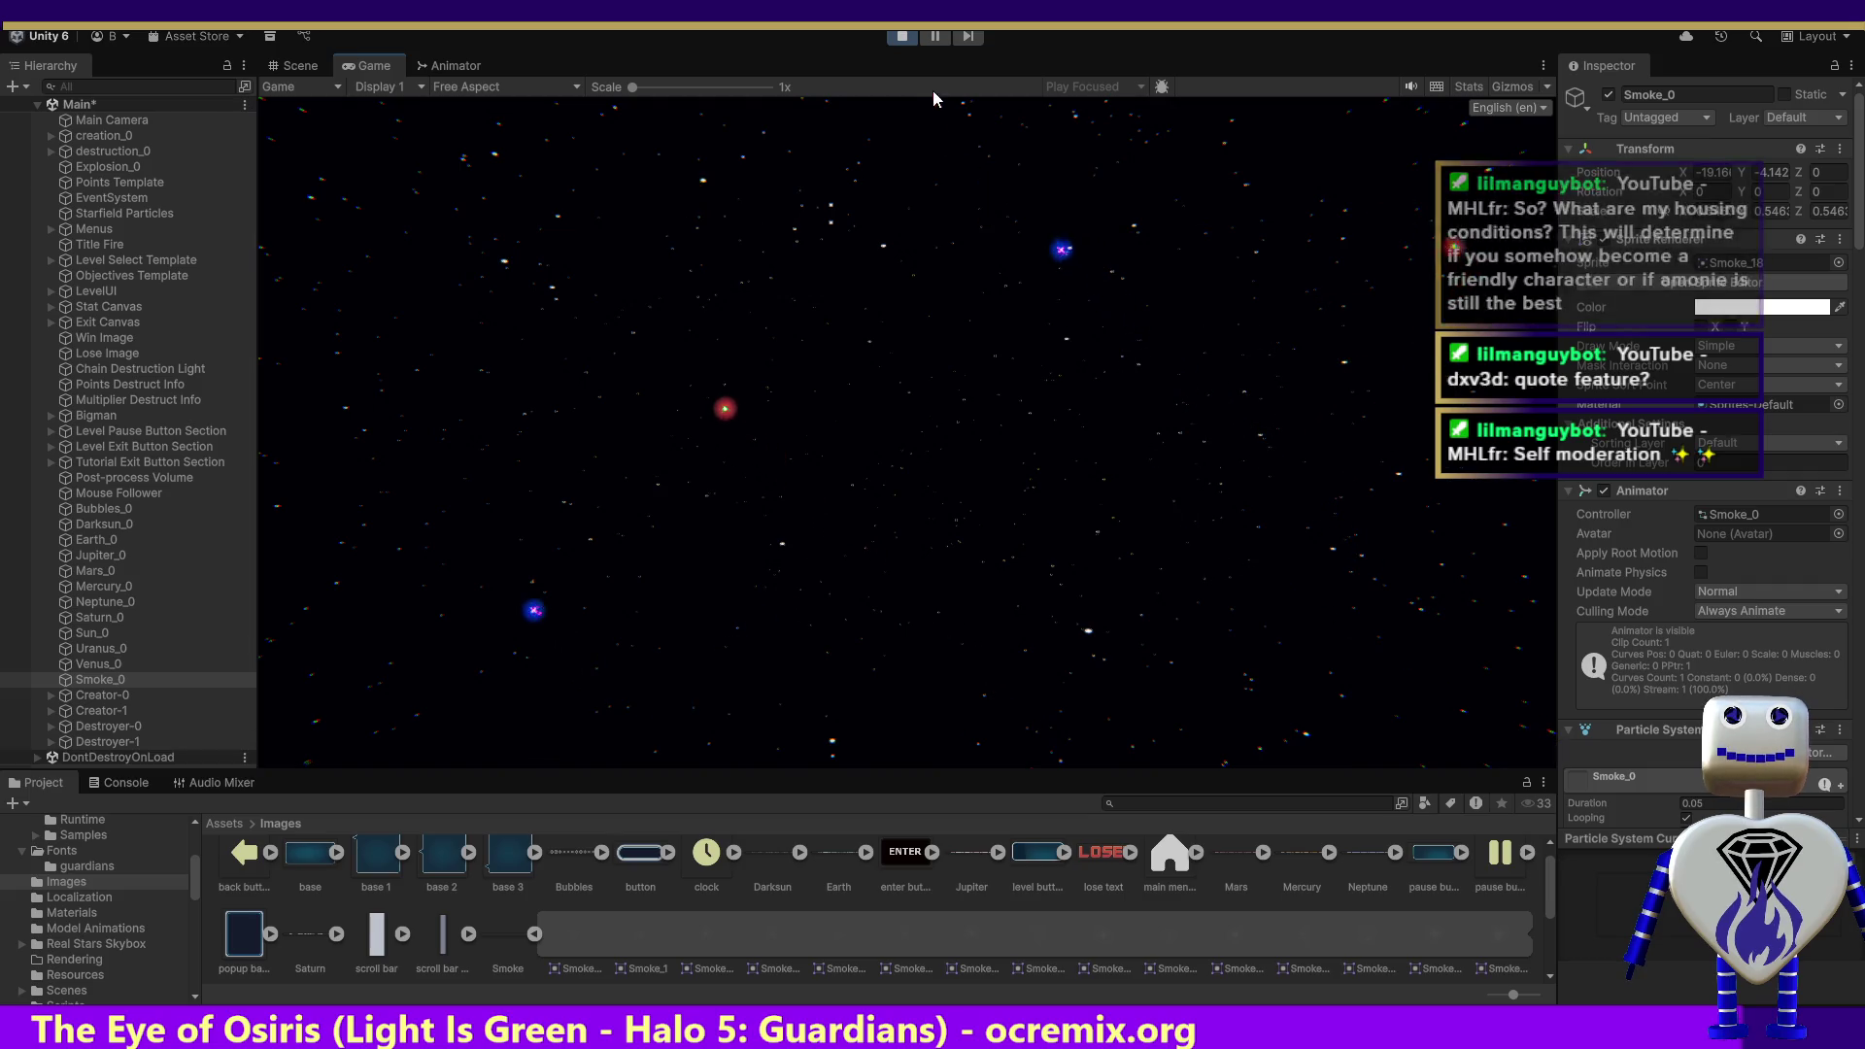
pyautogui.click(904, 36)
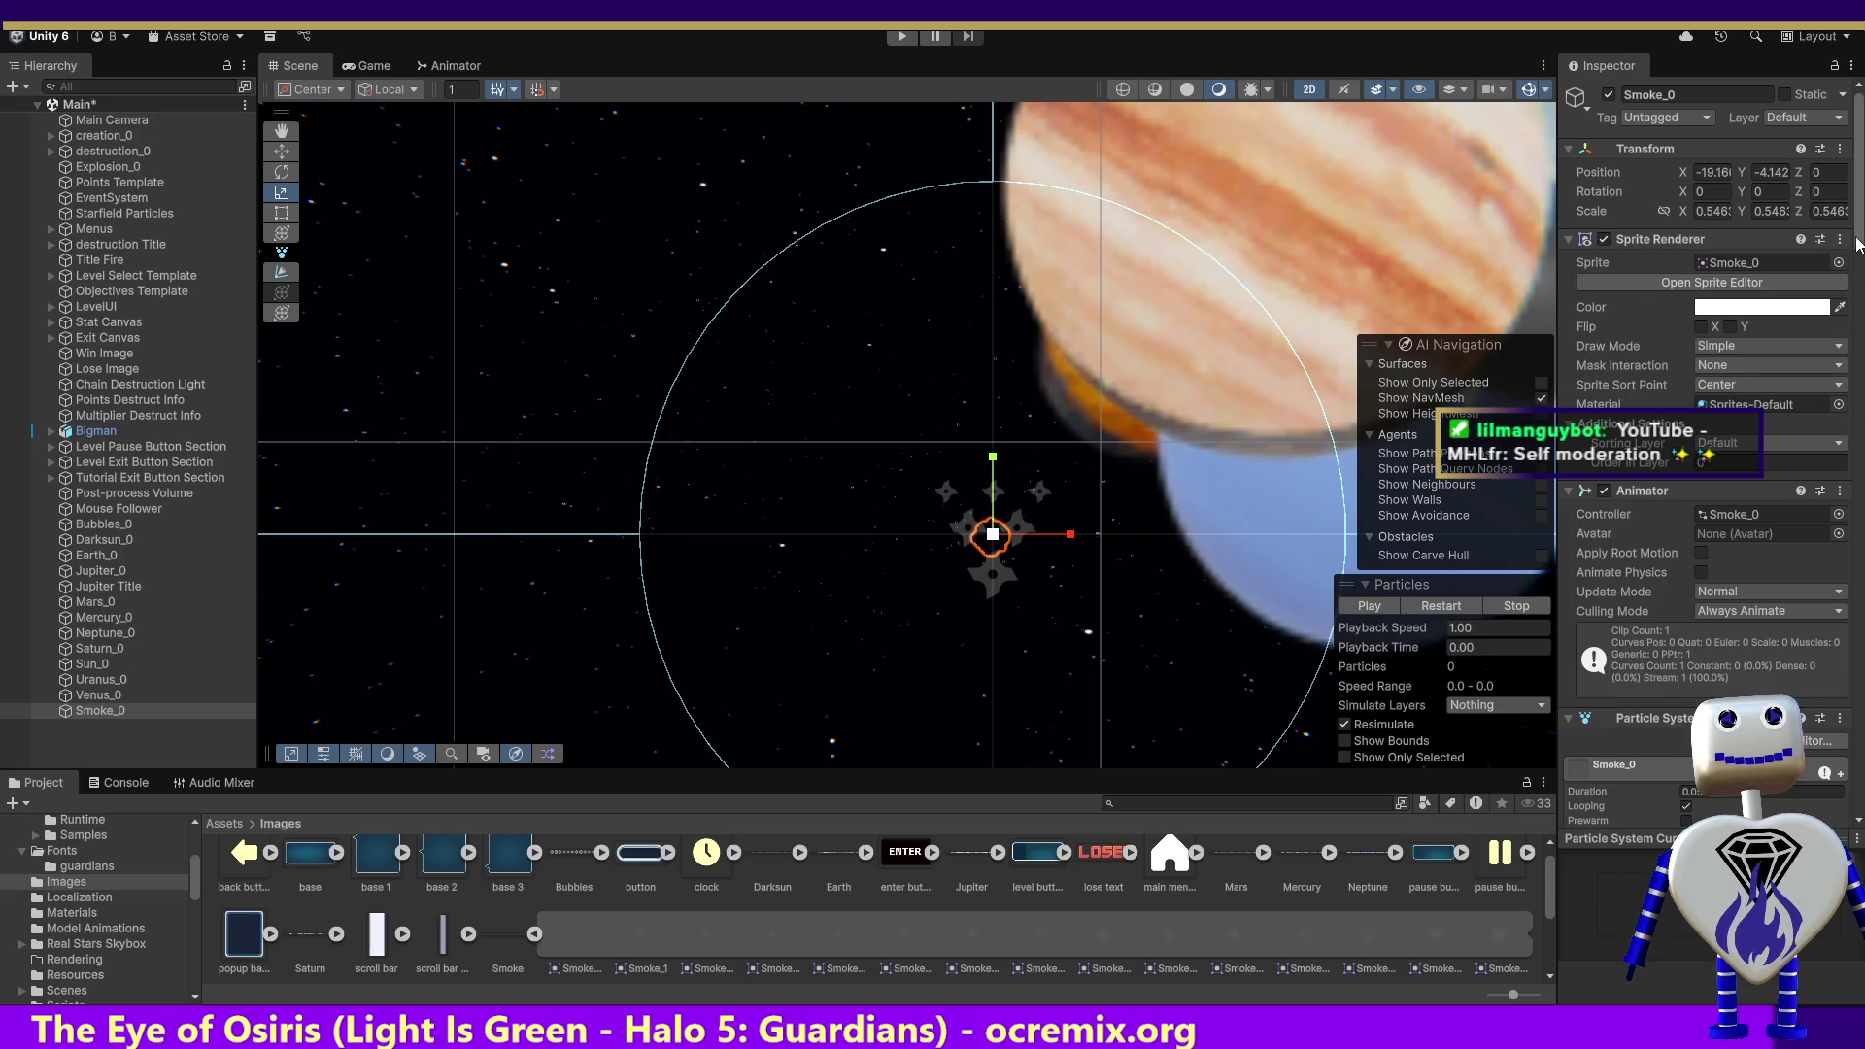
# Step: Set the Smoke_0 Point Light colour to black, hex 000000
pyautogui.scroll(-20, 1729, 724)
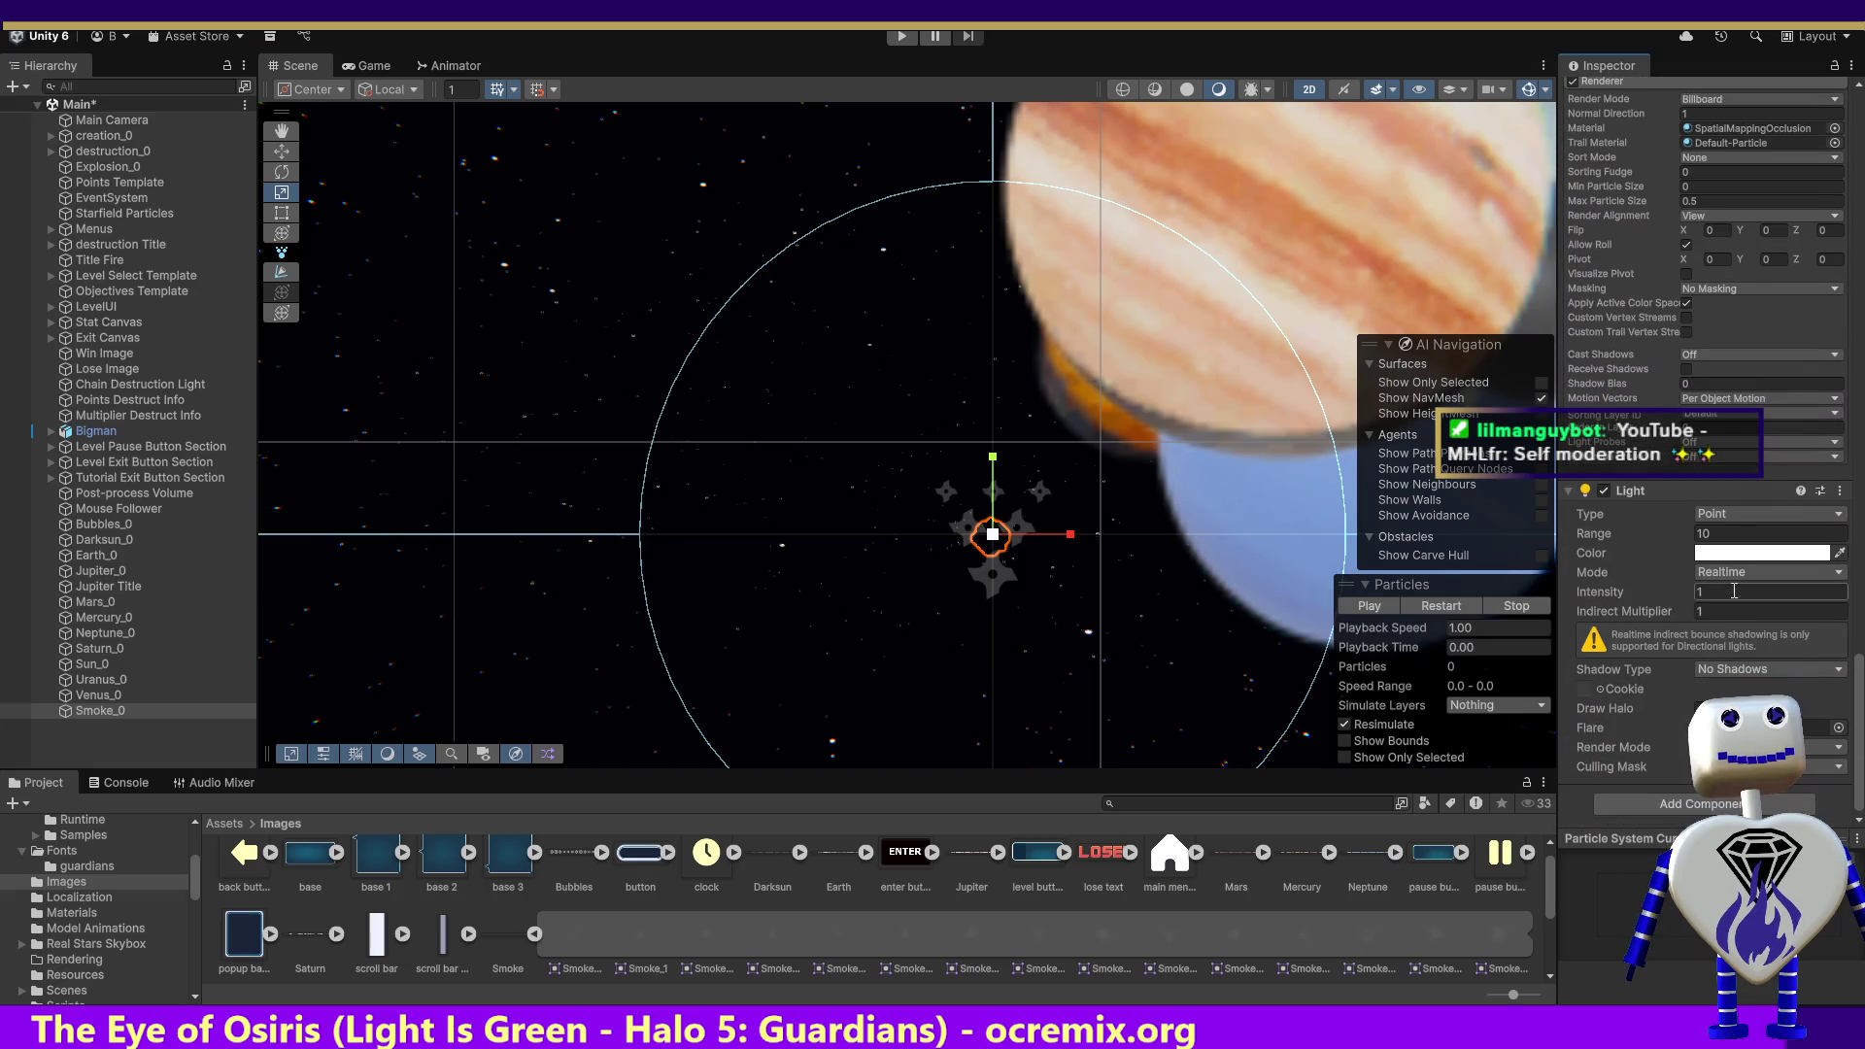
pyautogui.click(1761, 551)
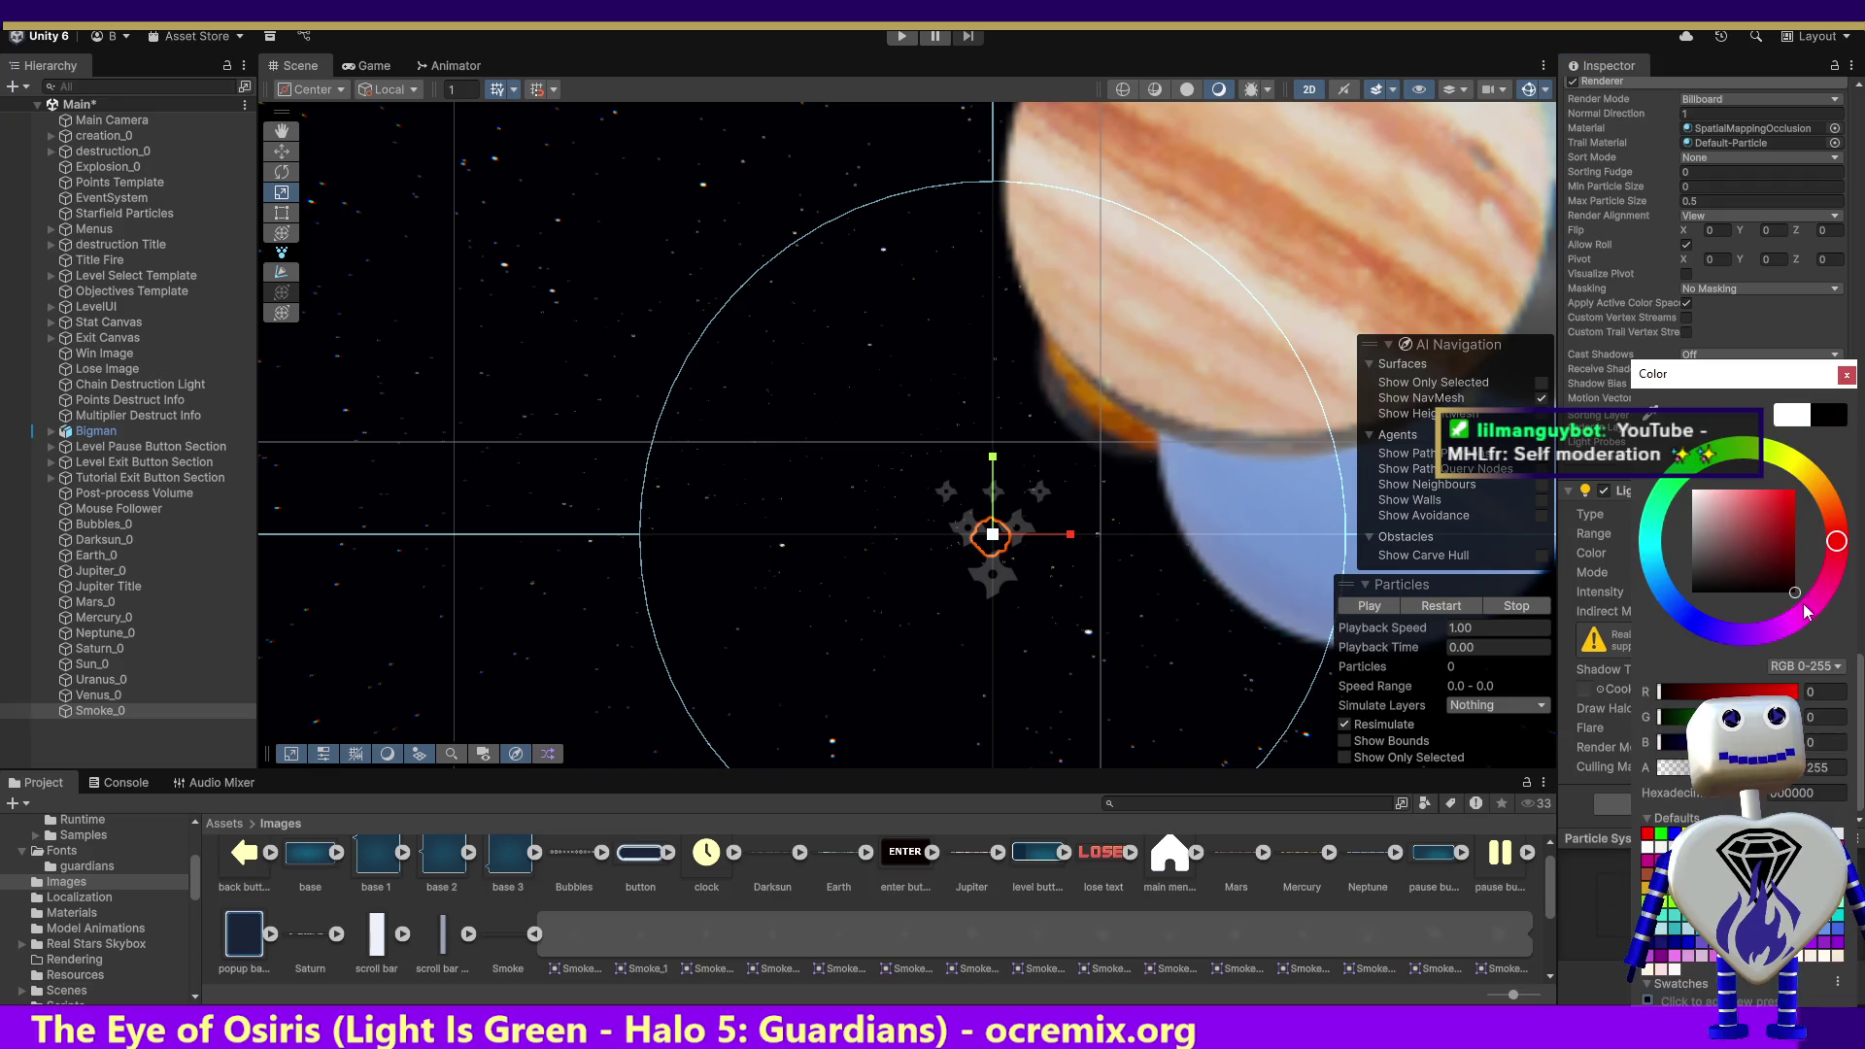
pyautogui.click(1846, 376)
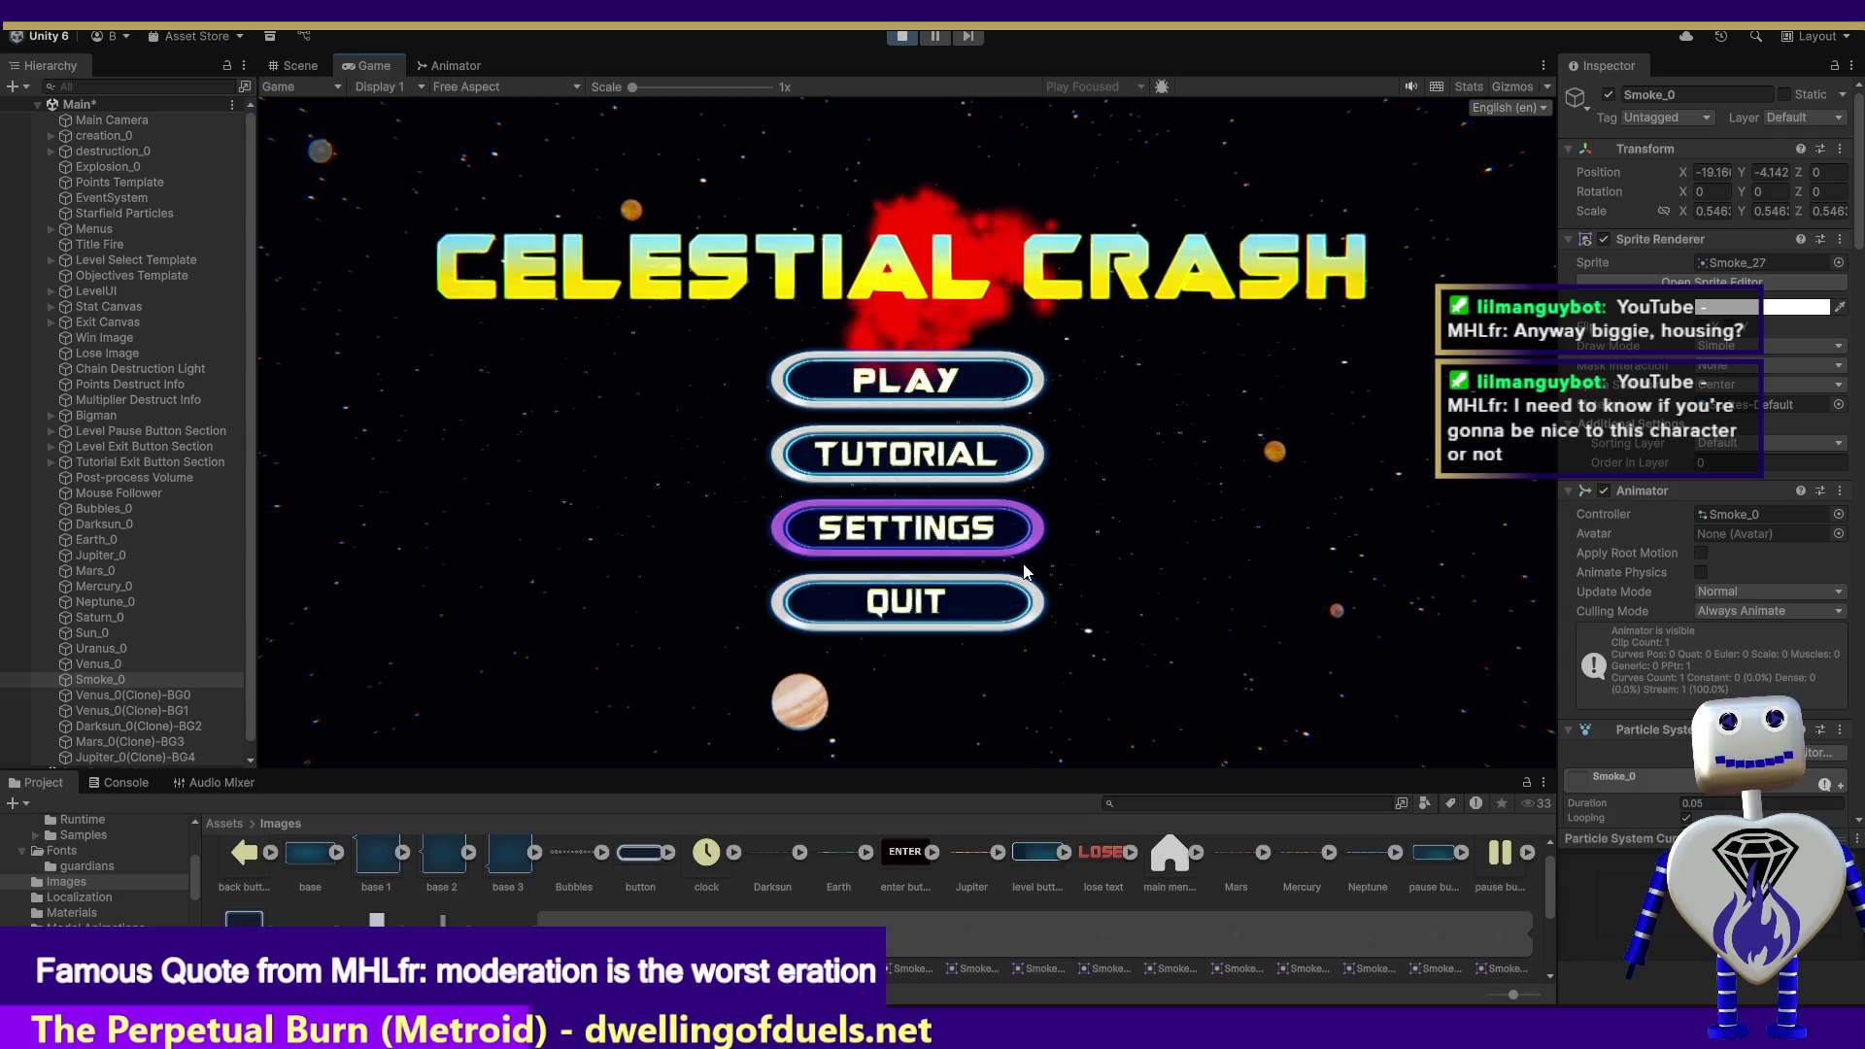
# Step: Start the Skill Challenge level from the running game's menu
pyautogui.click(884, 392)
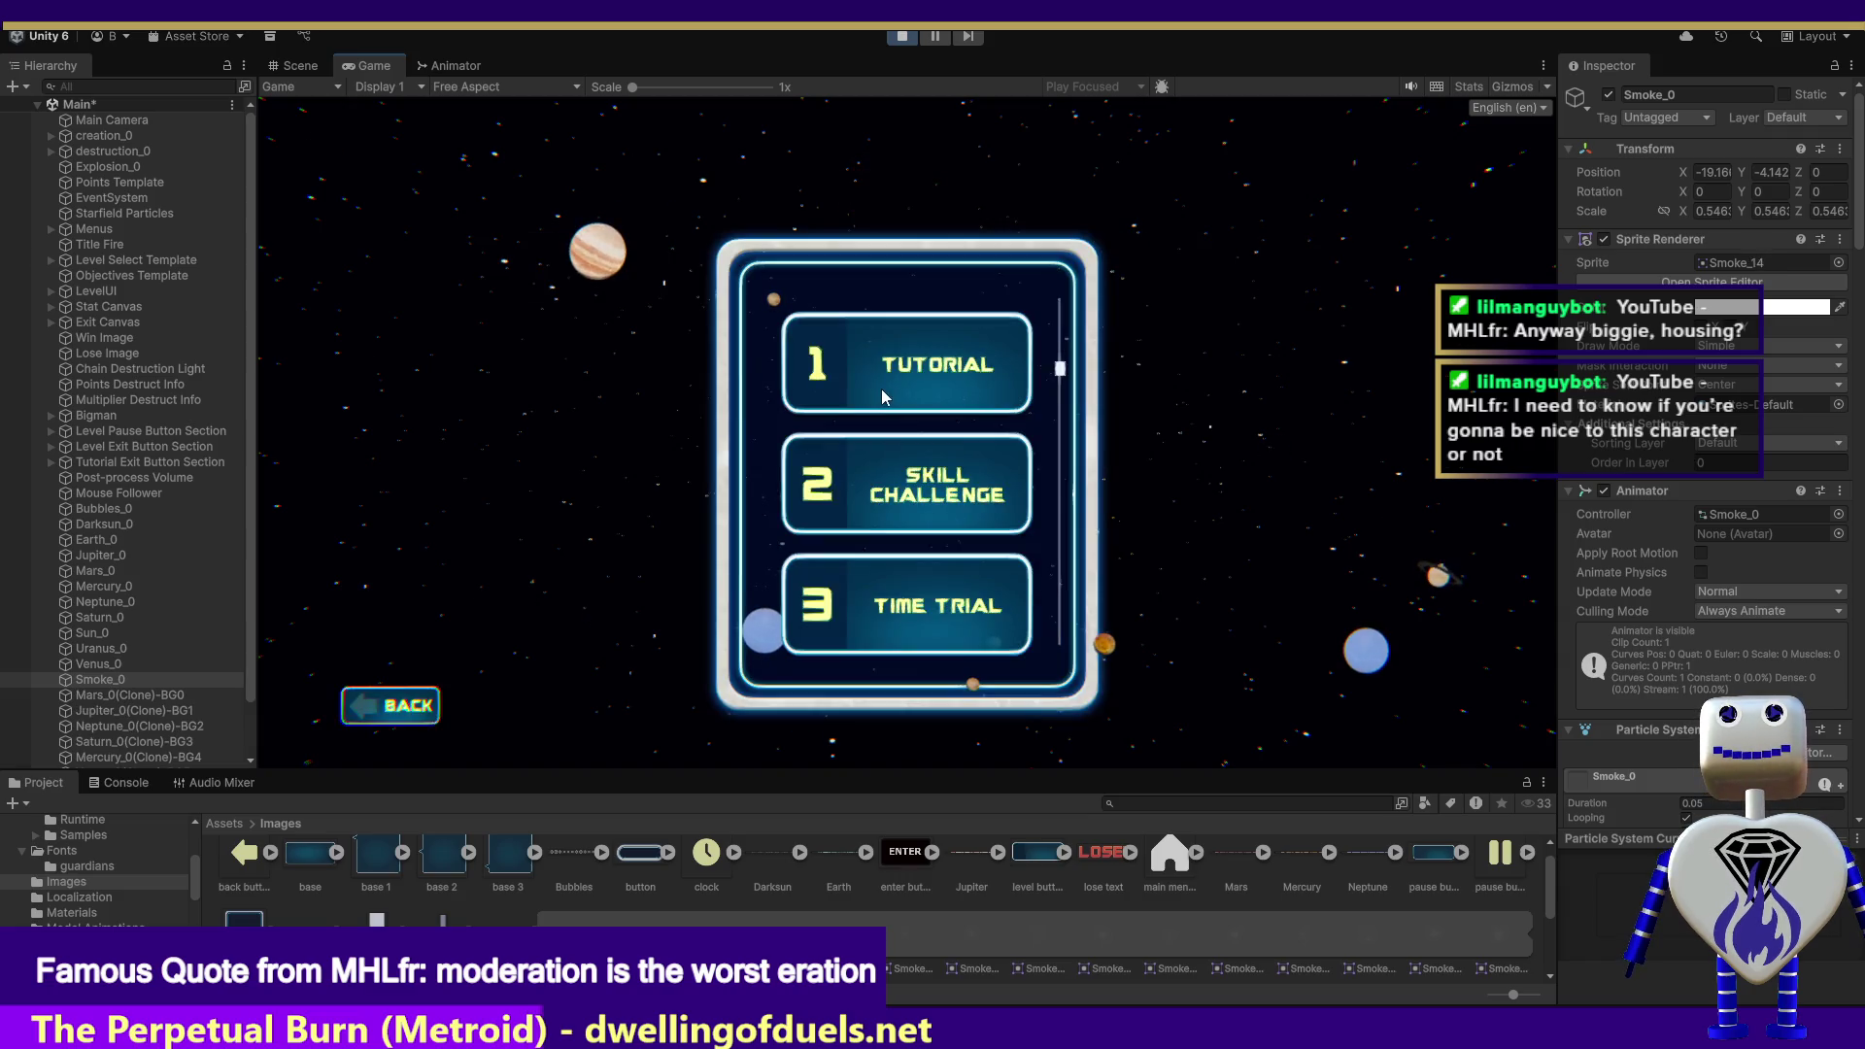
pyautogui.click(891, 479)
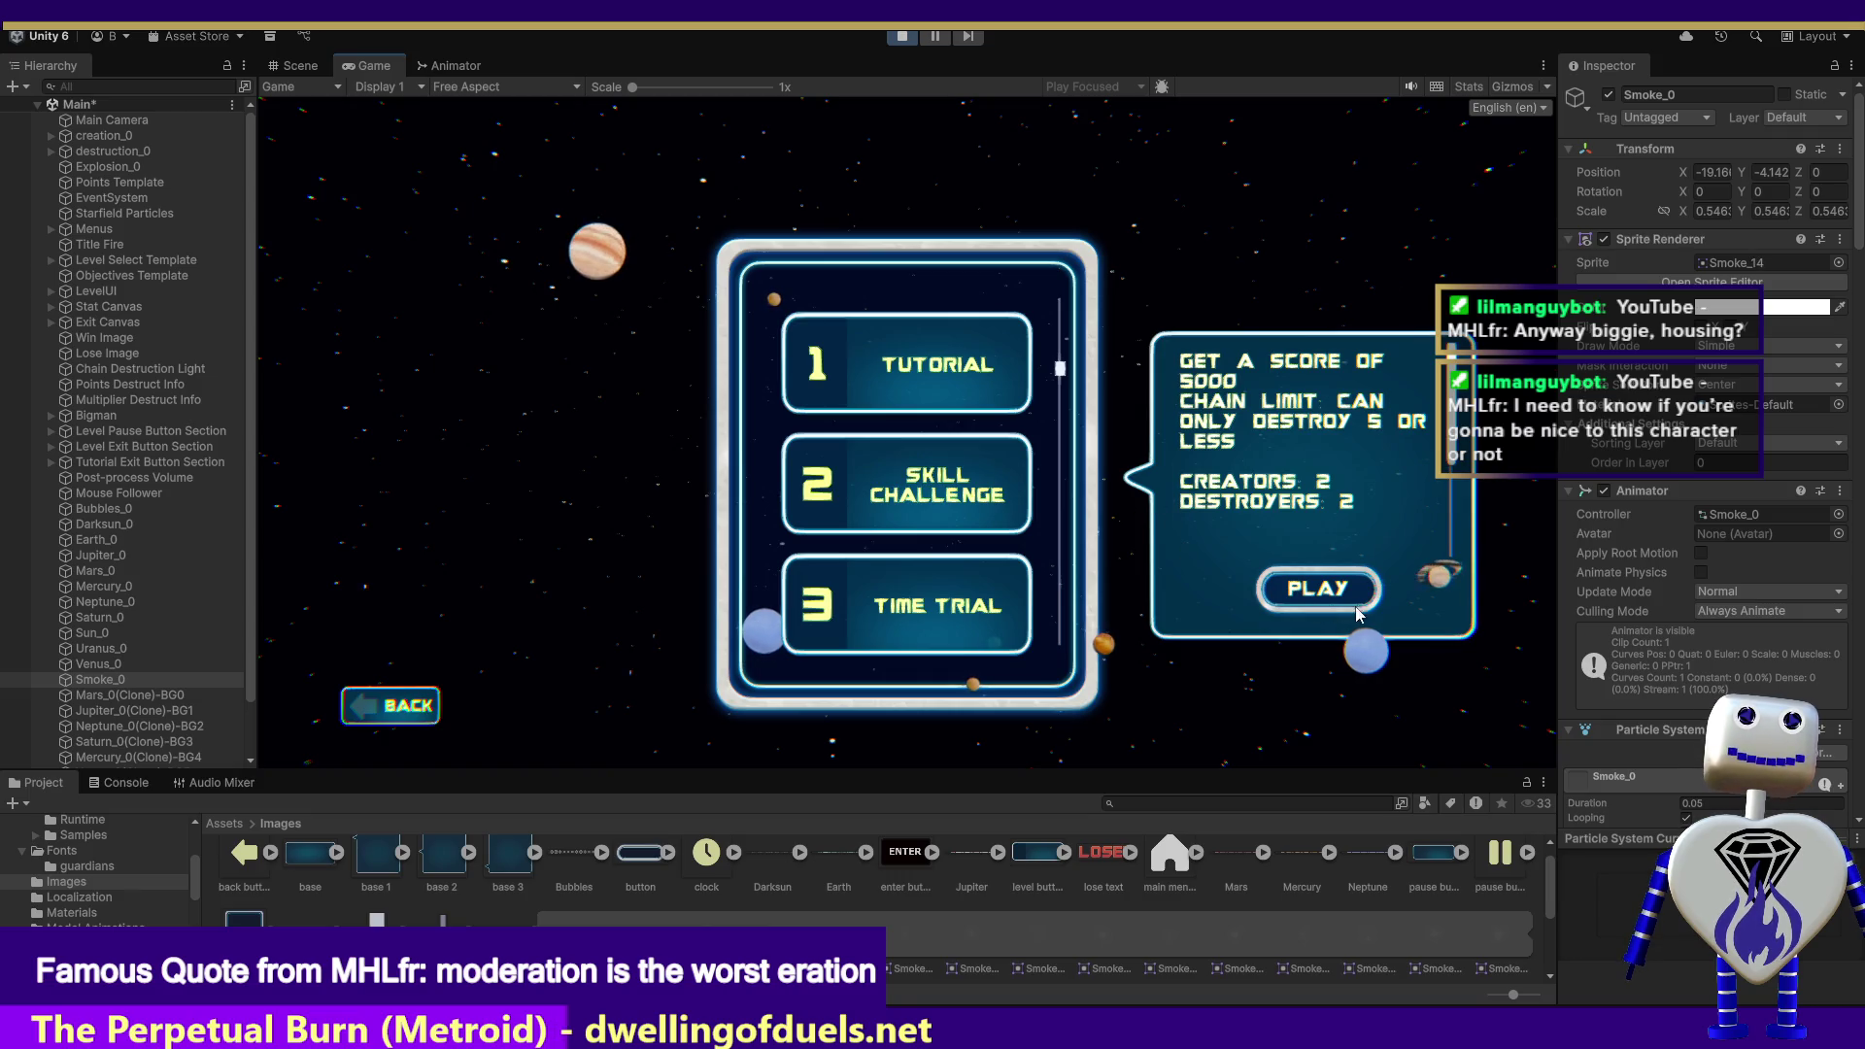
pyautogui.click(1355, 591)
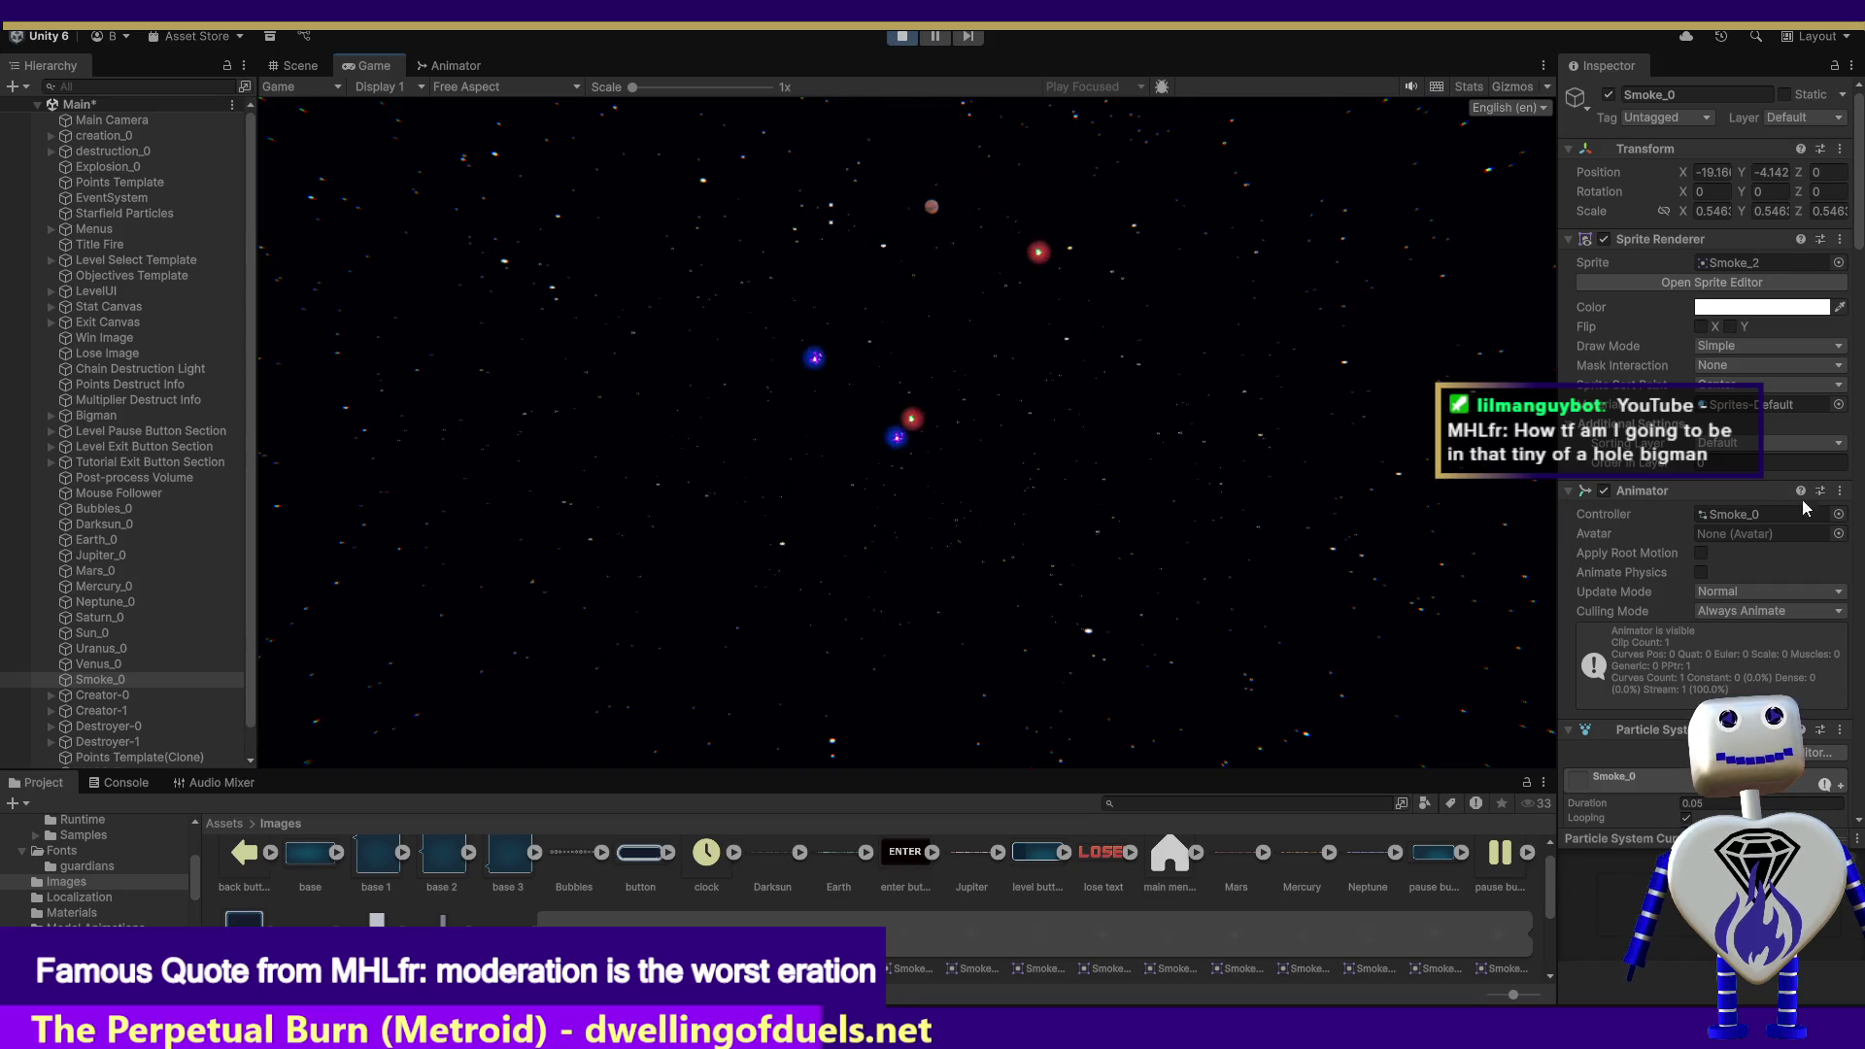
# Step: Scroll the Inspector to Smoke_0's Light component and show its Type options
pyautogui.scroll(-20, 1652, 485)
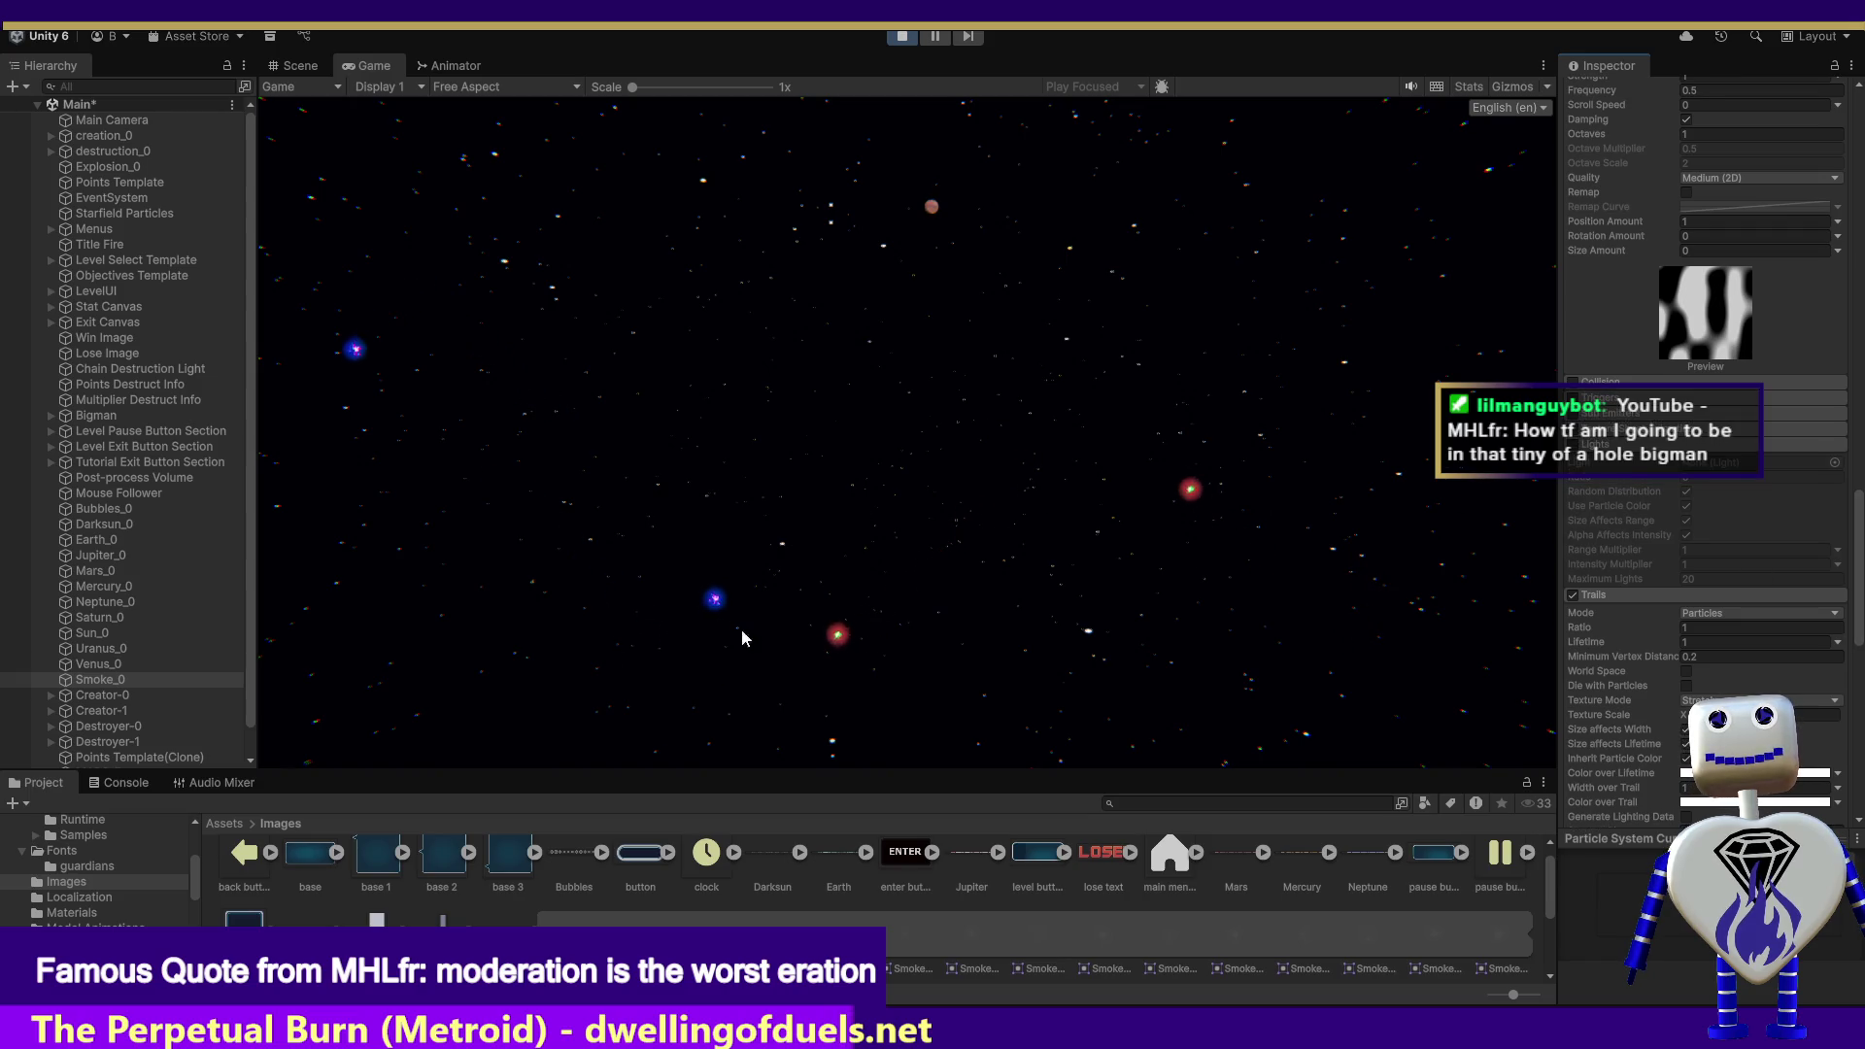
pyautogui.moveTo(1858, 607); pyautogui.dragTo(1858, 806)
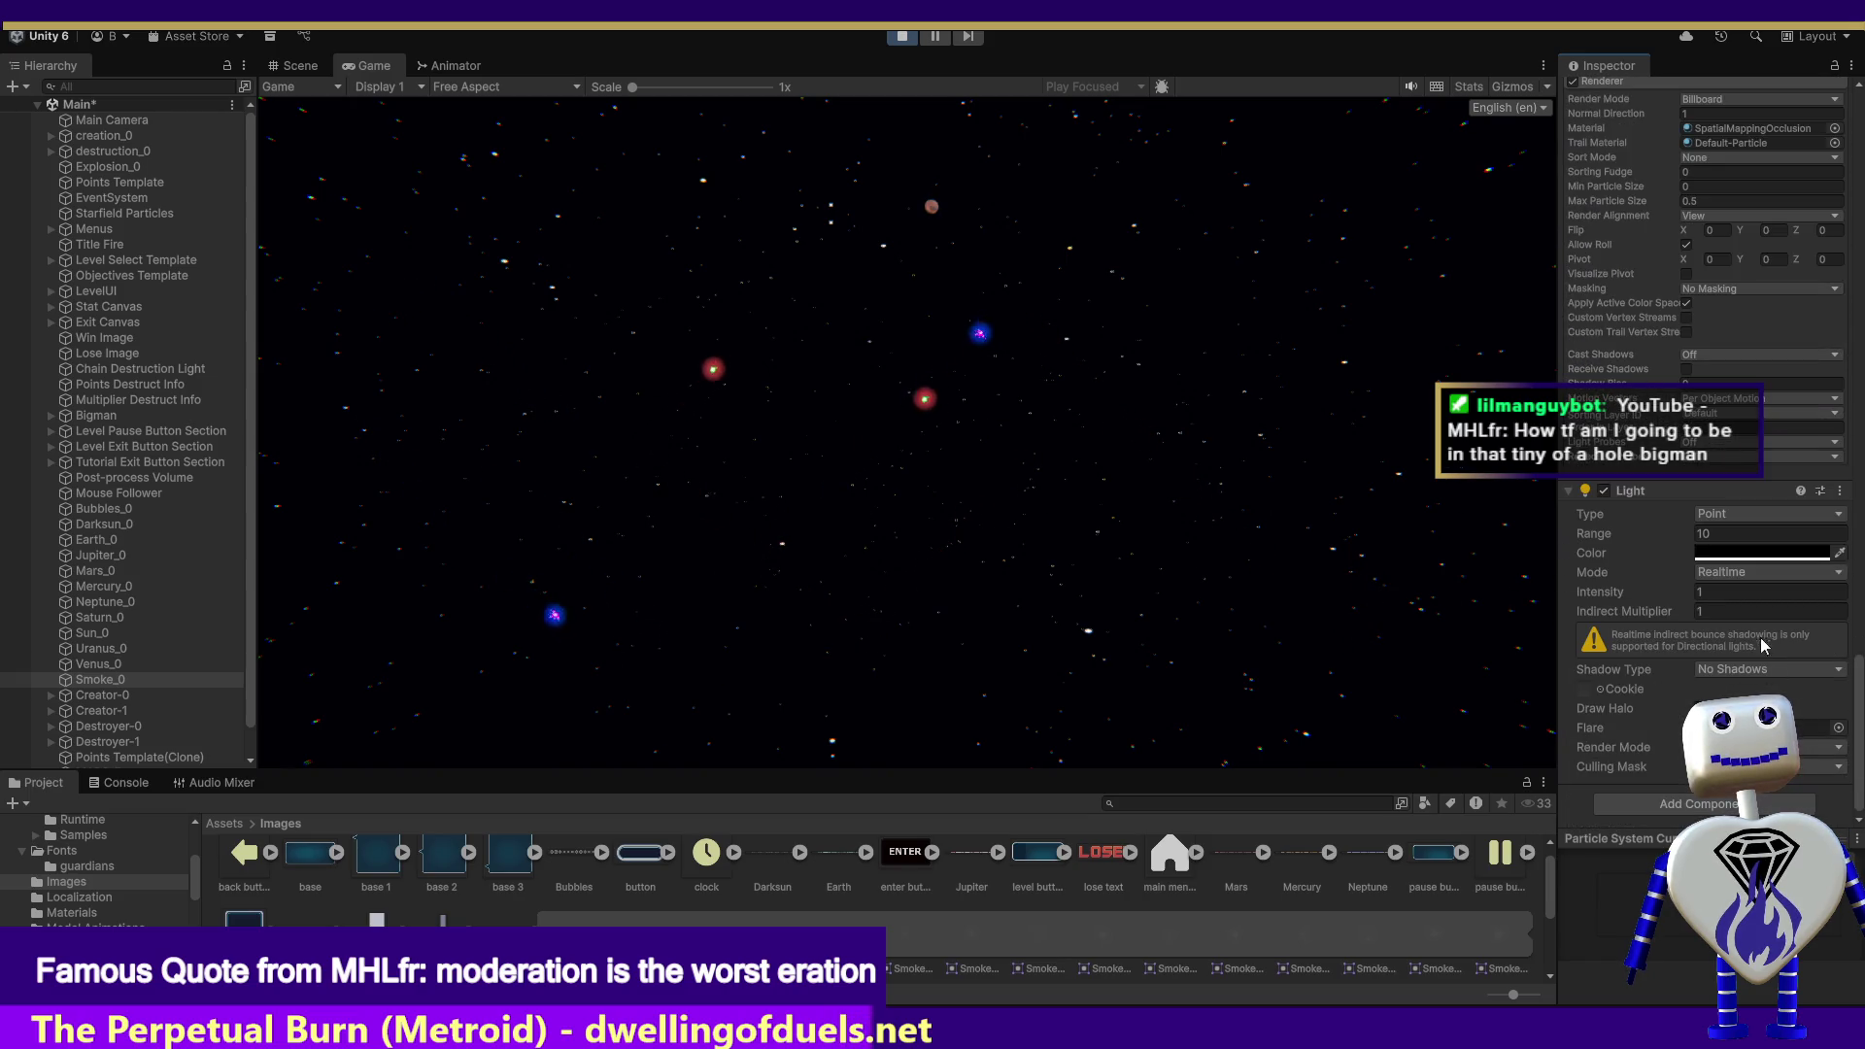
pyautogui.click(1760, 514)
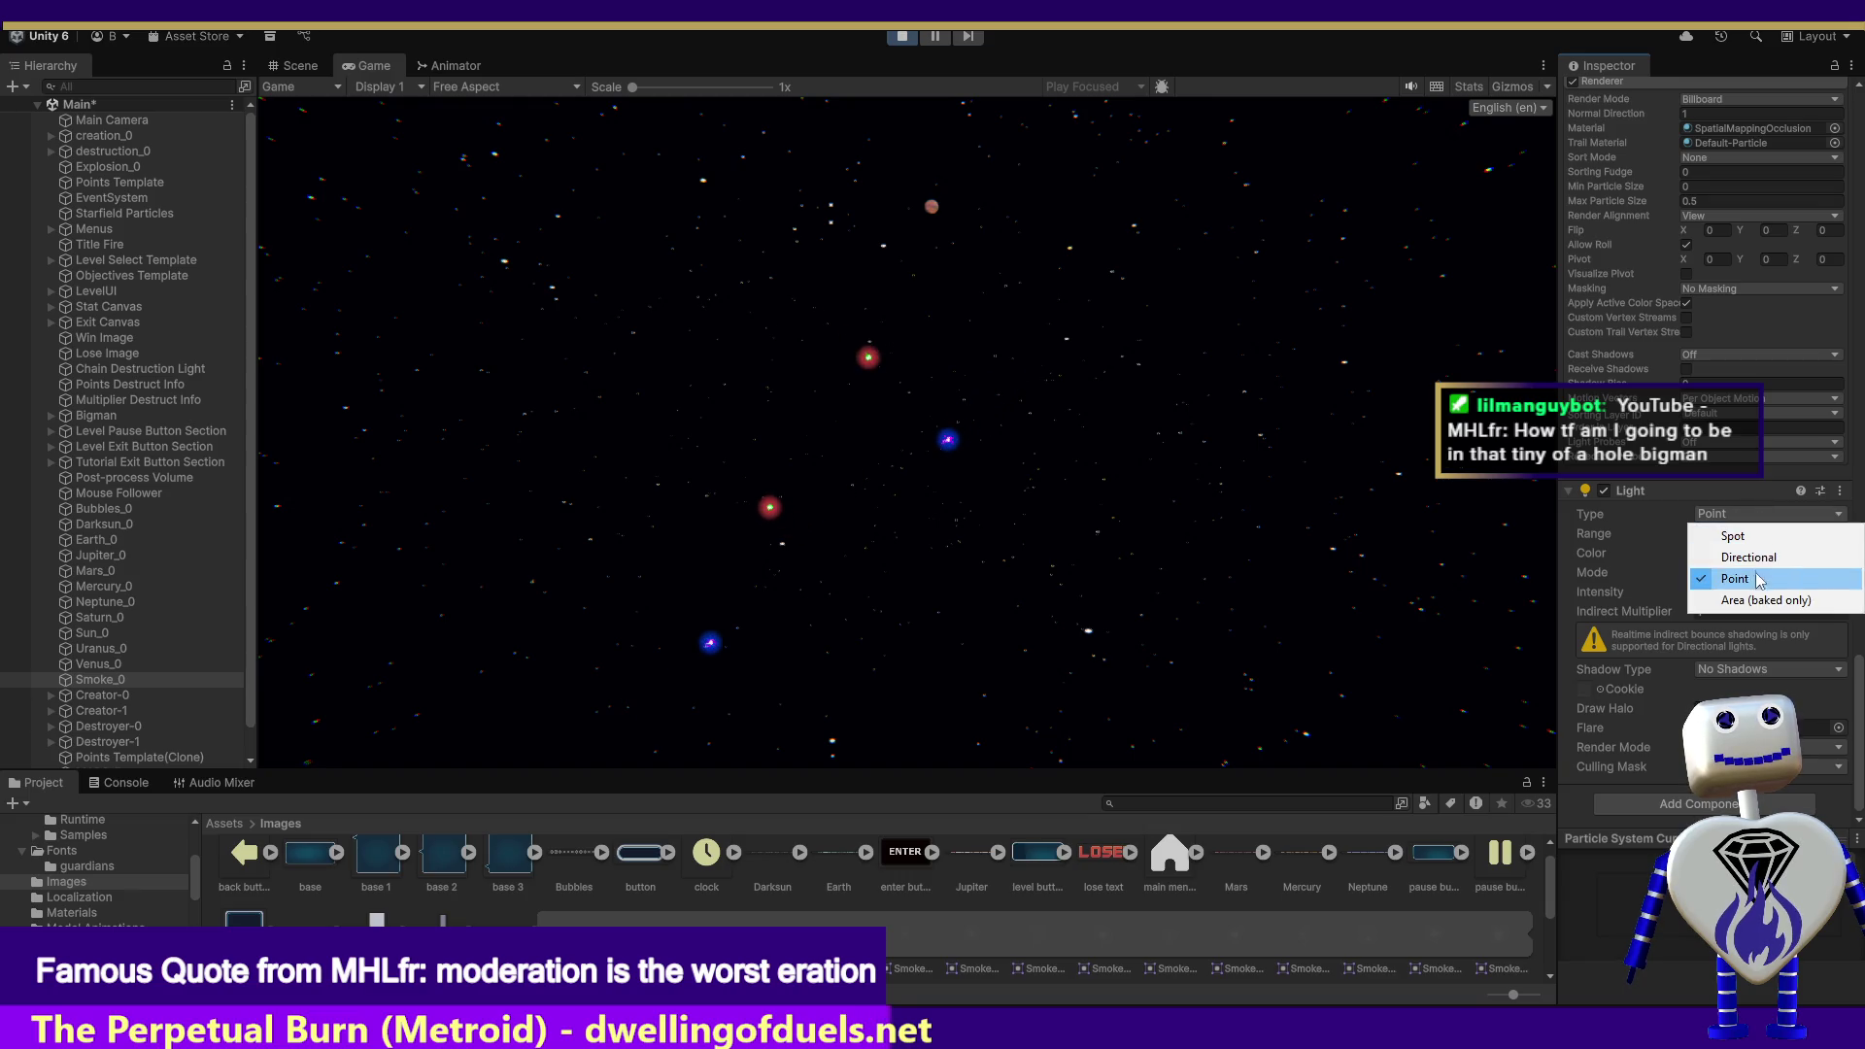
# Step: Switch Smoke_0's light to Spot, then fling planets, including Jupiter, into crashes
pyautogui.click(1758, 535)
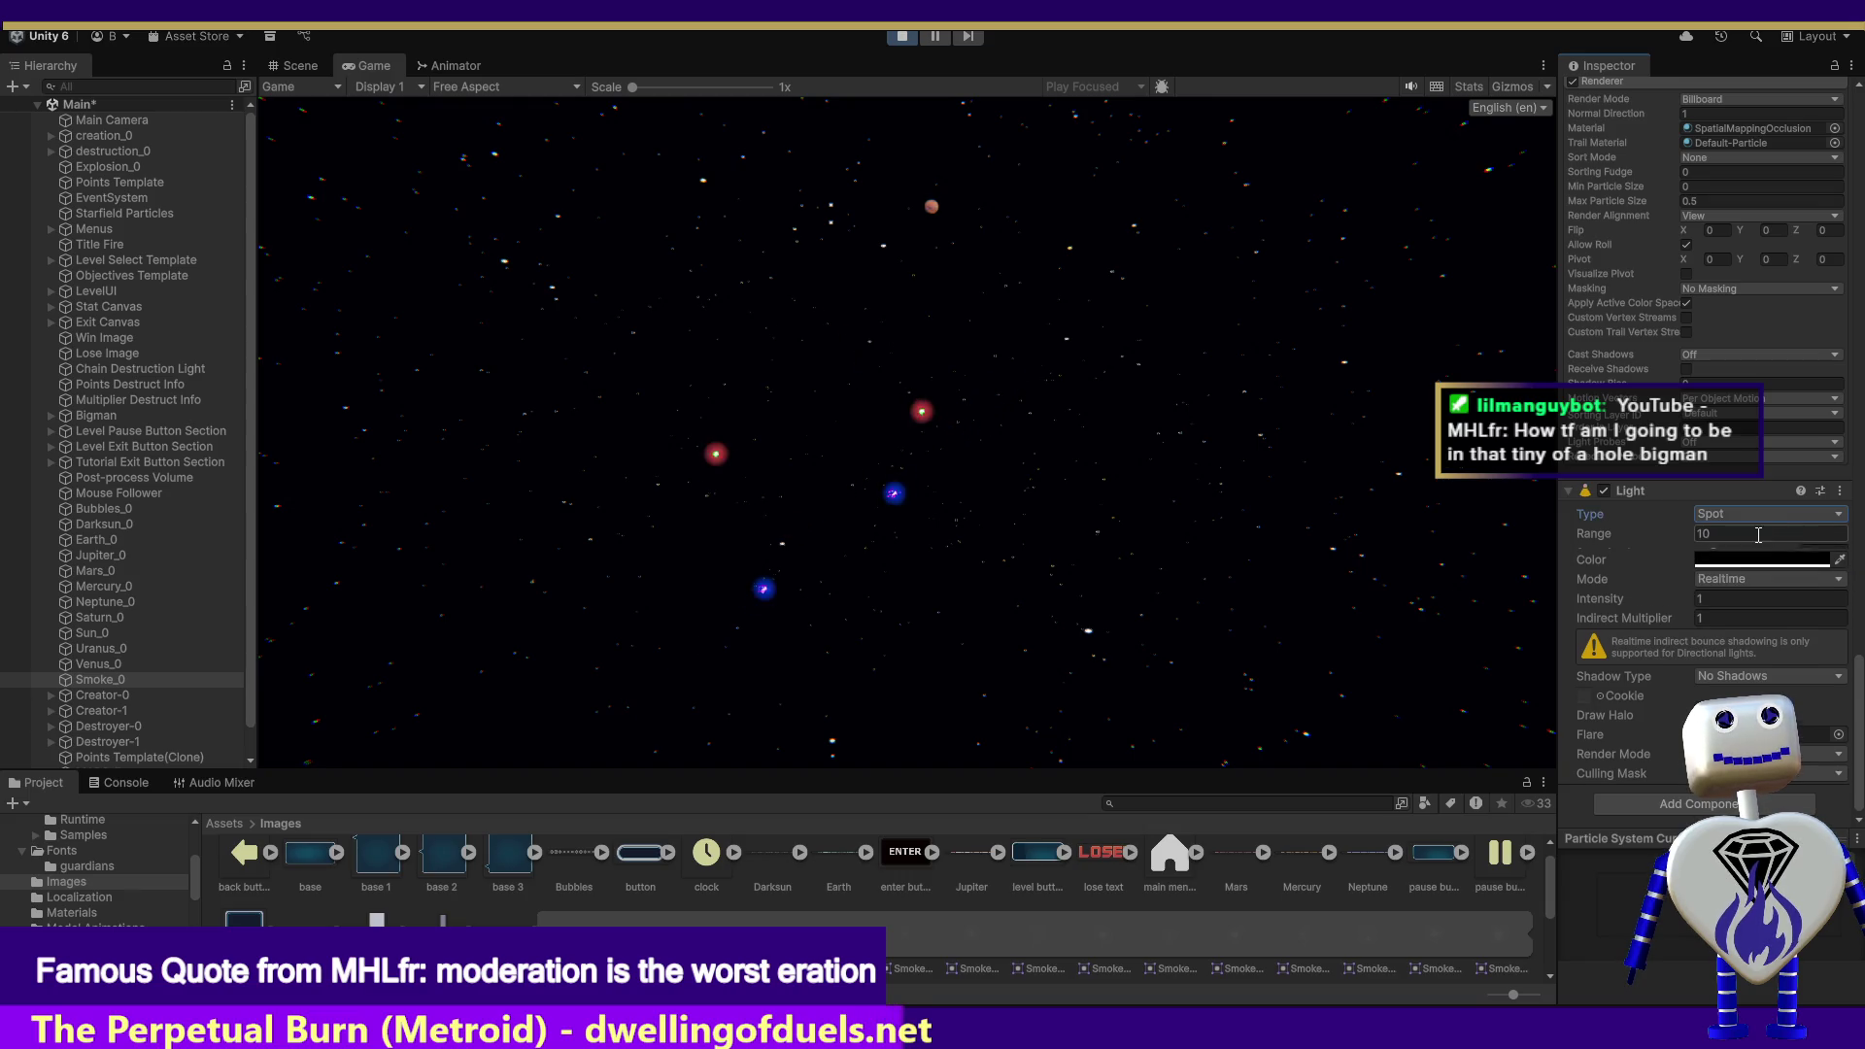
pyautogui.moveTo(1088, 714)
pyautogui.mouseDown()
pyautogui.moveTo(1149, 699)
pyautogui.moveTo(1150, 448)
pyautogui.moveTo(1248, 423)
pyautogui.moveTo(1360, 480)
pyautogui.moveTo(1202, 577)
pyautogui.mouseUp()
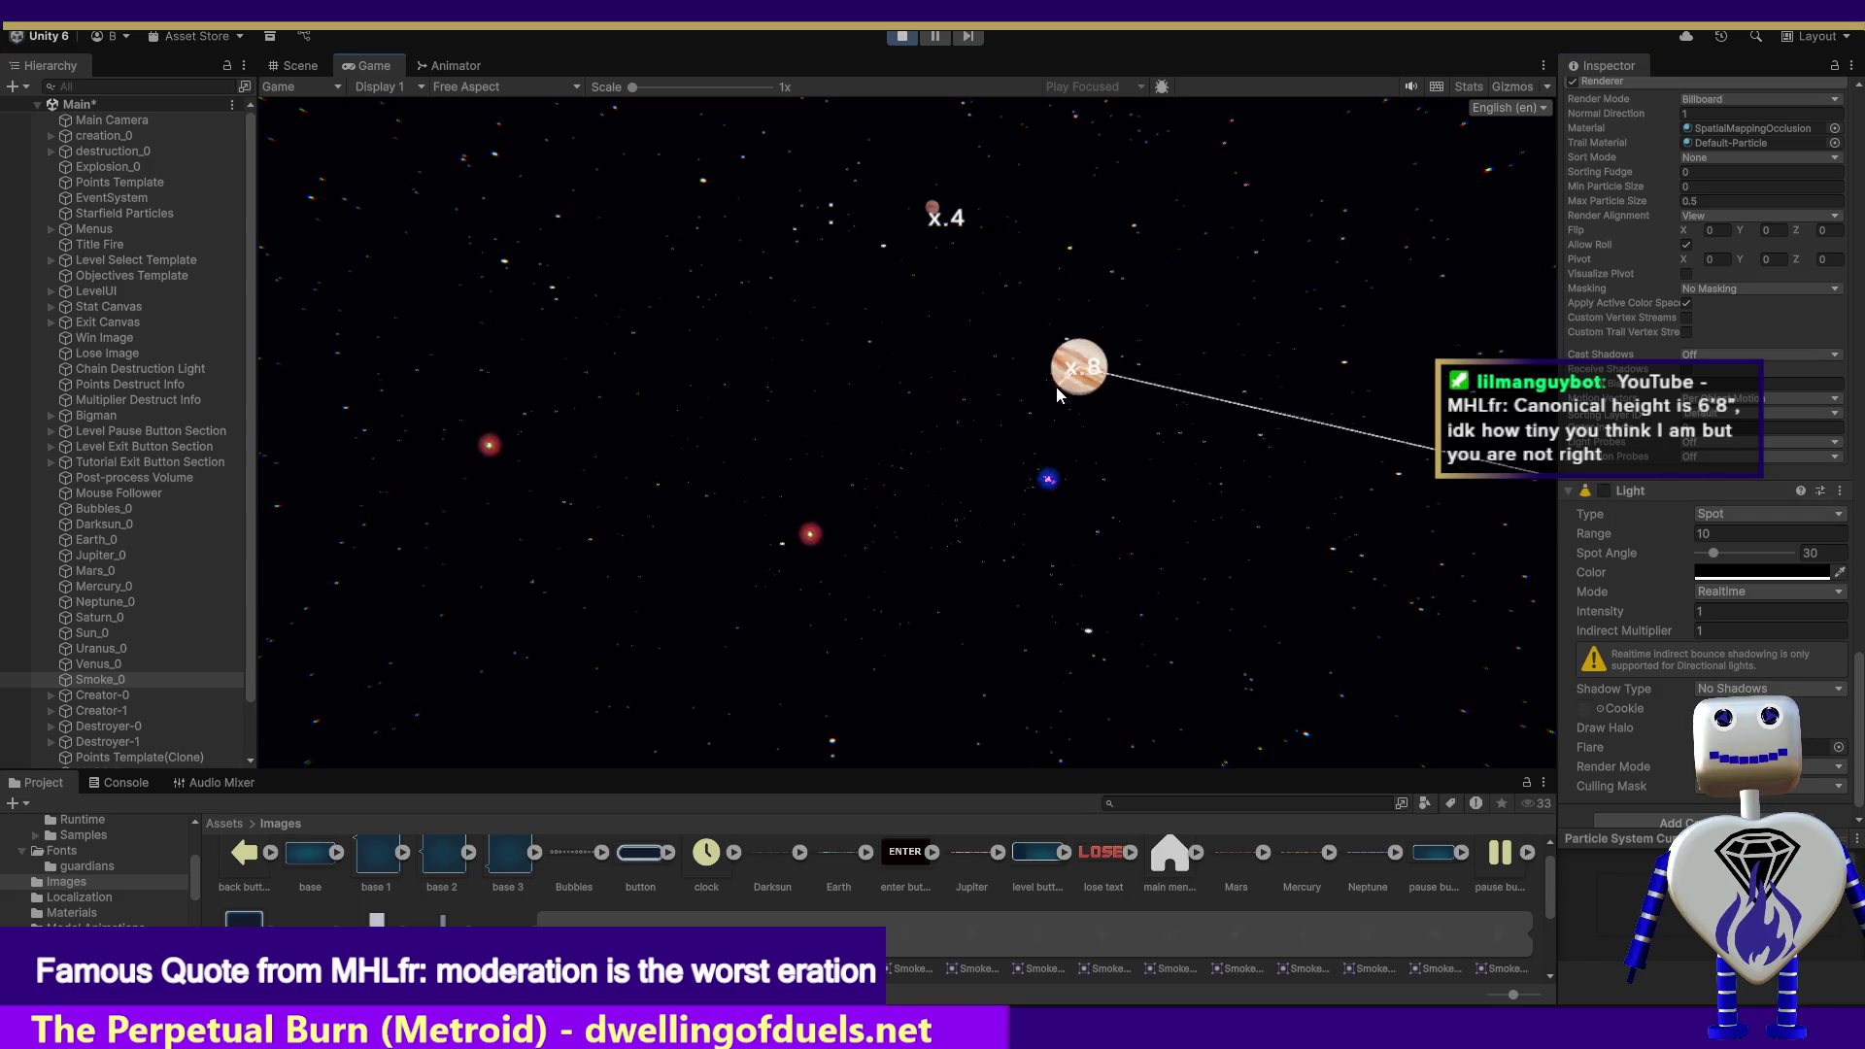
pyautogui.moveTo(947, 352); pyautogui.dragTo(716, 576)
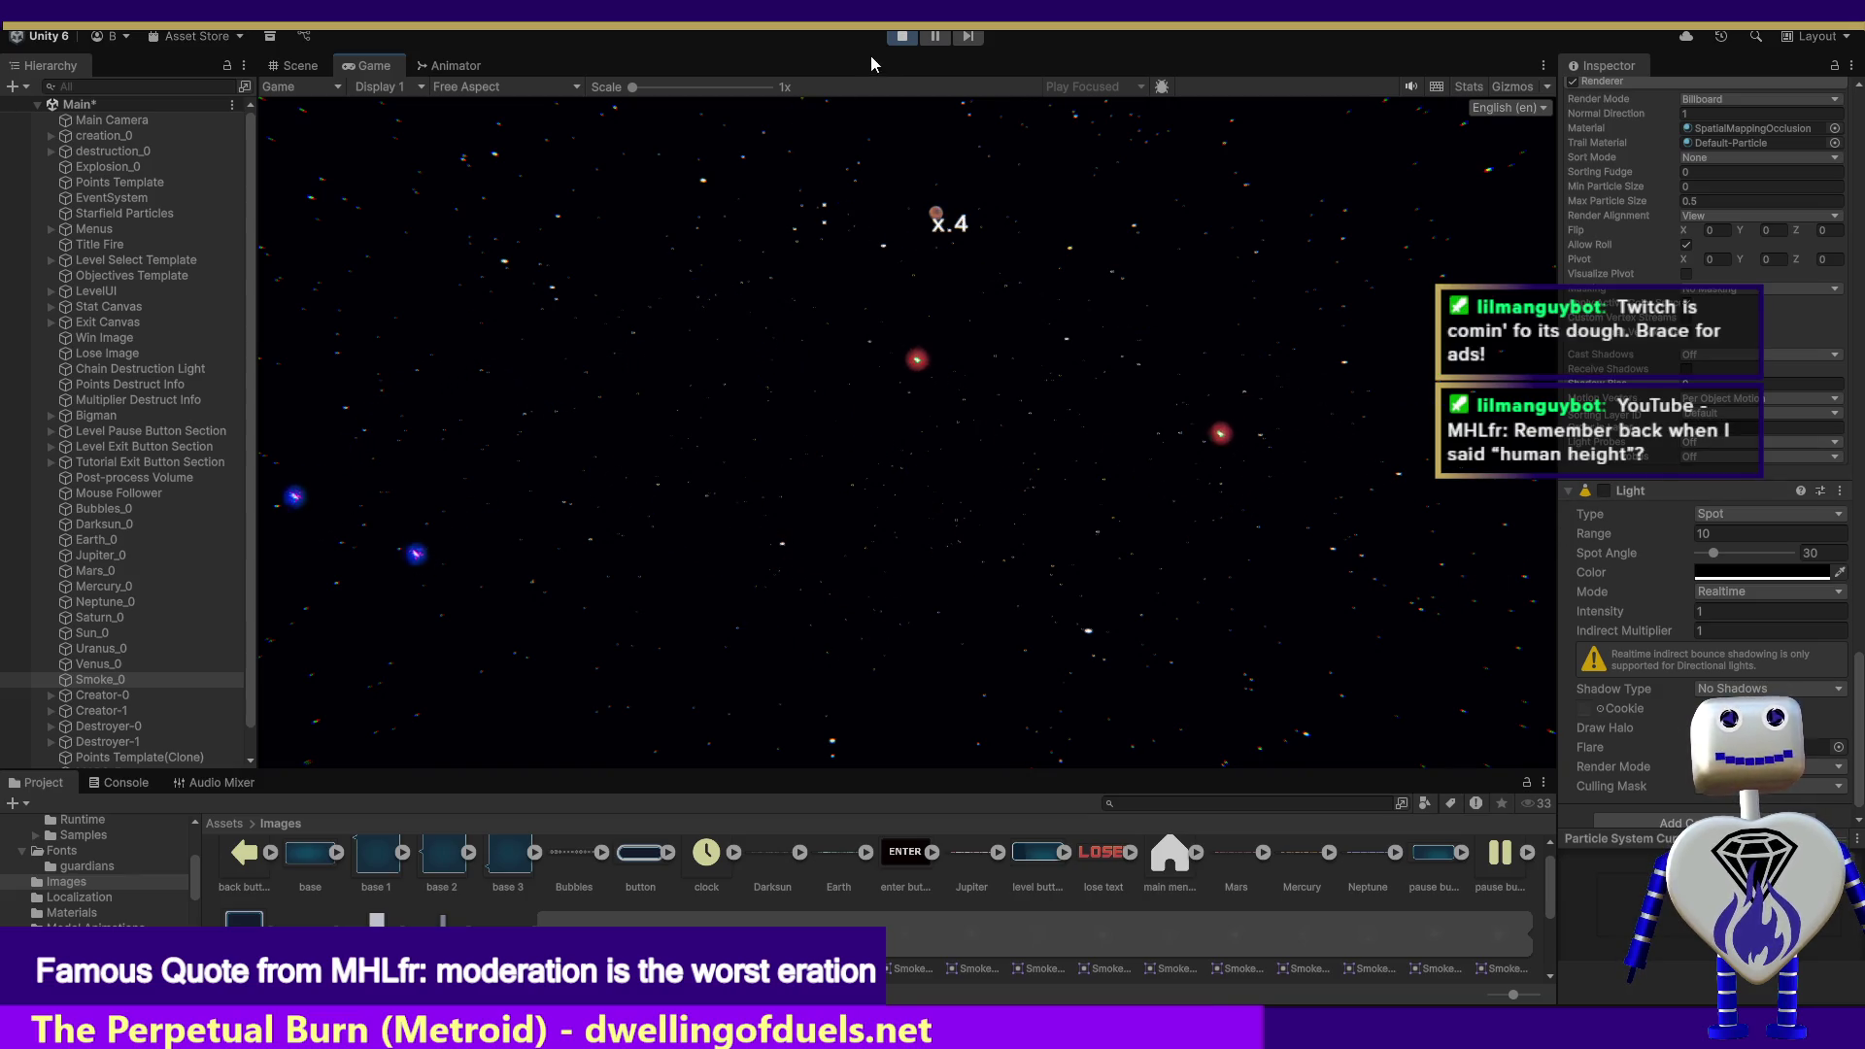
# Step: Stop Play mode and bring up the Light component's ⋮ options menu
pyautogui.click(894, 35)
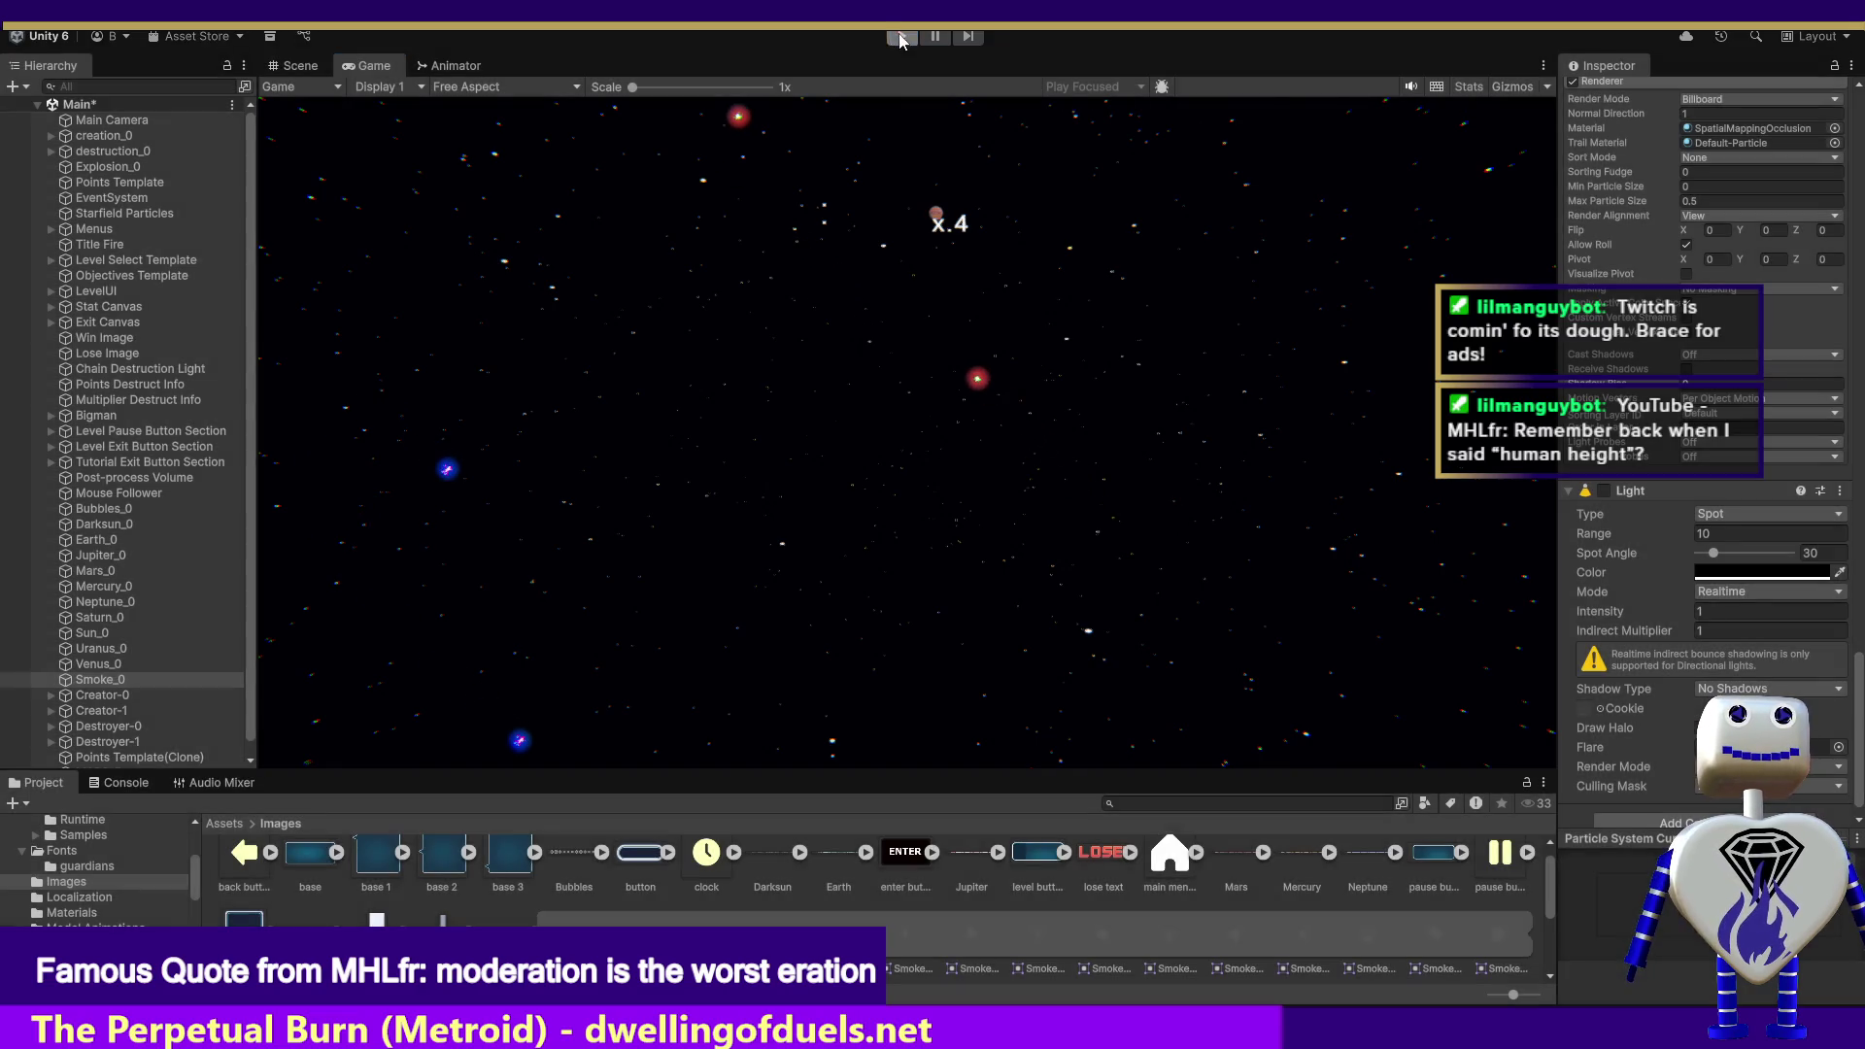
pyautogui.click(1840, 490)
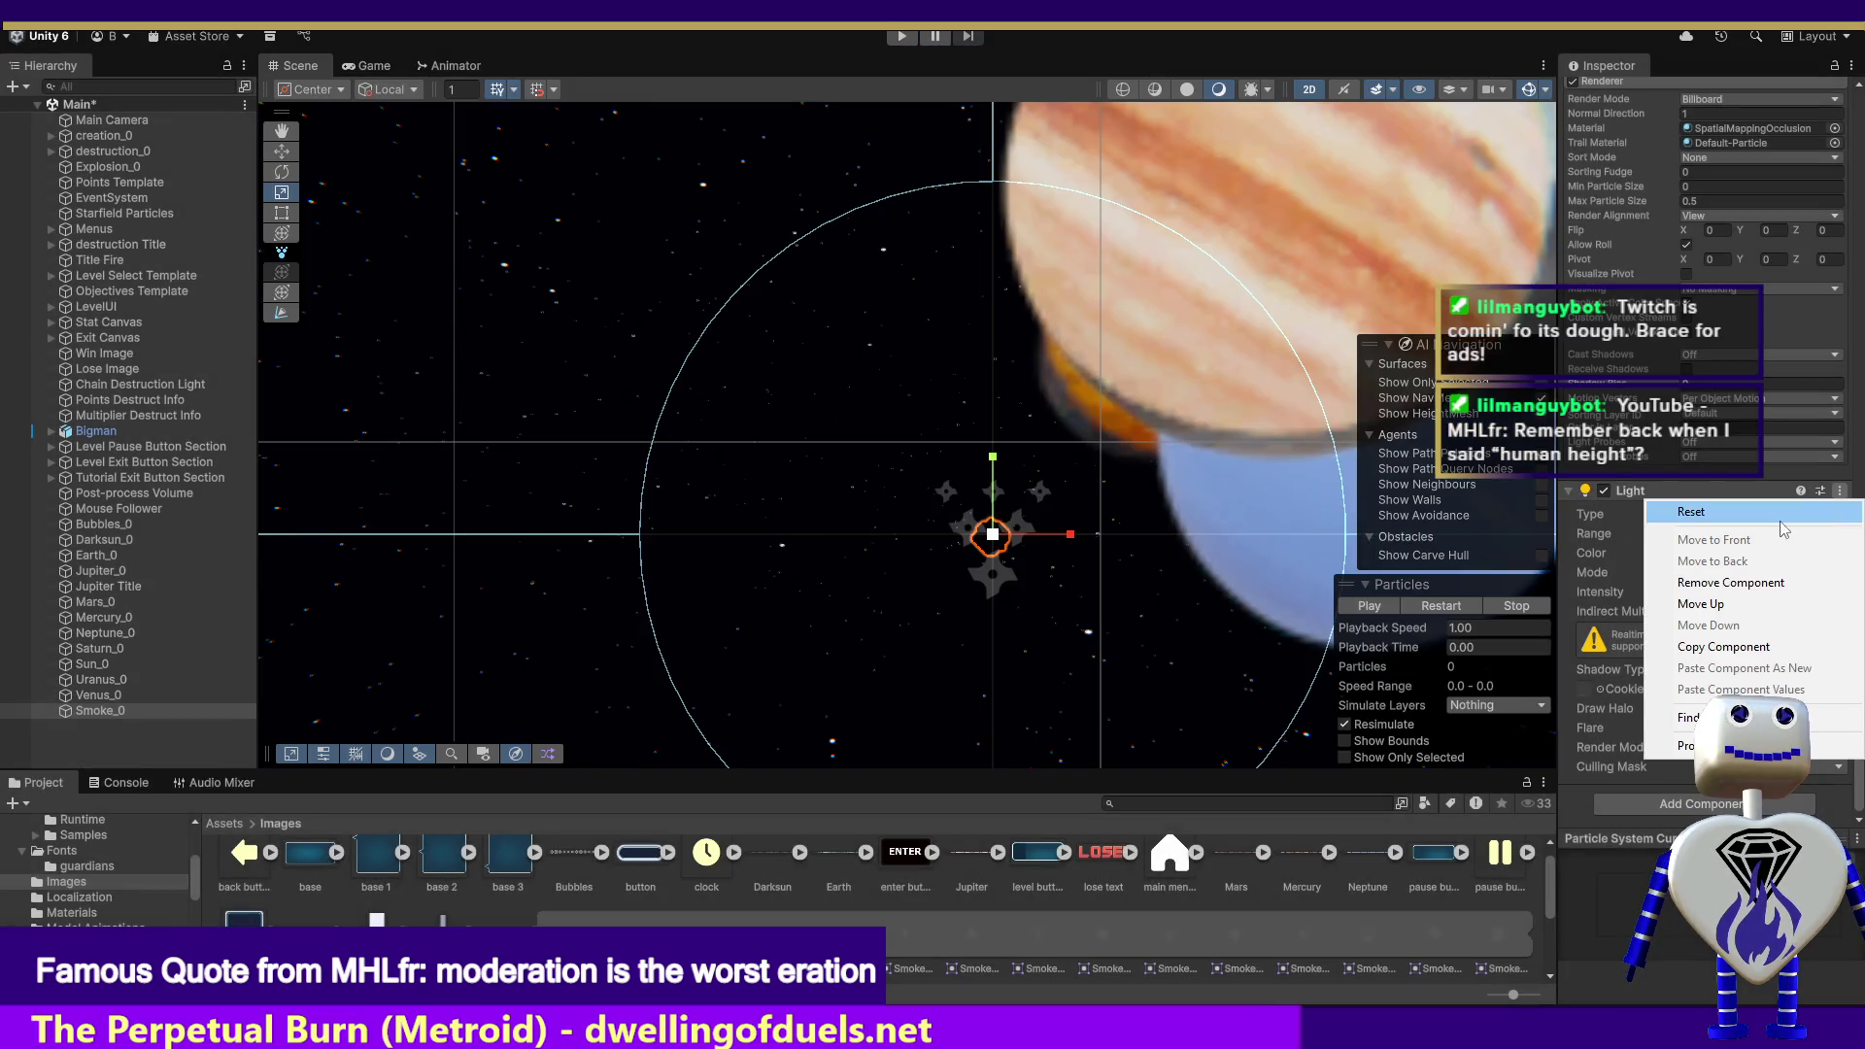
# Step: Remove Smoke_0's Light component, check Chain Destruction Light, then reselect Smoke_0
pyautogui.click(1758, 583)
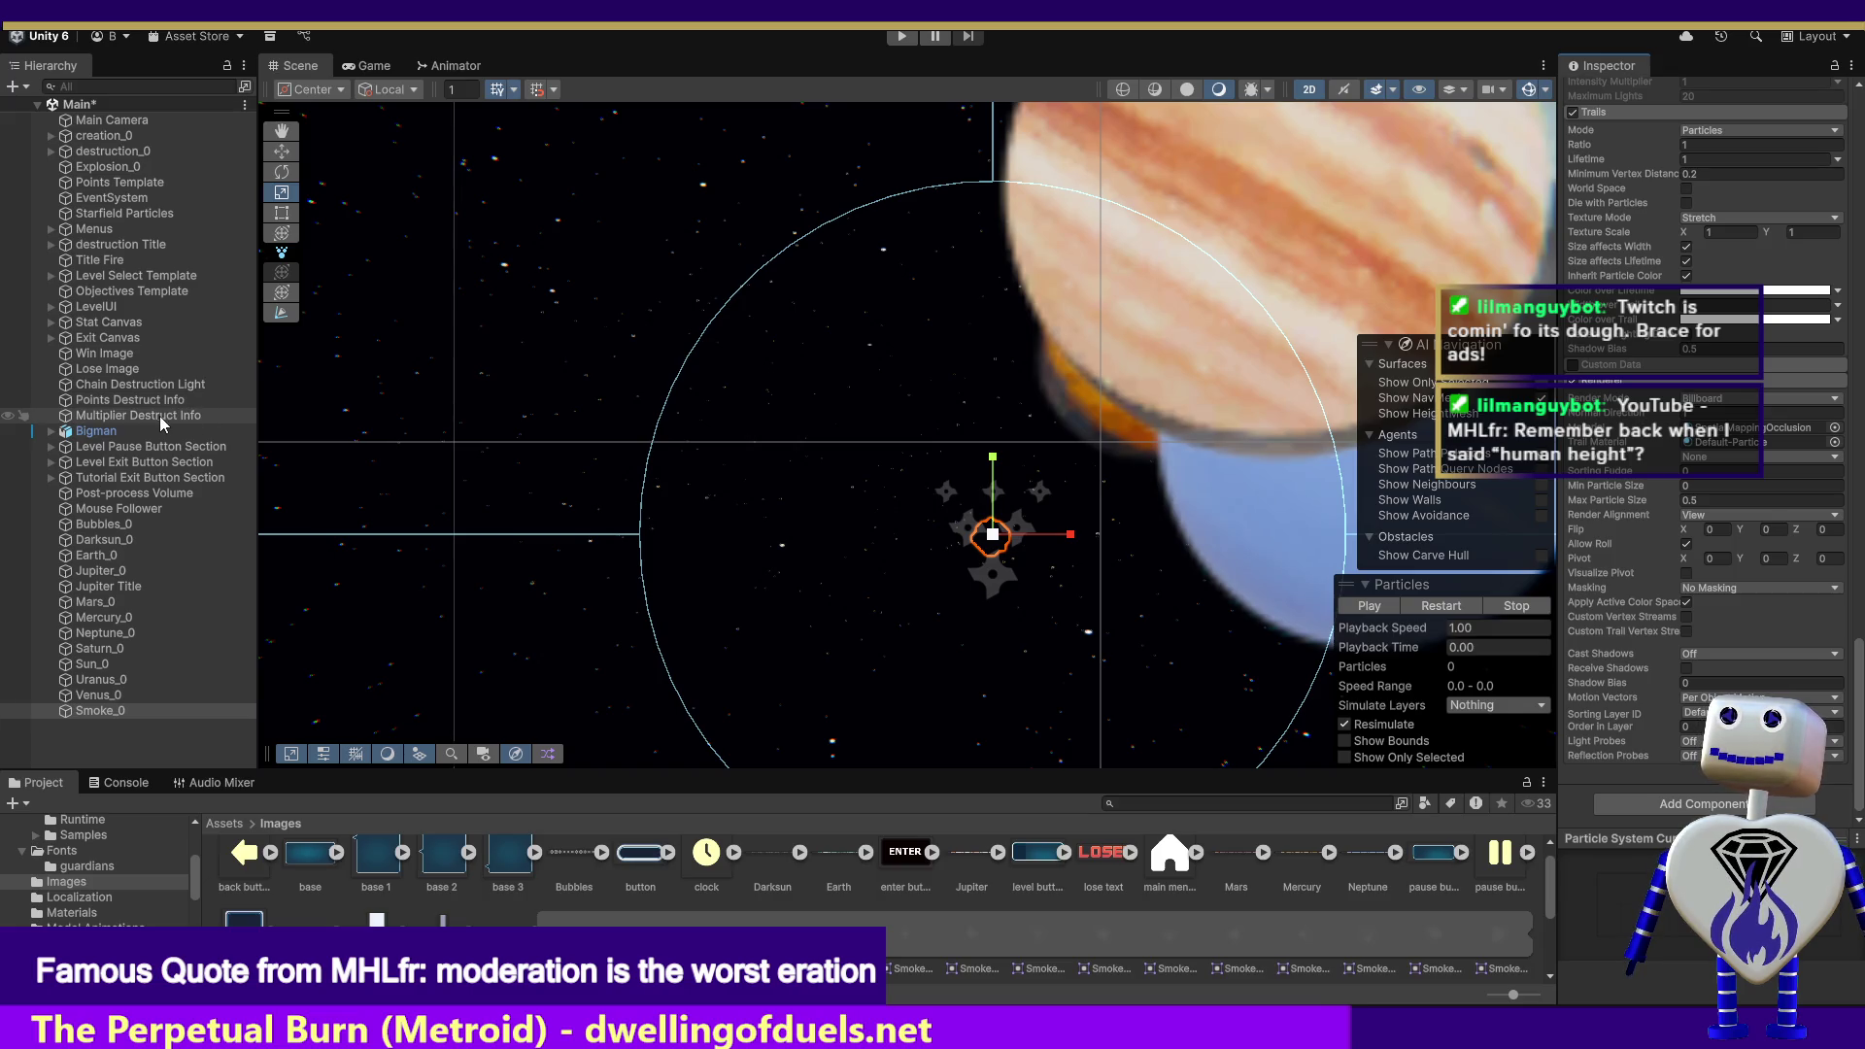
pyautogui.click(153, 385)
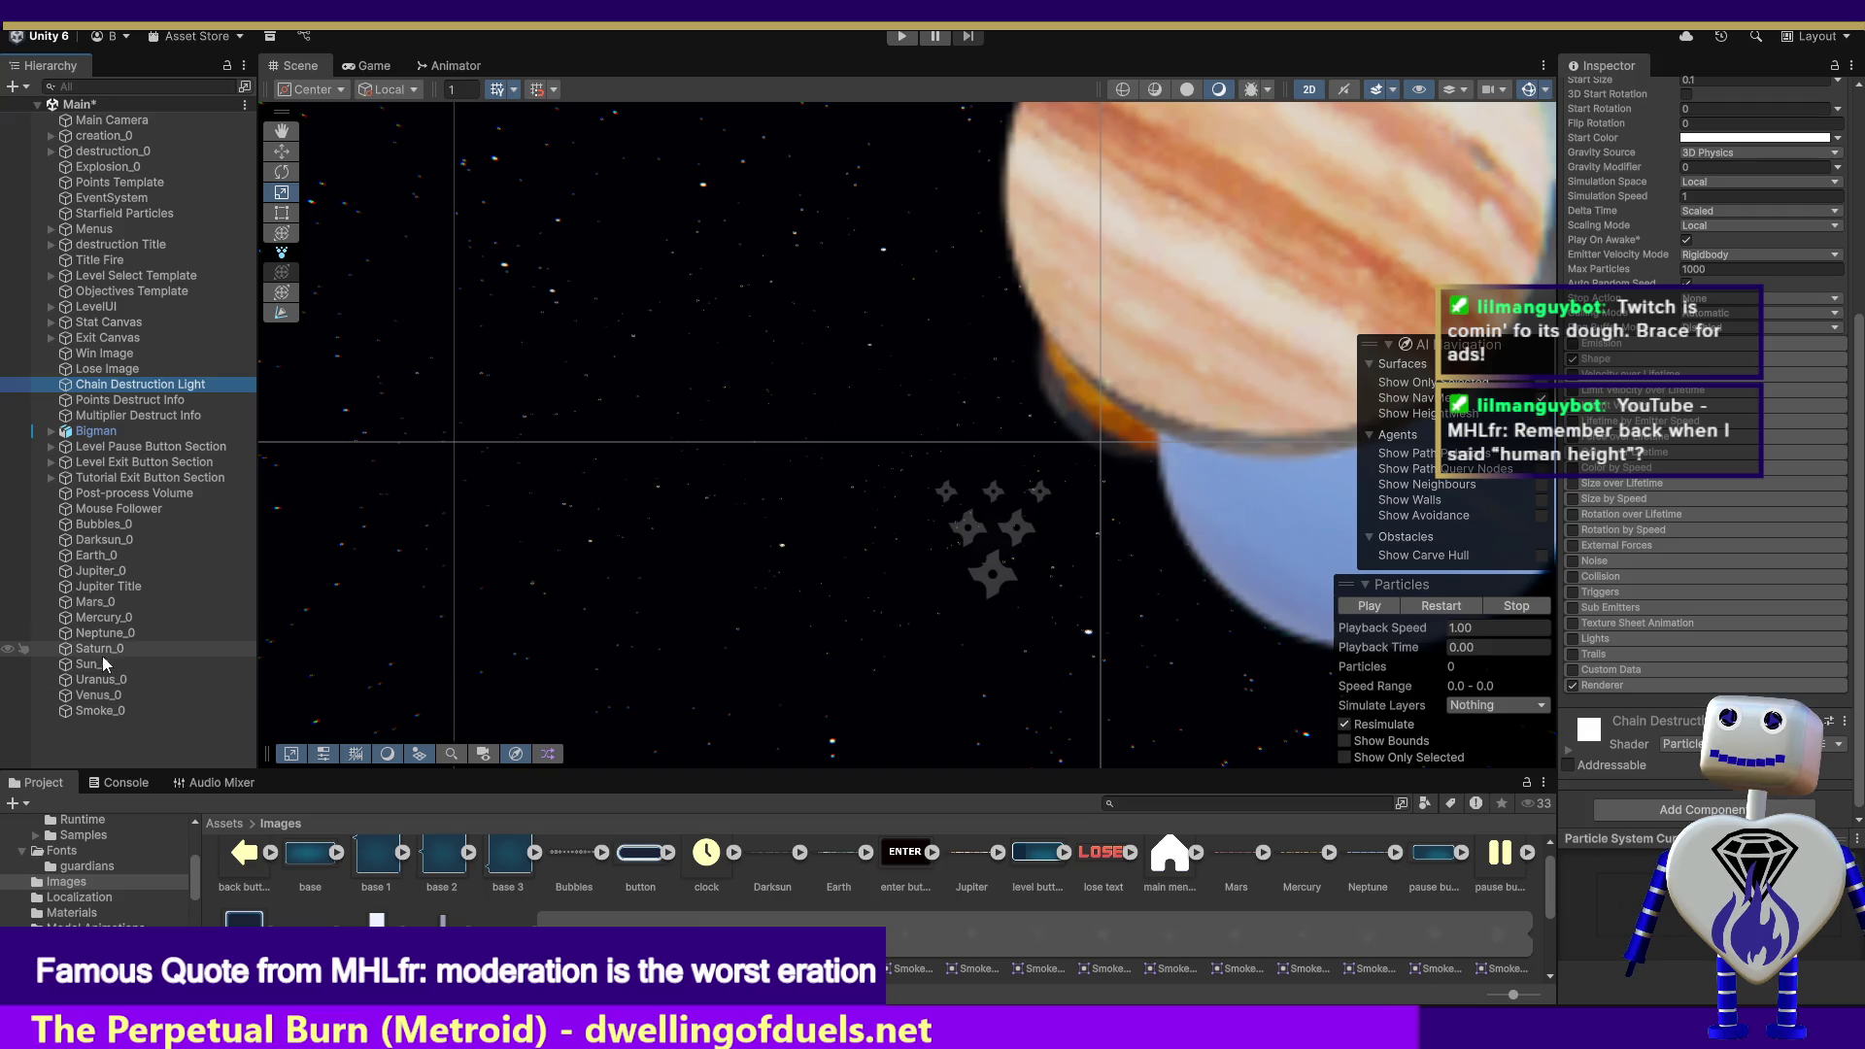
pyautogui.click(98, 709)
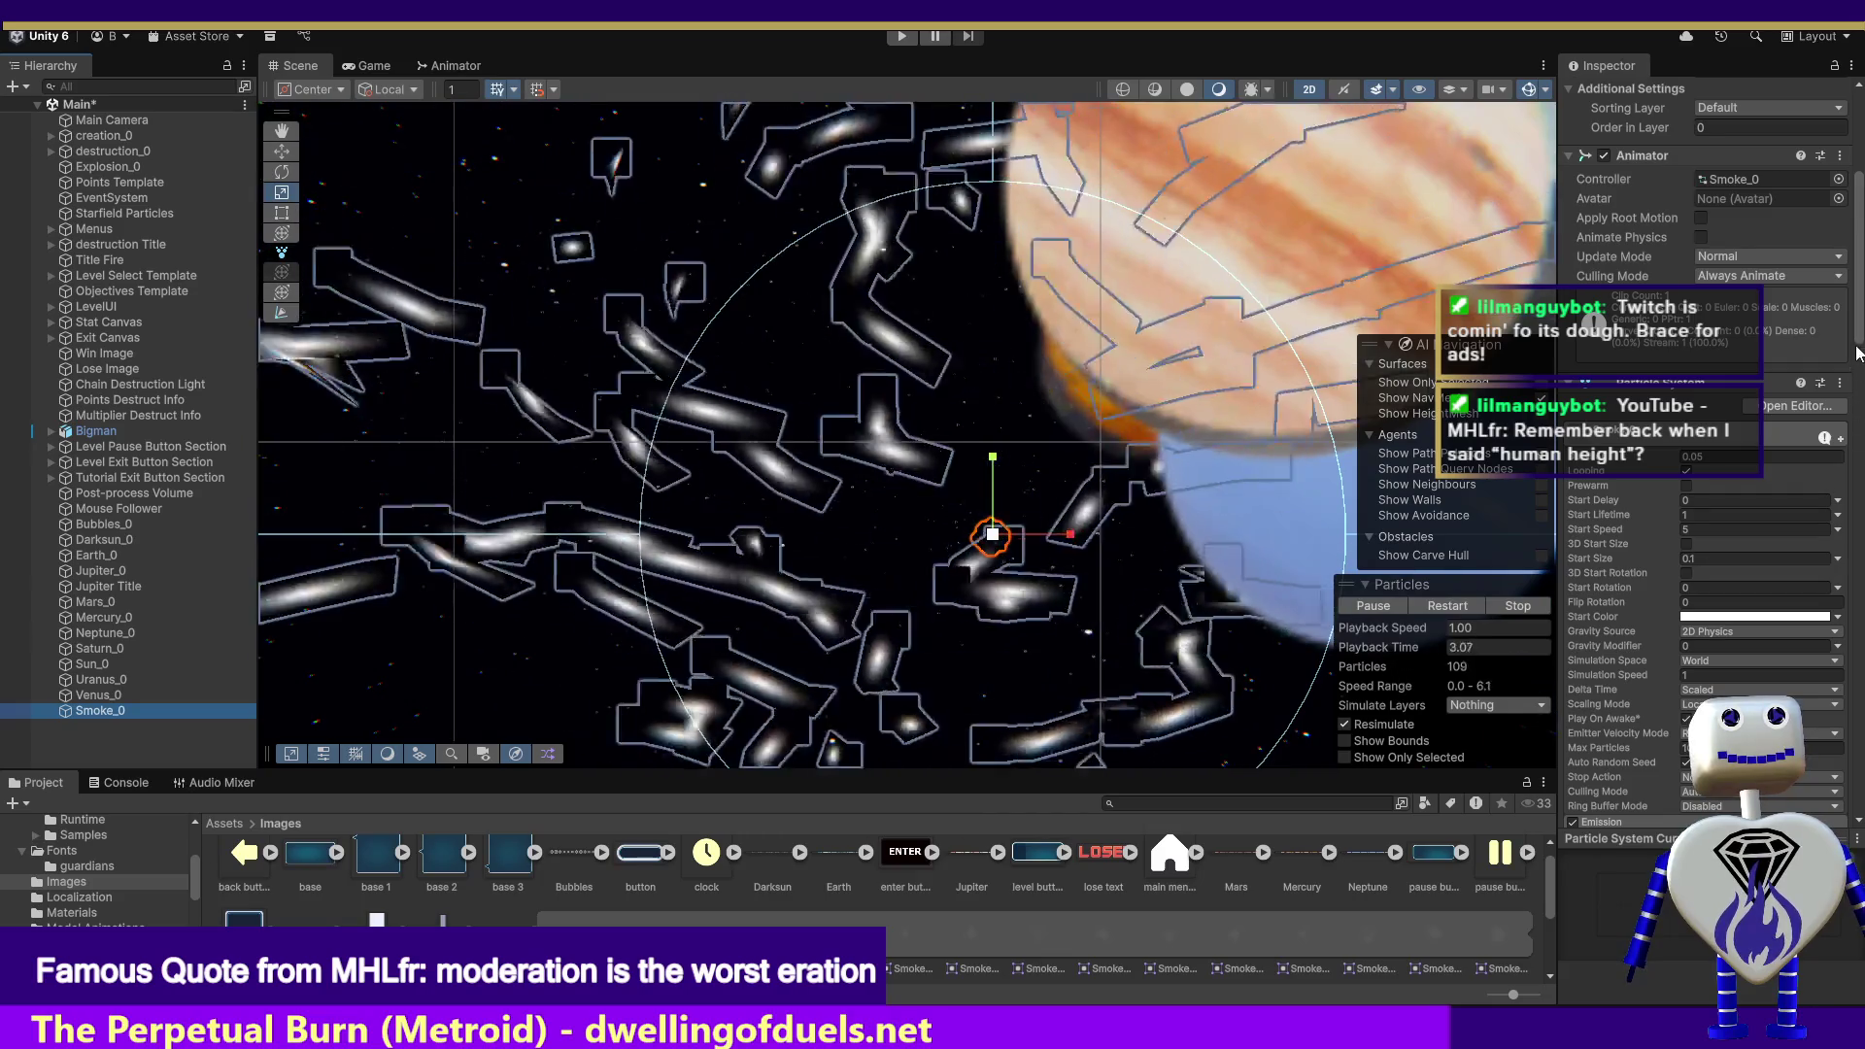
# Step: Assign the scene's Destroyer Light to Smoke_0's Lights module, then enter Play mode
pyautogui.scroll(-3, 1855, 384)
pyautogui.moveTo(1854, 383); pyautogui.dragTo(1858, 508)
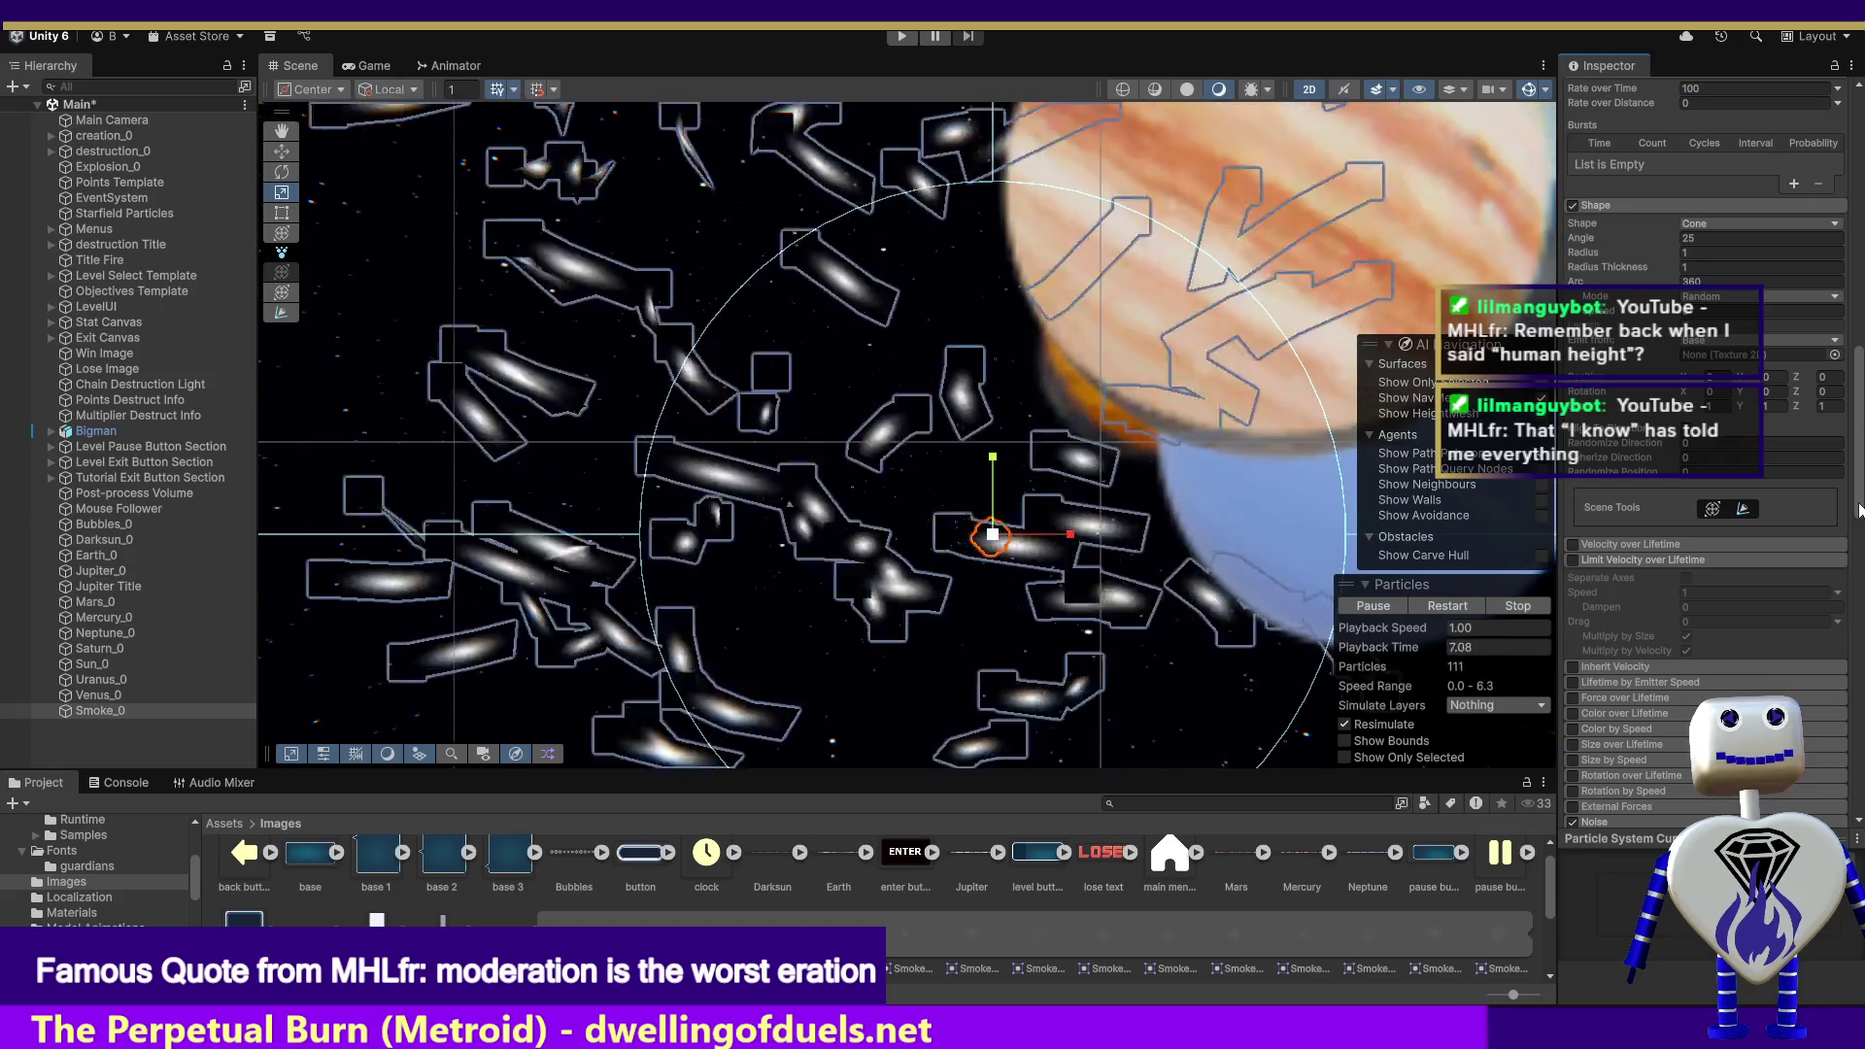
pyautogui.scroll(-5, 1858, 508)
pyautogui.scroll(-2, 1710, 437)
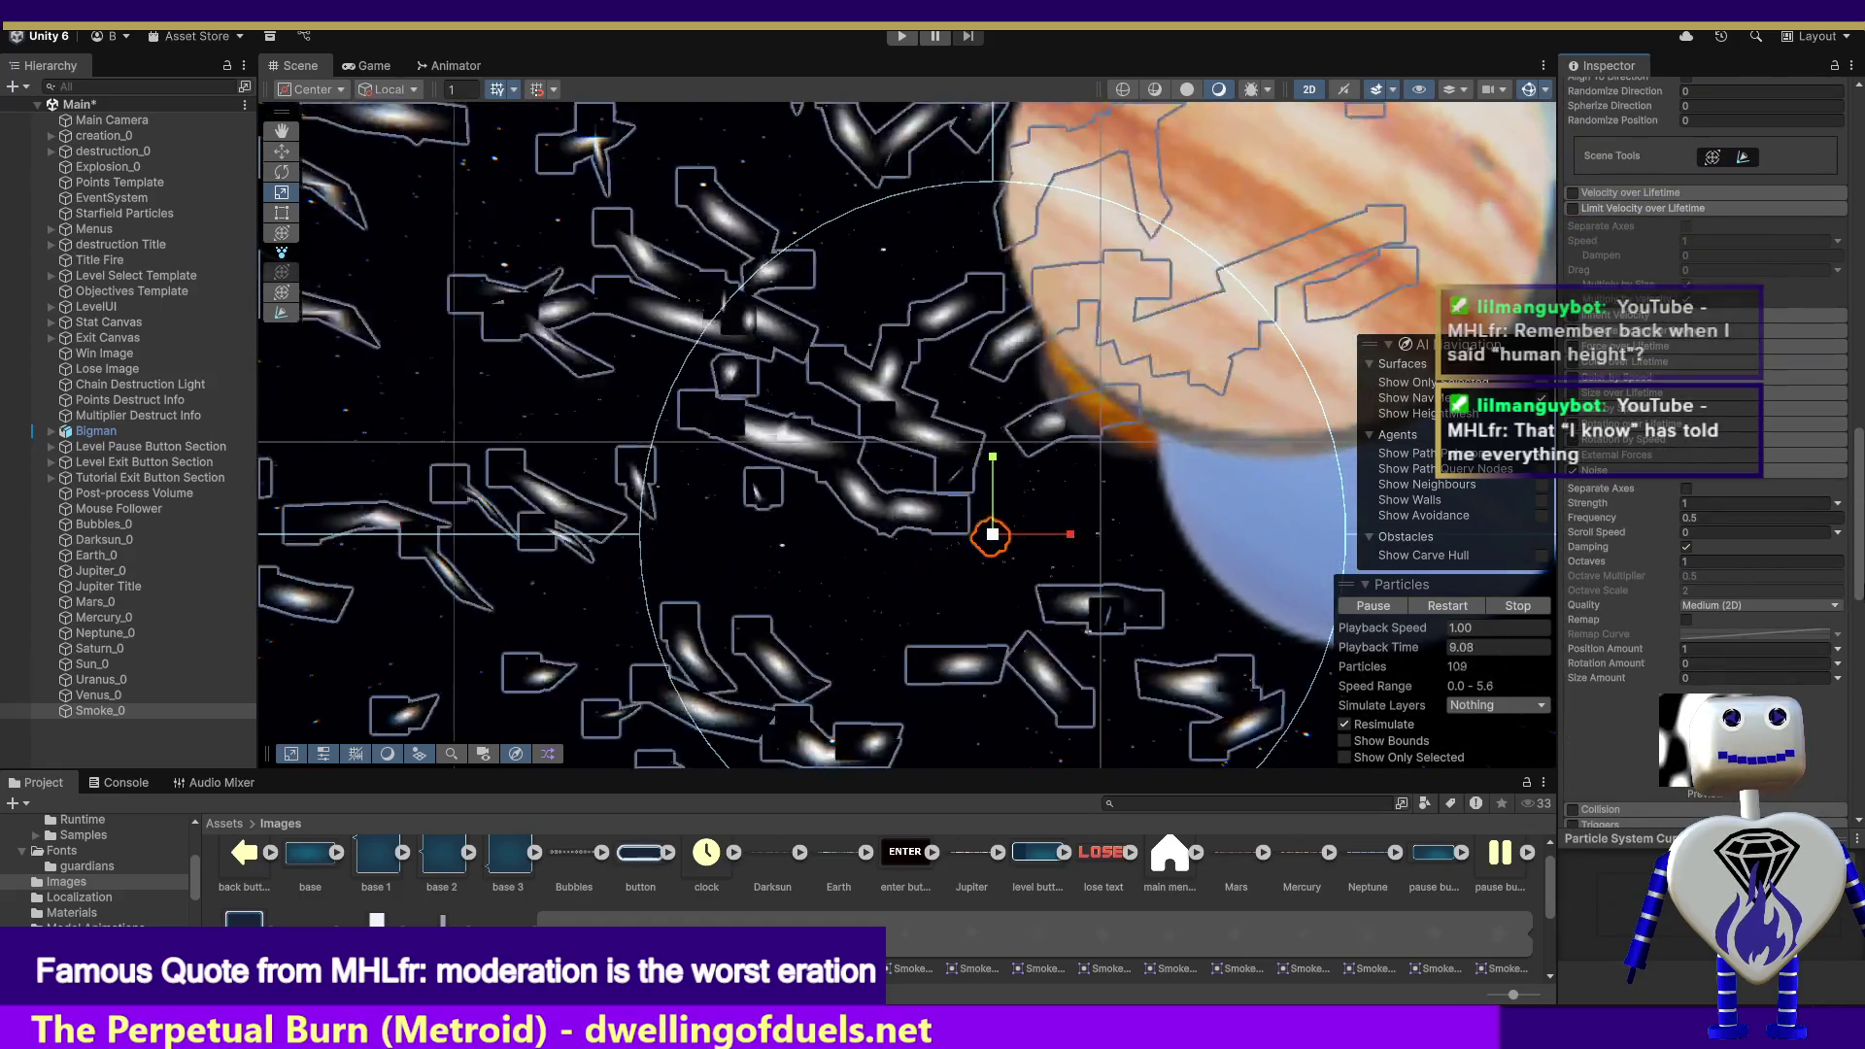
pyautogui.scroll(-6, 1706, 437)
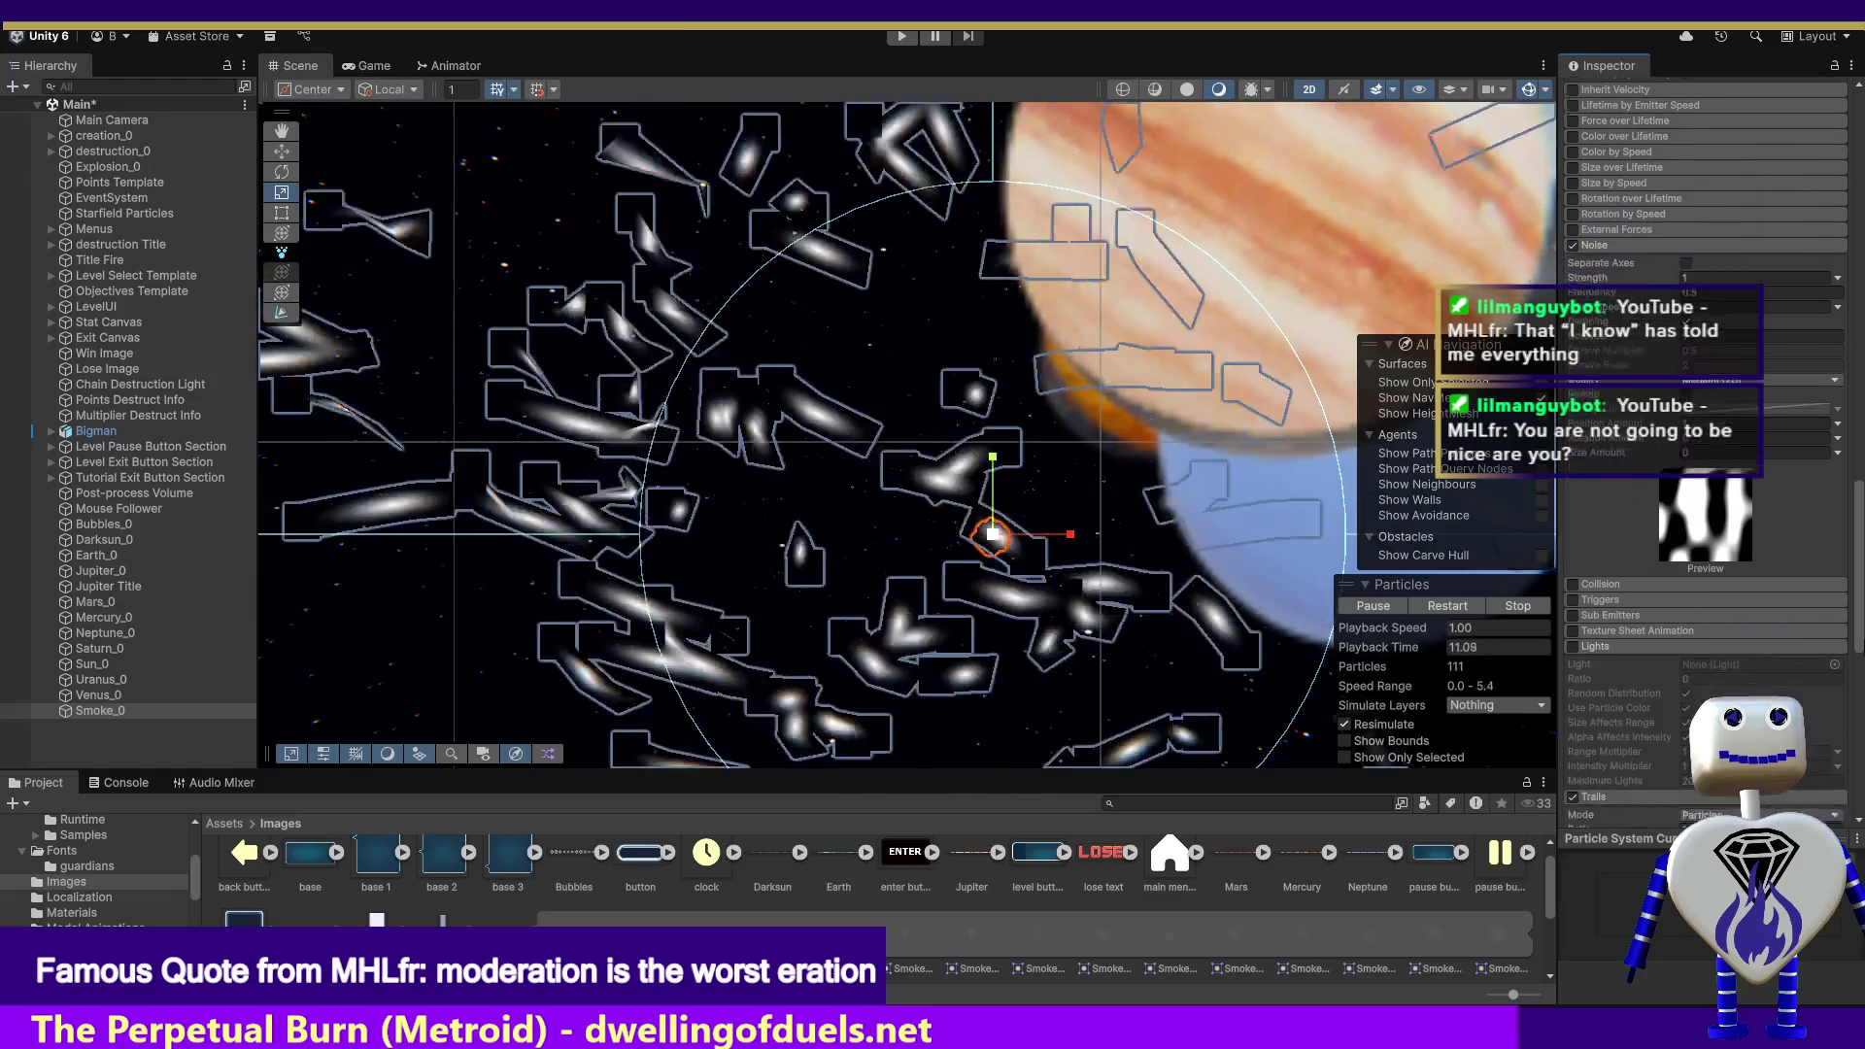
pyautogui.scroll(-1, 1579, 540)
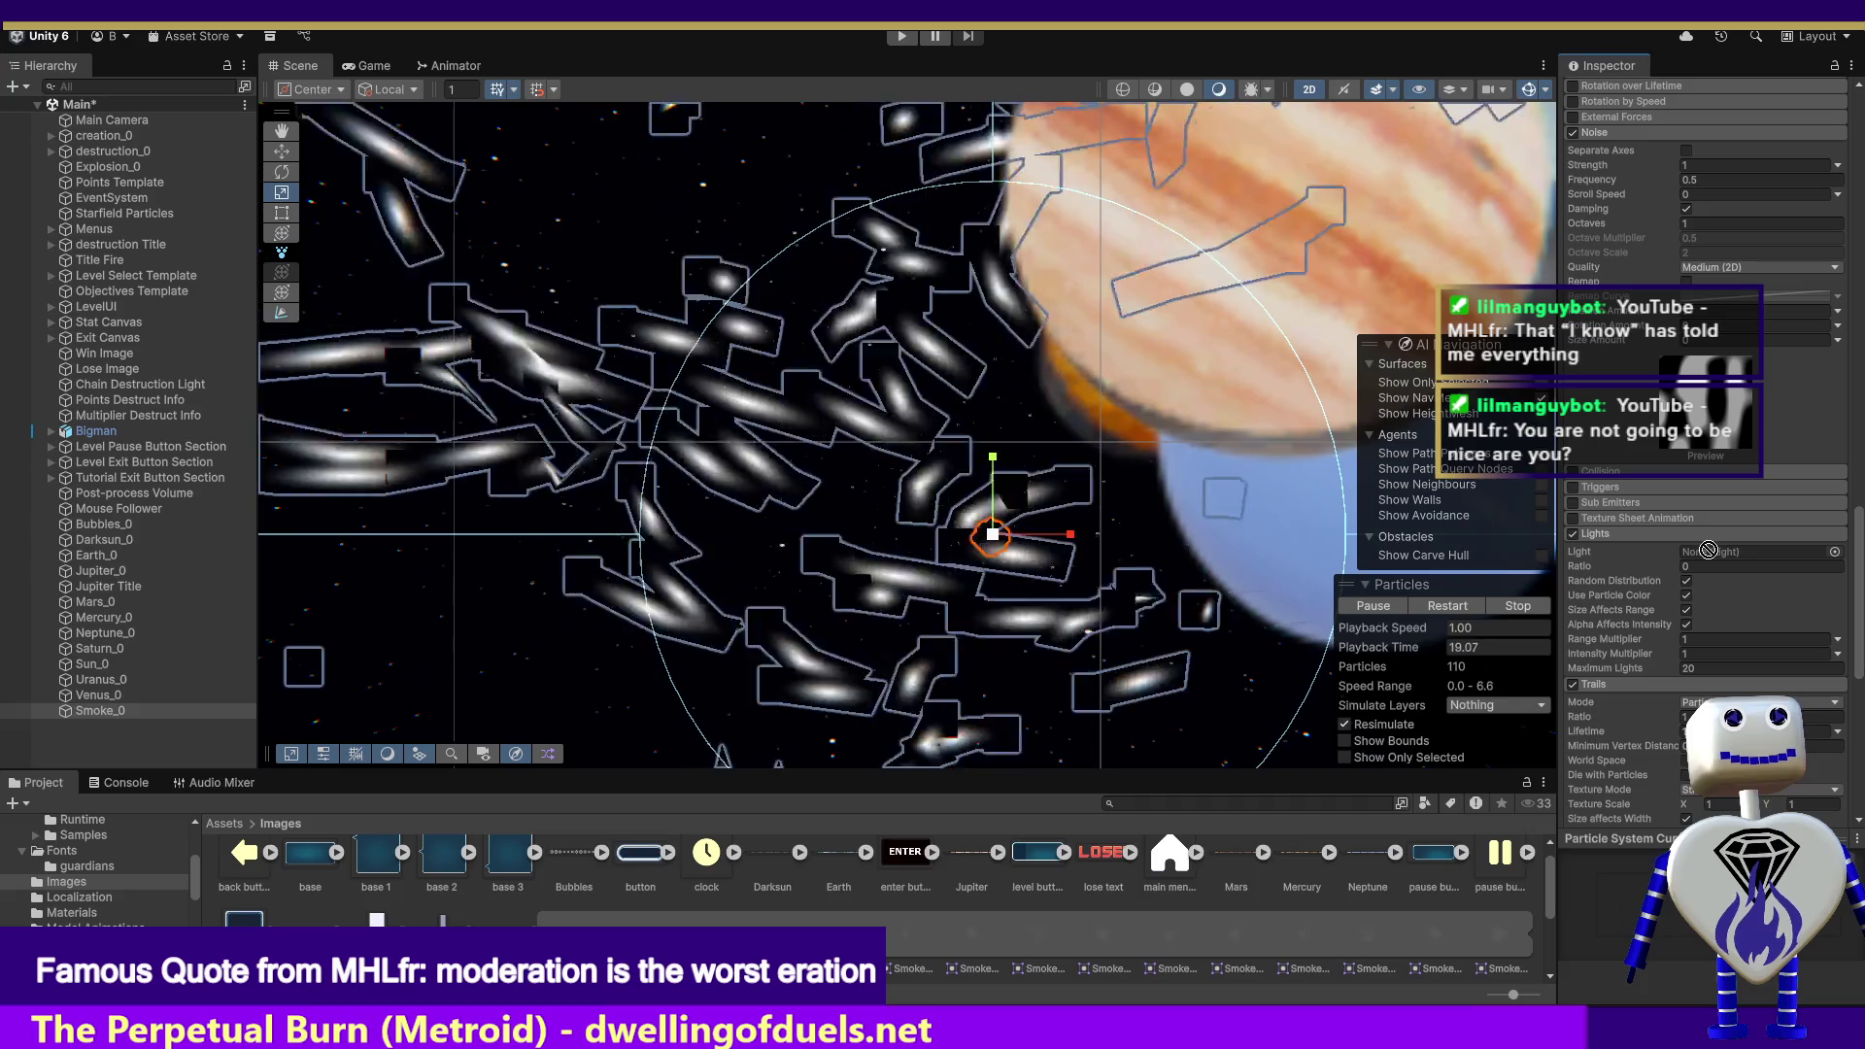
pyautogui.moveTo(1708, 549)
pyautogui.mouseDown()
pyautogui.moveTo(971, 467)
pyautogui.moveTo(97, 412)
pyautogui.moveTo(101, 388)
pyautogui.moveTo(1709, 551)
pyautogui.mouseUp()
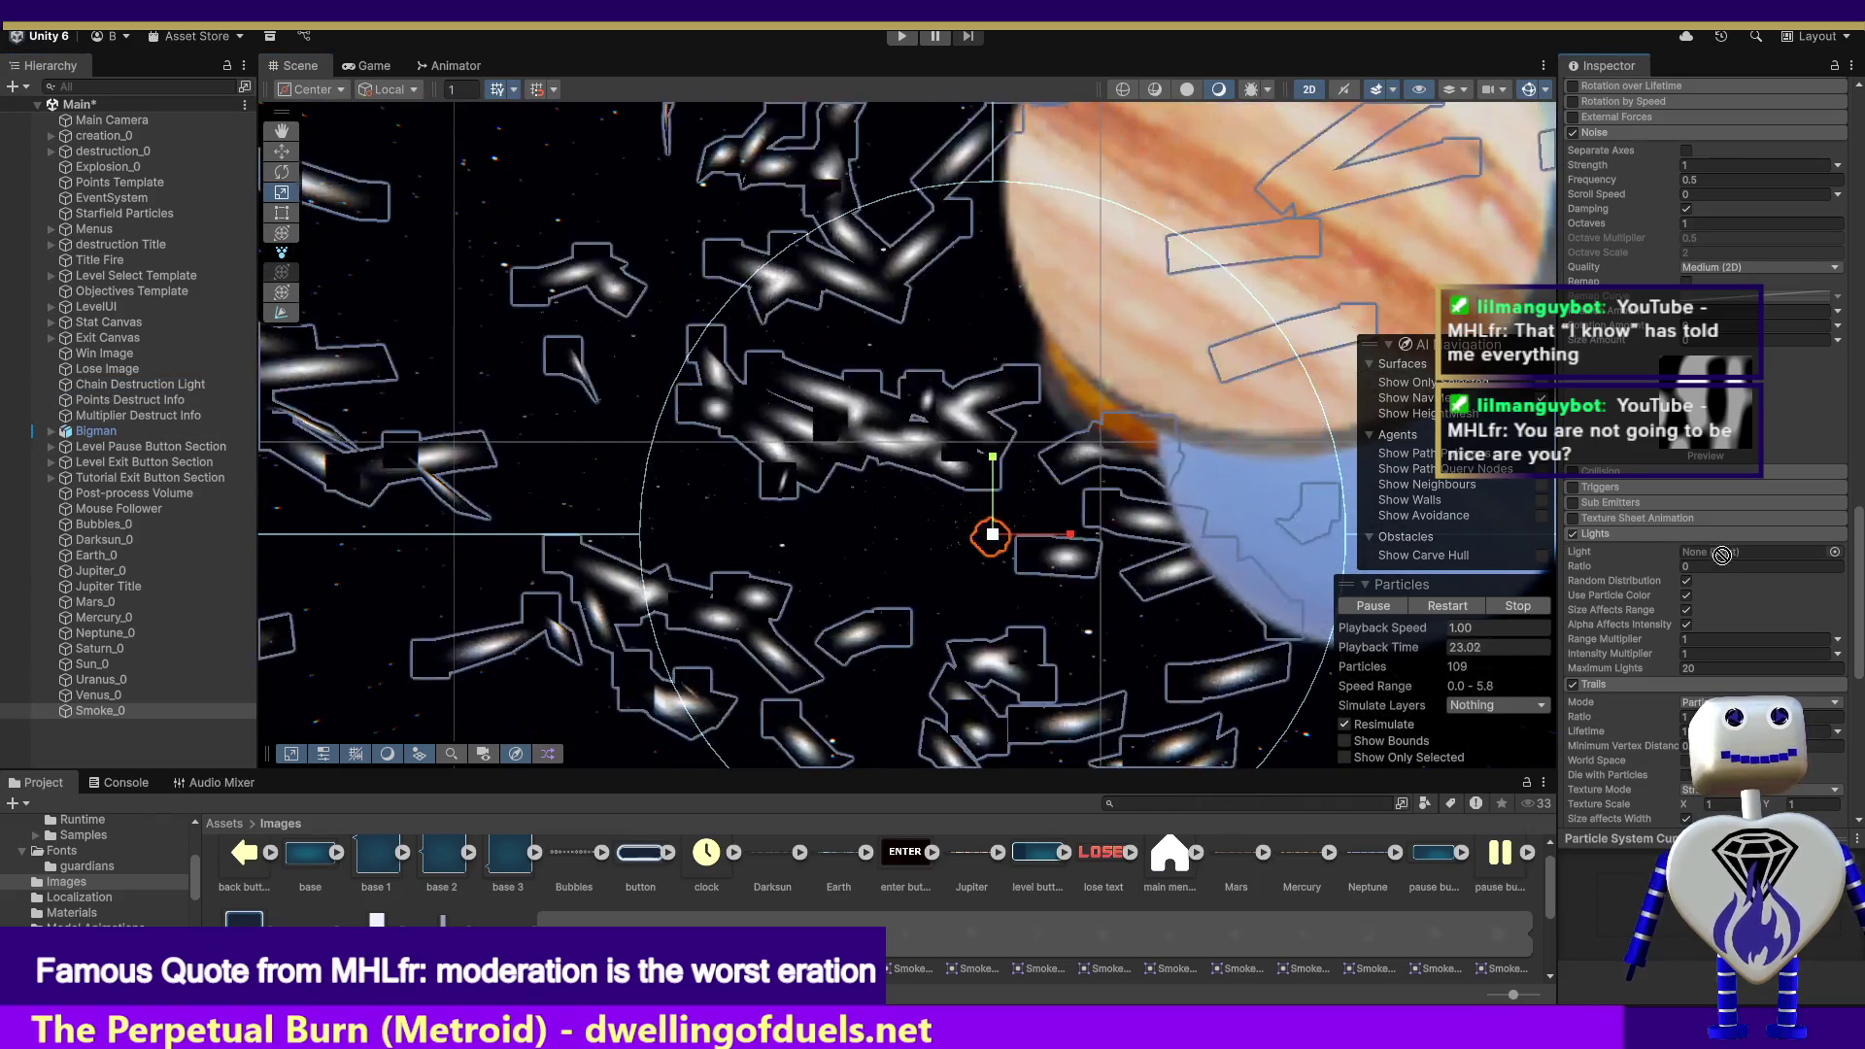
pyautogui.click(1834, 552)
pyautogui.click(932, 580)
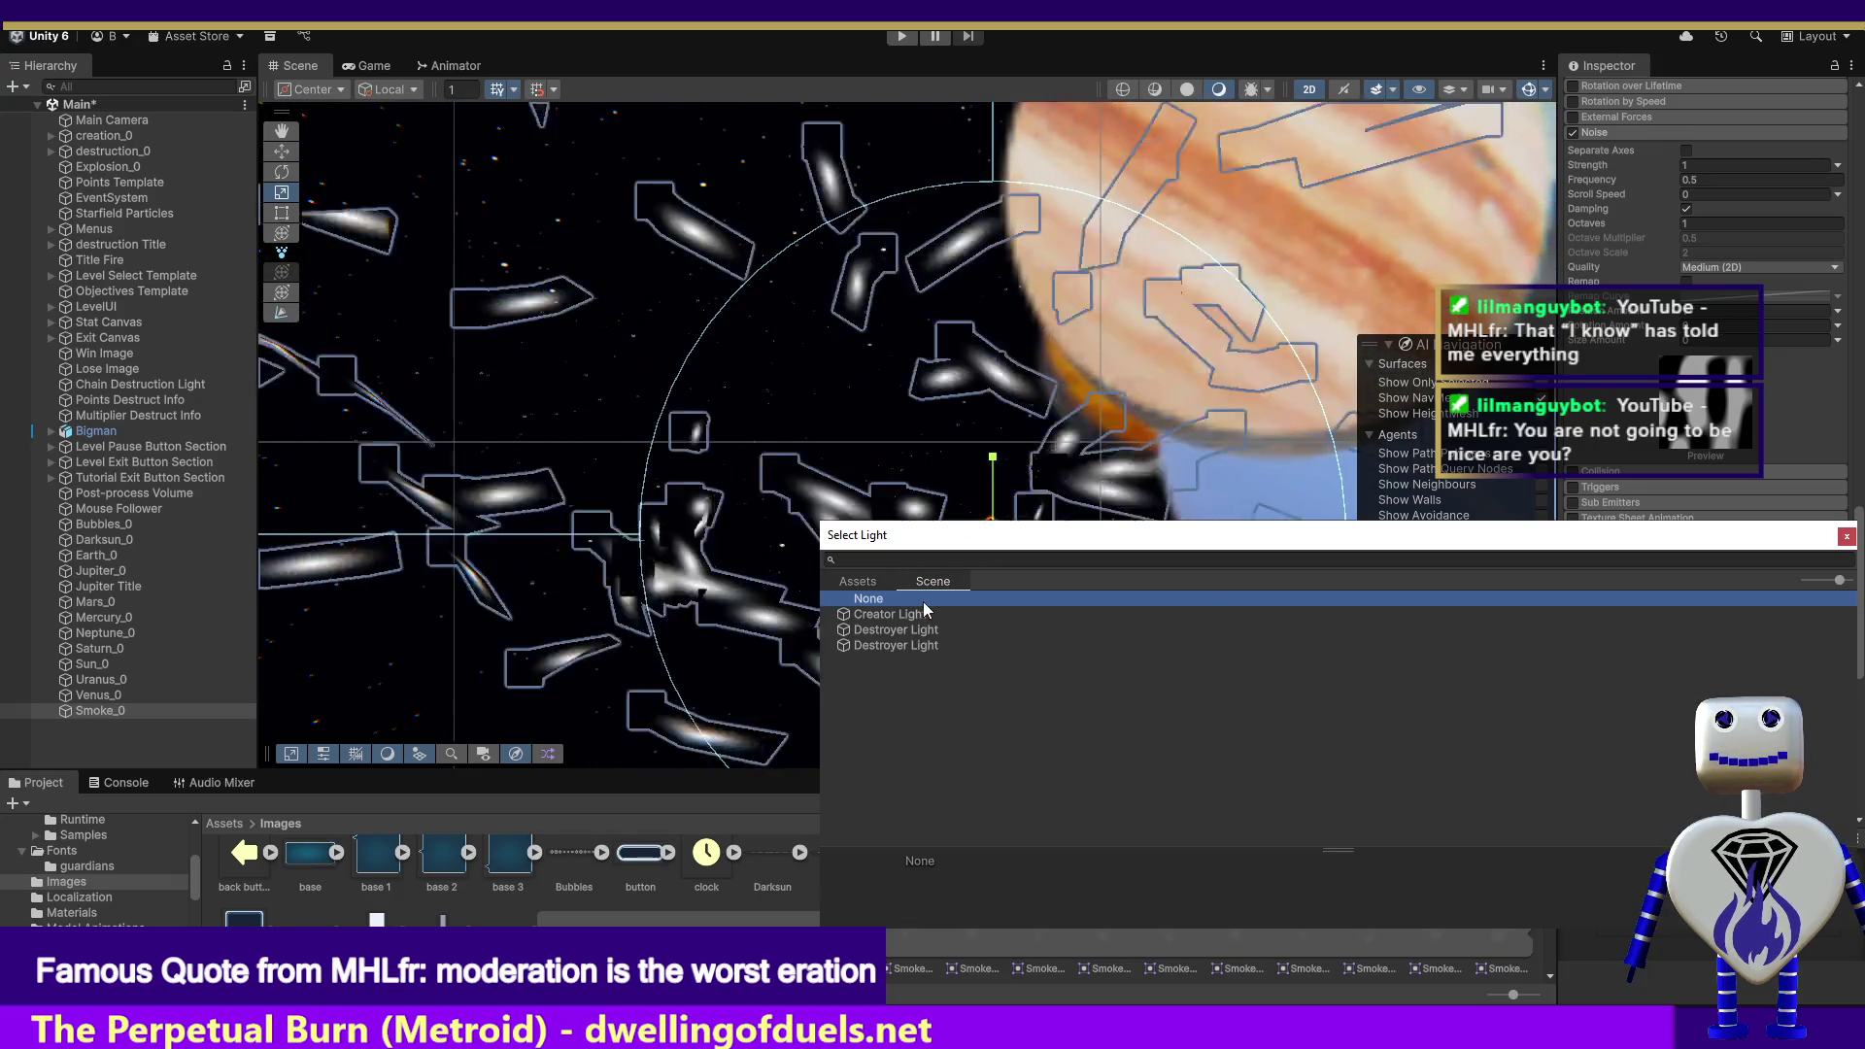
pyautogui.doubleClick(916, 645)
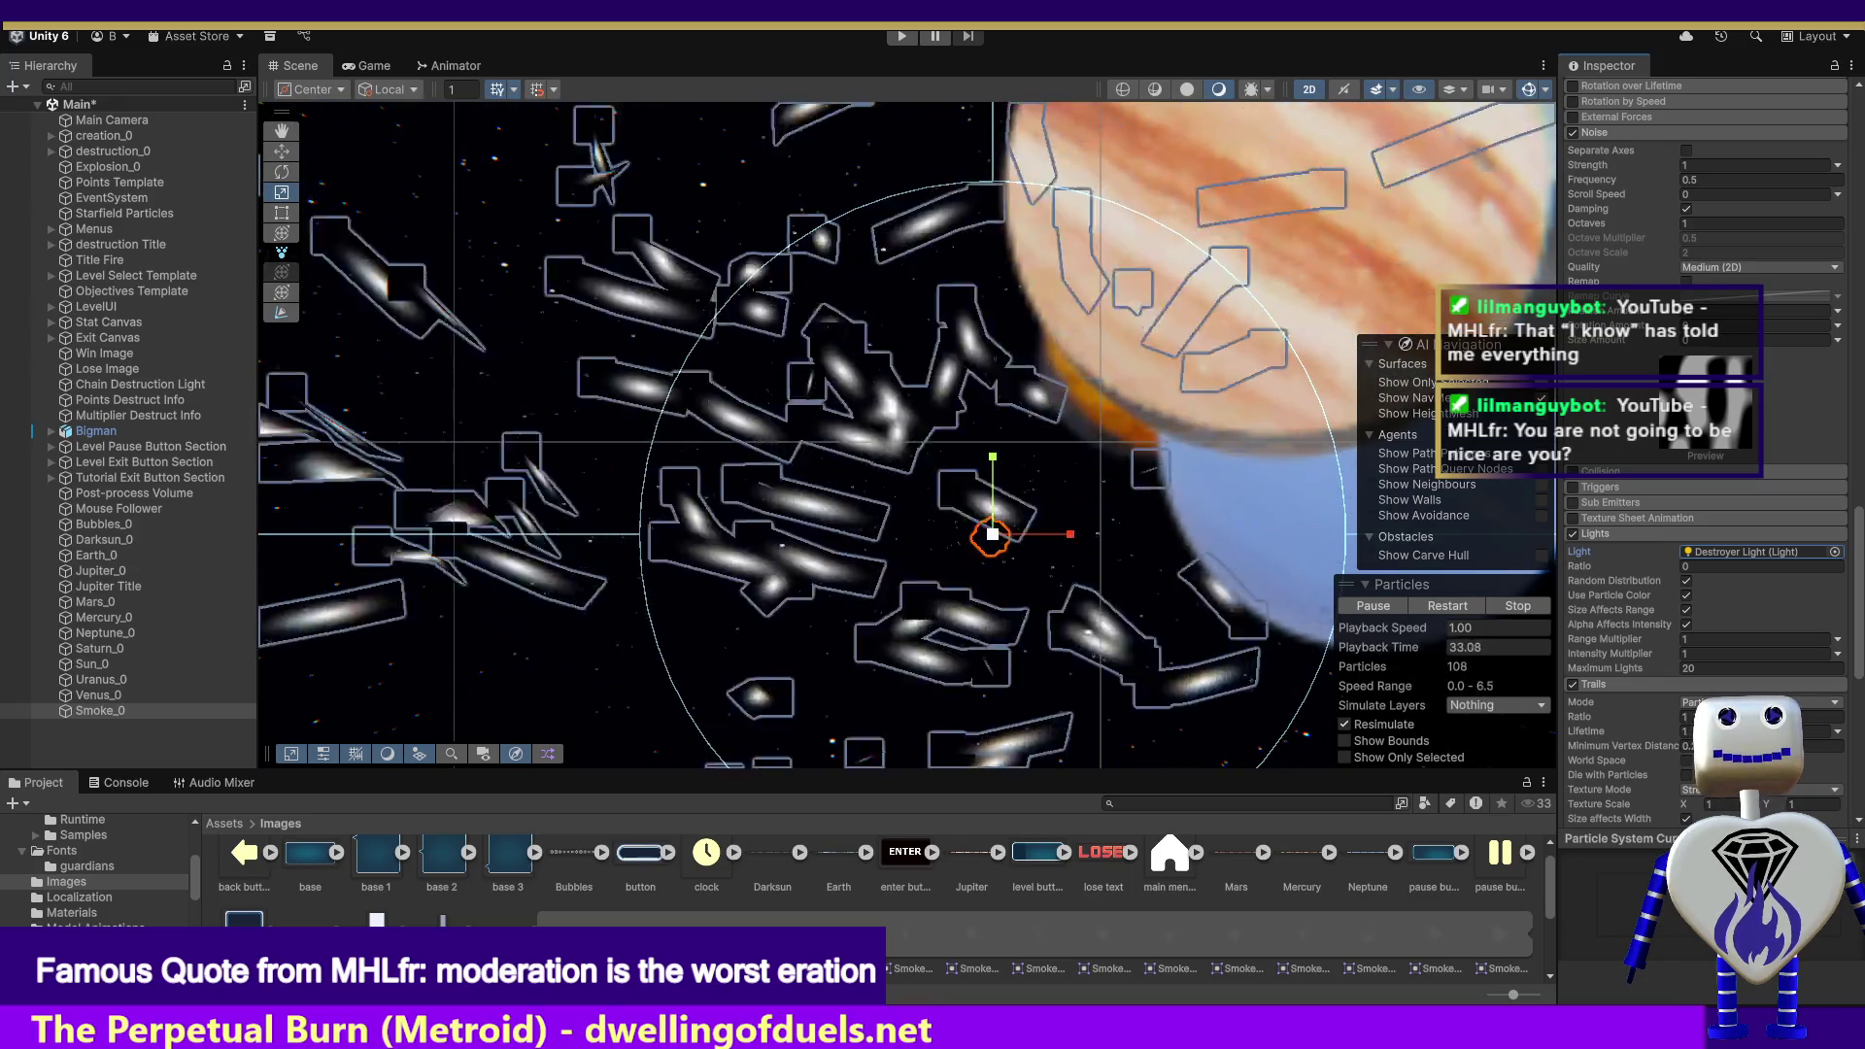
pyautogui.click(902, 36)
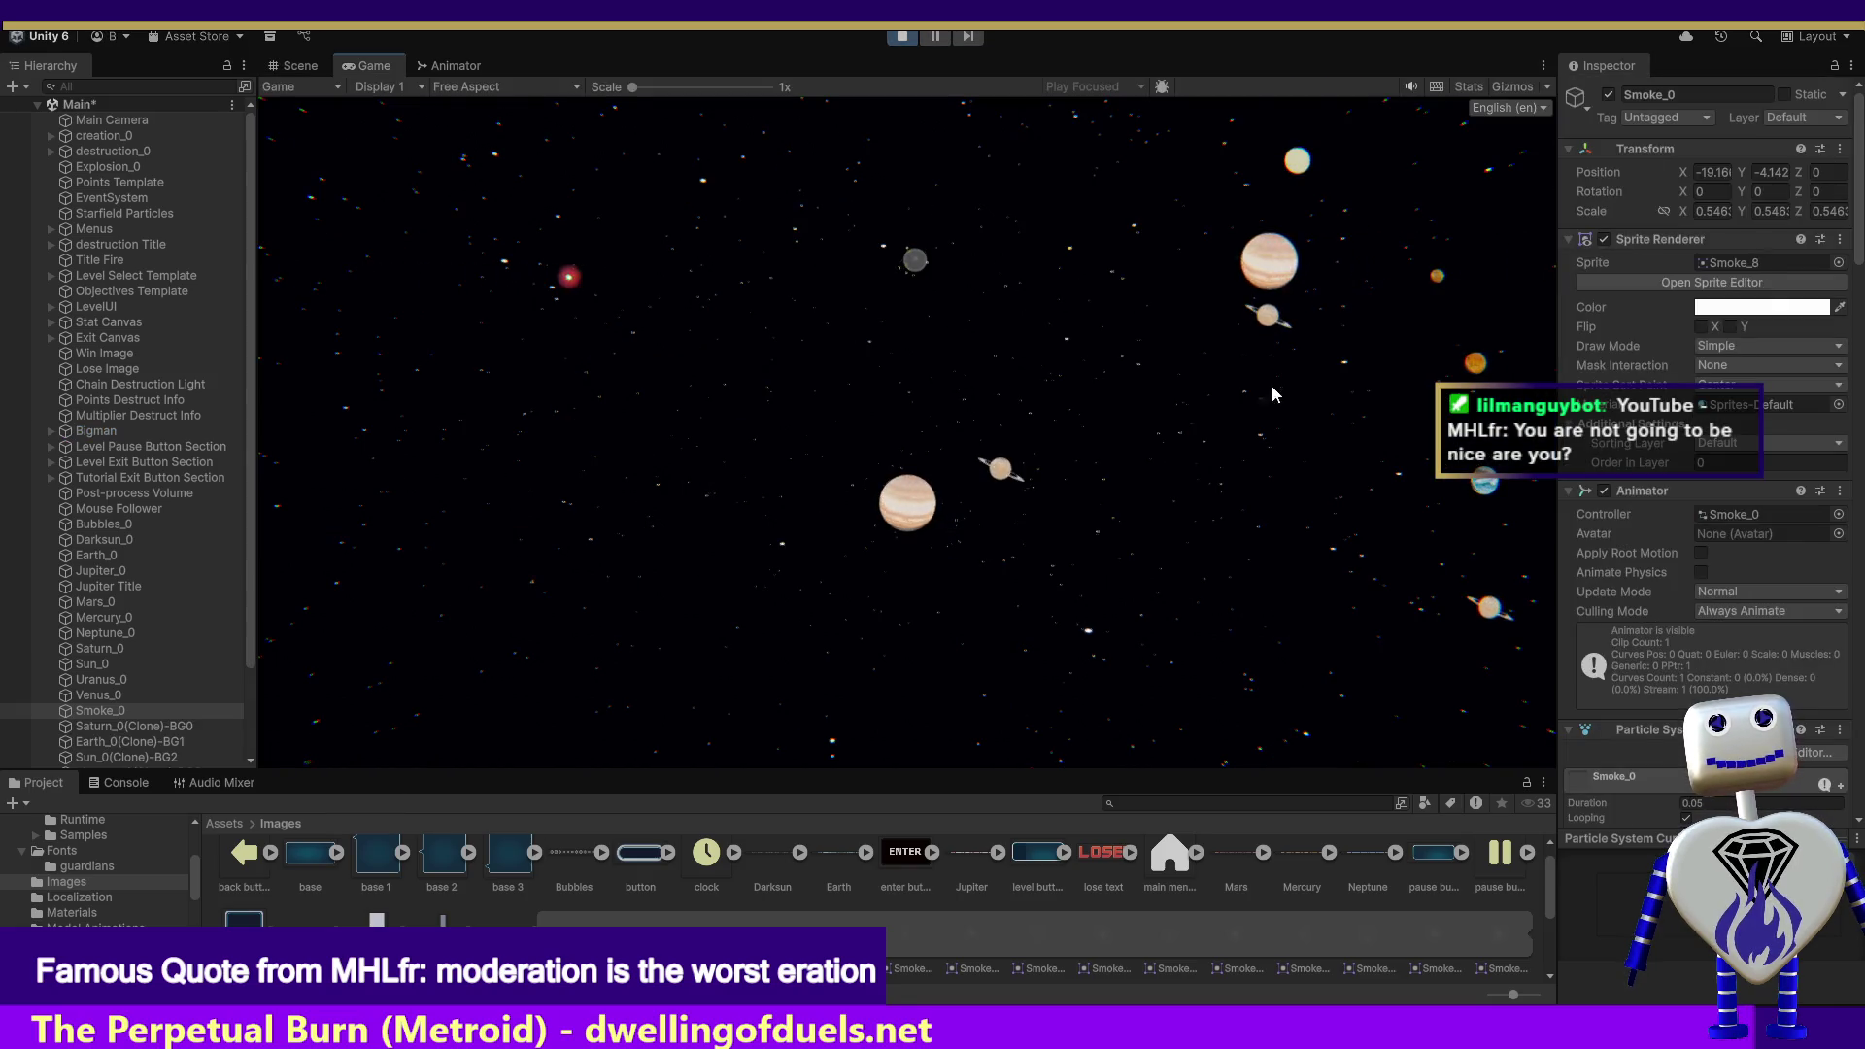
# Step: Play a round of Skill Challenge with Destroyer Light, then stop Play mode
pyautogui.click(918, 372)
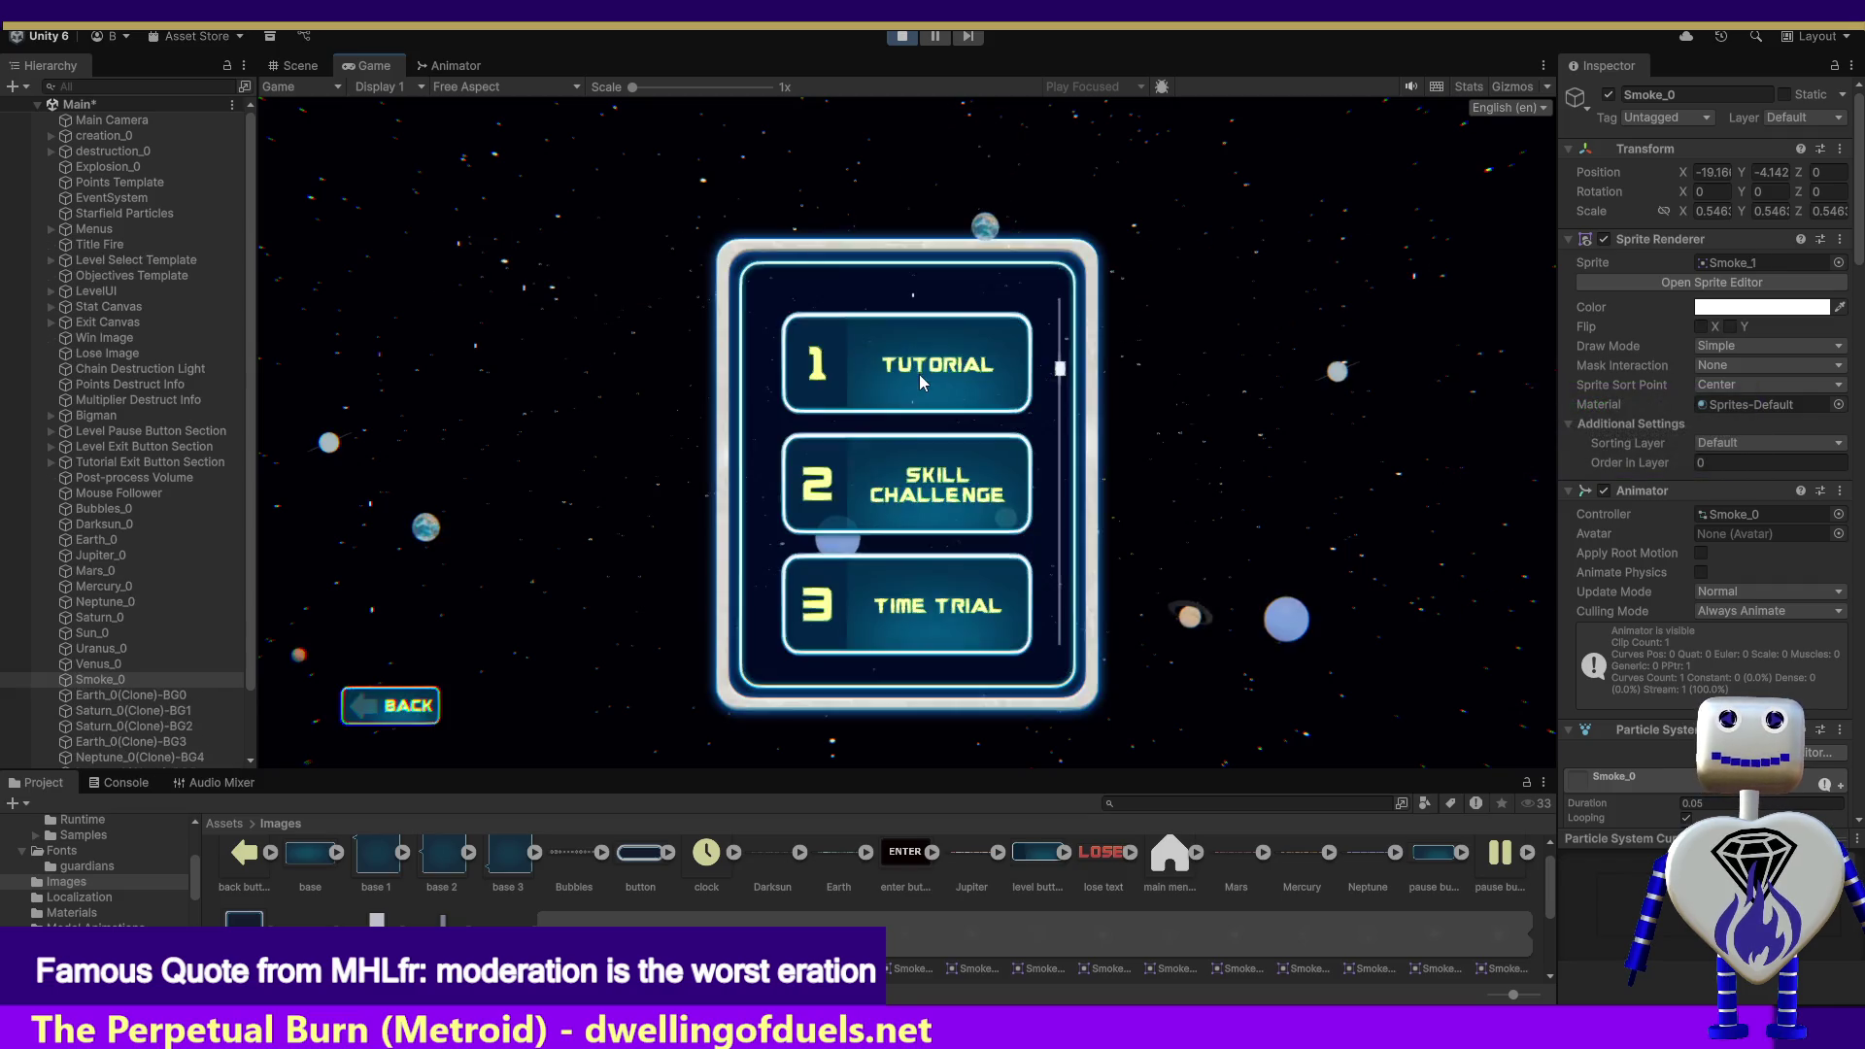
pyautogui.click(920, 481)
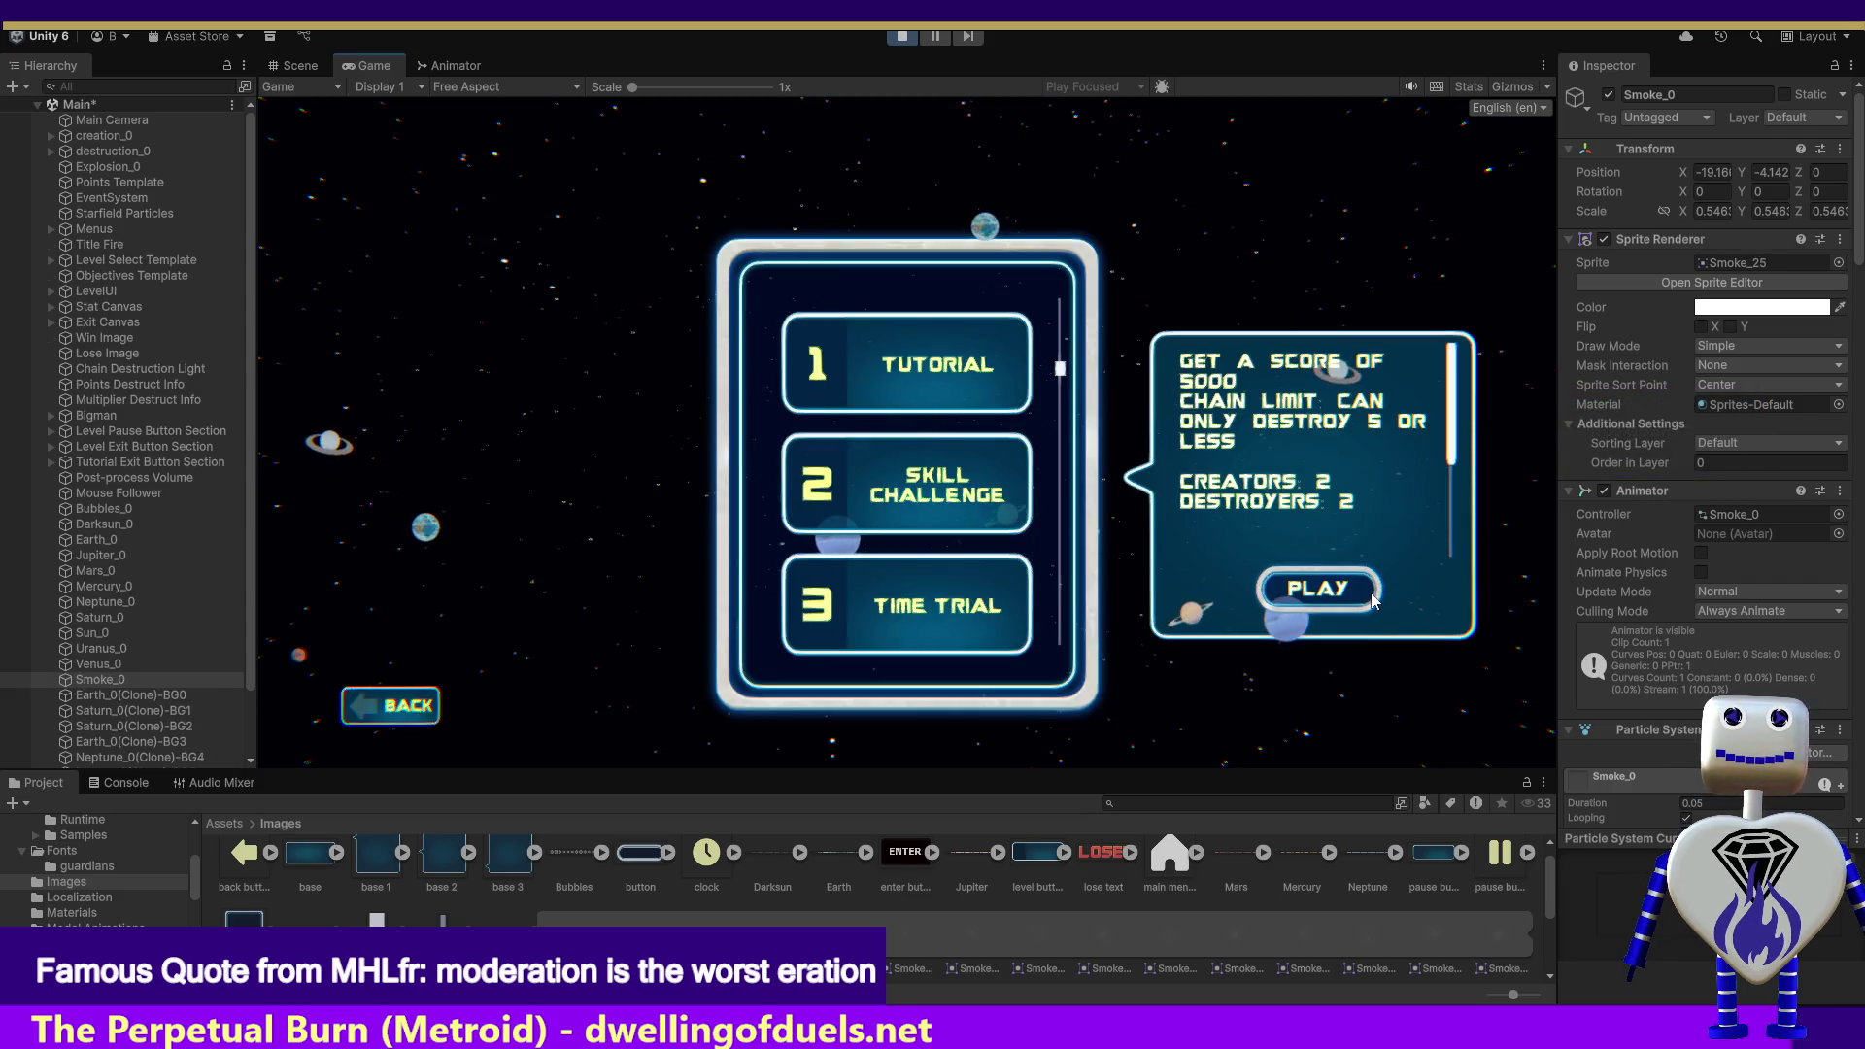
pyautogui.click(1369, 595)
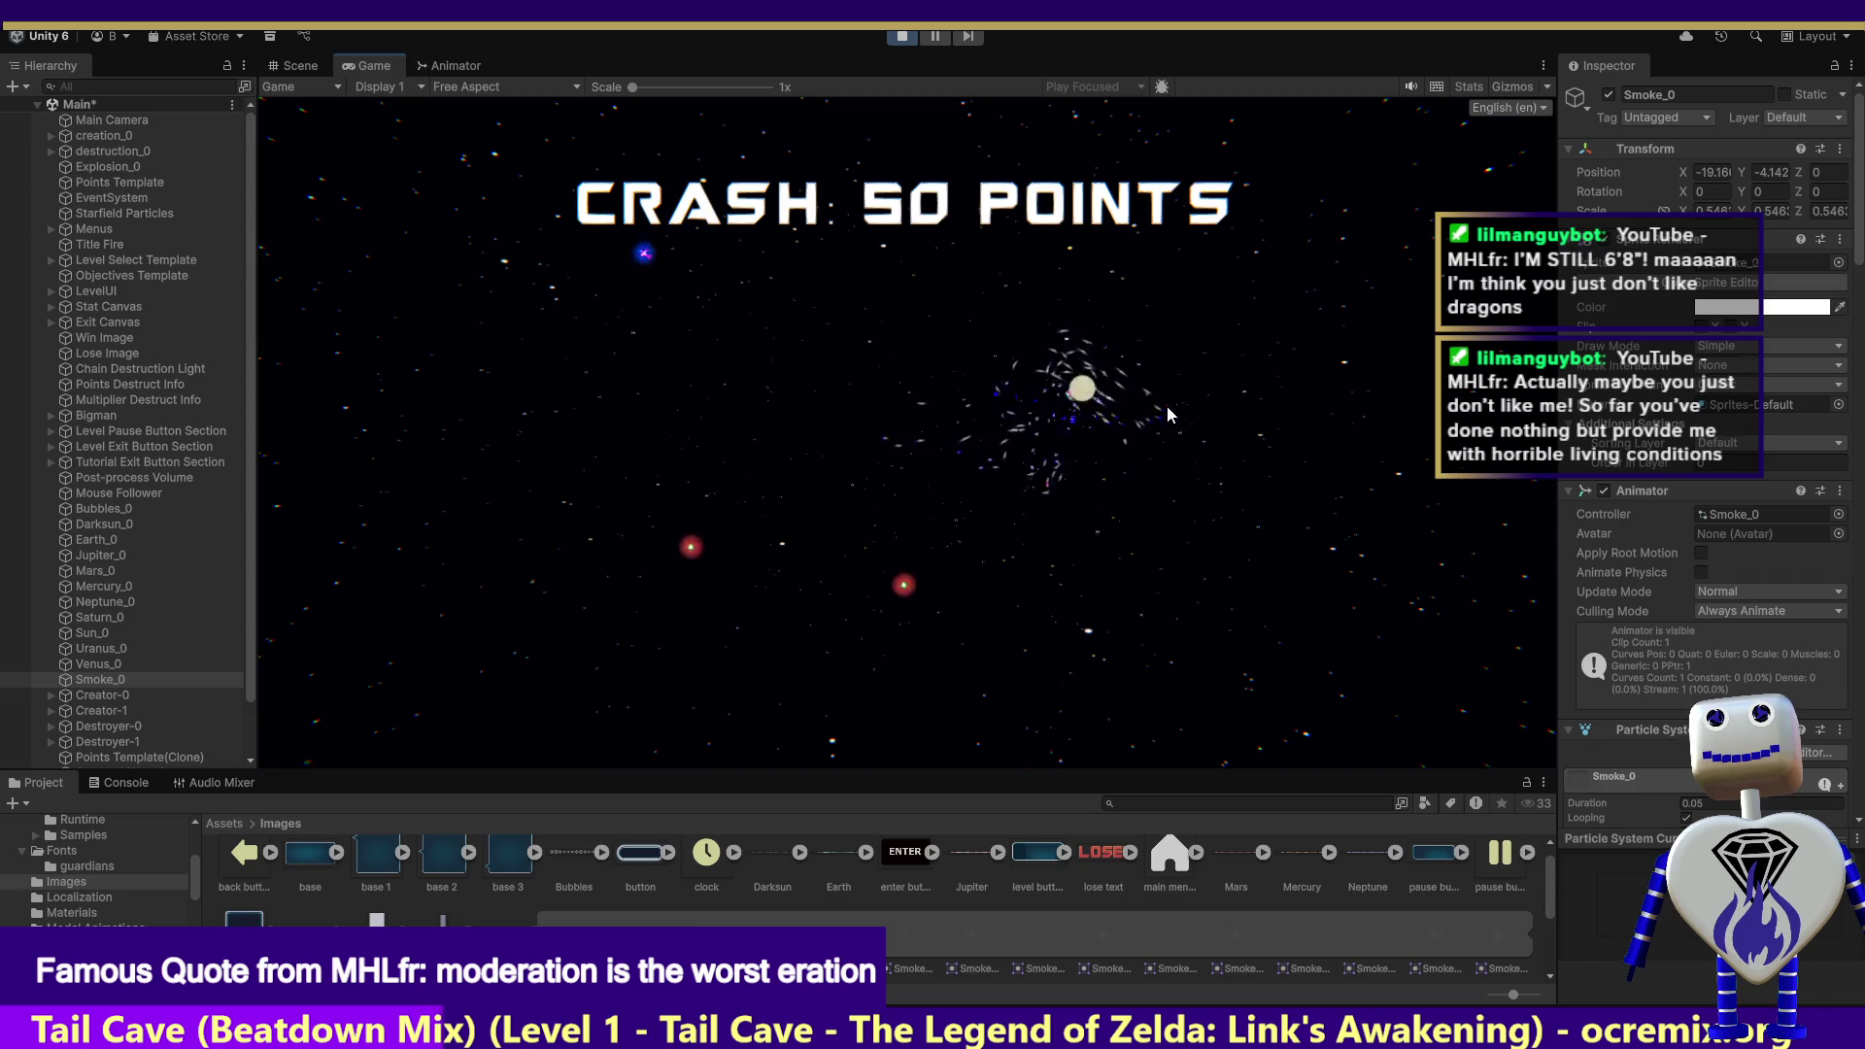
pyautogui.click(901, 36)
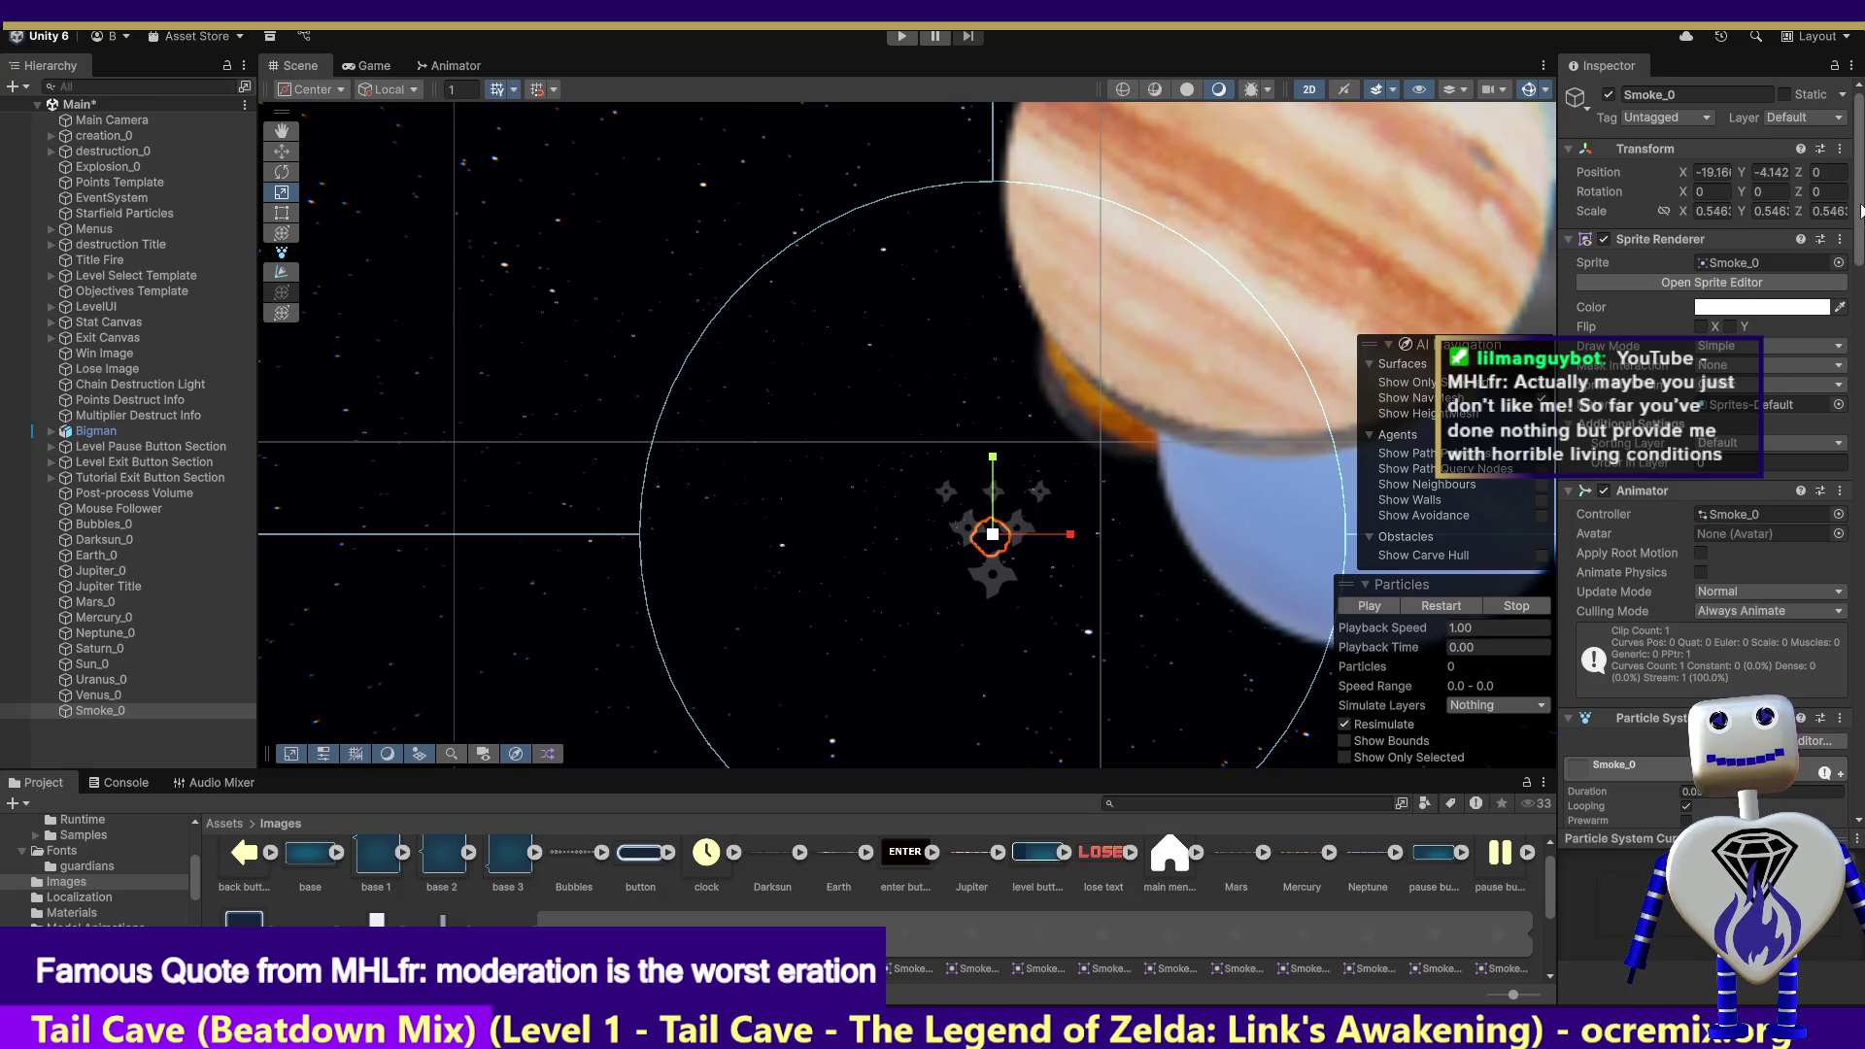
# Step: Toggle the Lights module off and on, set Maximum Lights to 2000, and enter Play mode
pyautogui.scroll(-15, 1860, 211)
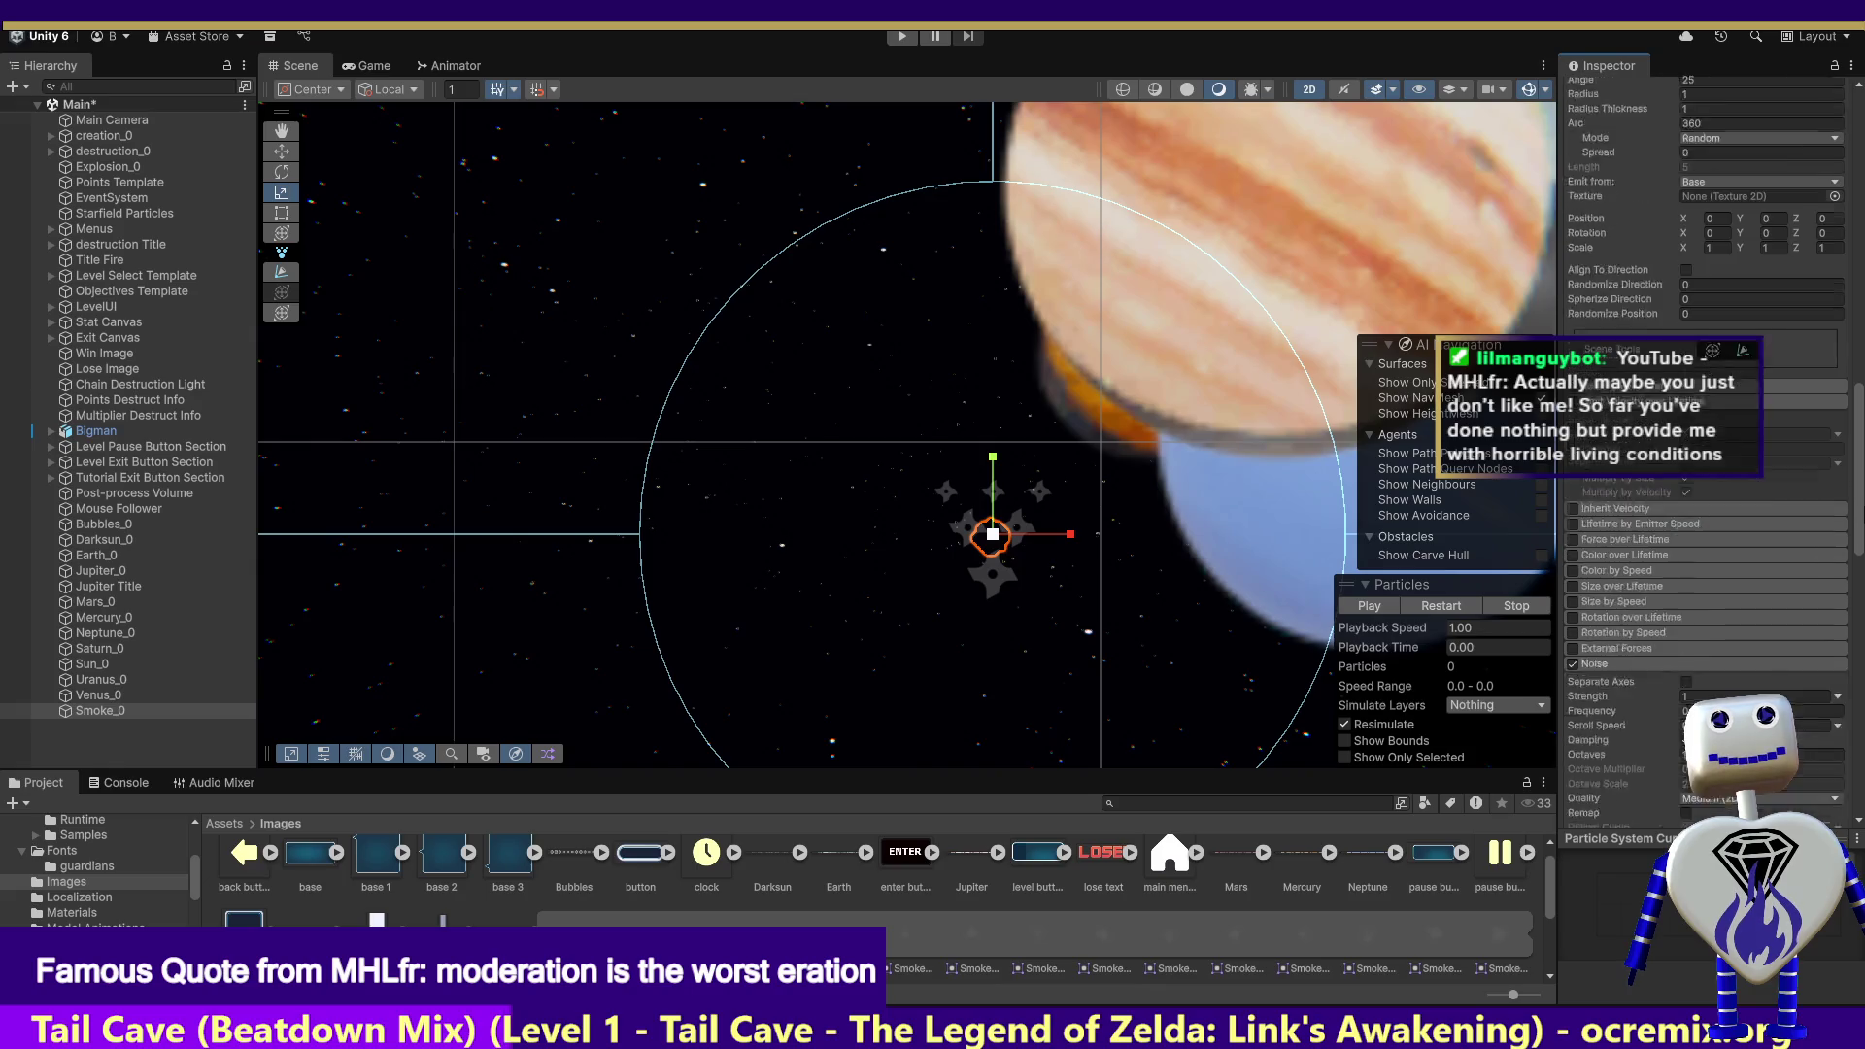
pyautogui.scroll(-10, 1848, 629)
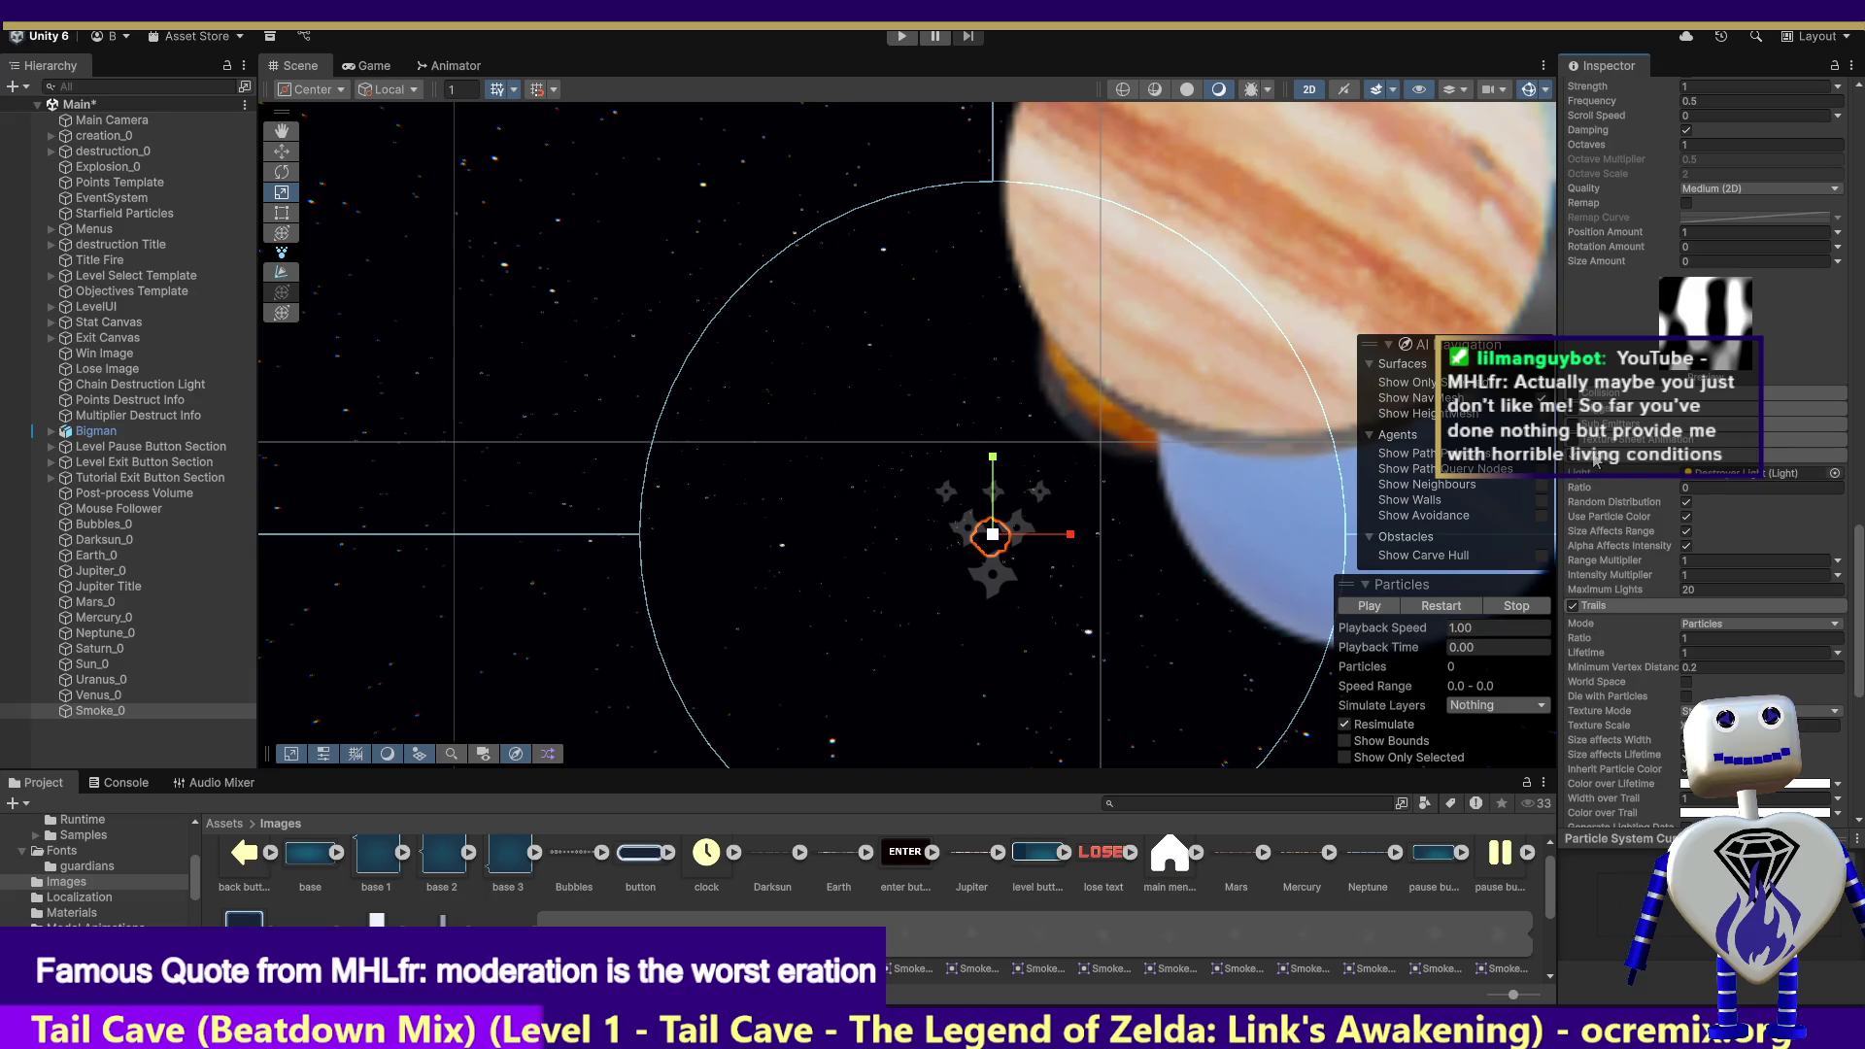
pyautogui.click(1578, 464)
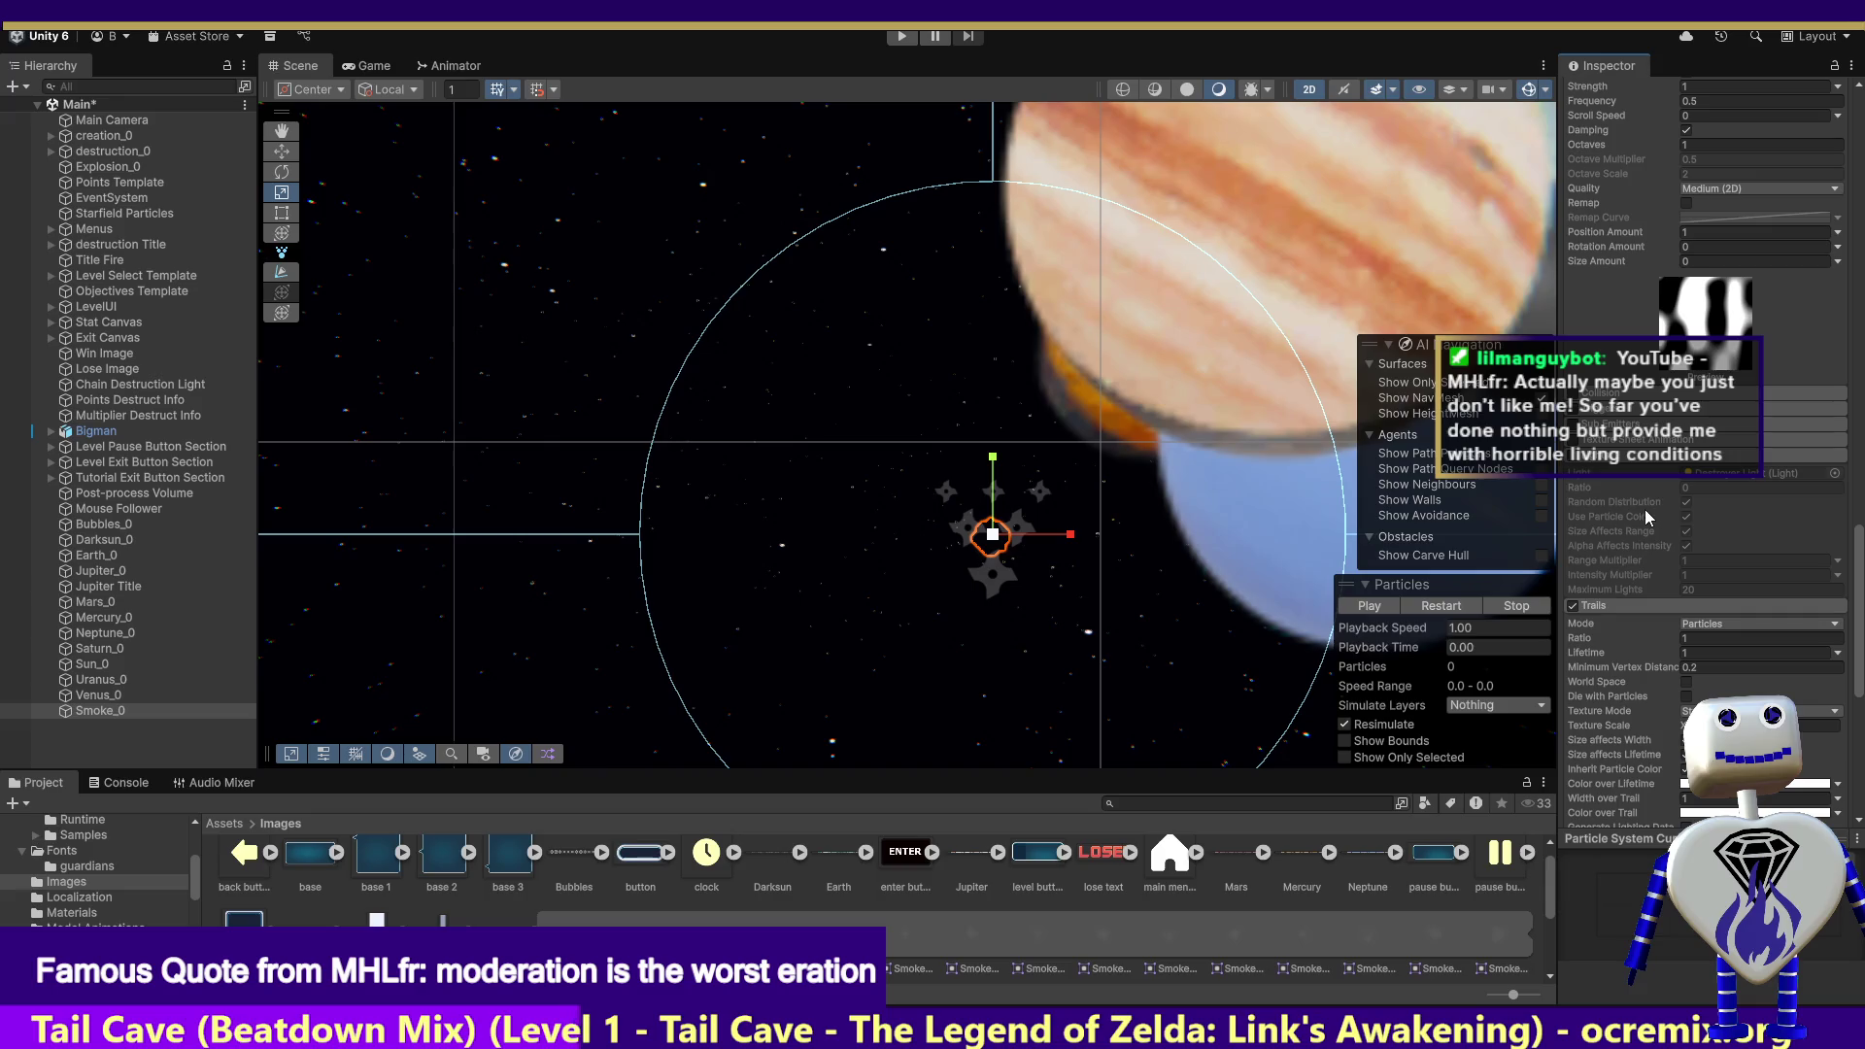
pyautogui.click(1579, 464)
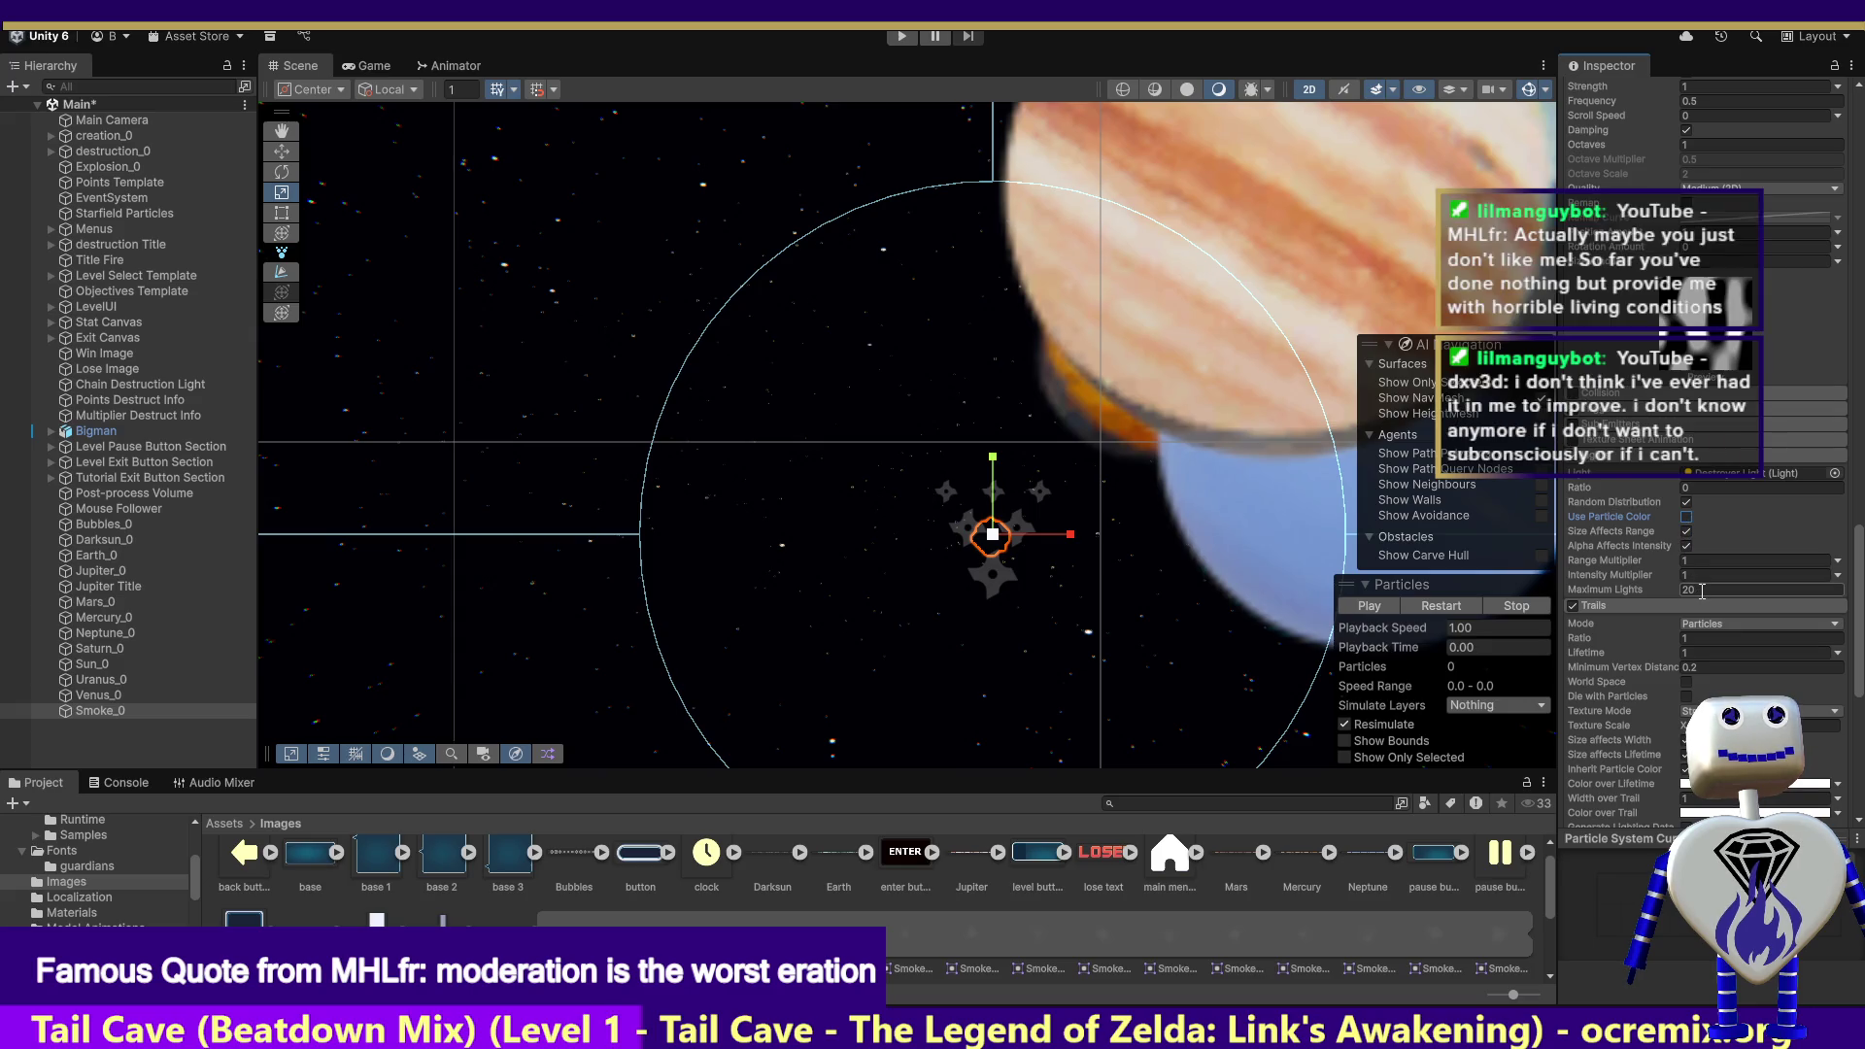
pyautogui.write('00')
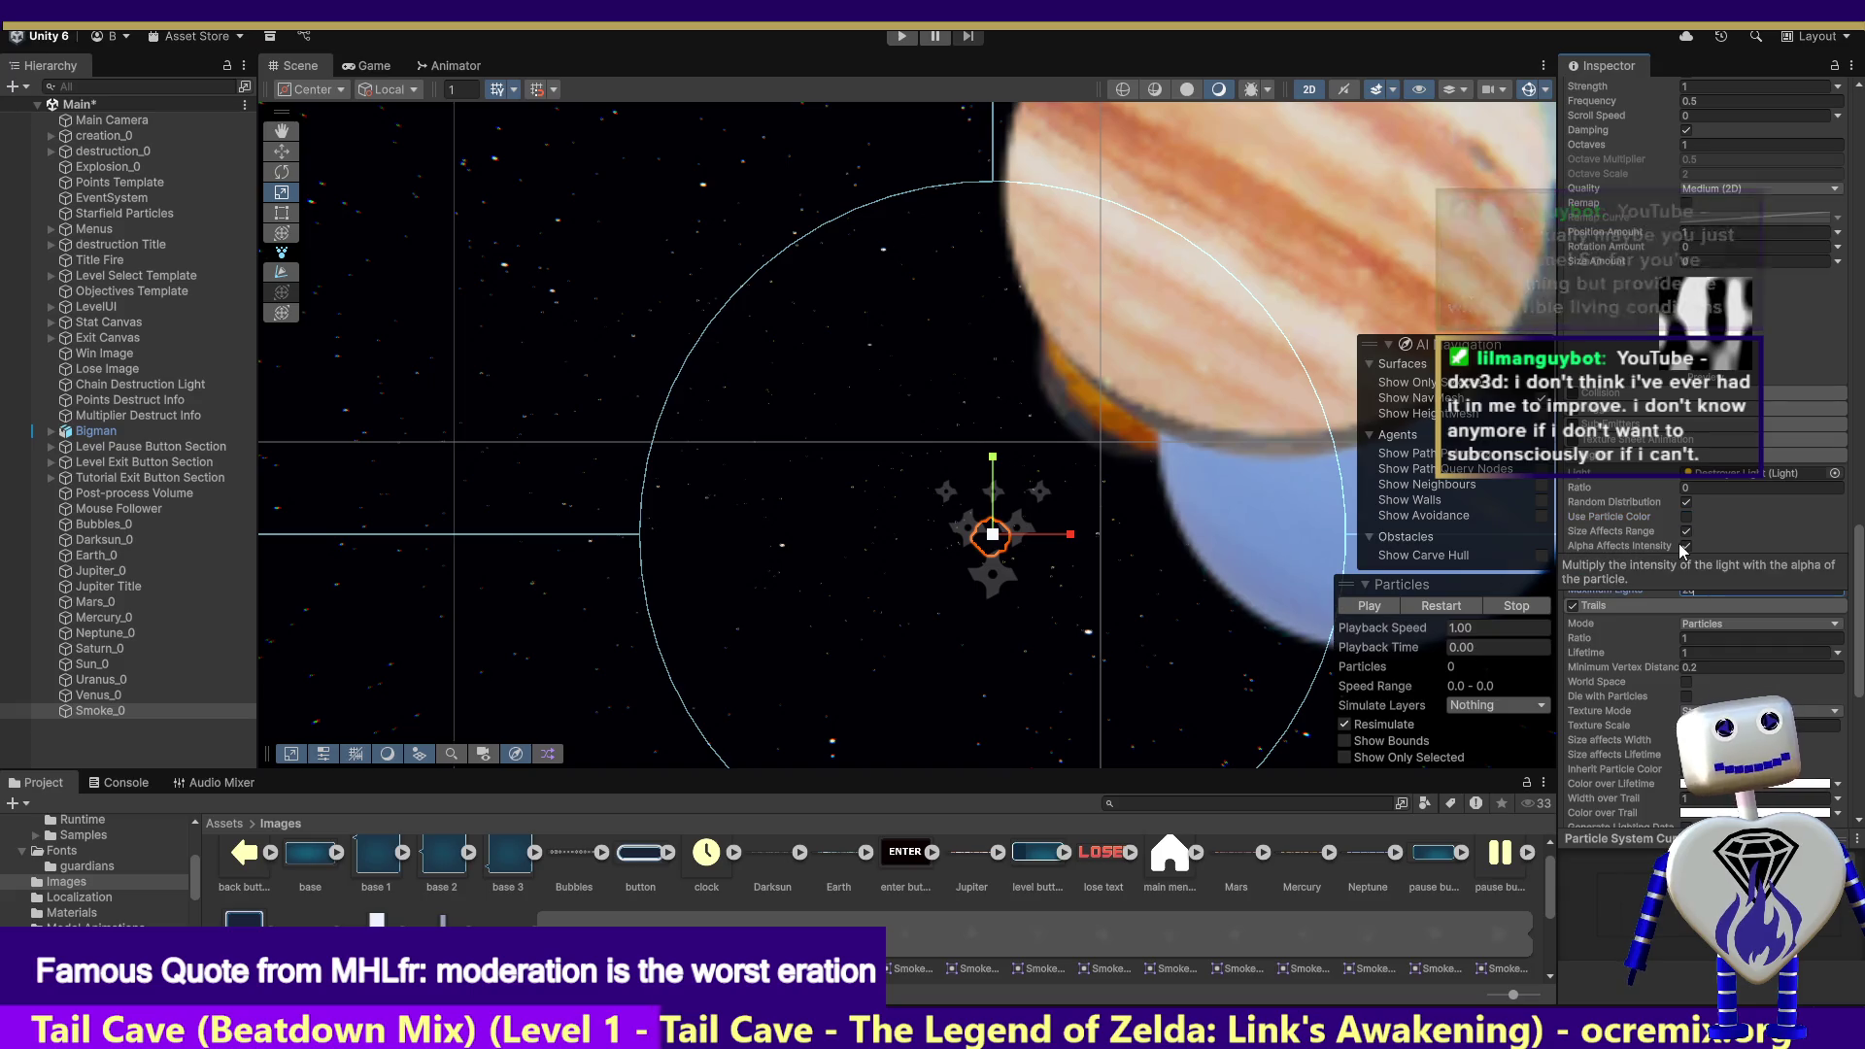
pyautogui.click(901, 36)
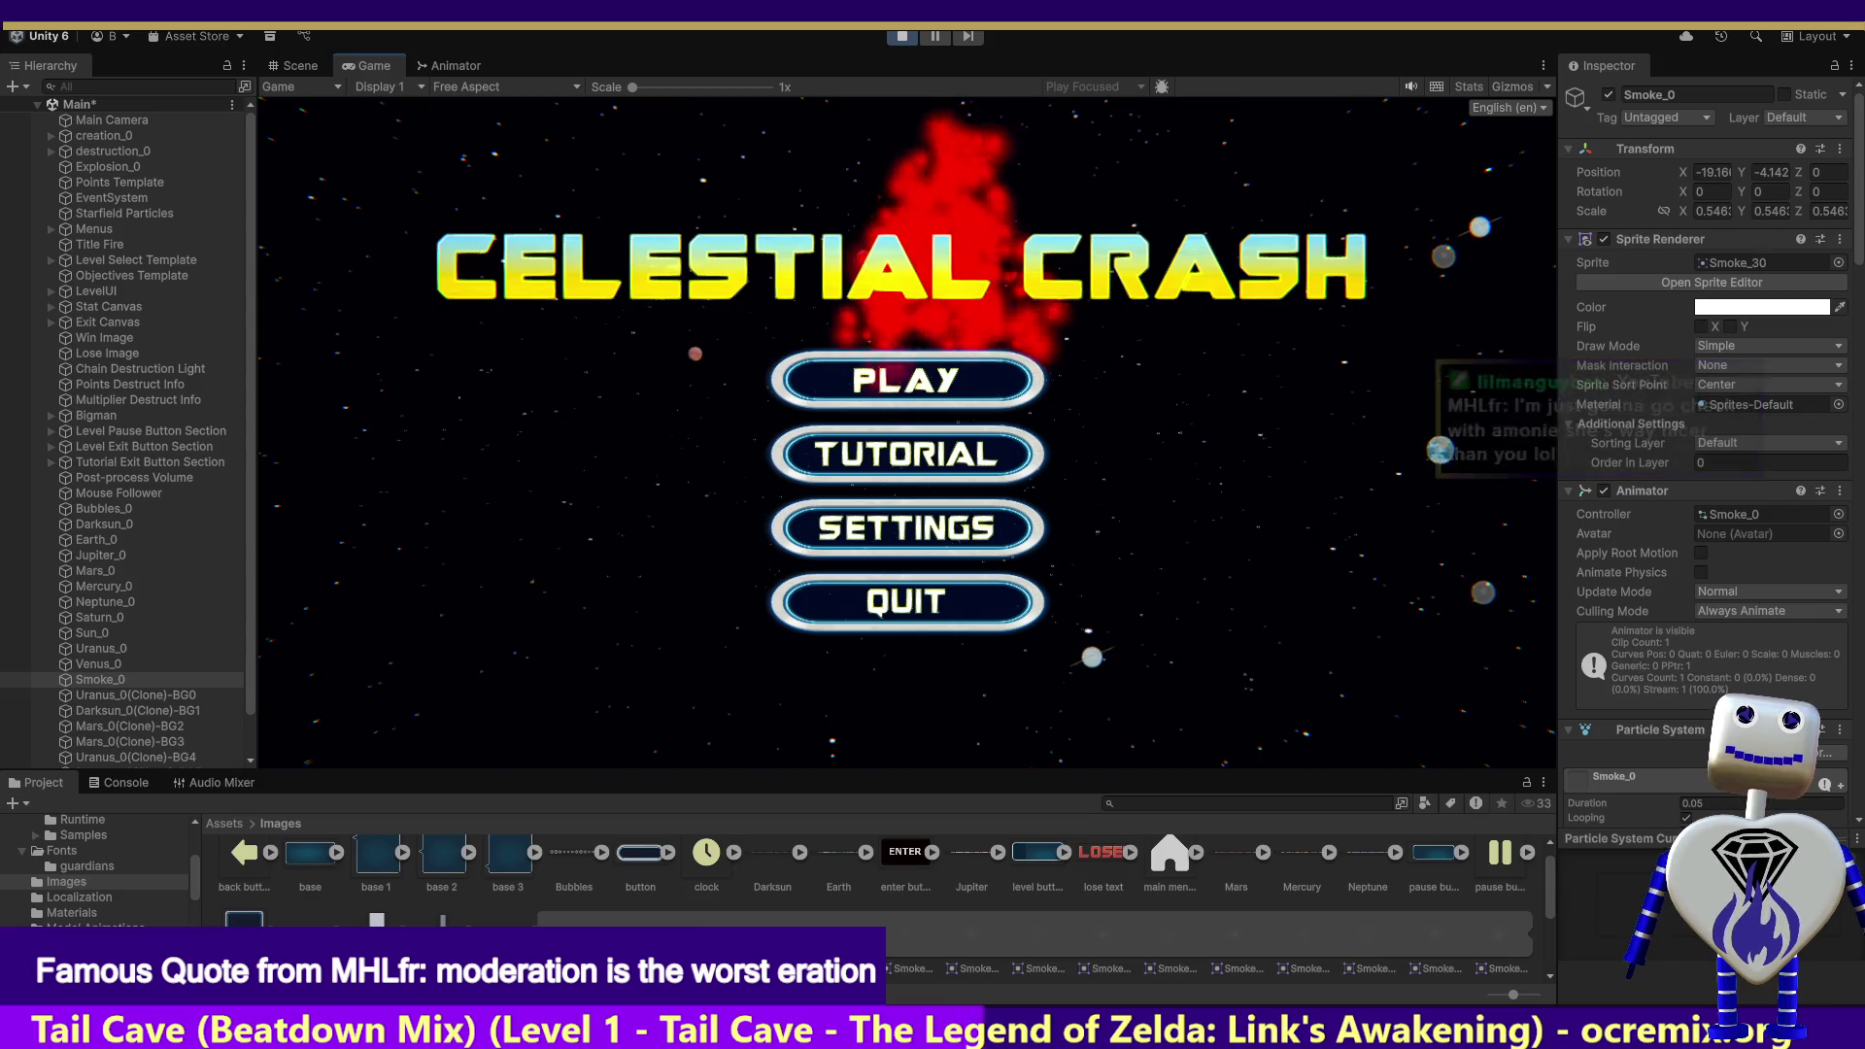
# Step: Start Skill Challenge, fling a pale planet up and right, then stop Play mode
pyautogui.click(983, 401)
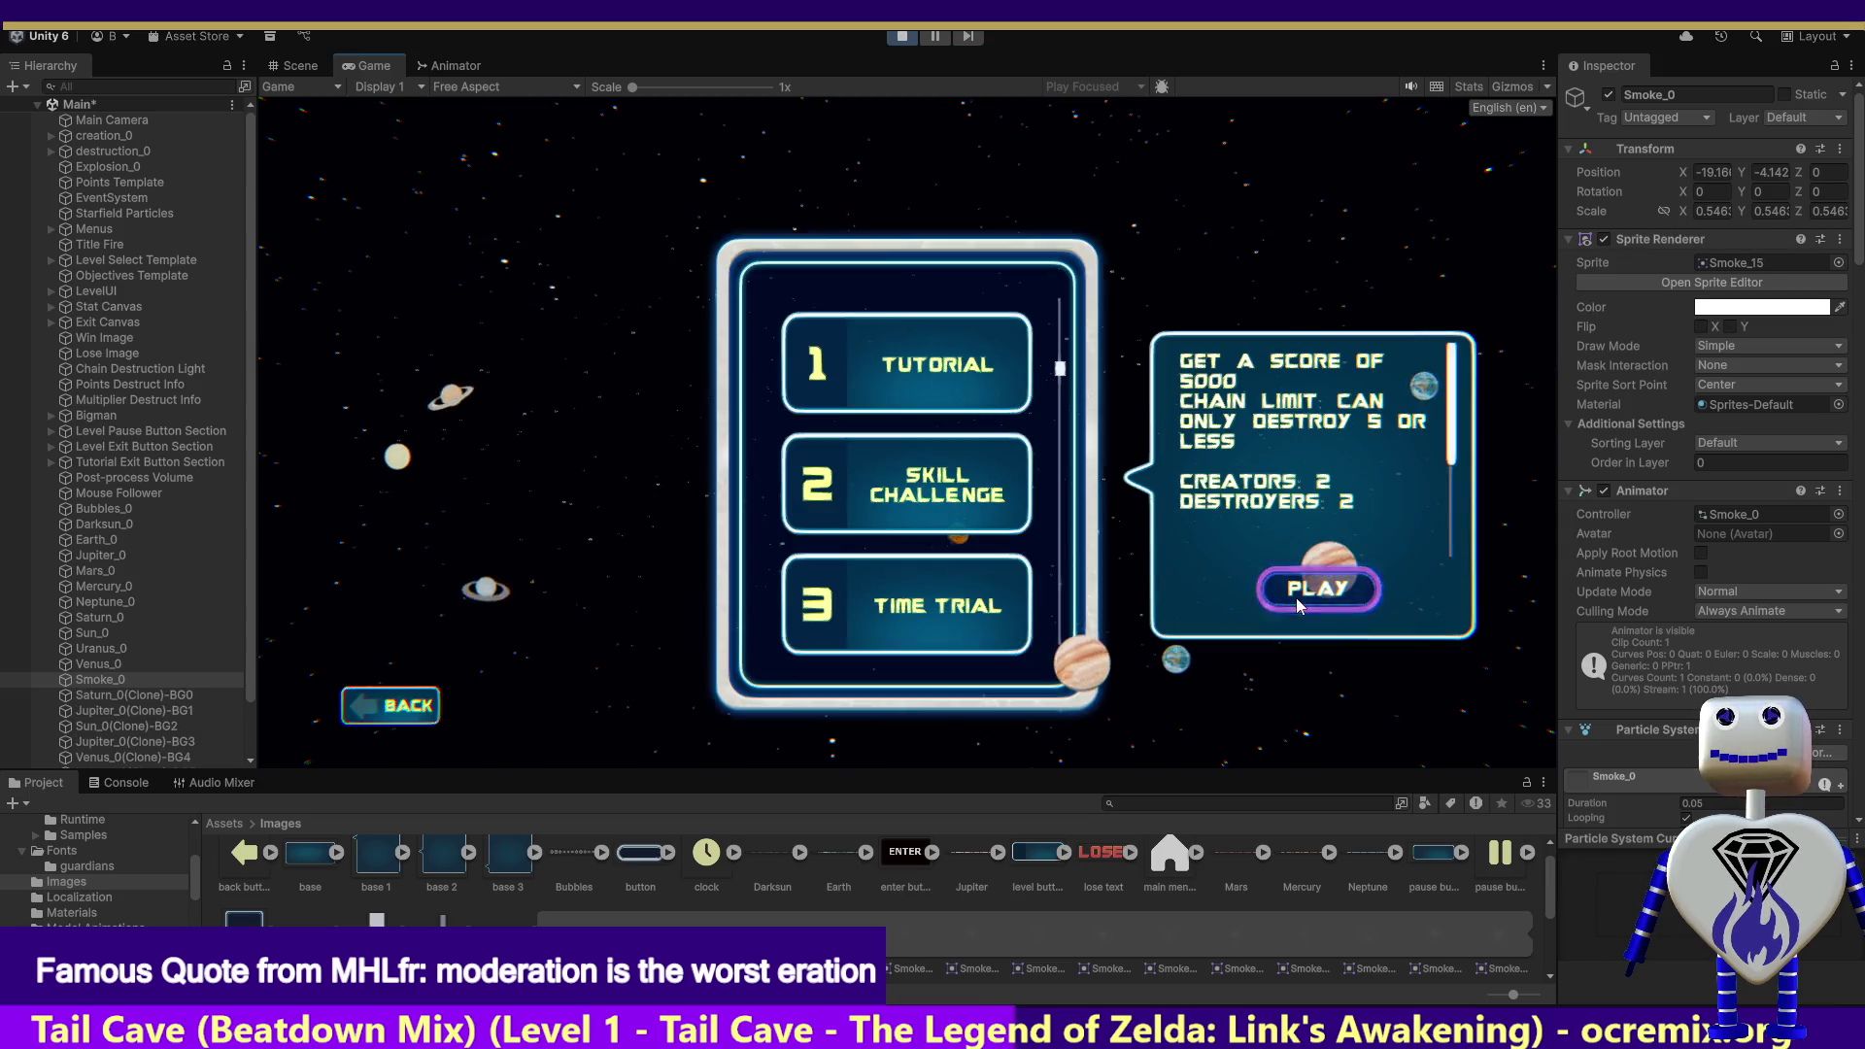
pyautogui.click(1297, 604)
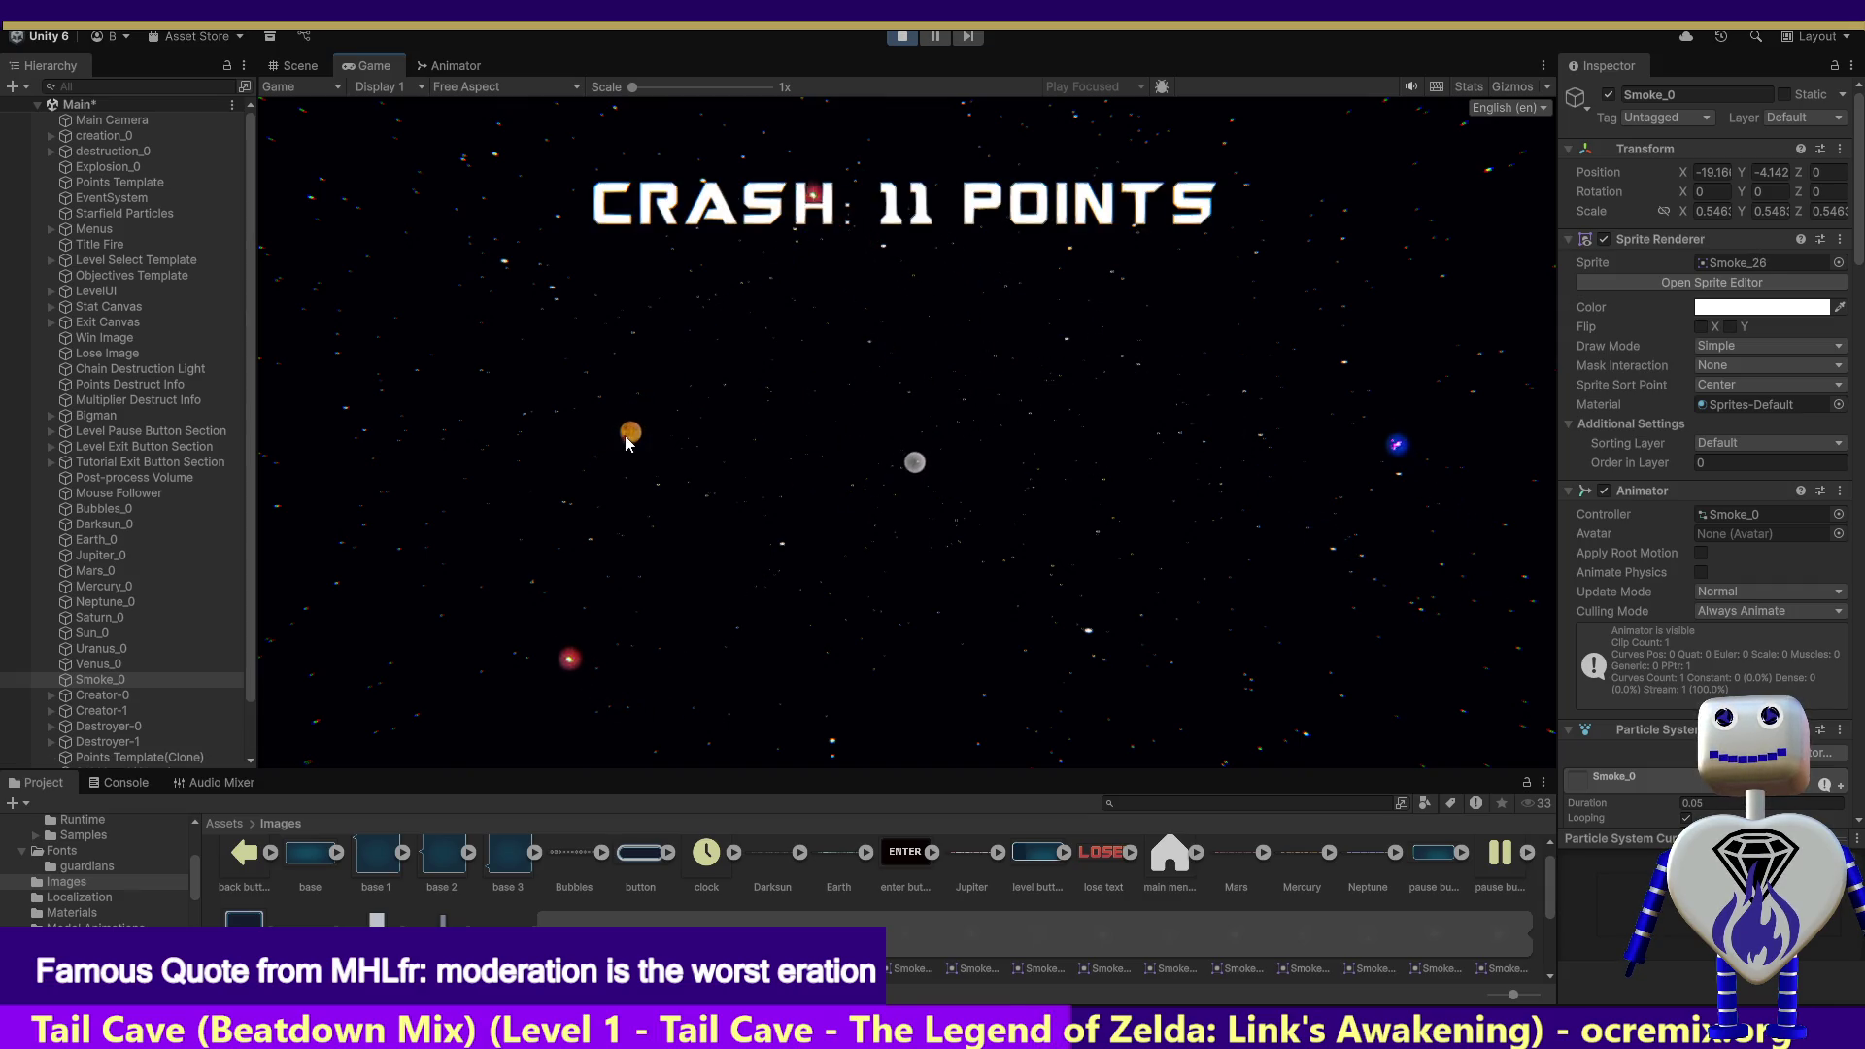
pyautogui.moveTo(505, 425)
pyautogui.mouseDown()
pyautogui.moveTo(541, 362)
pyautogui.moveTo(816, 153)
pyautogui.moveTo(859, 187)
pyautogui.mouseUp()
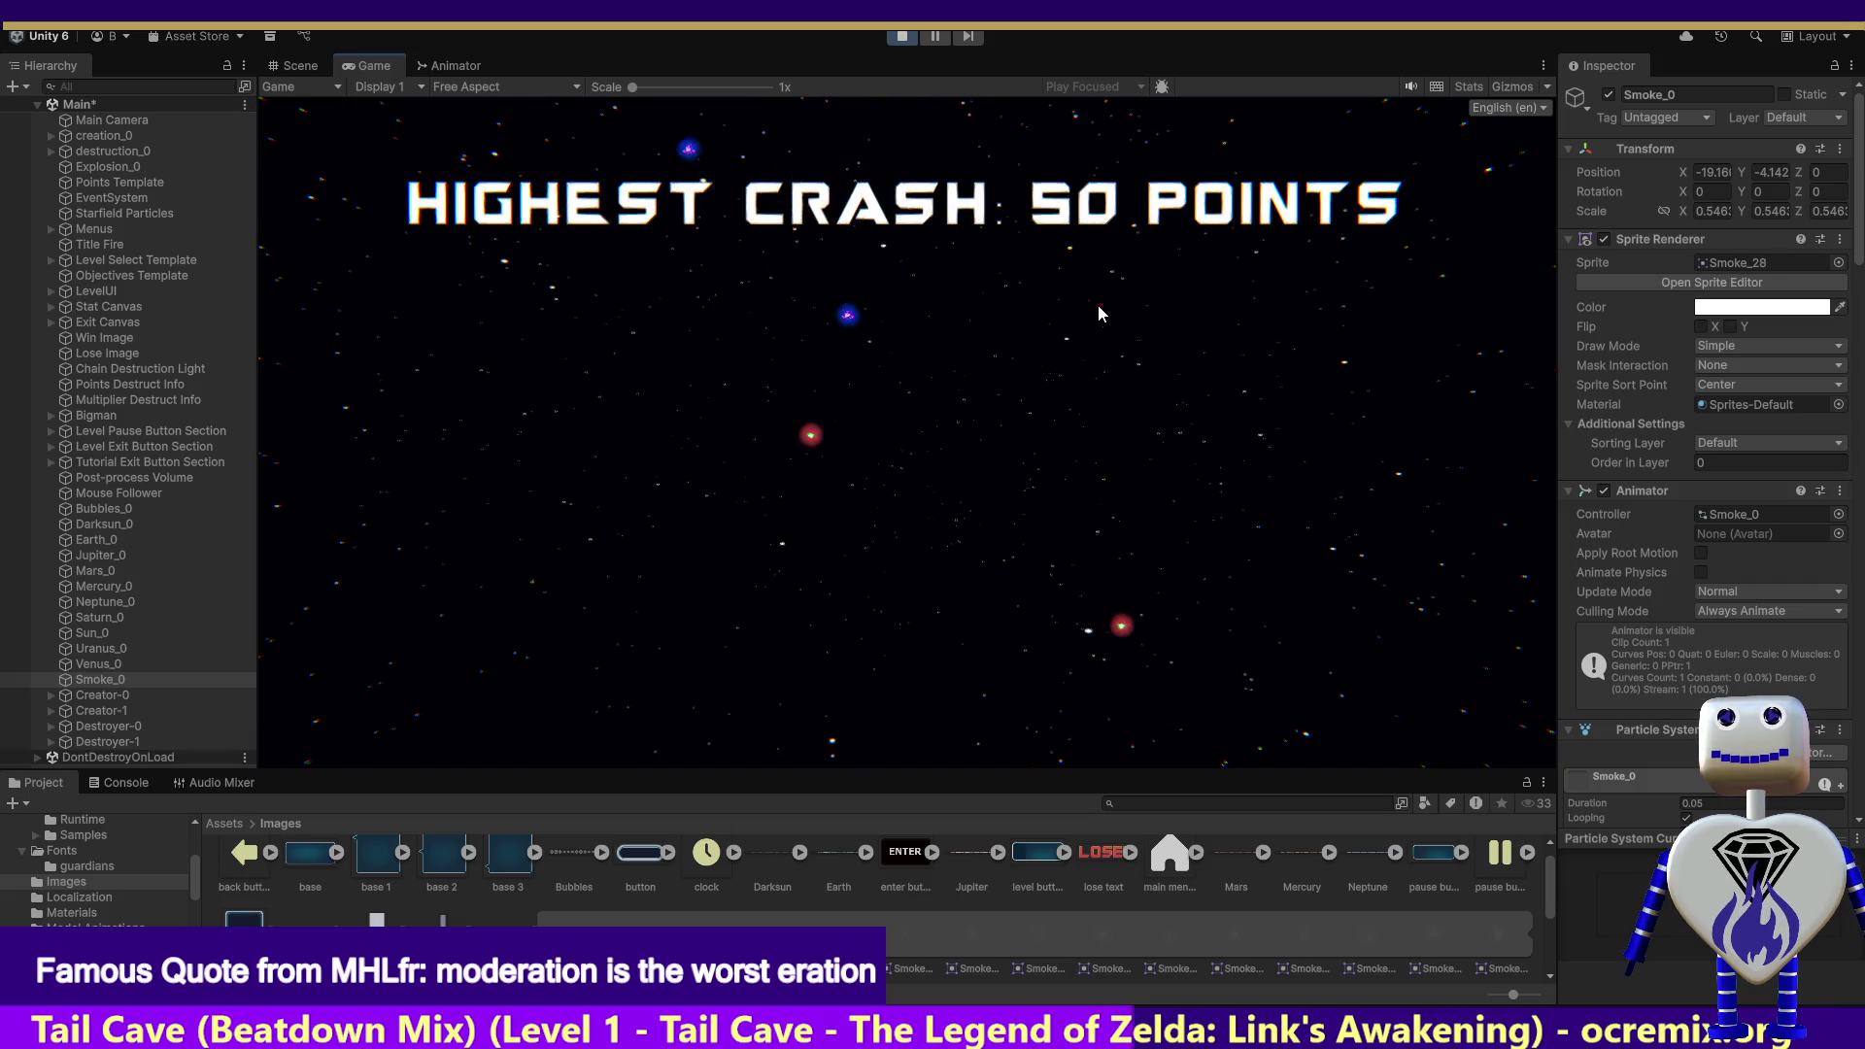
pyautogui.click(902, 35)
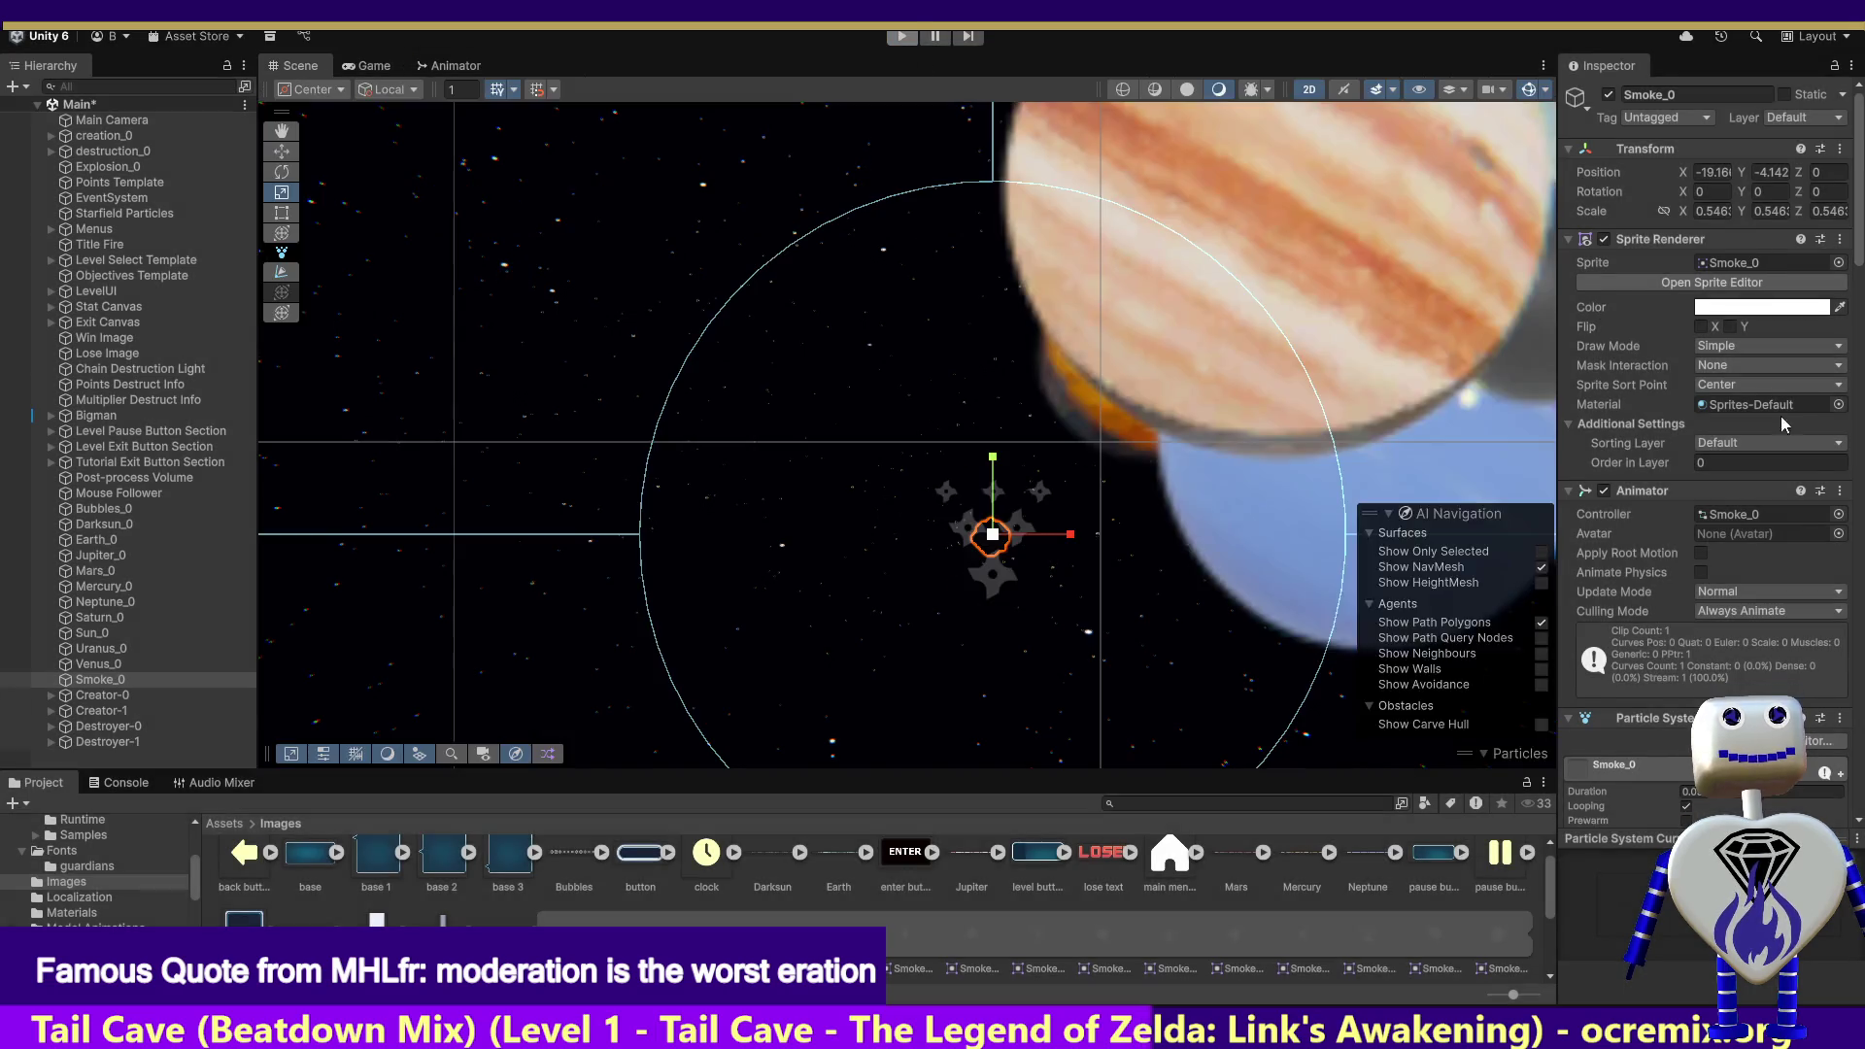
pyautogui.scroll(-10, 1591, 540)
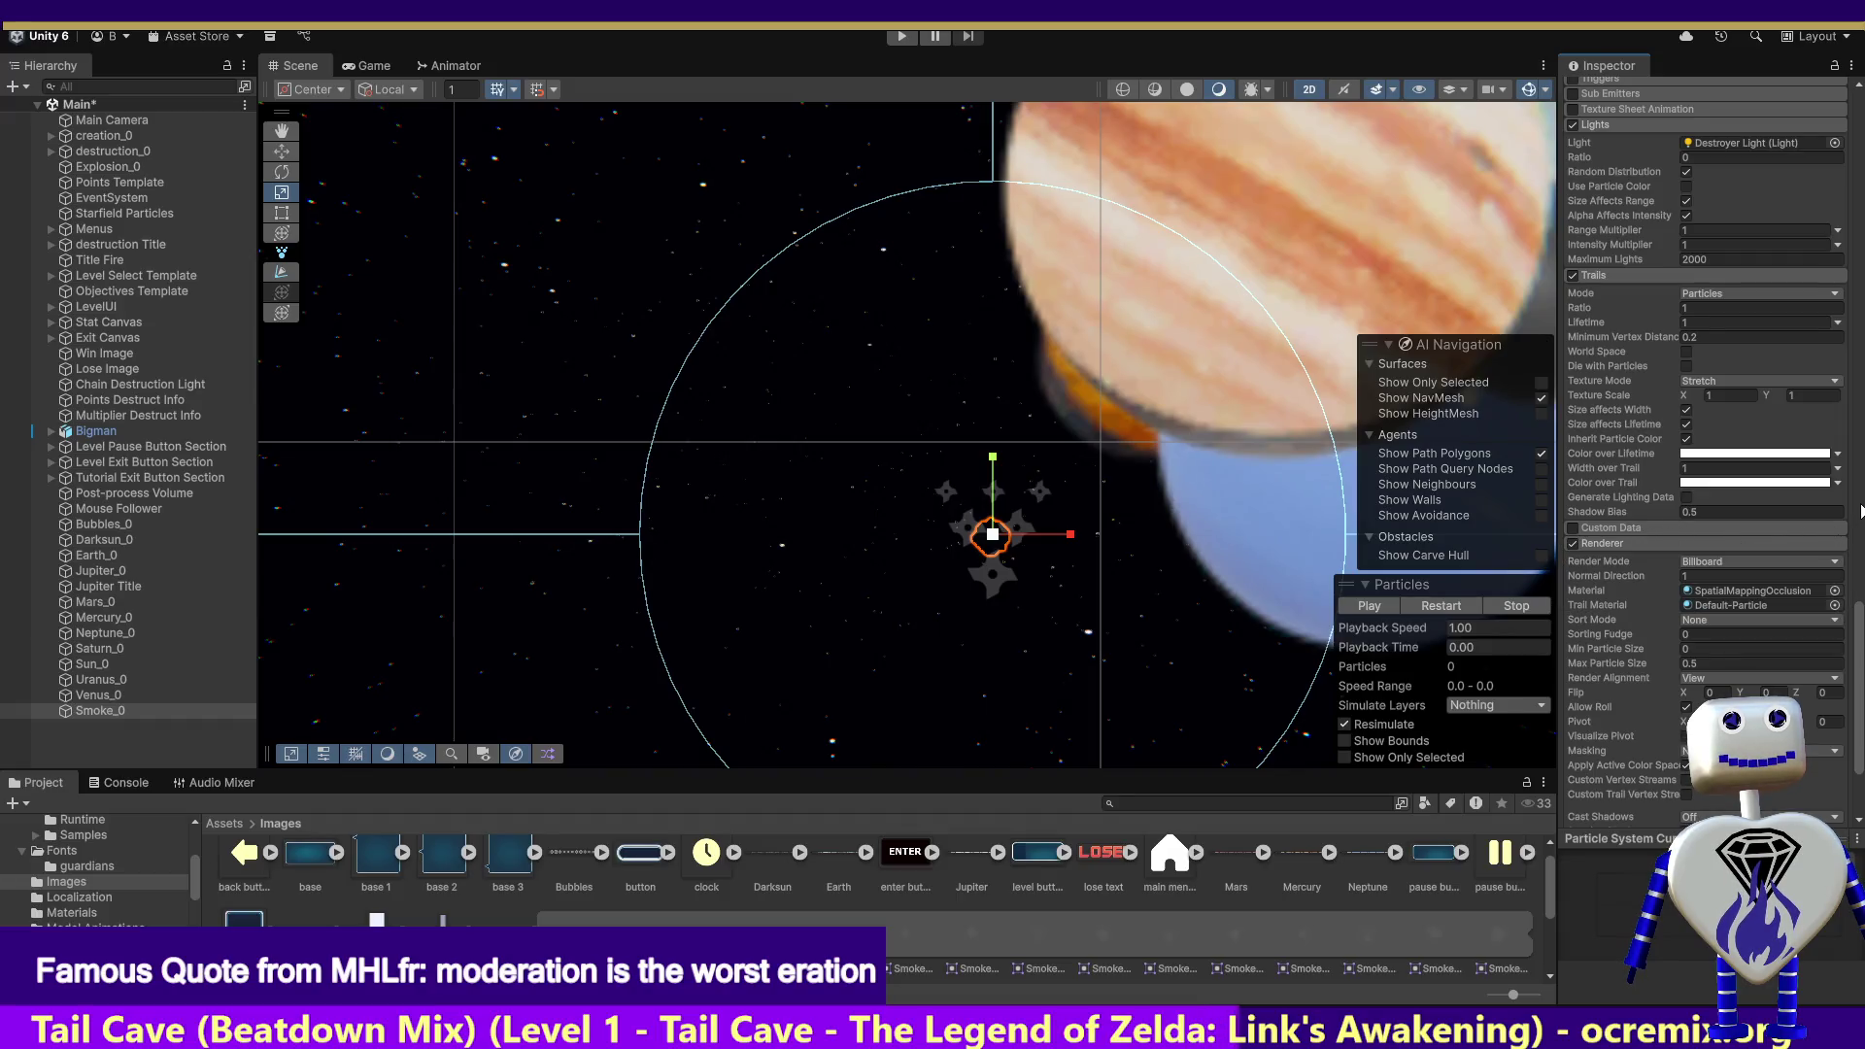
pyautogui.scroll(3, 1620, 545)
pyautogui.scroll(1, 1705, 544)
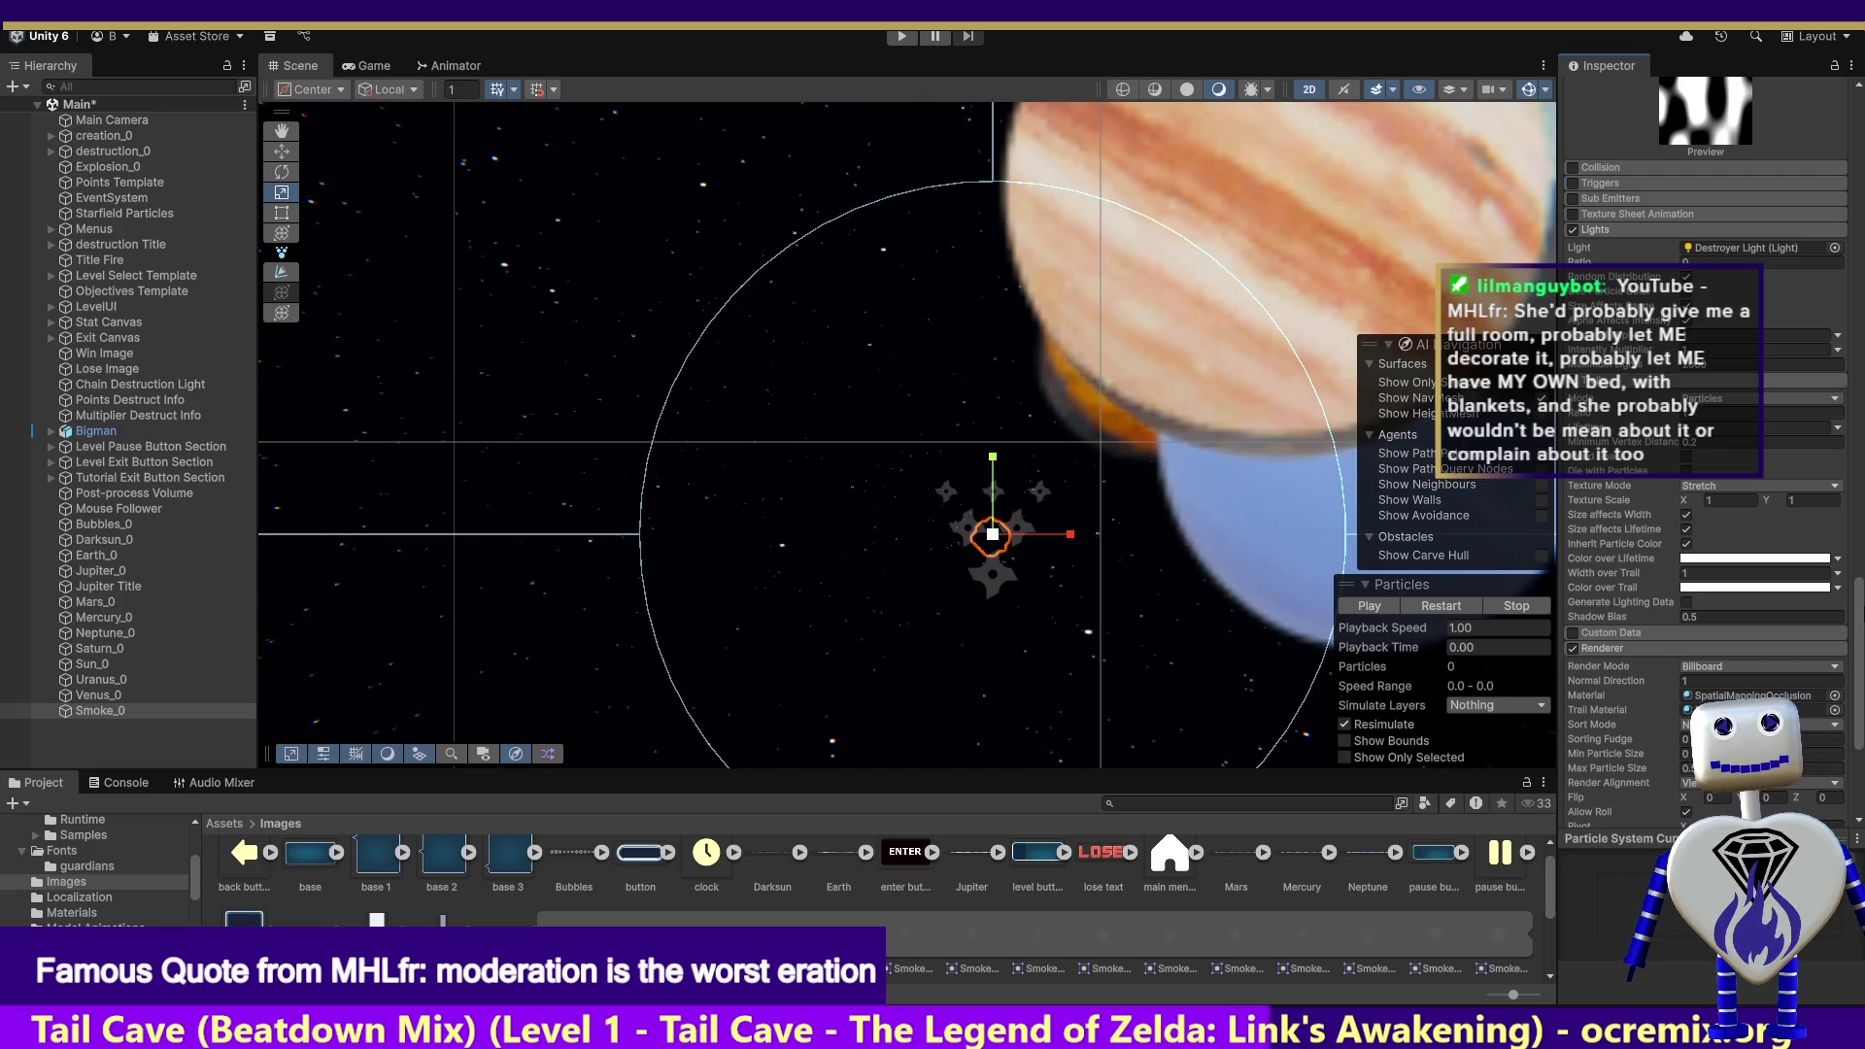
pyautogui.scroll(1, 1705, 544)
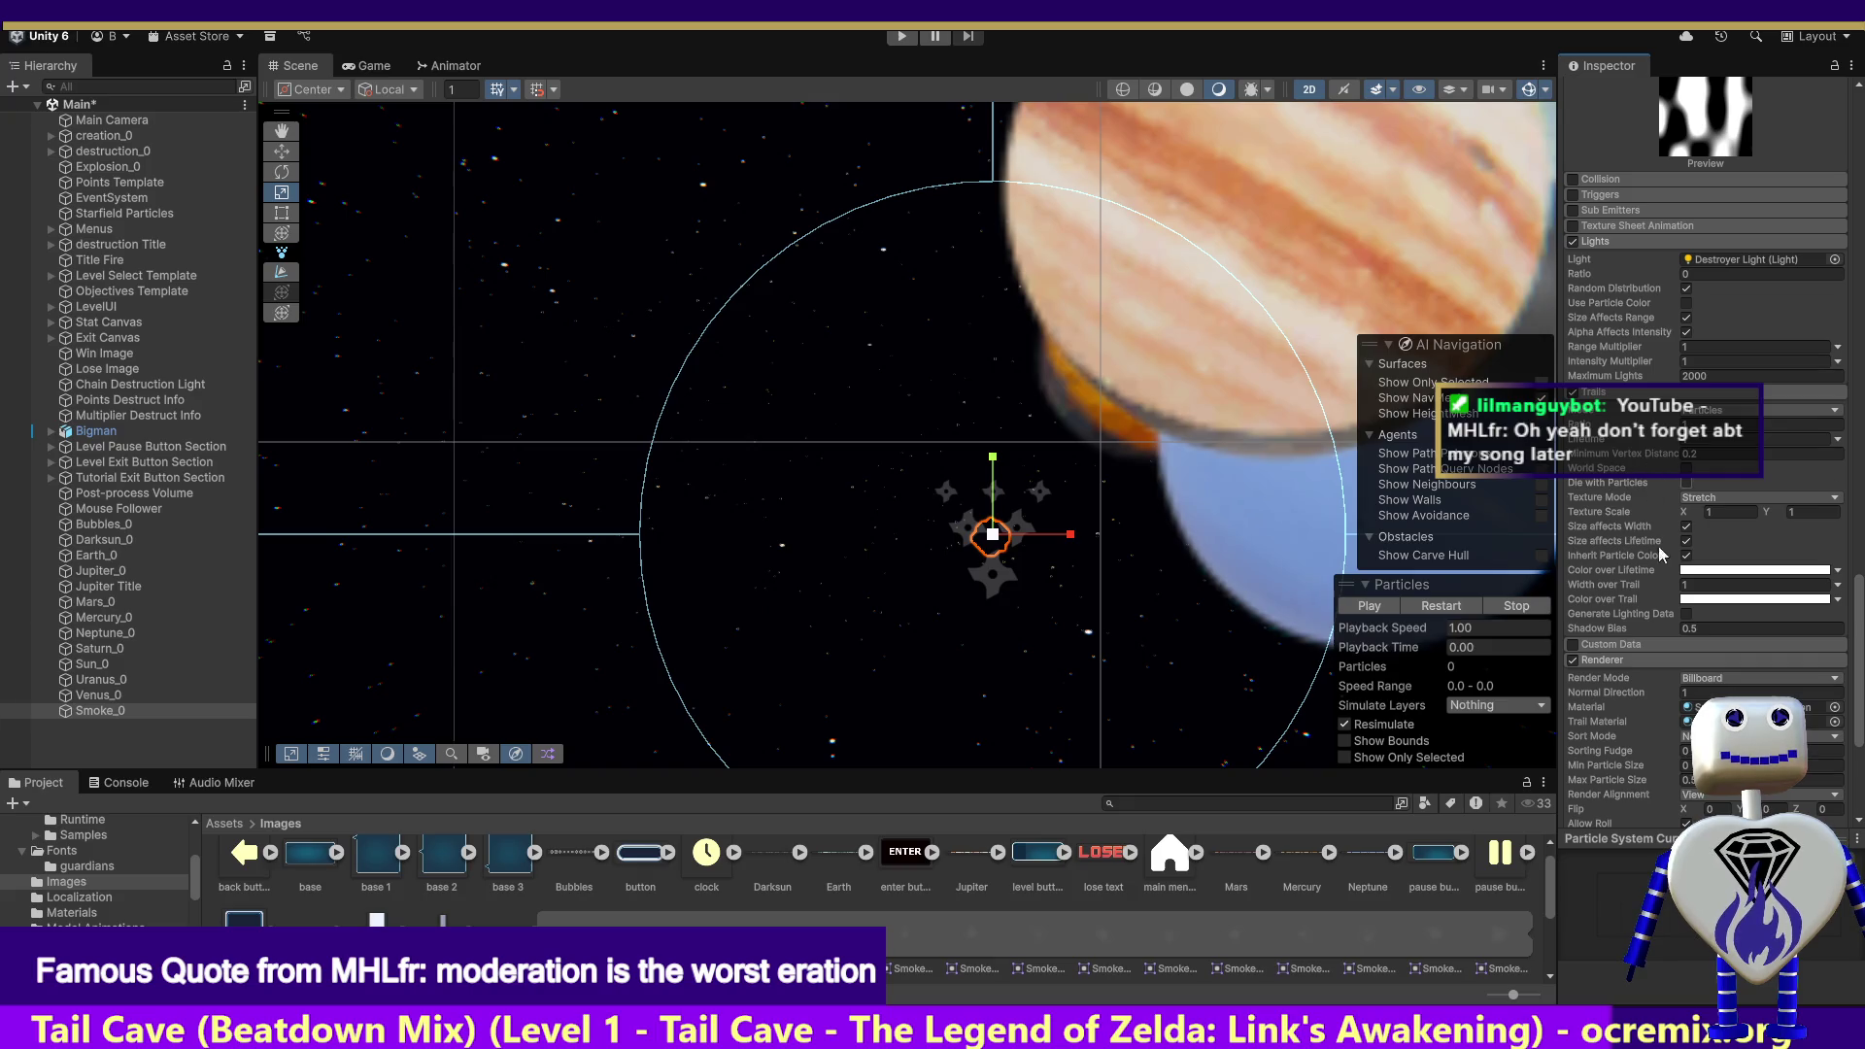
# Step: Disable the Lights module on Smoke_0's particle system
pyautogui.click(1572, 242)
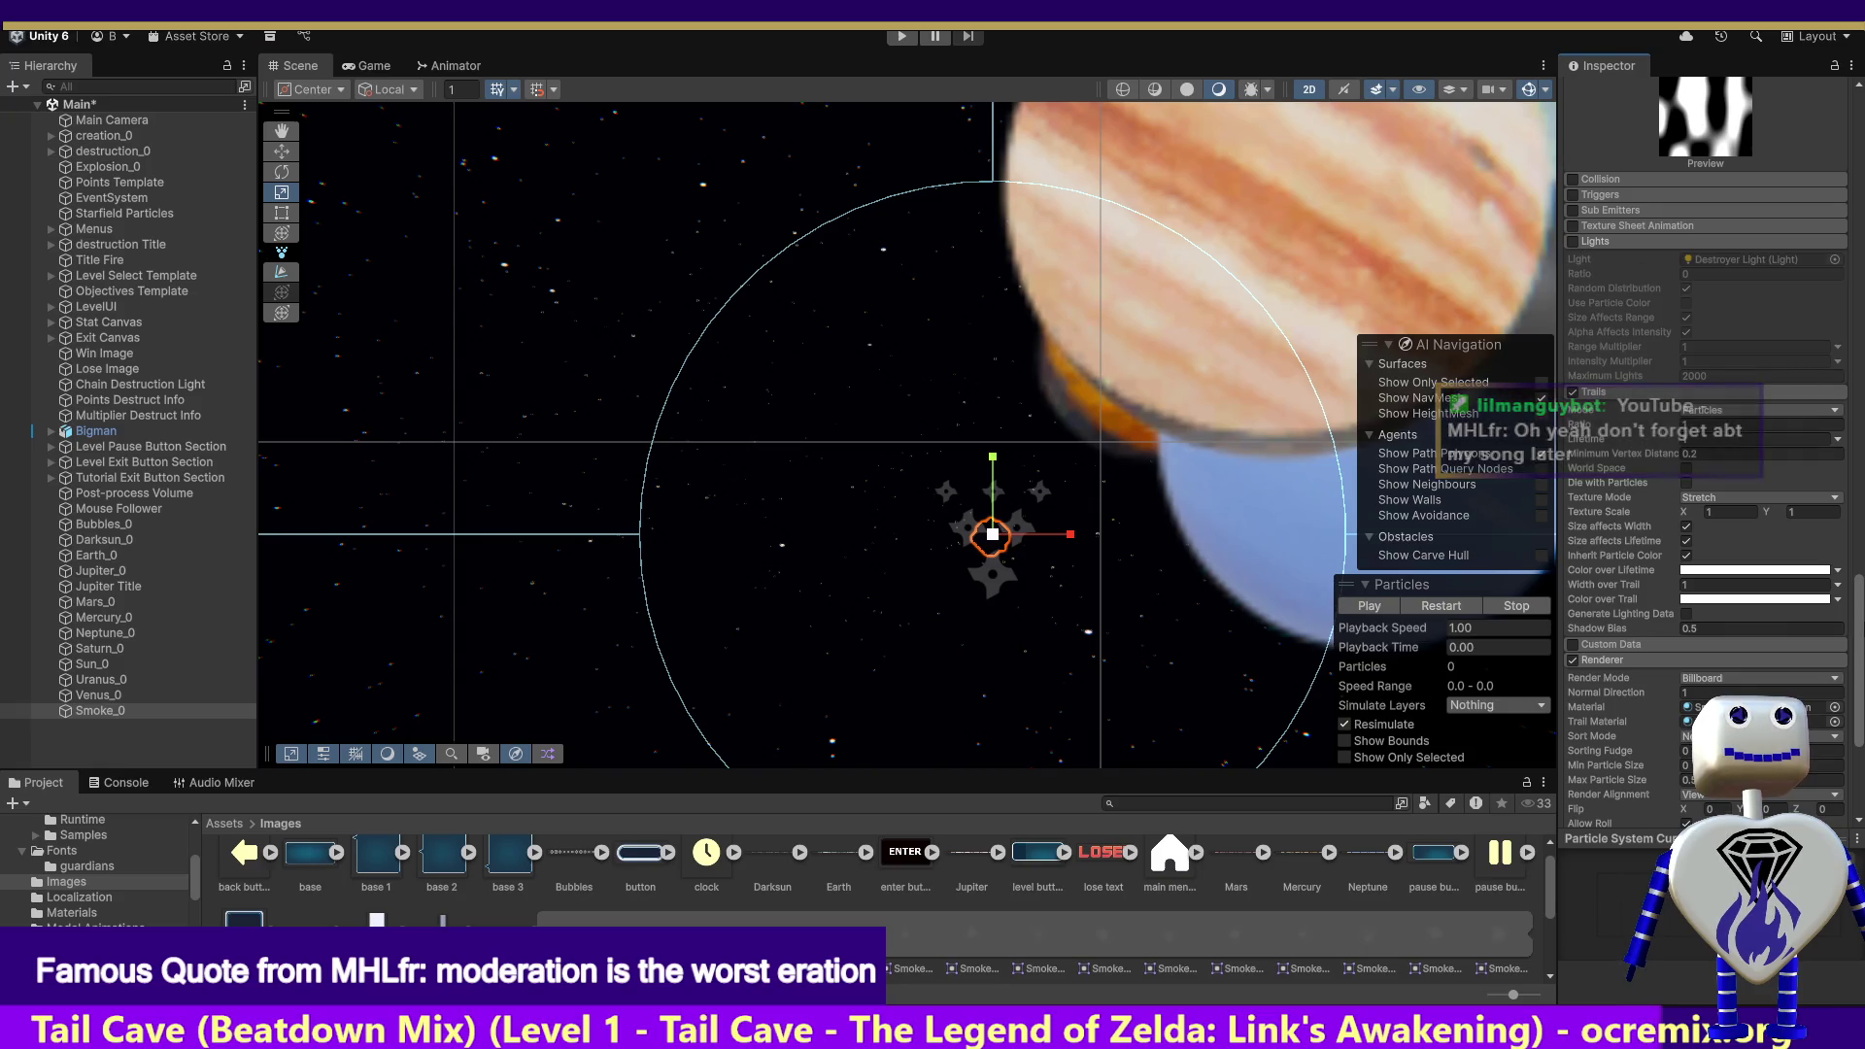
pyautogui.scroll(1, 1857, 659)
pyautogui.scroll(1, 1861, 659)
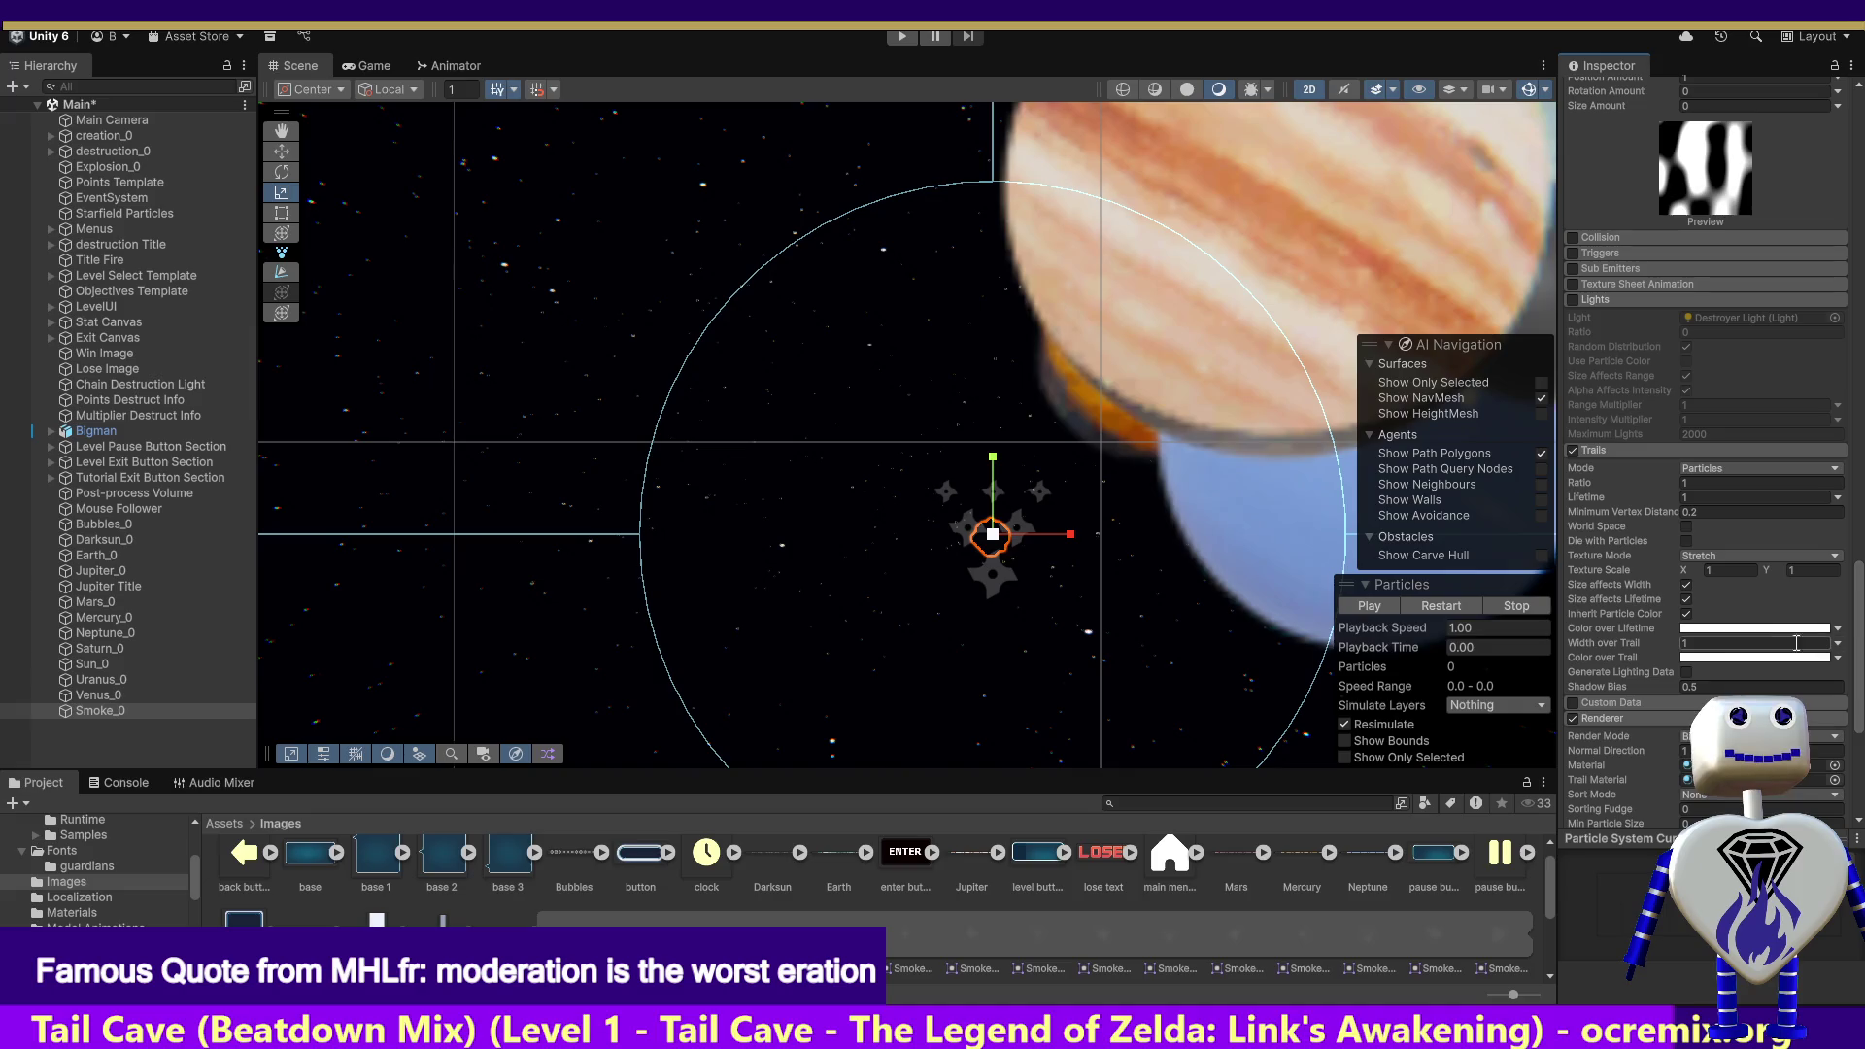
# Step: Set the trail's Color over Lifetime to dark red
pyautogui.click(1752, 629)
pyautogui.moveTo(1744, 525)
pyautogui.mouseDown()
pyautogui.moveTo(1828, 501)
pyautogui.moveTo(1773, 577)
pyautogui.mouseUp()
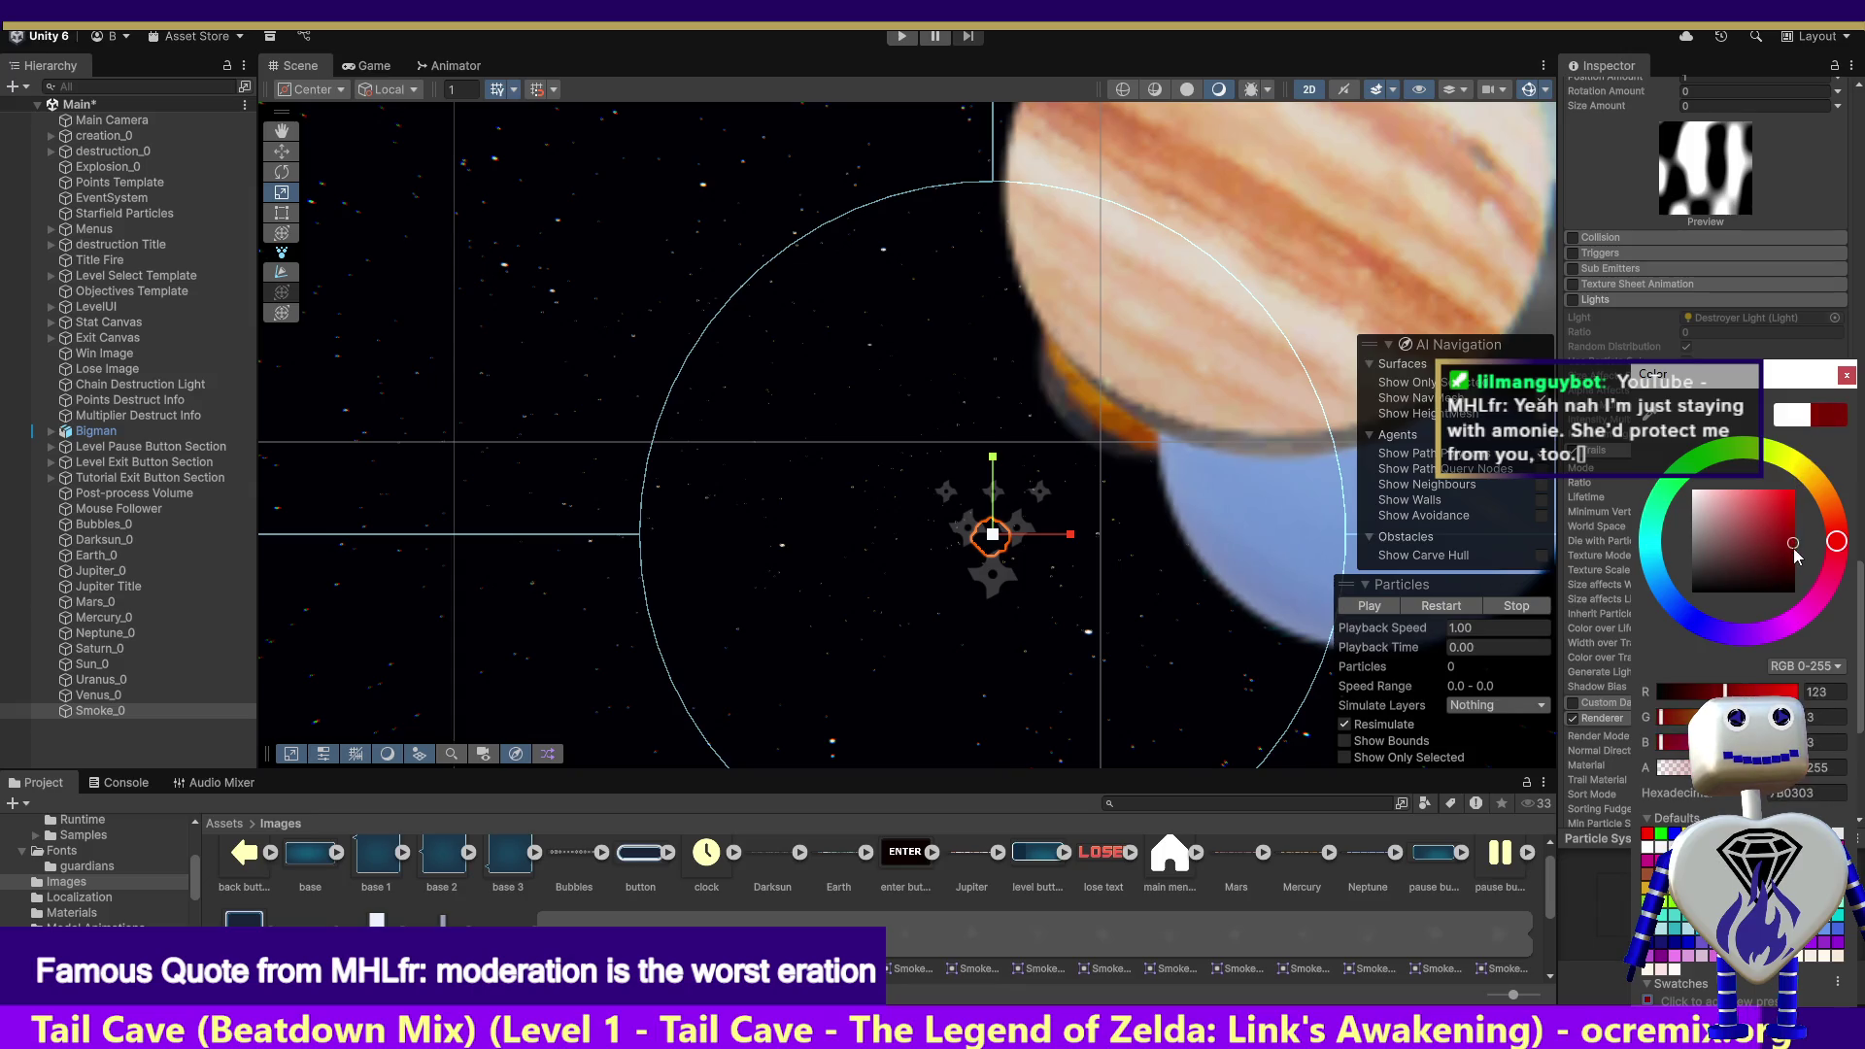
pyautogui.click(1856, 391)
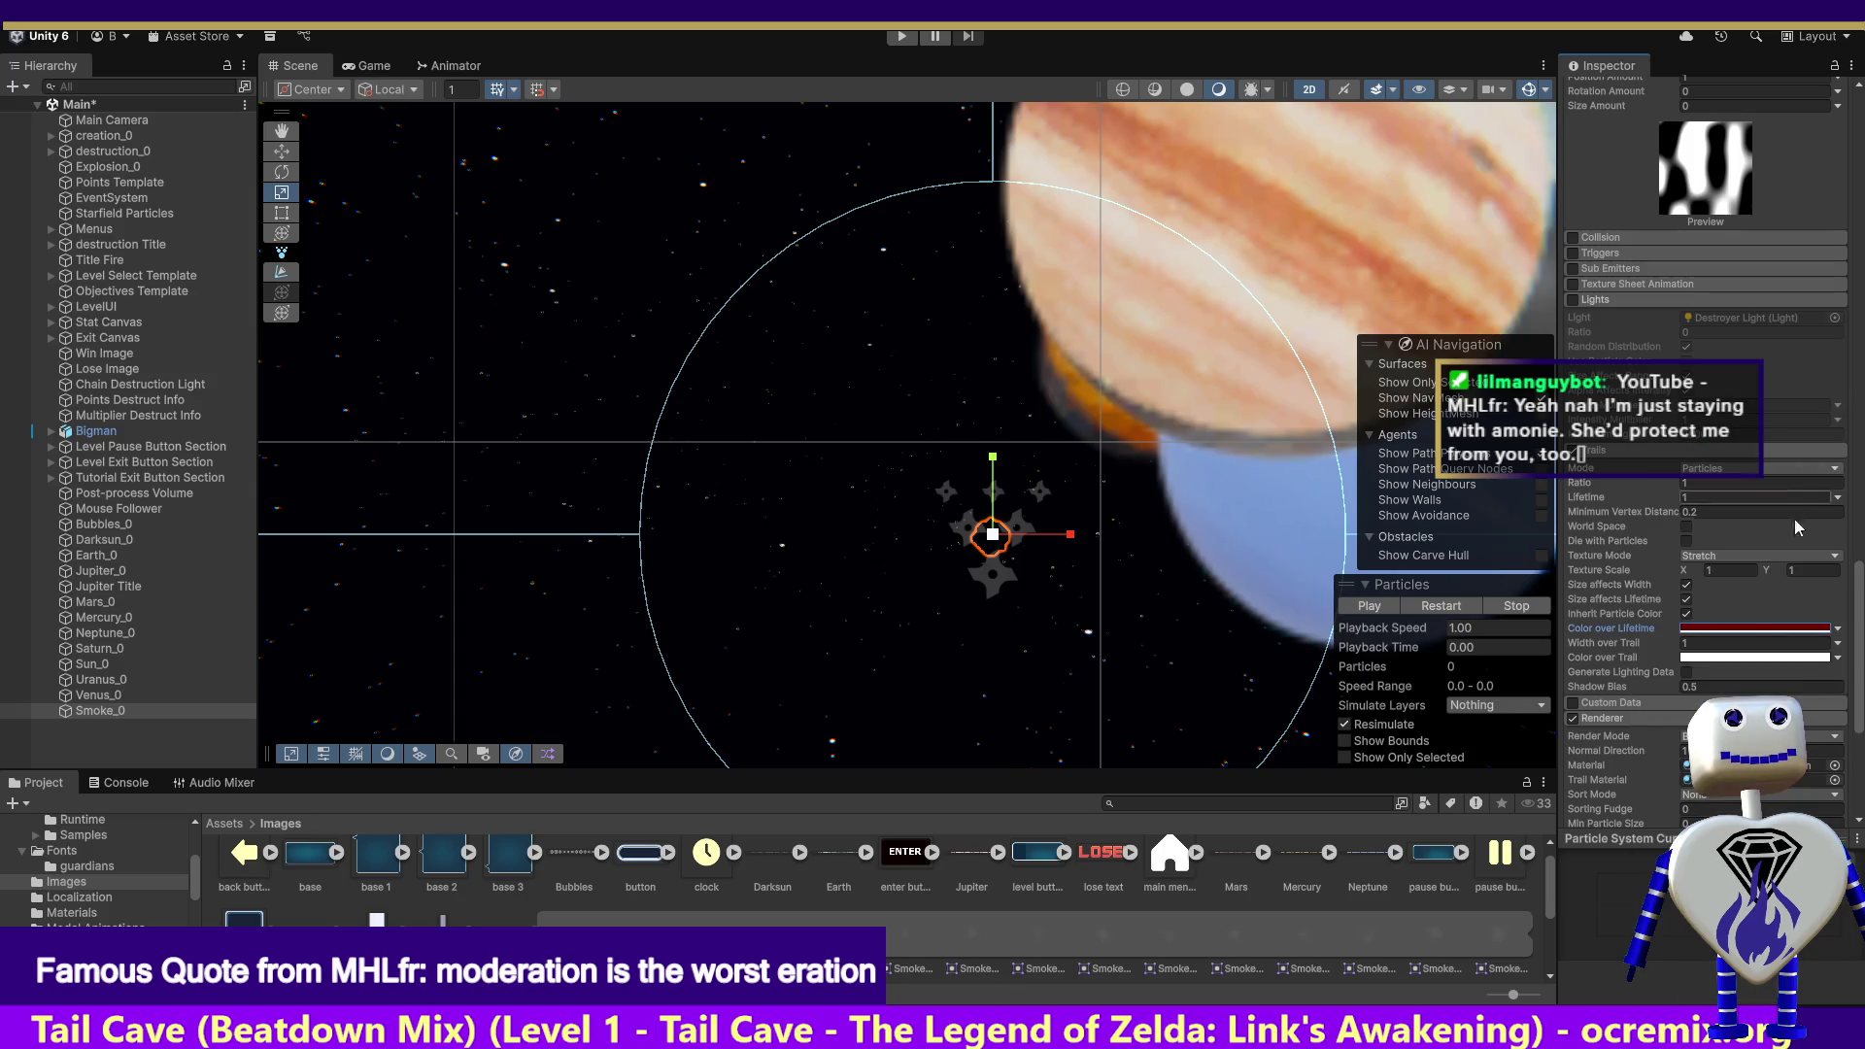
# Step: Set the trail's Color over Trail to deep blue (2B3893) and play-test the game
pyautogui.click(1735, 659)
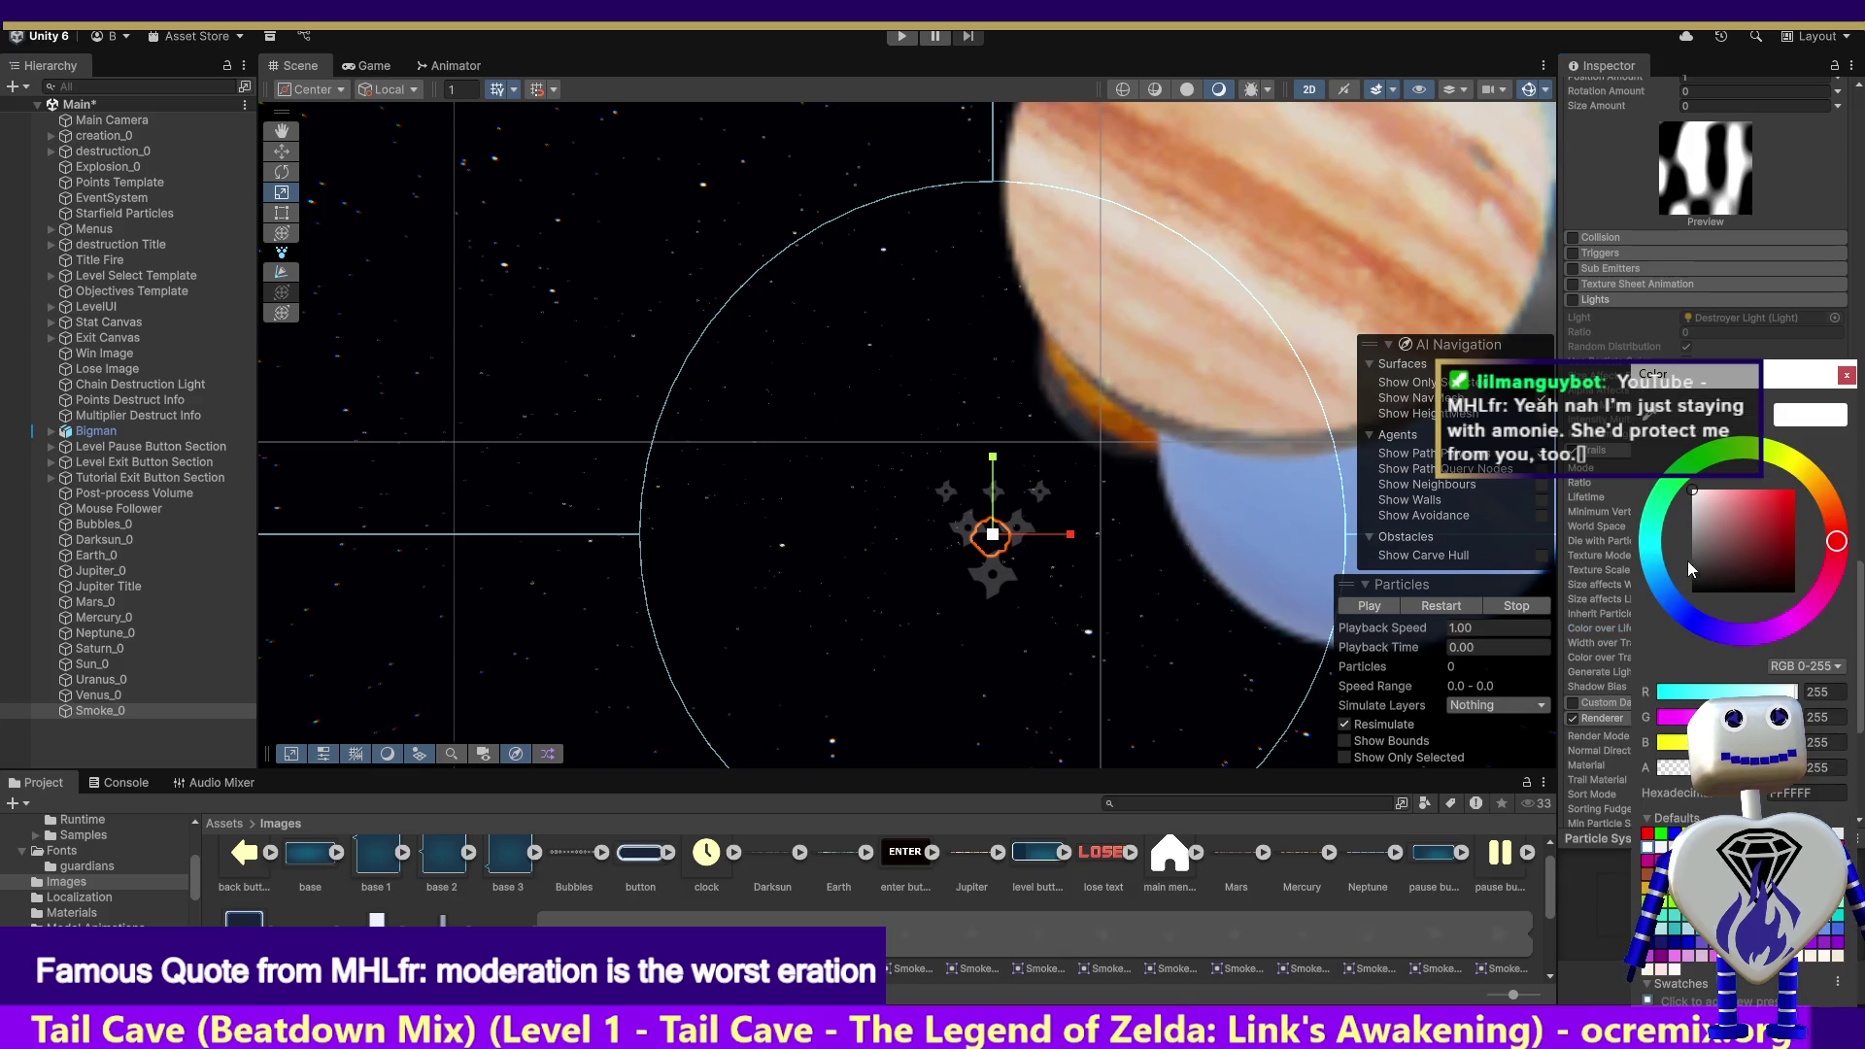
pyautogui.click(1686, 614)
pyautogui.click(1766, 532)
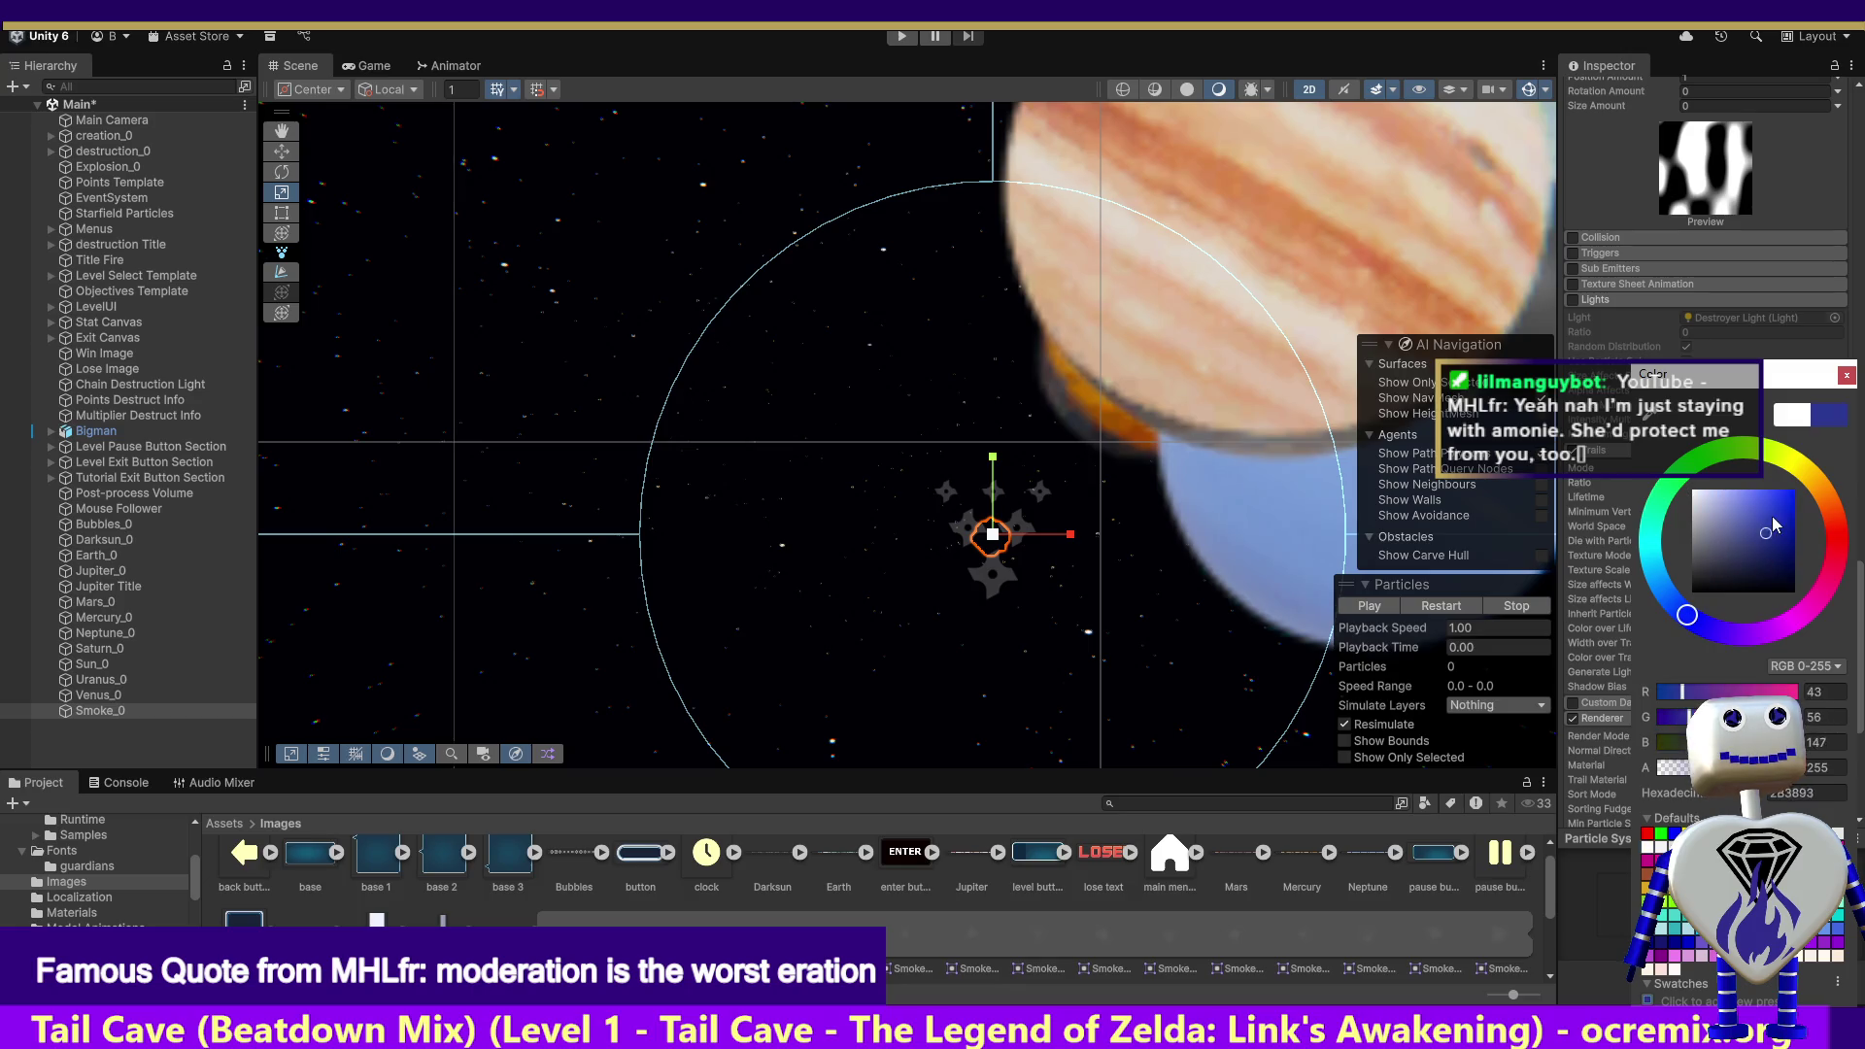
pyautogui.click(1845, 376)
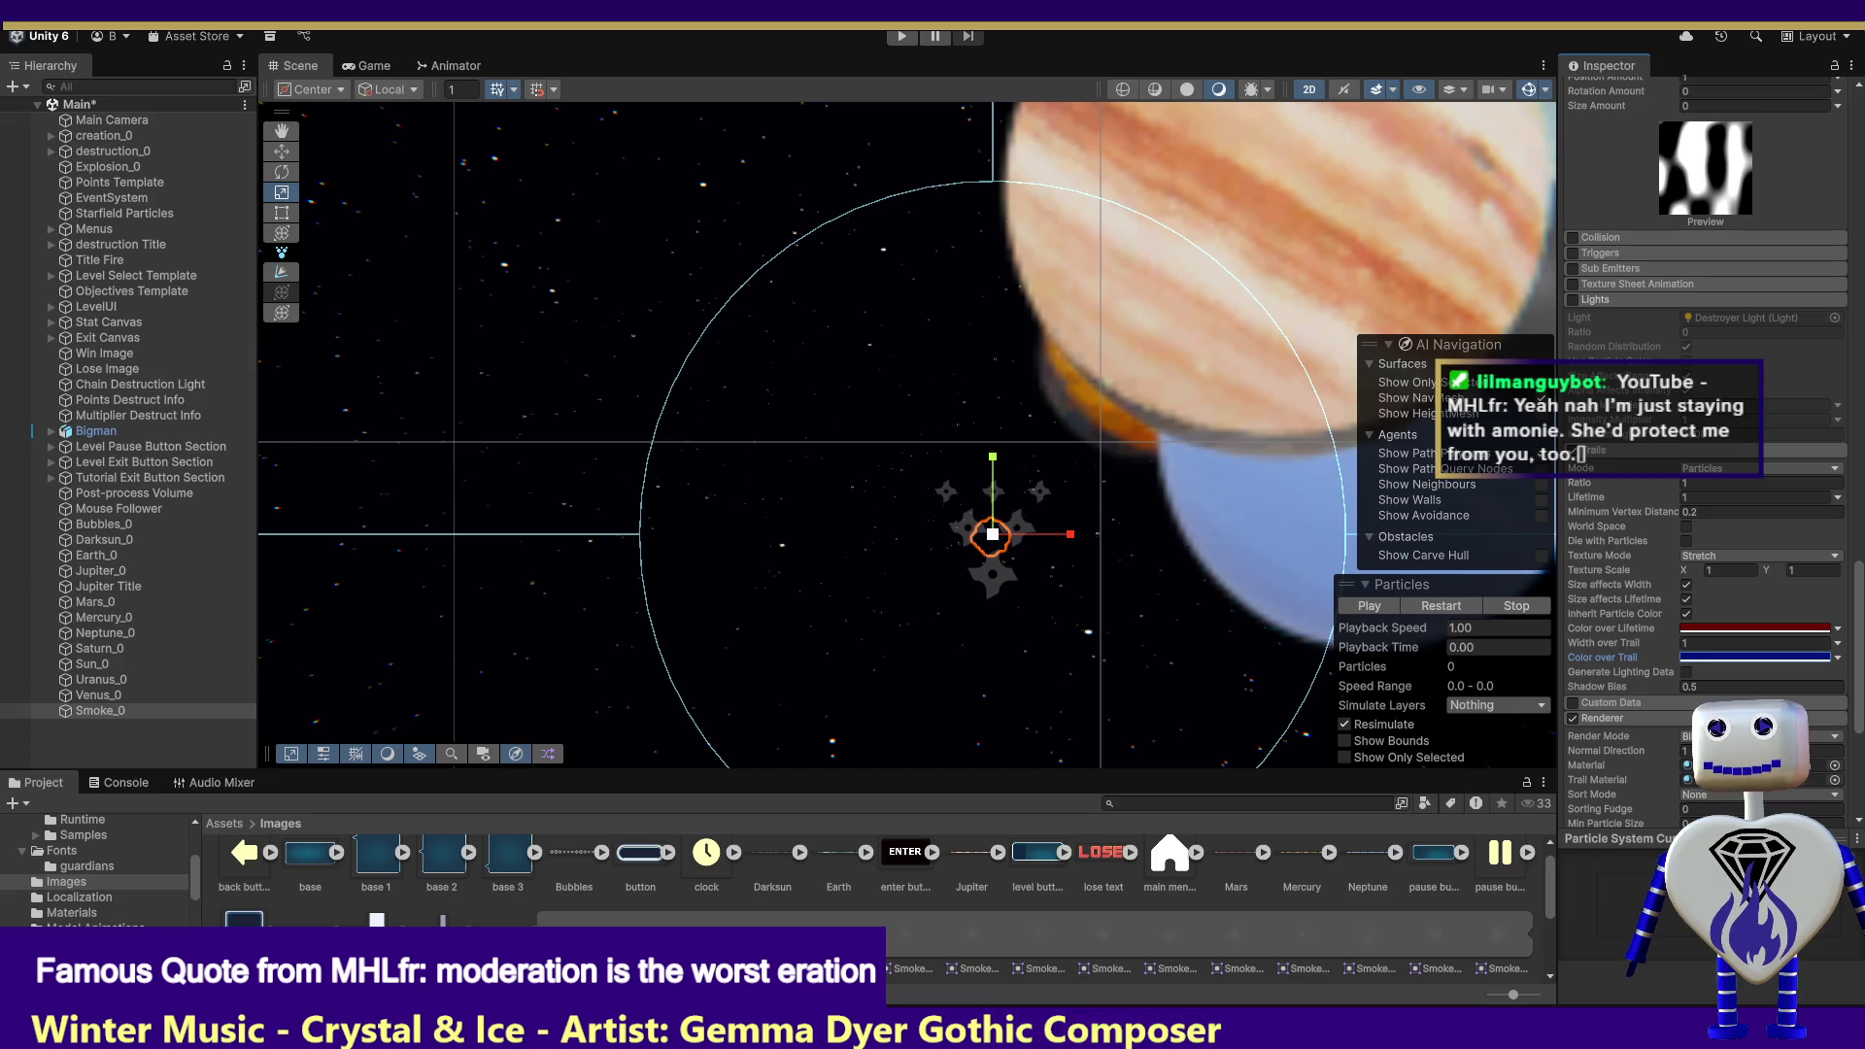
pyautogui.hotkey('ctrl', 'p')
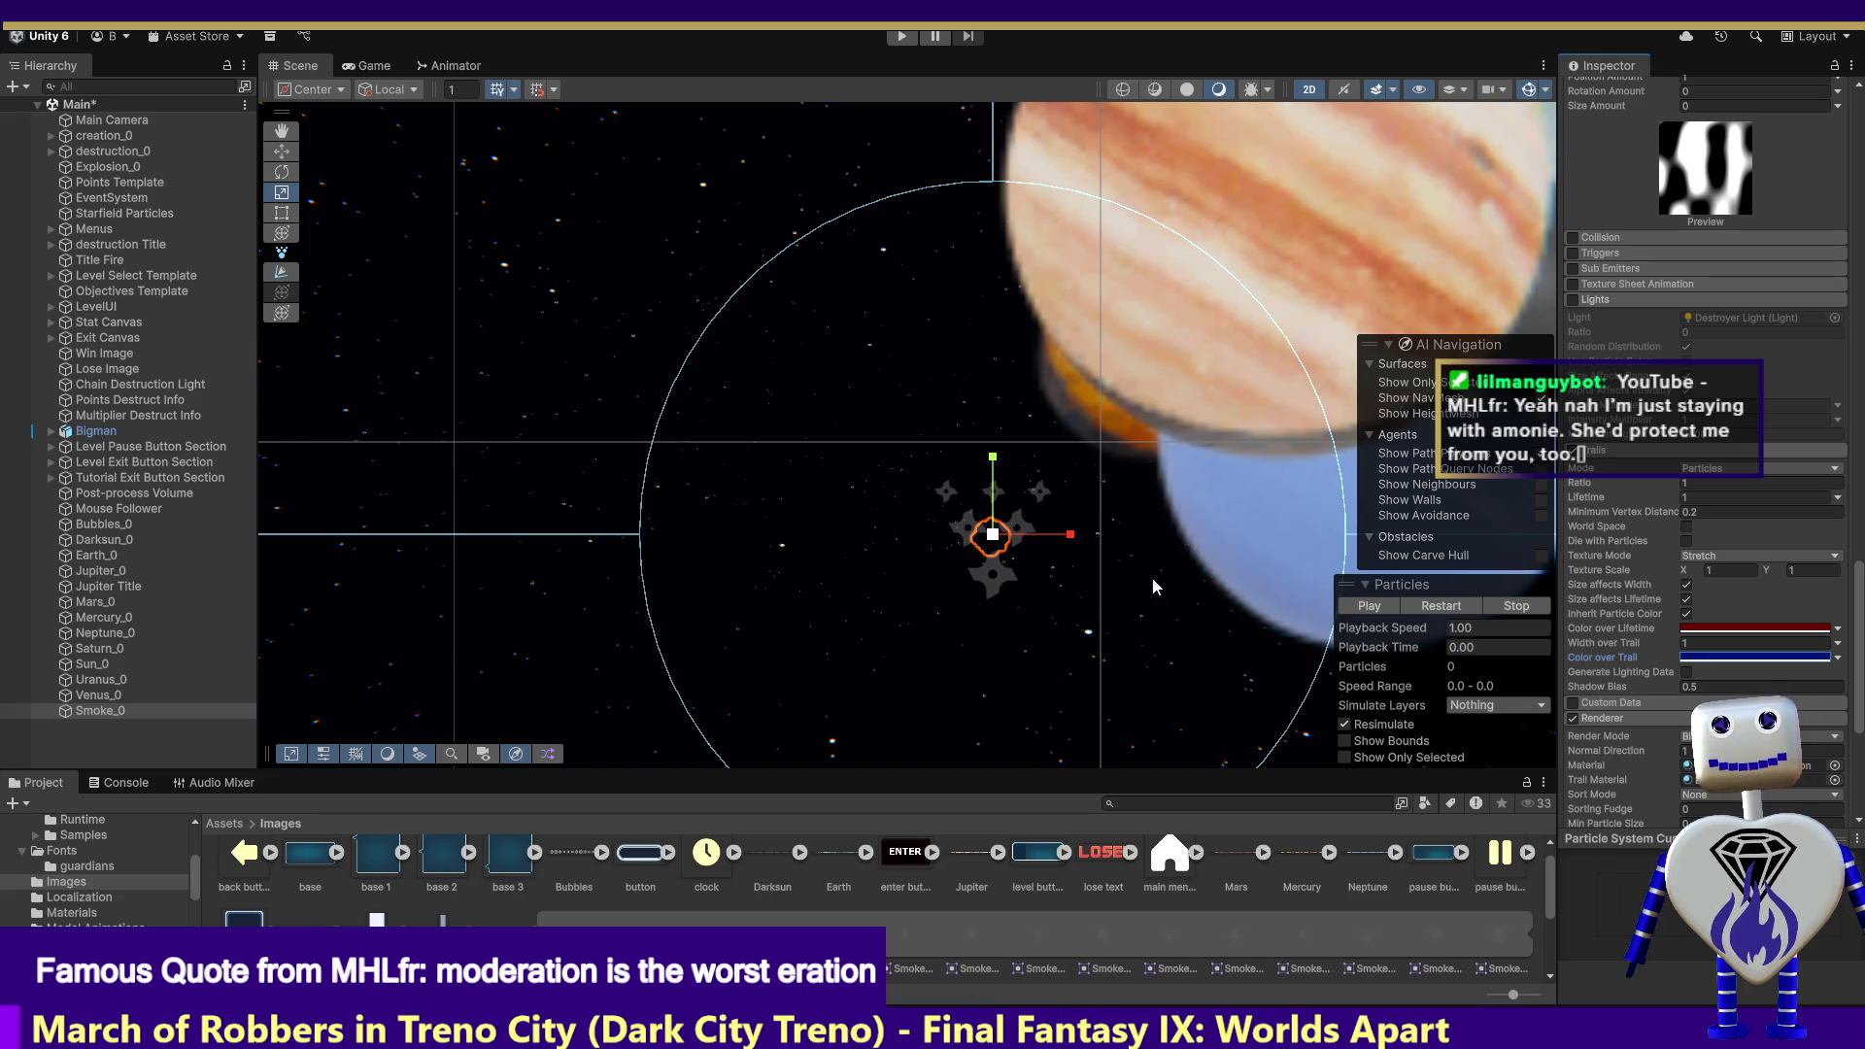
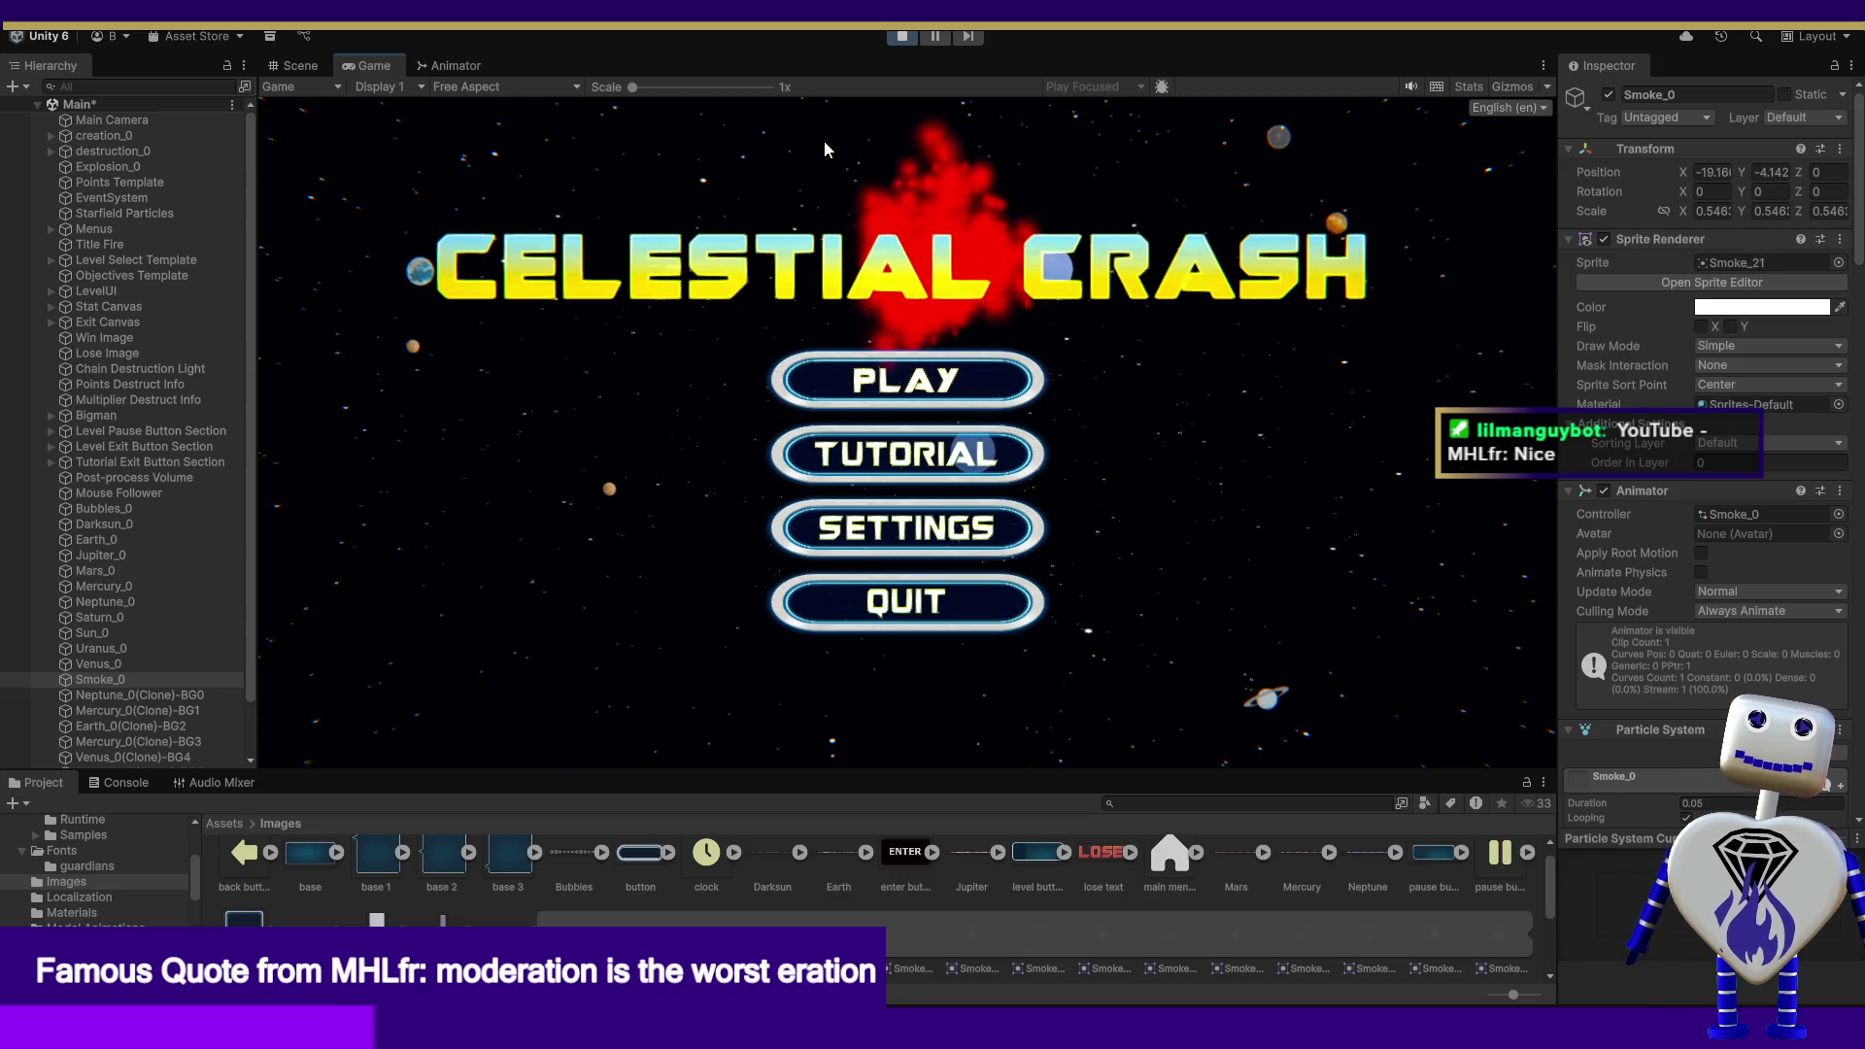
# Step: Start the Skill Challenge level from the Celestial Crash main menu
pyautogui.click(949, 396)
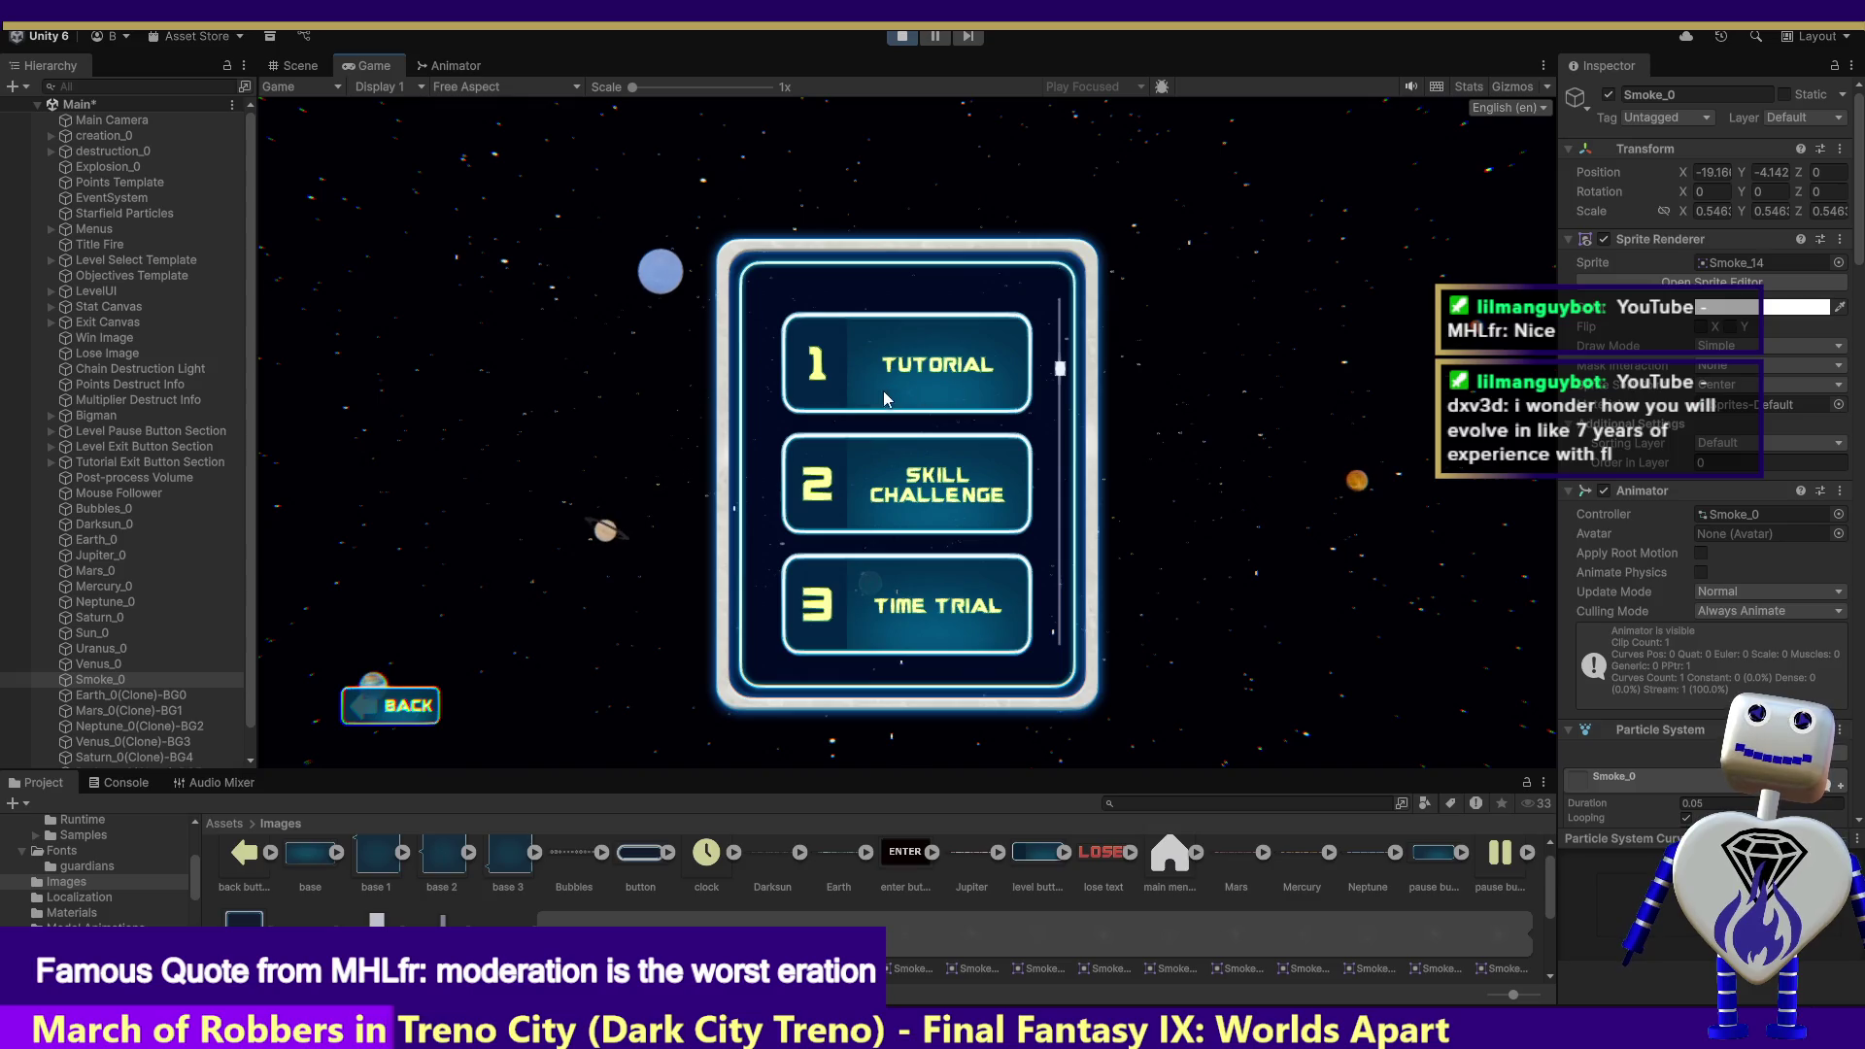
pyautogui.click(913, 488)
pyautogui.click(1311, 584)
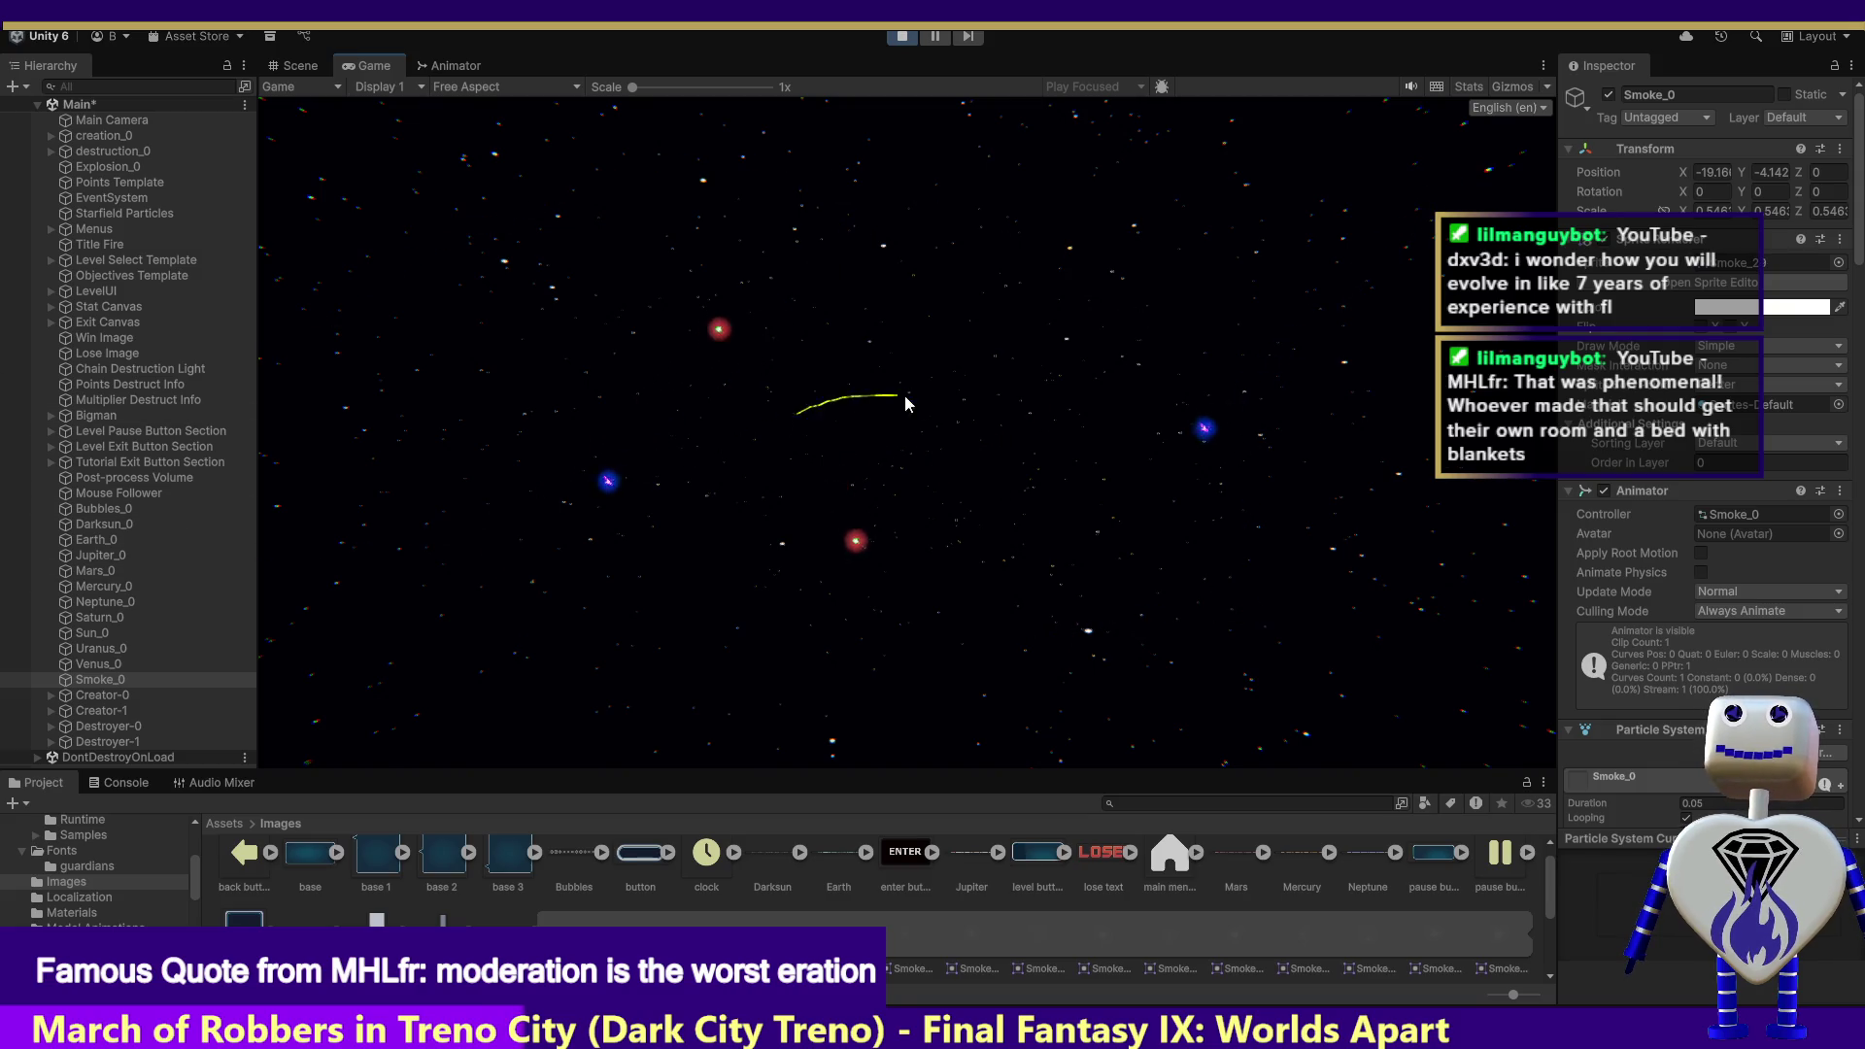
# Step: Crash orbs for a 55-point crash, then stop Play mode
pyautogui.click(491, 594)
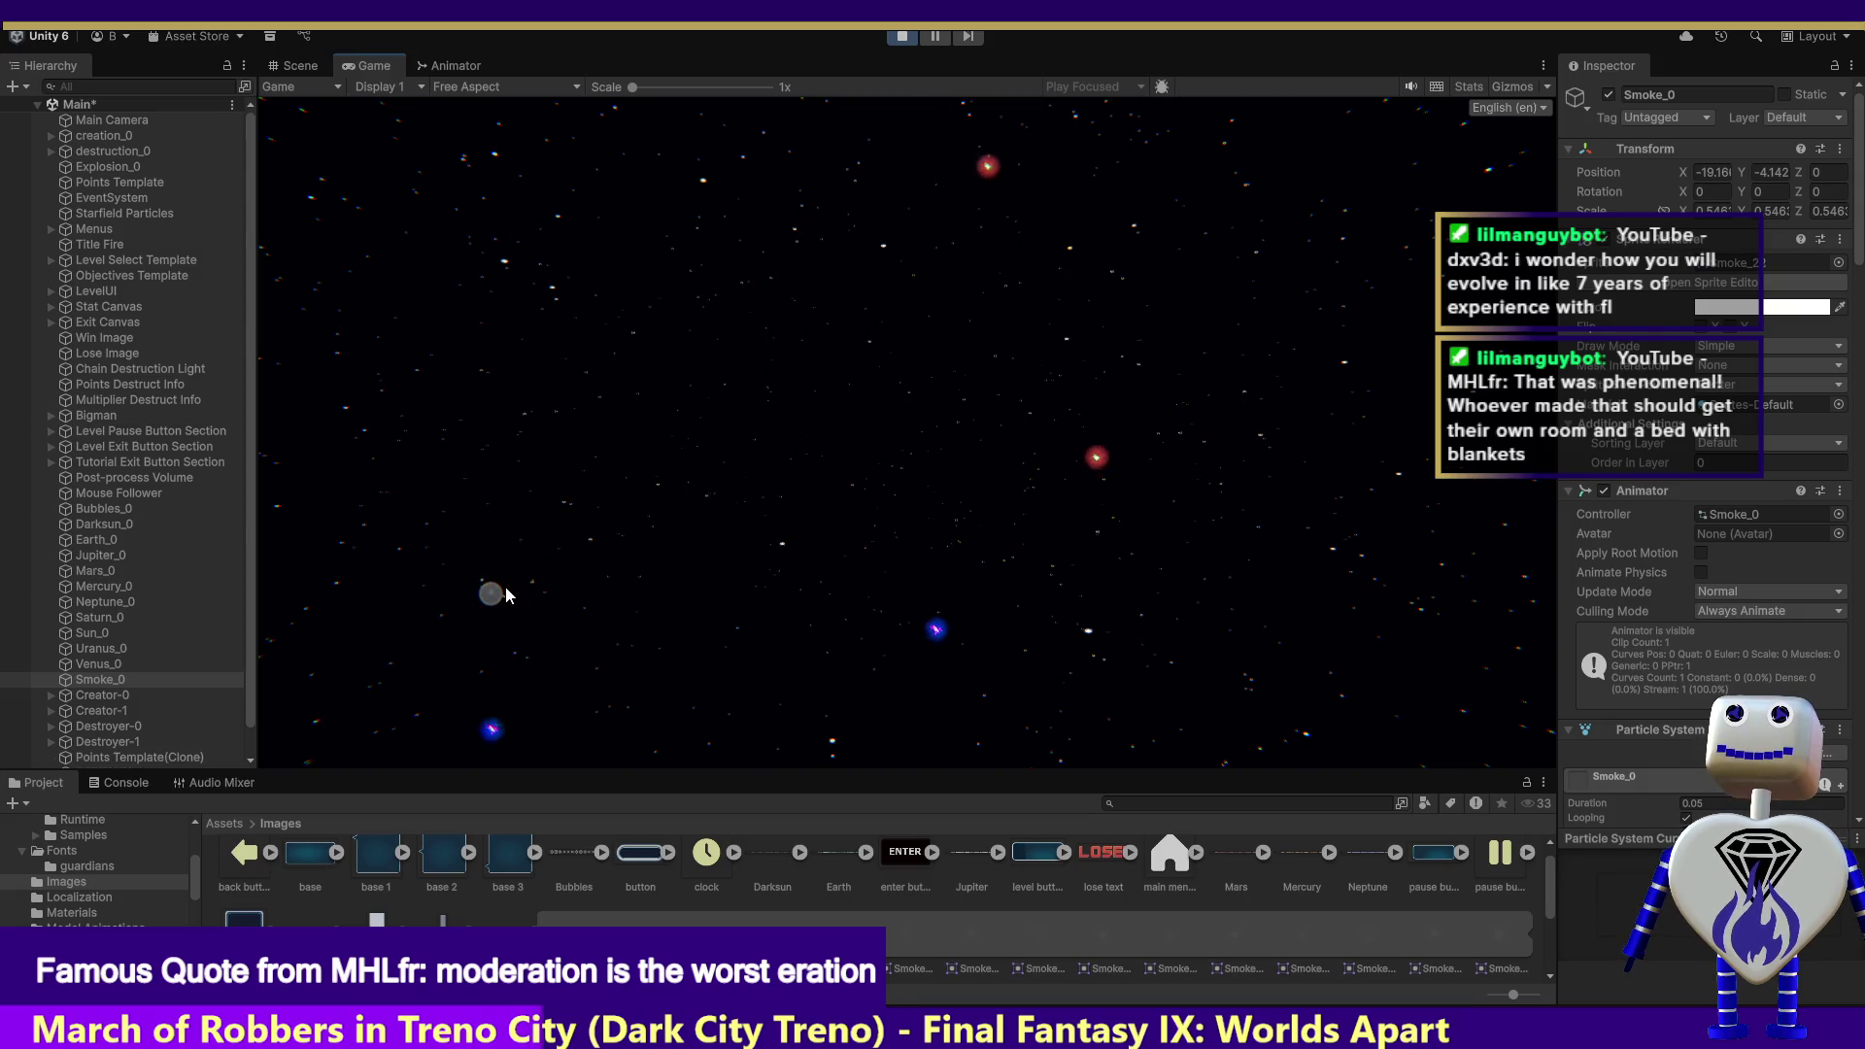
pyautogui.click(930, 406)
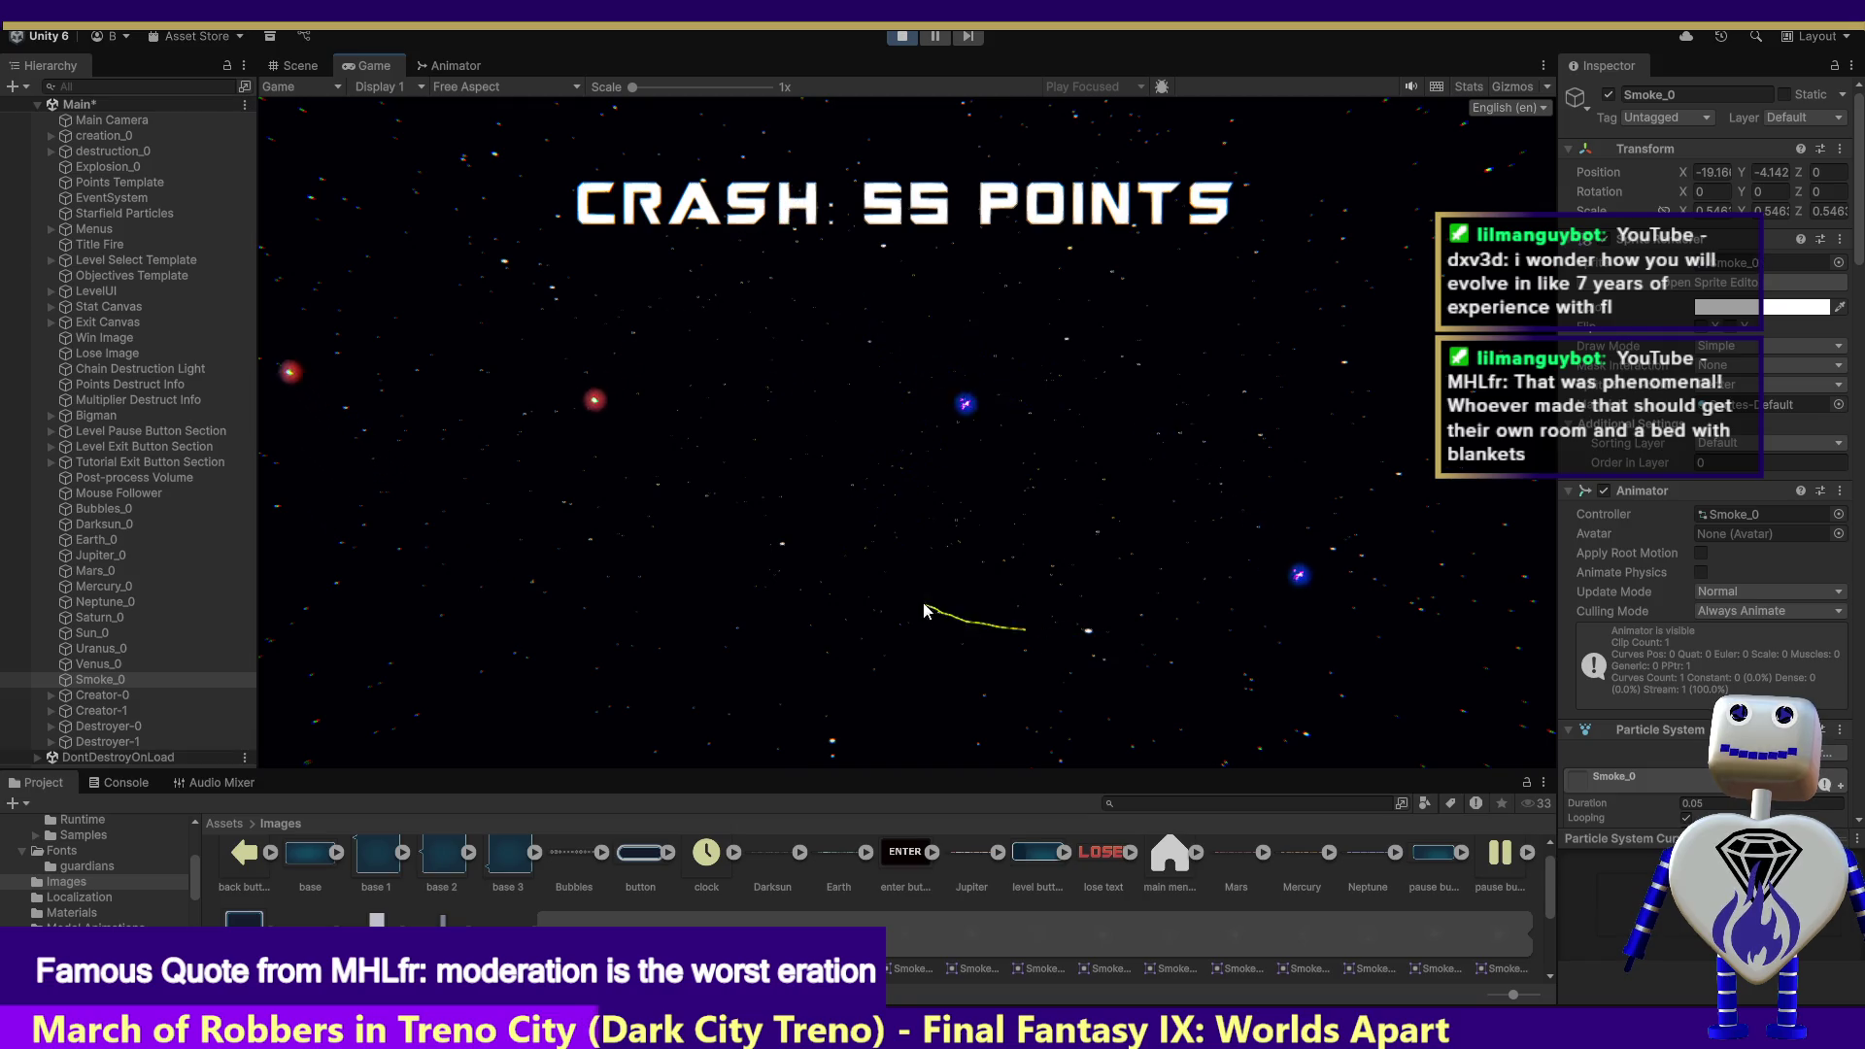
pyautogui.click(901, 36)
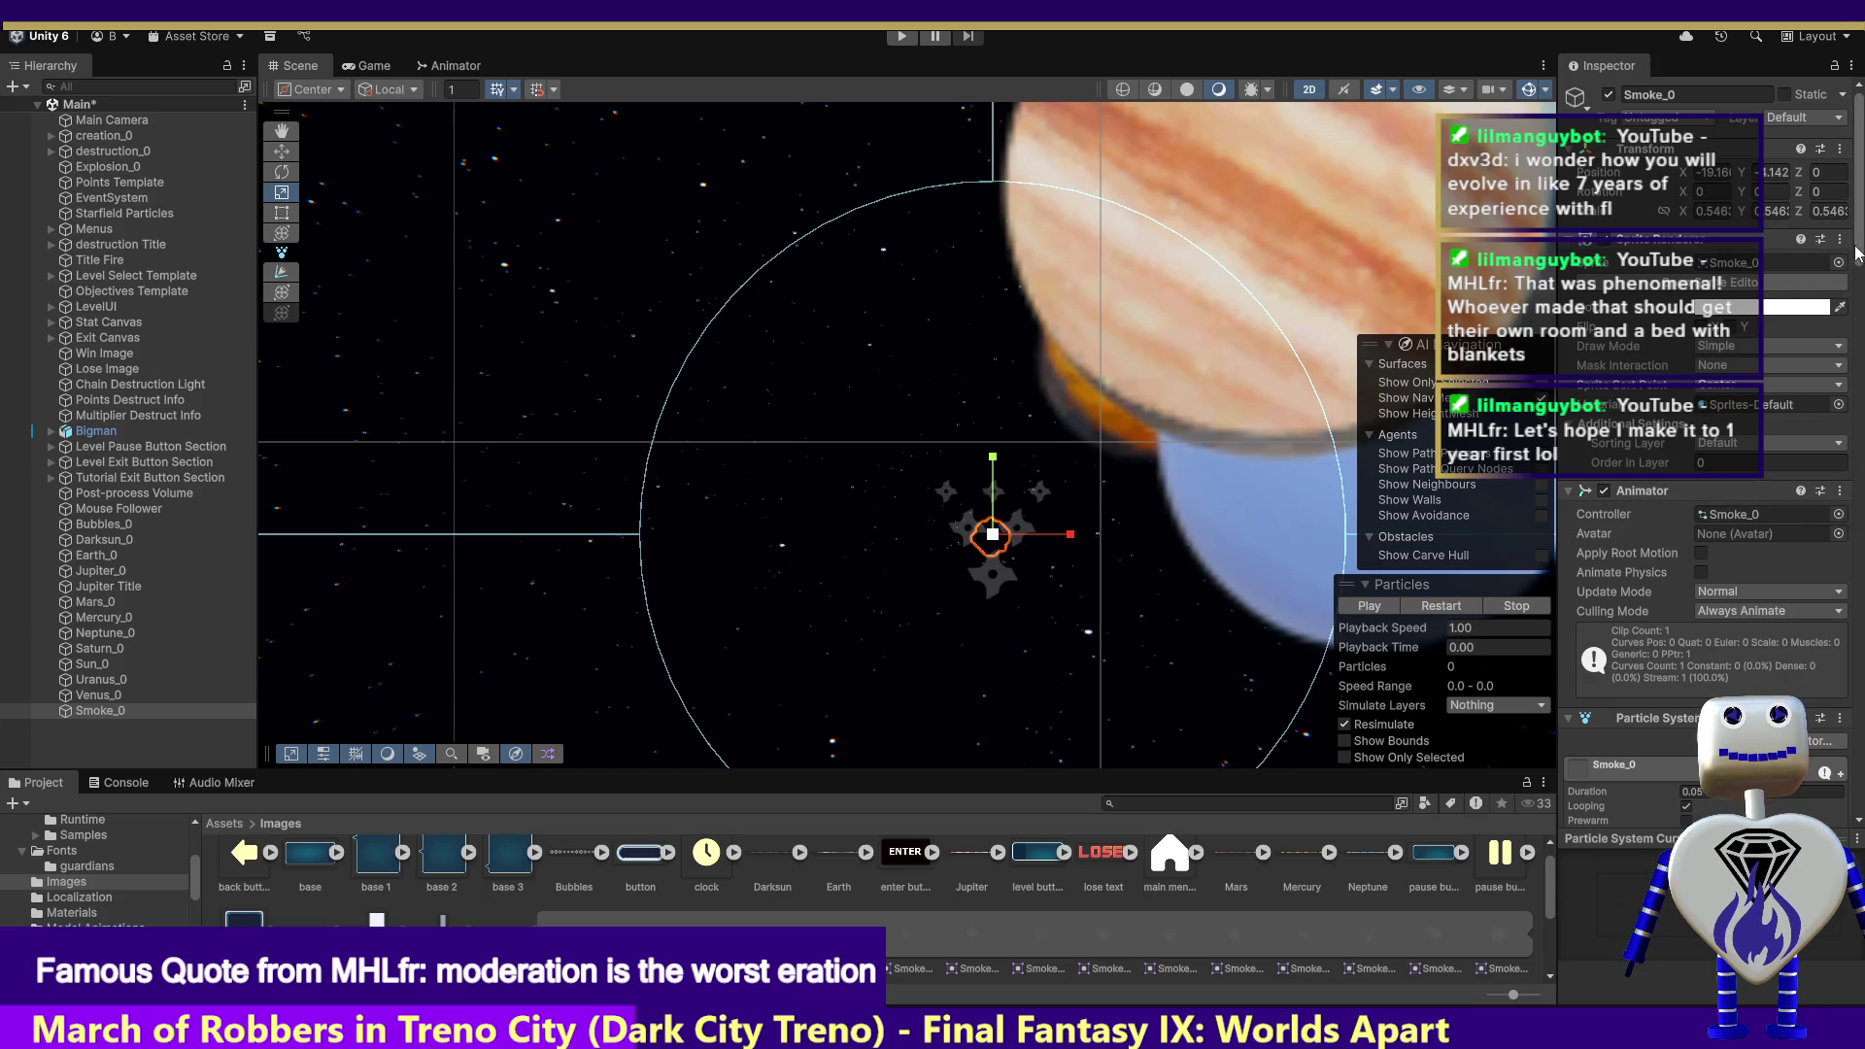
# Step: Change the Bigman trail's Color over Trail from blue to orange and preview the particles in the Scene
pyautogui.scroll(-10, 1855, 252)
pyautogui.scroll(-15, 1704, 486)
pyautogui.scroll(-1, 1705, 486)
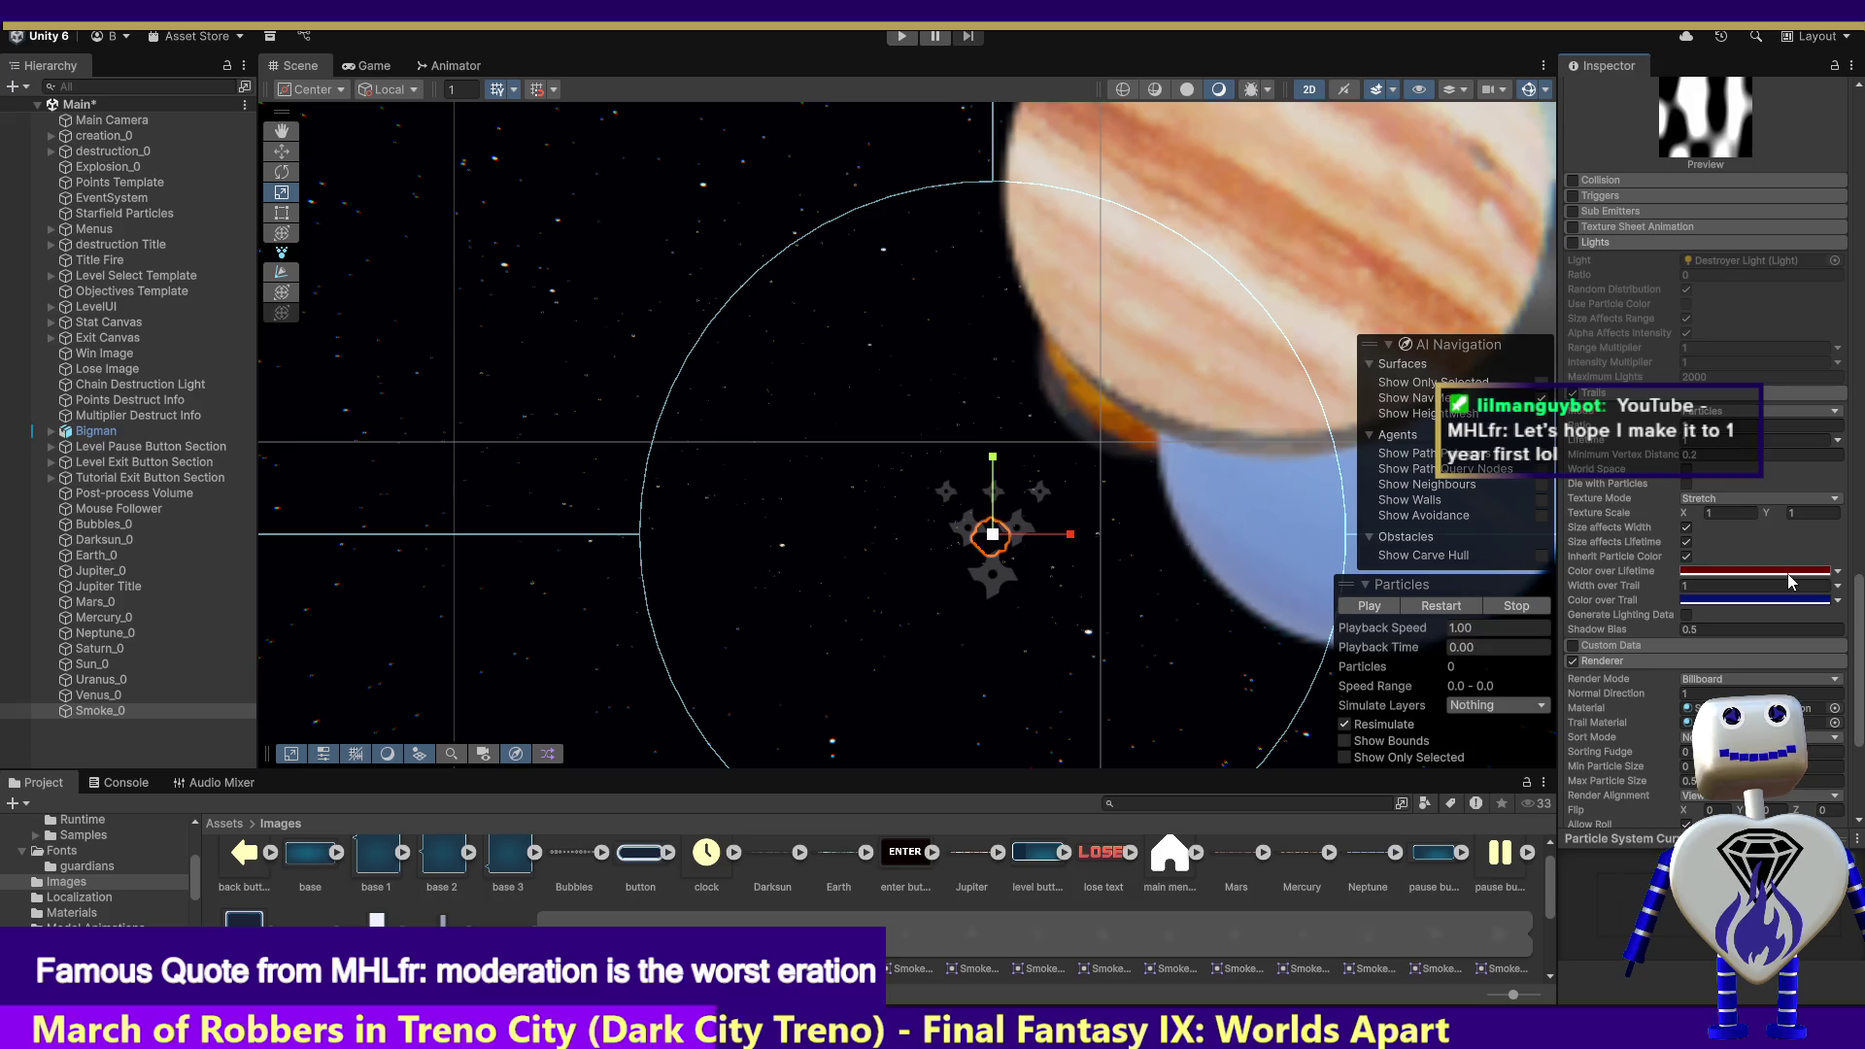
pyautogui.click(1721, 570)
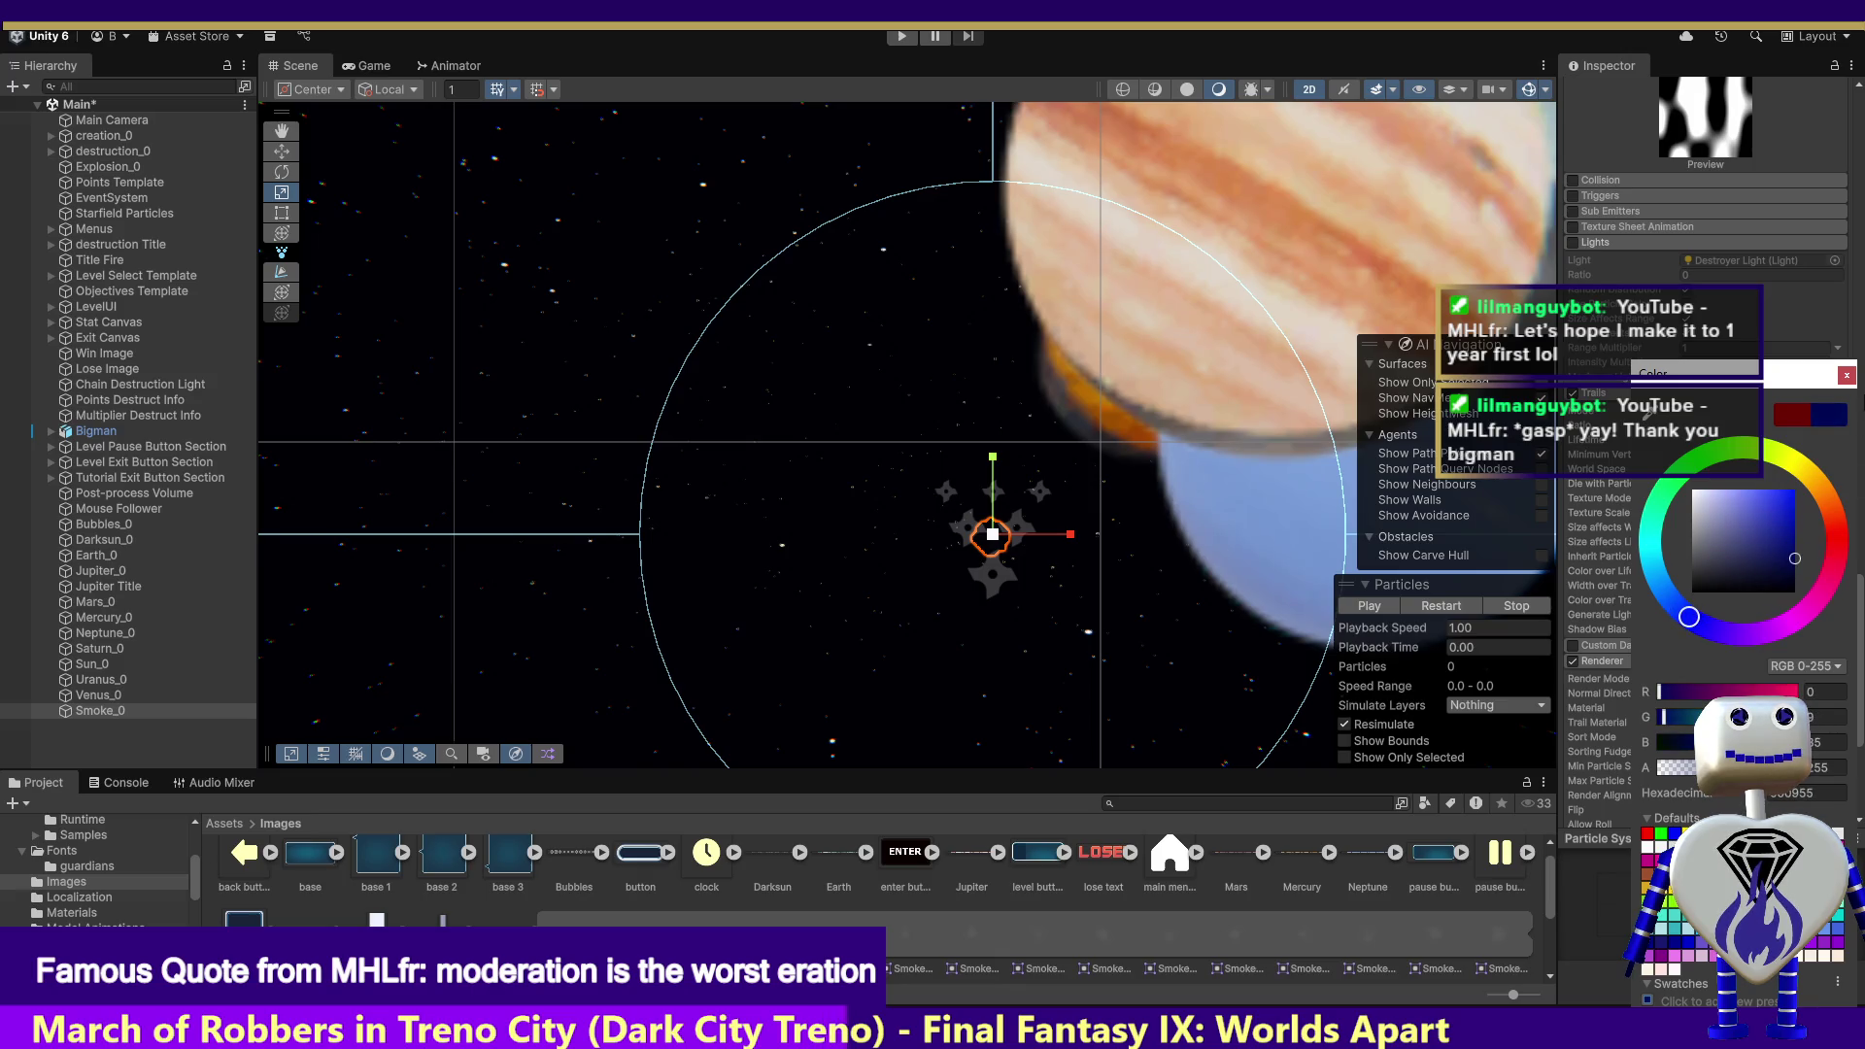
pyautogui.click(1844, 376)
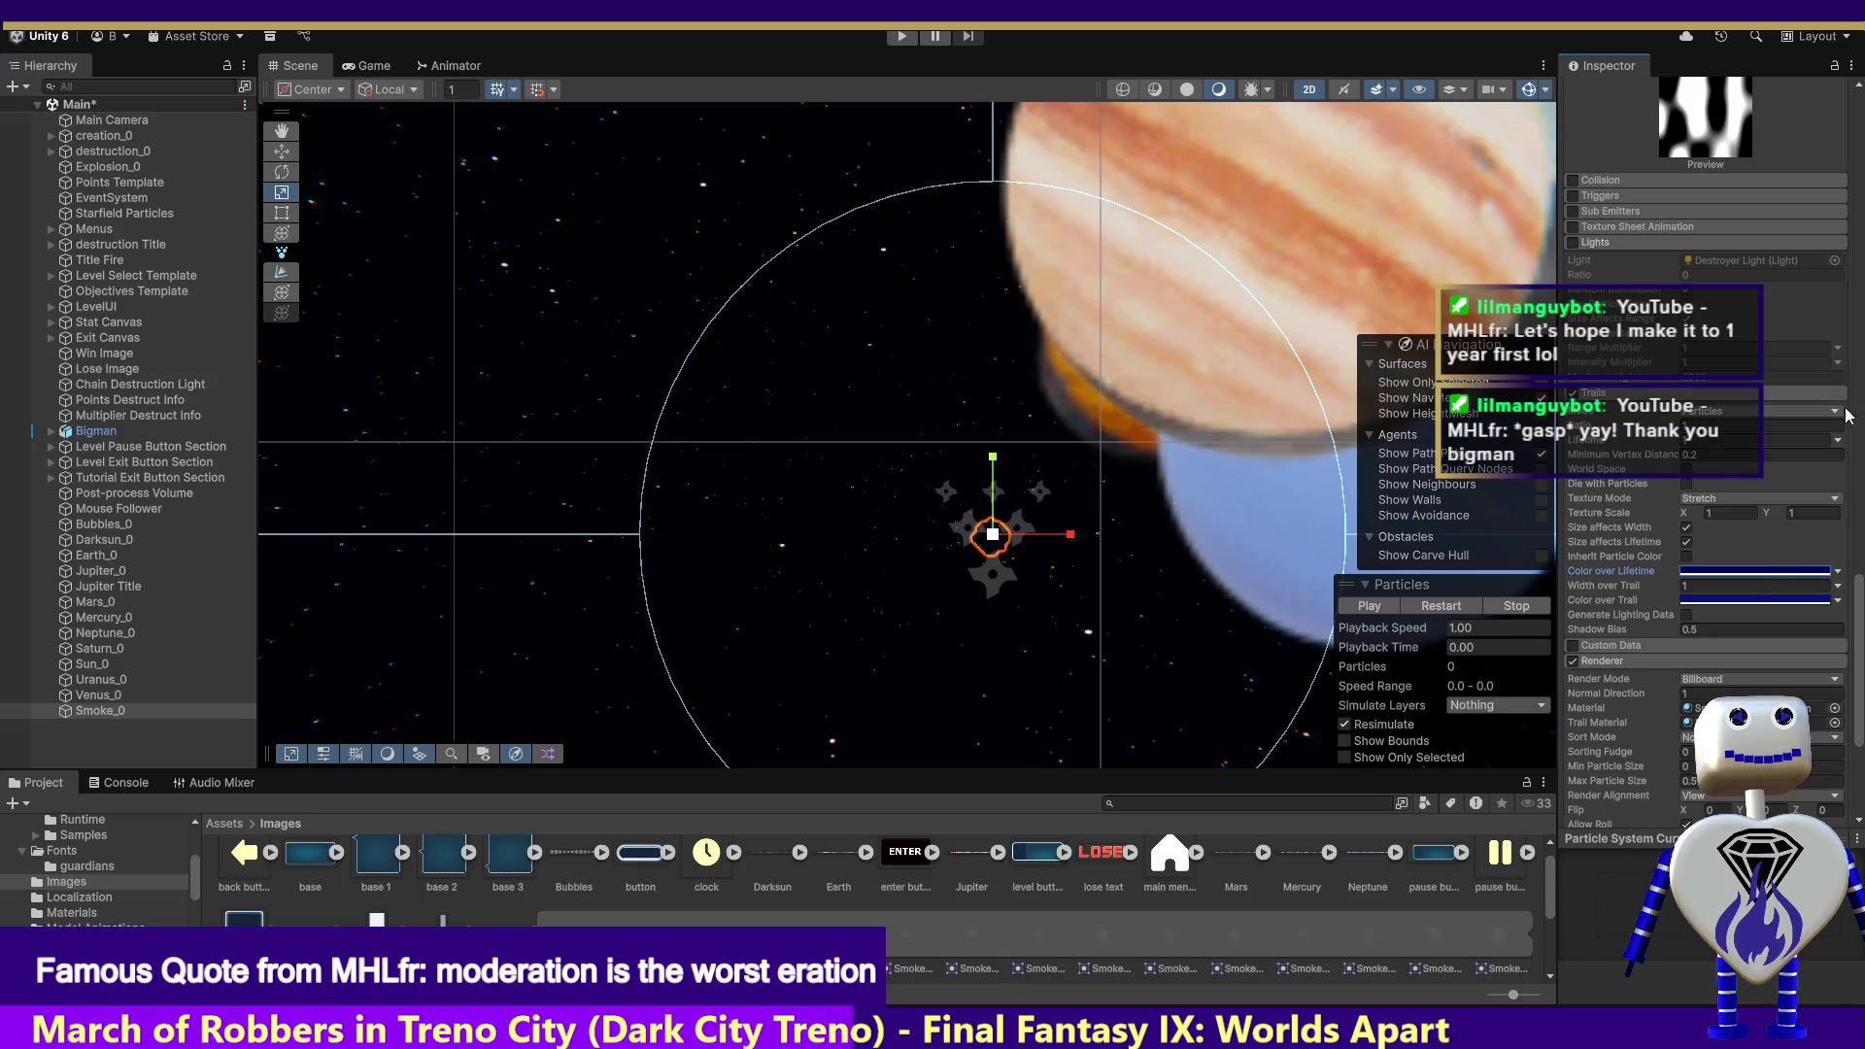
pyautogui.click(1749, 600)
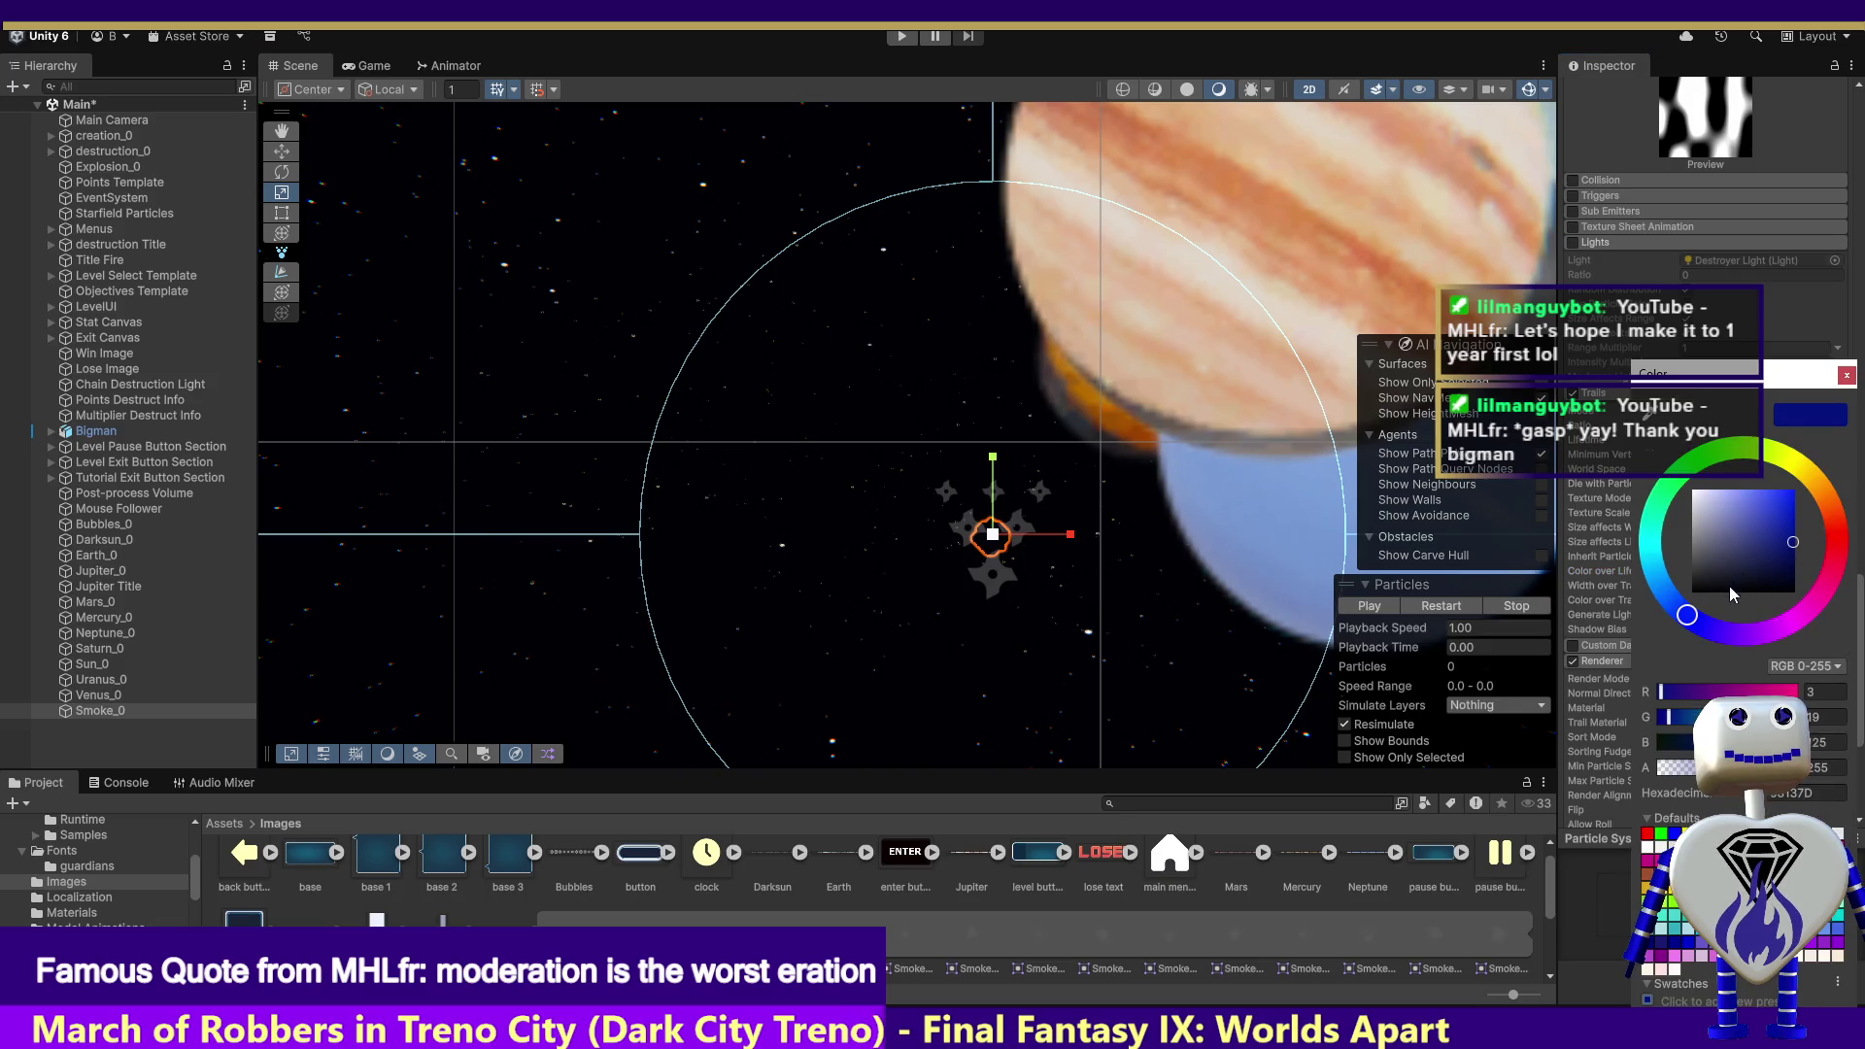
pyautogui.moveTo(1695, 622)
pyautogui.mouseDown()
pyautogui.moveTo(1778, 637)
pyautogui.moveTo(1851, 544)
pyautogui.moveTo(1862, 473)
pyautogui.moveTo(1820, 487)
pyautogui.mouseUp()
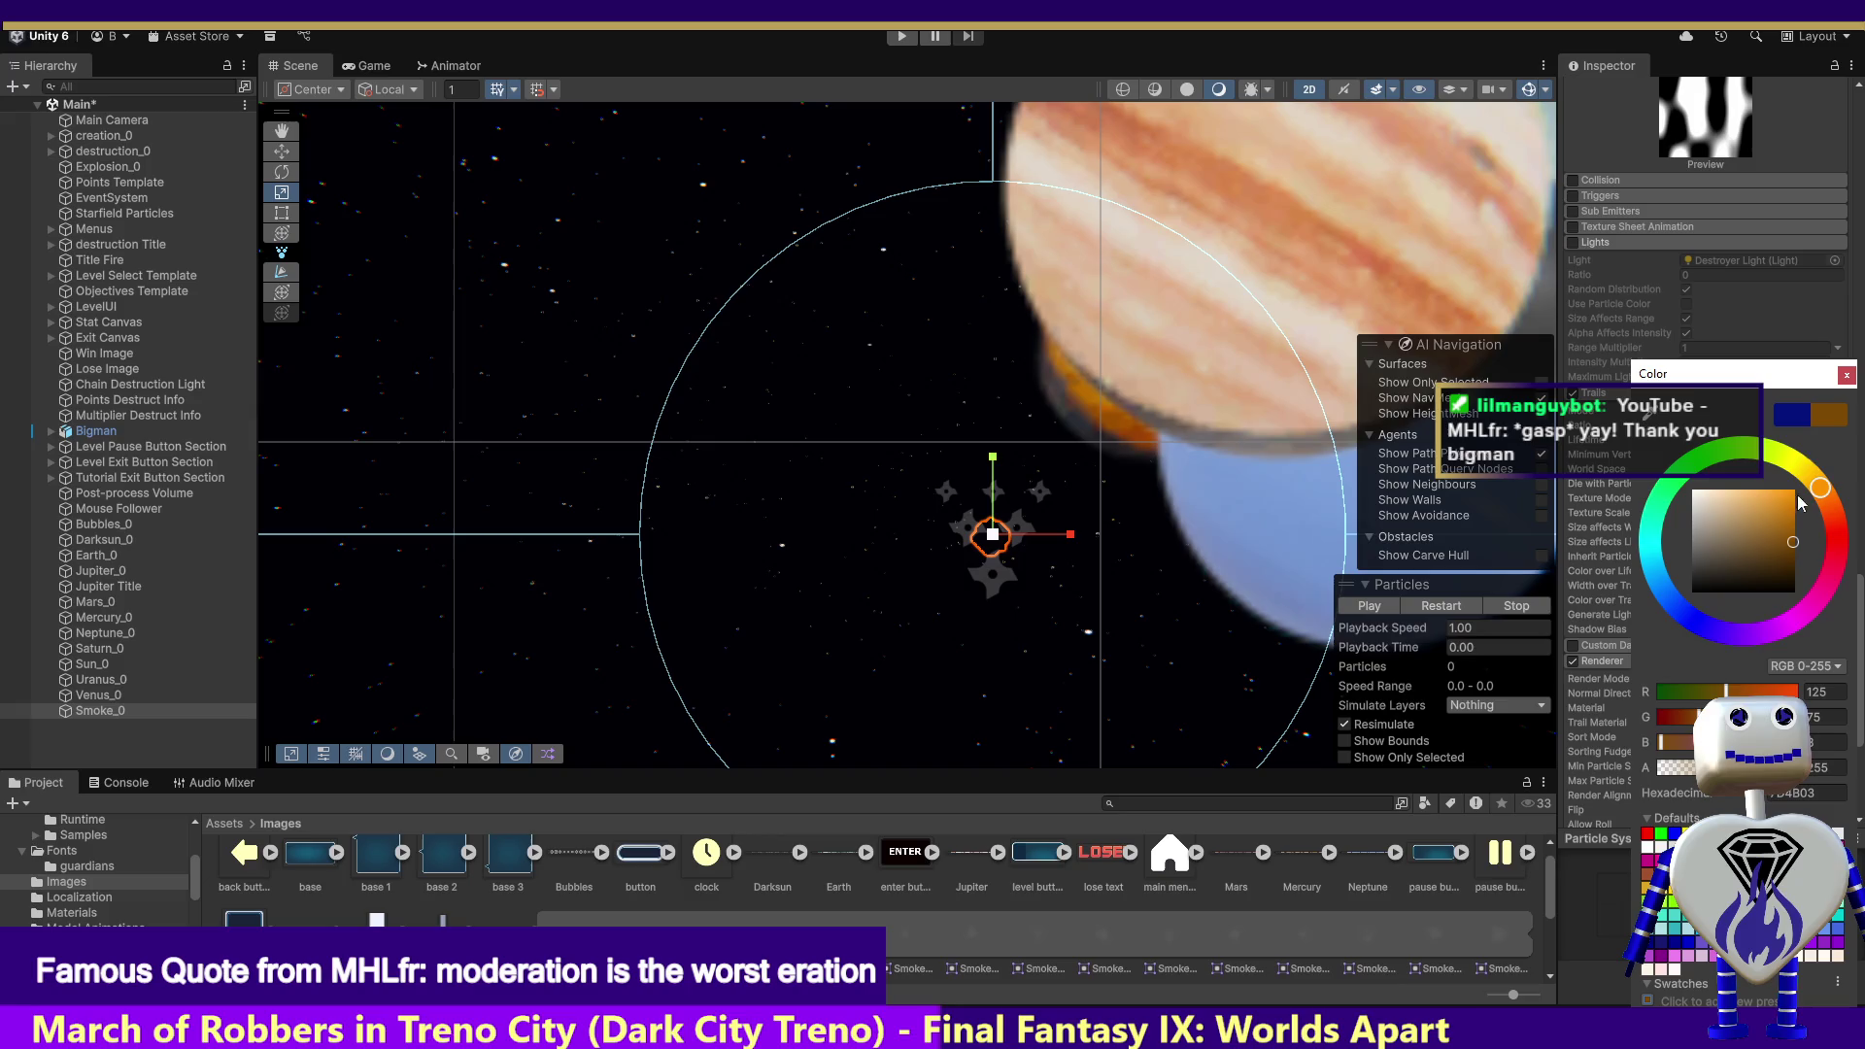
pyautogui.click(1845, 377)
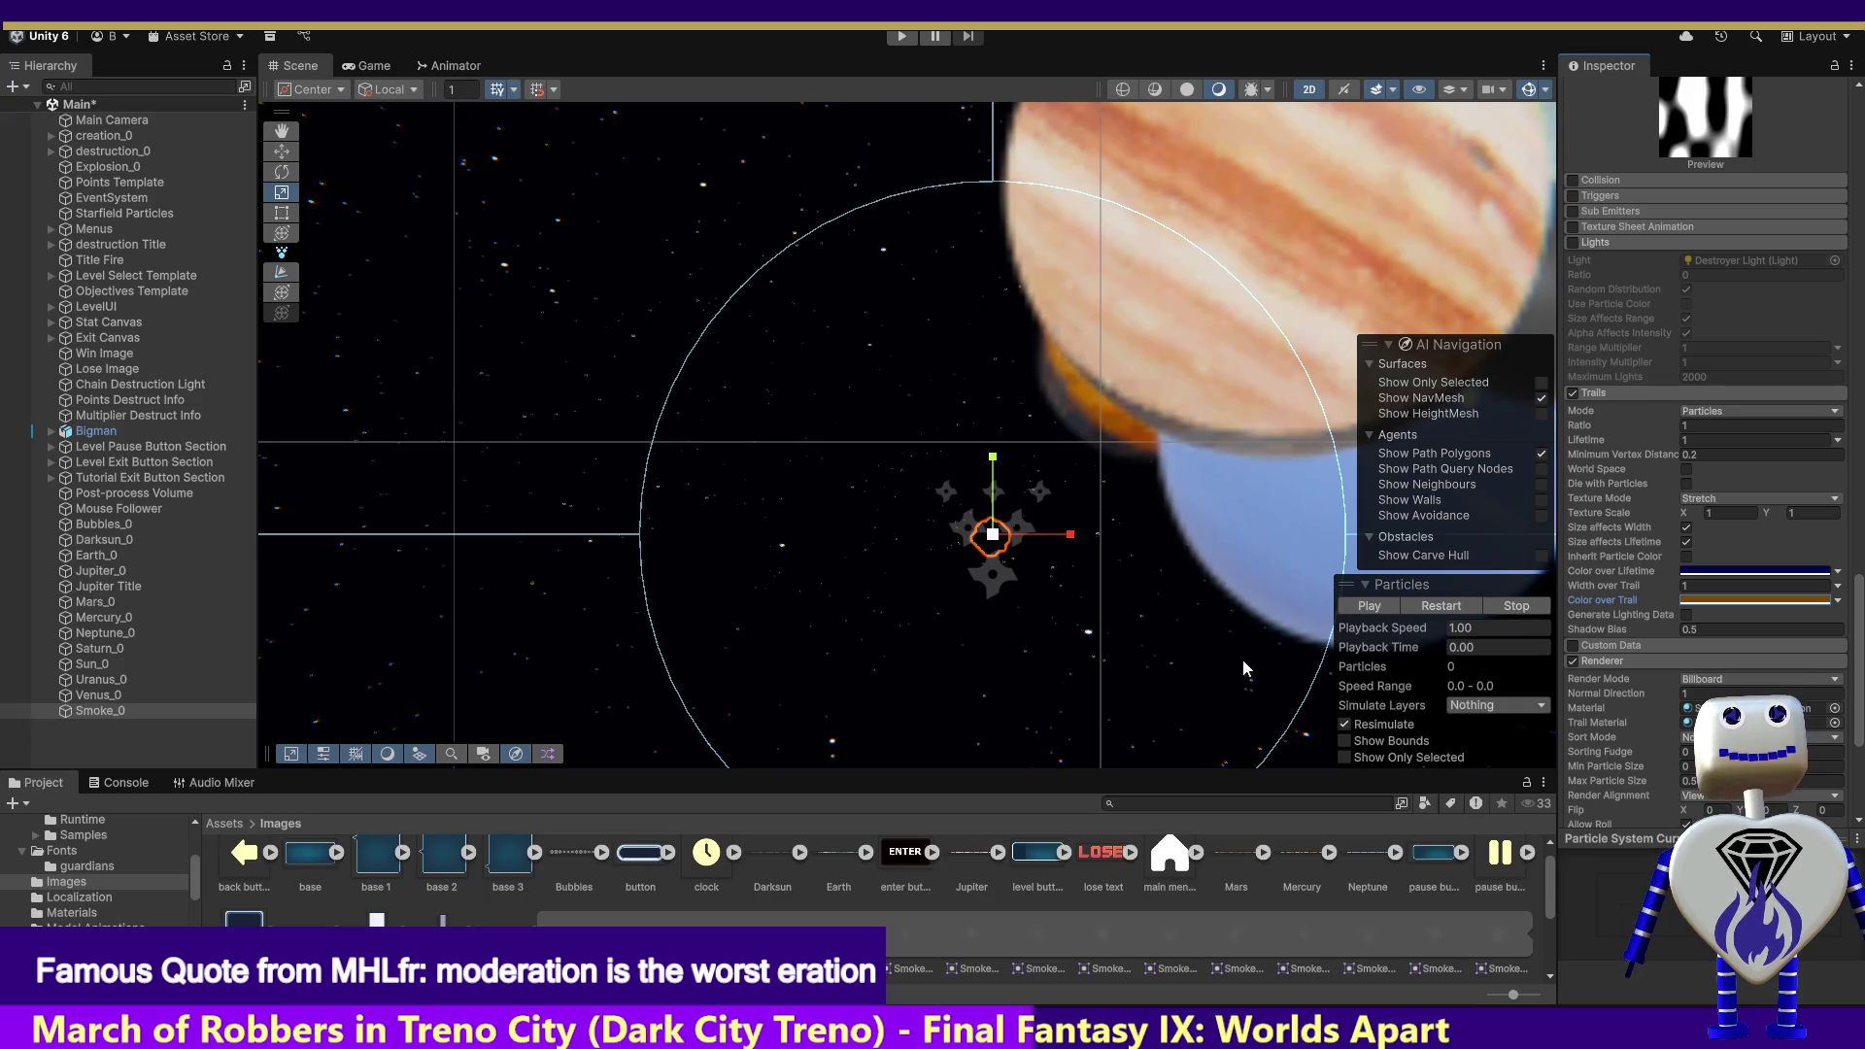
pyautogui.click(1353, 605)
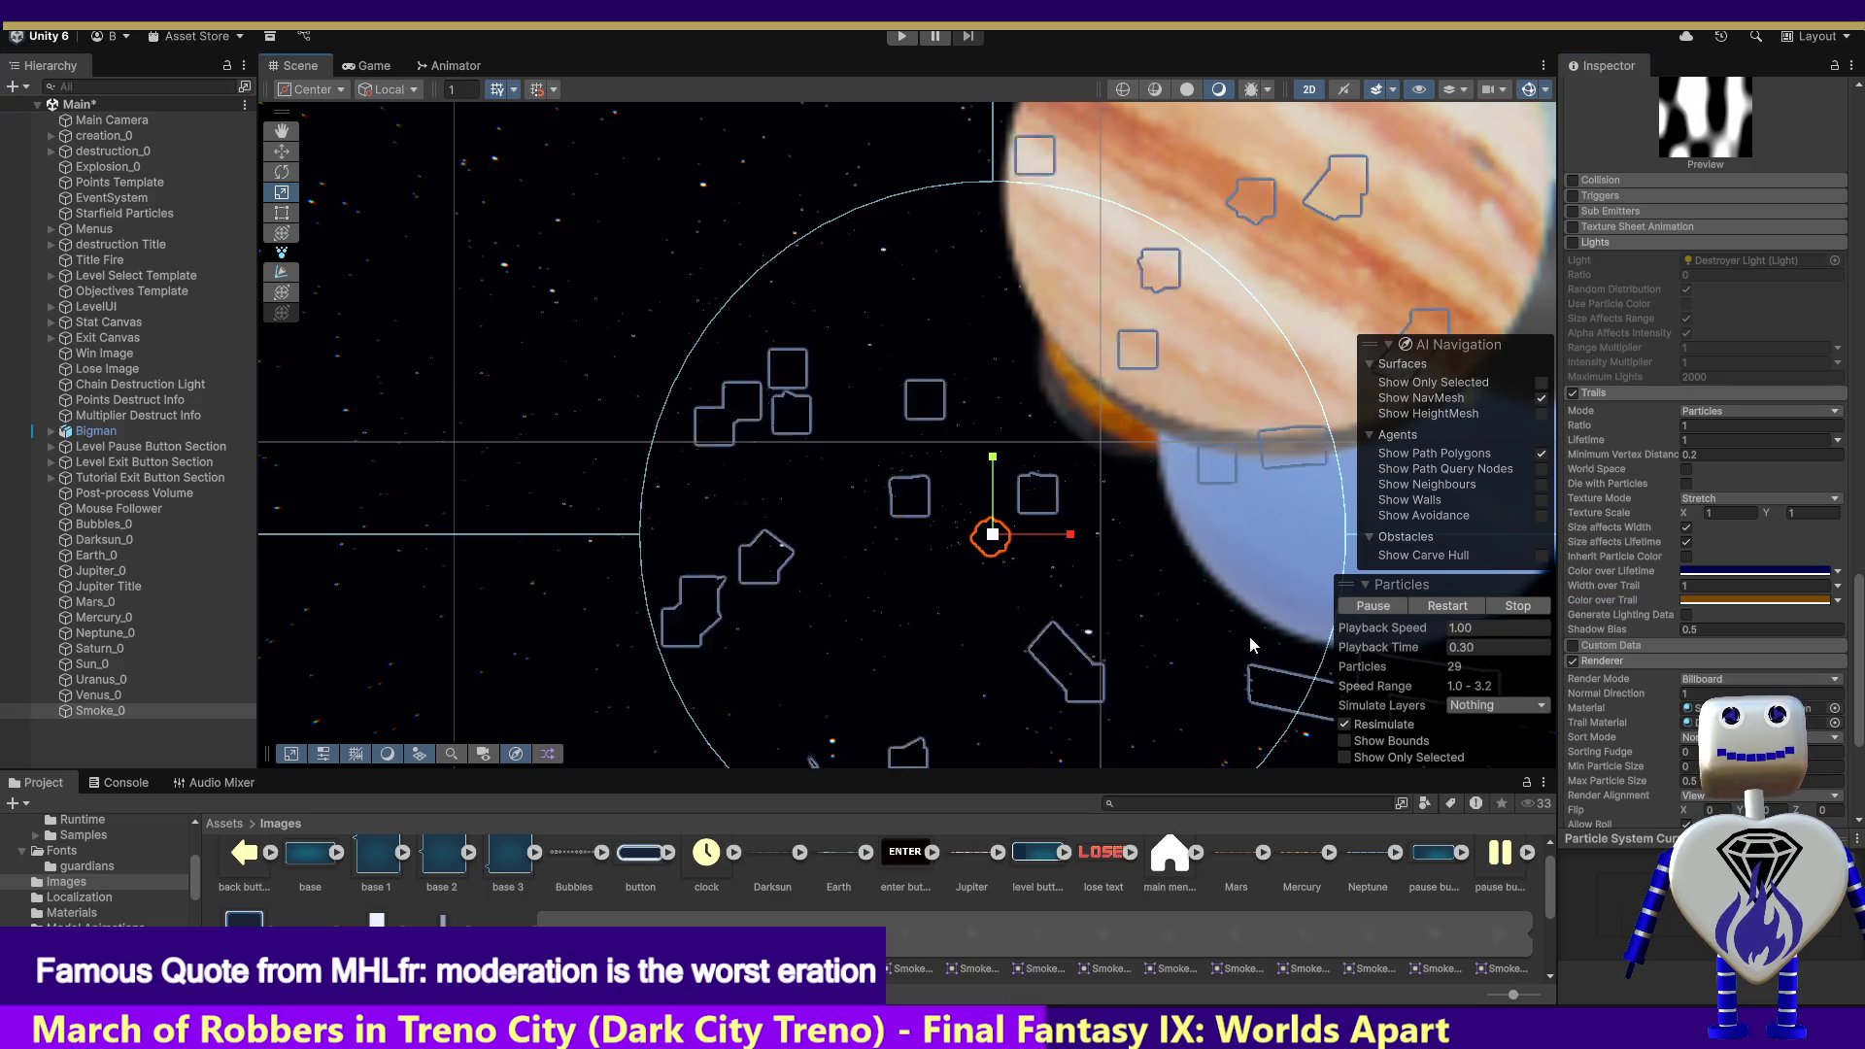
pyautogui.click(897, 40)
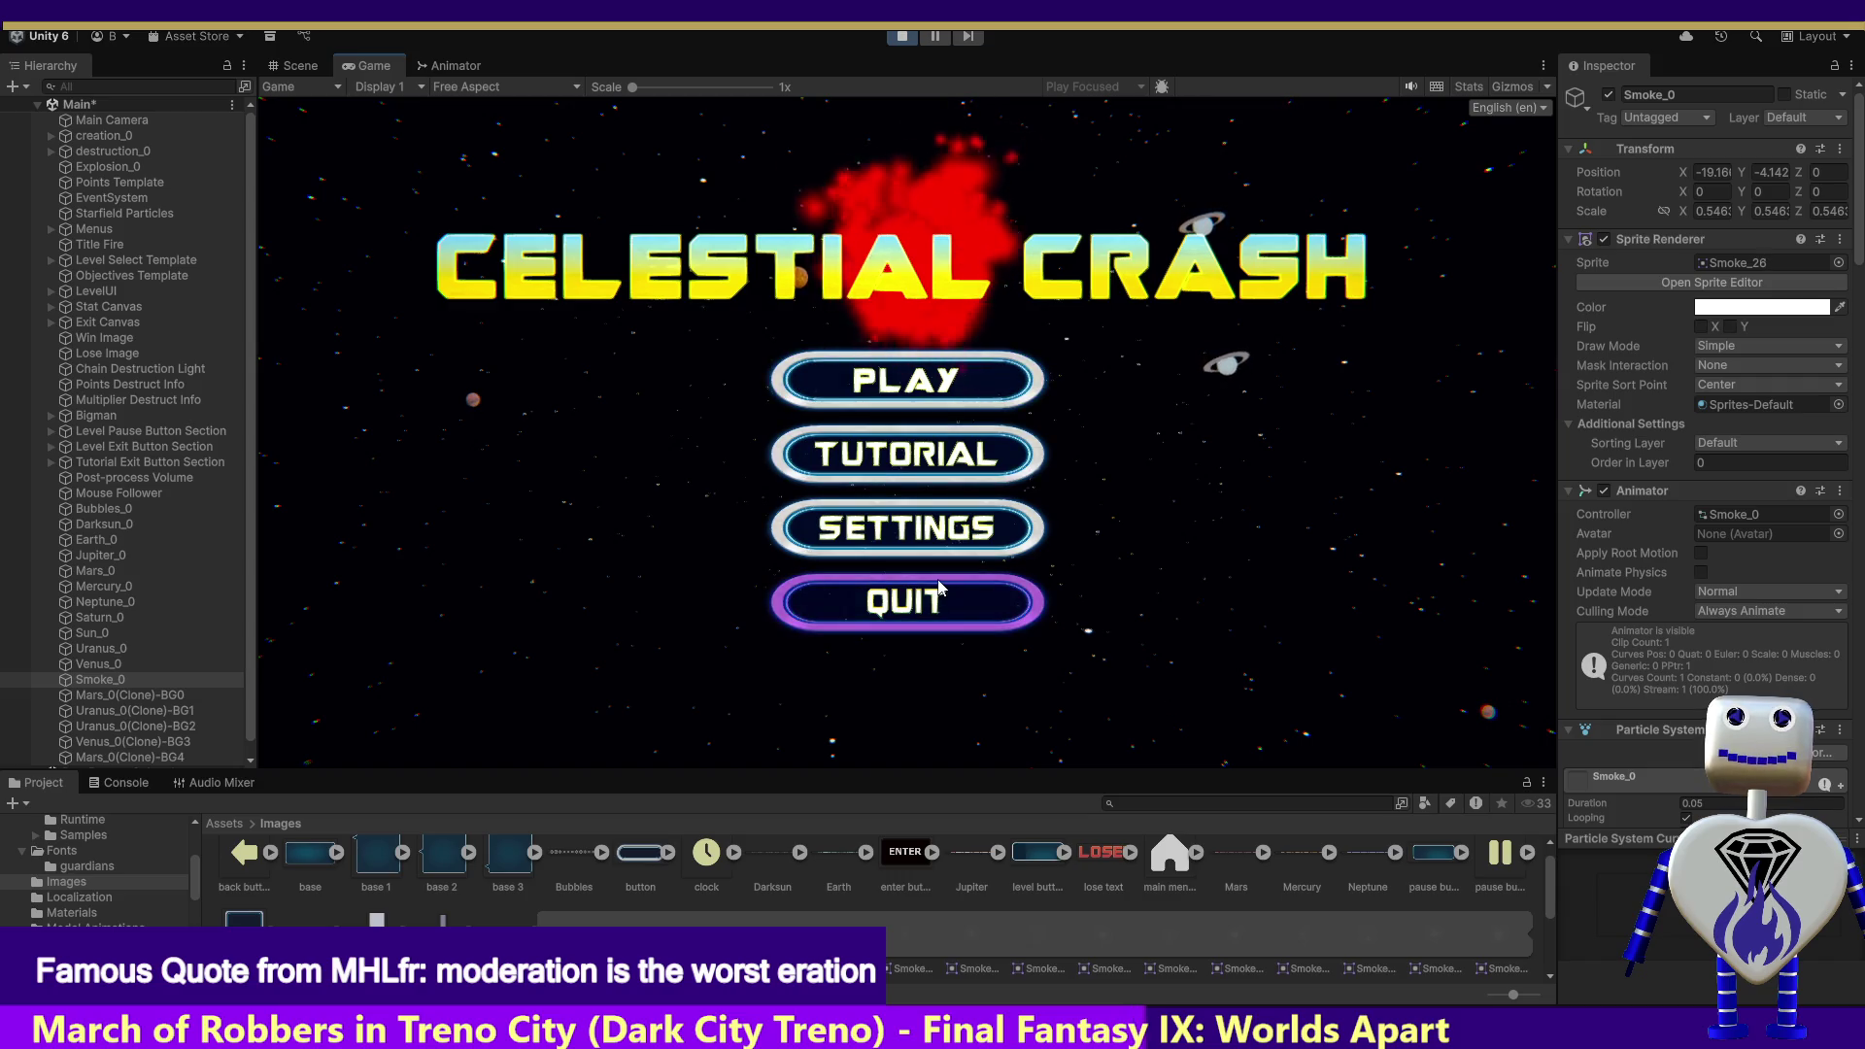
pyautogui.click(927, 384)
pyautogui.click(913, 502)
pyautogui.click(1318, 587)
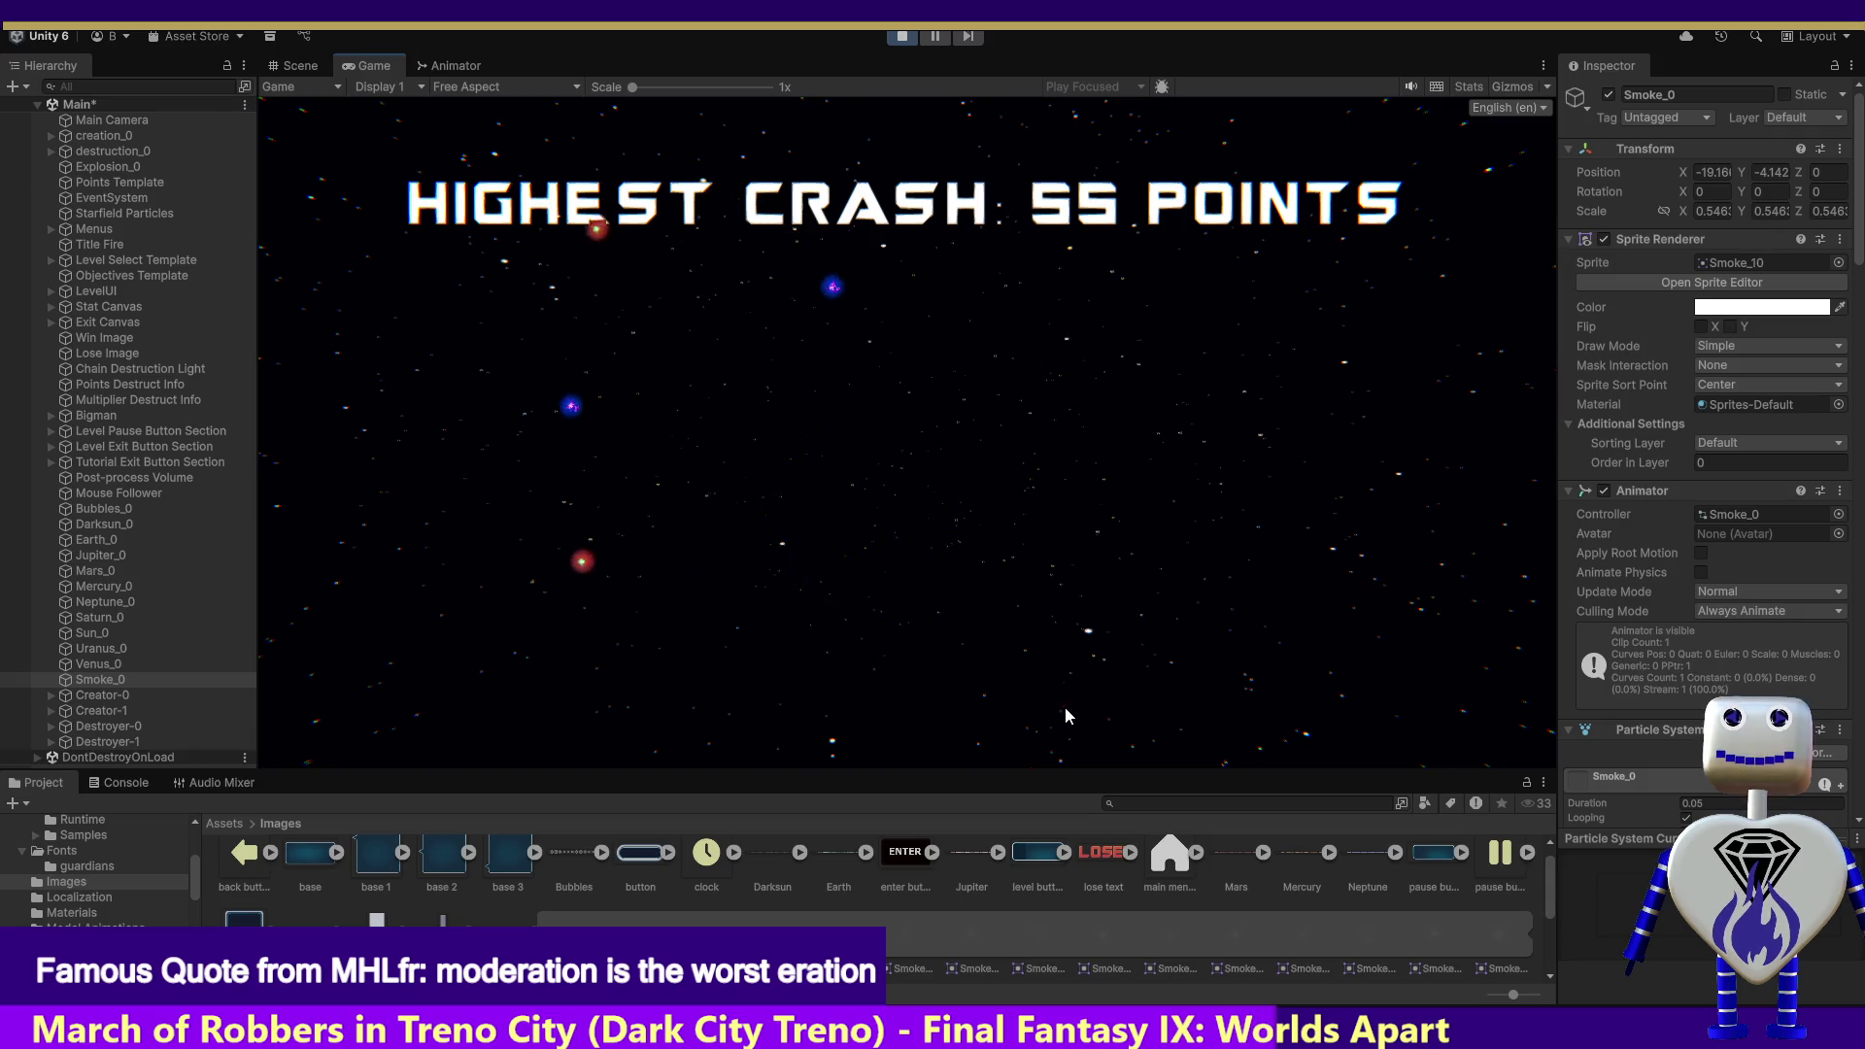
pyautogui.click(901, 39)
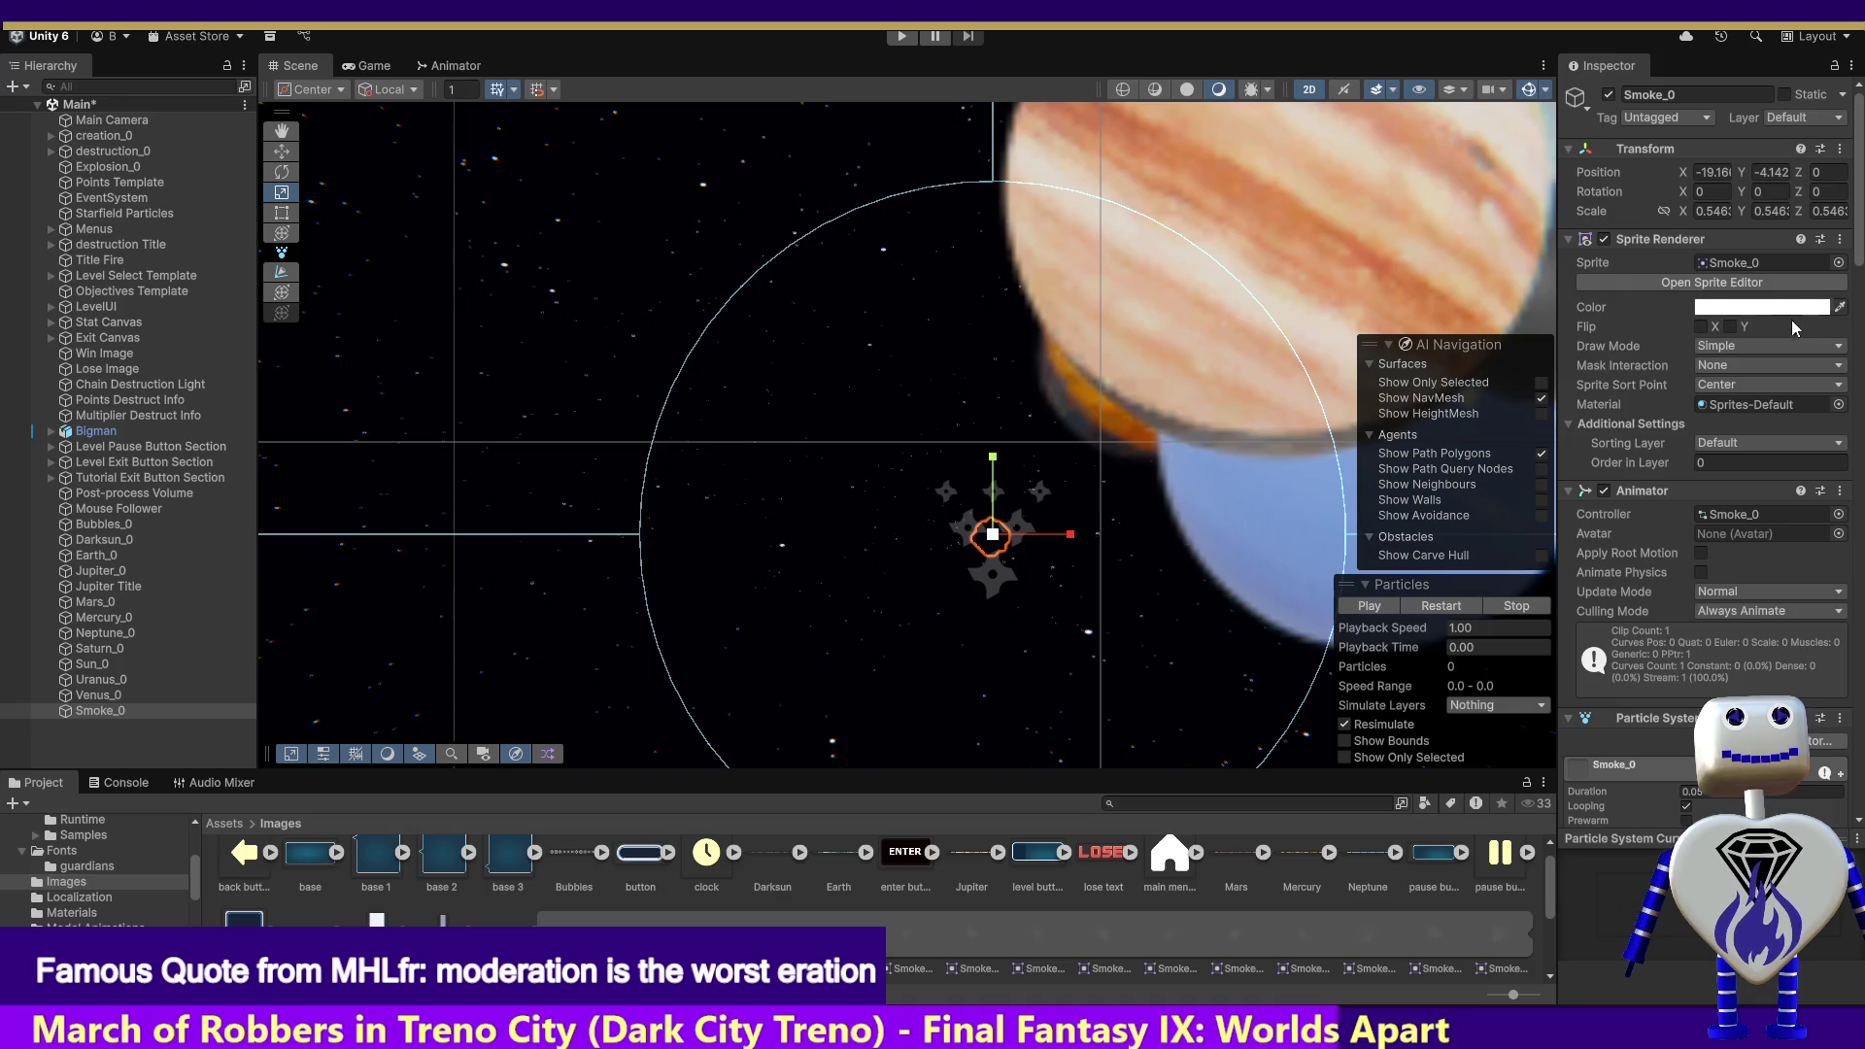
# Step: Change the trail's Color over Lifetime from blue to dark red, then enter Play mode
pyautogui.scroll(-20, 1704, 437)
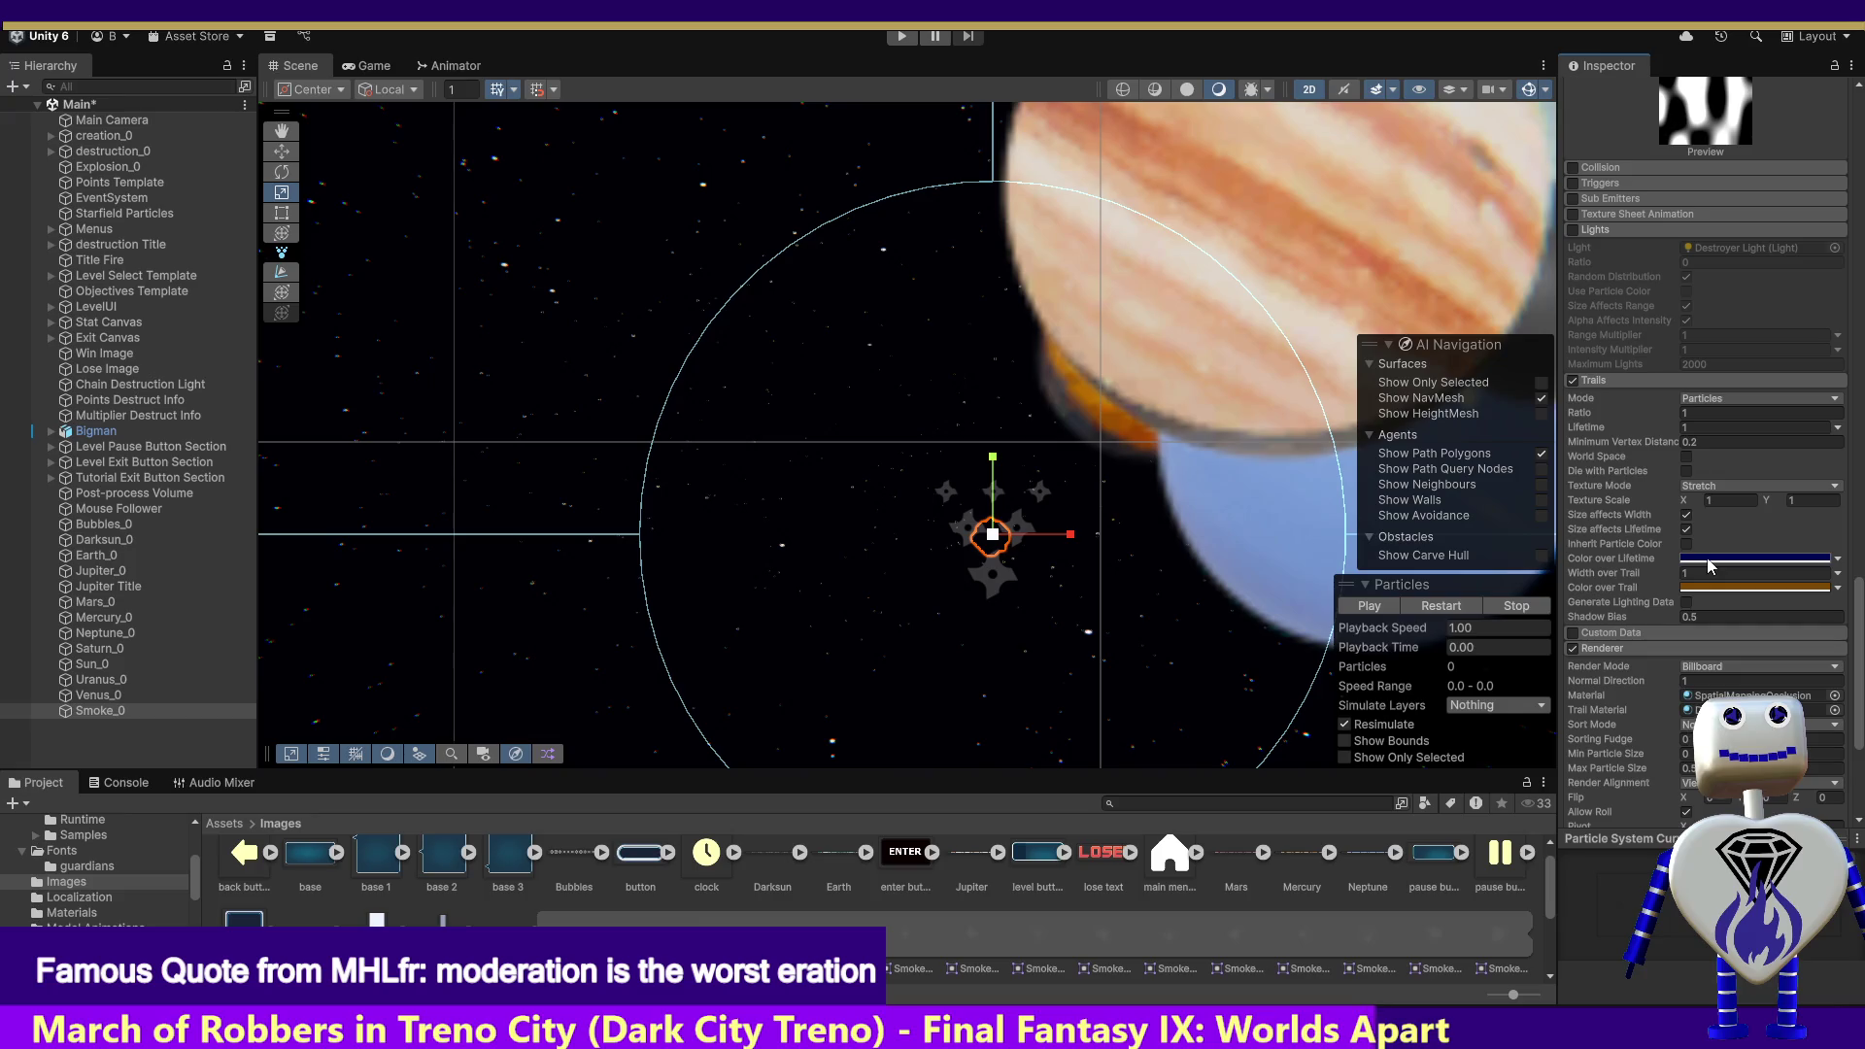
pyautogui.click(1709, 559)
pyautogui.moveTo(1831, 537)
pyautogui.mouseDown()
pyautogui.moveTo(1822, 433)
pyautogui.moveTo(1670, 485)
pyautogui.moveTo(1860, 558)
pyautogui.mouseUp()
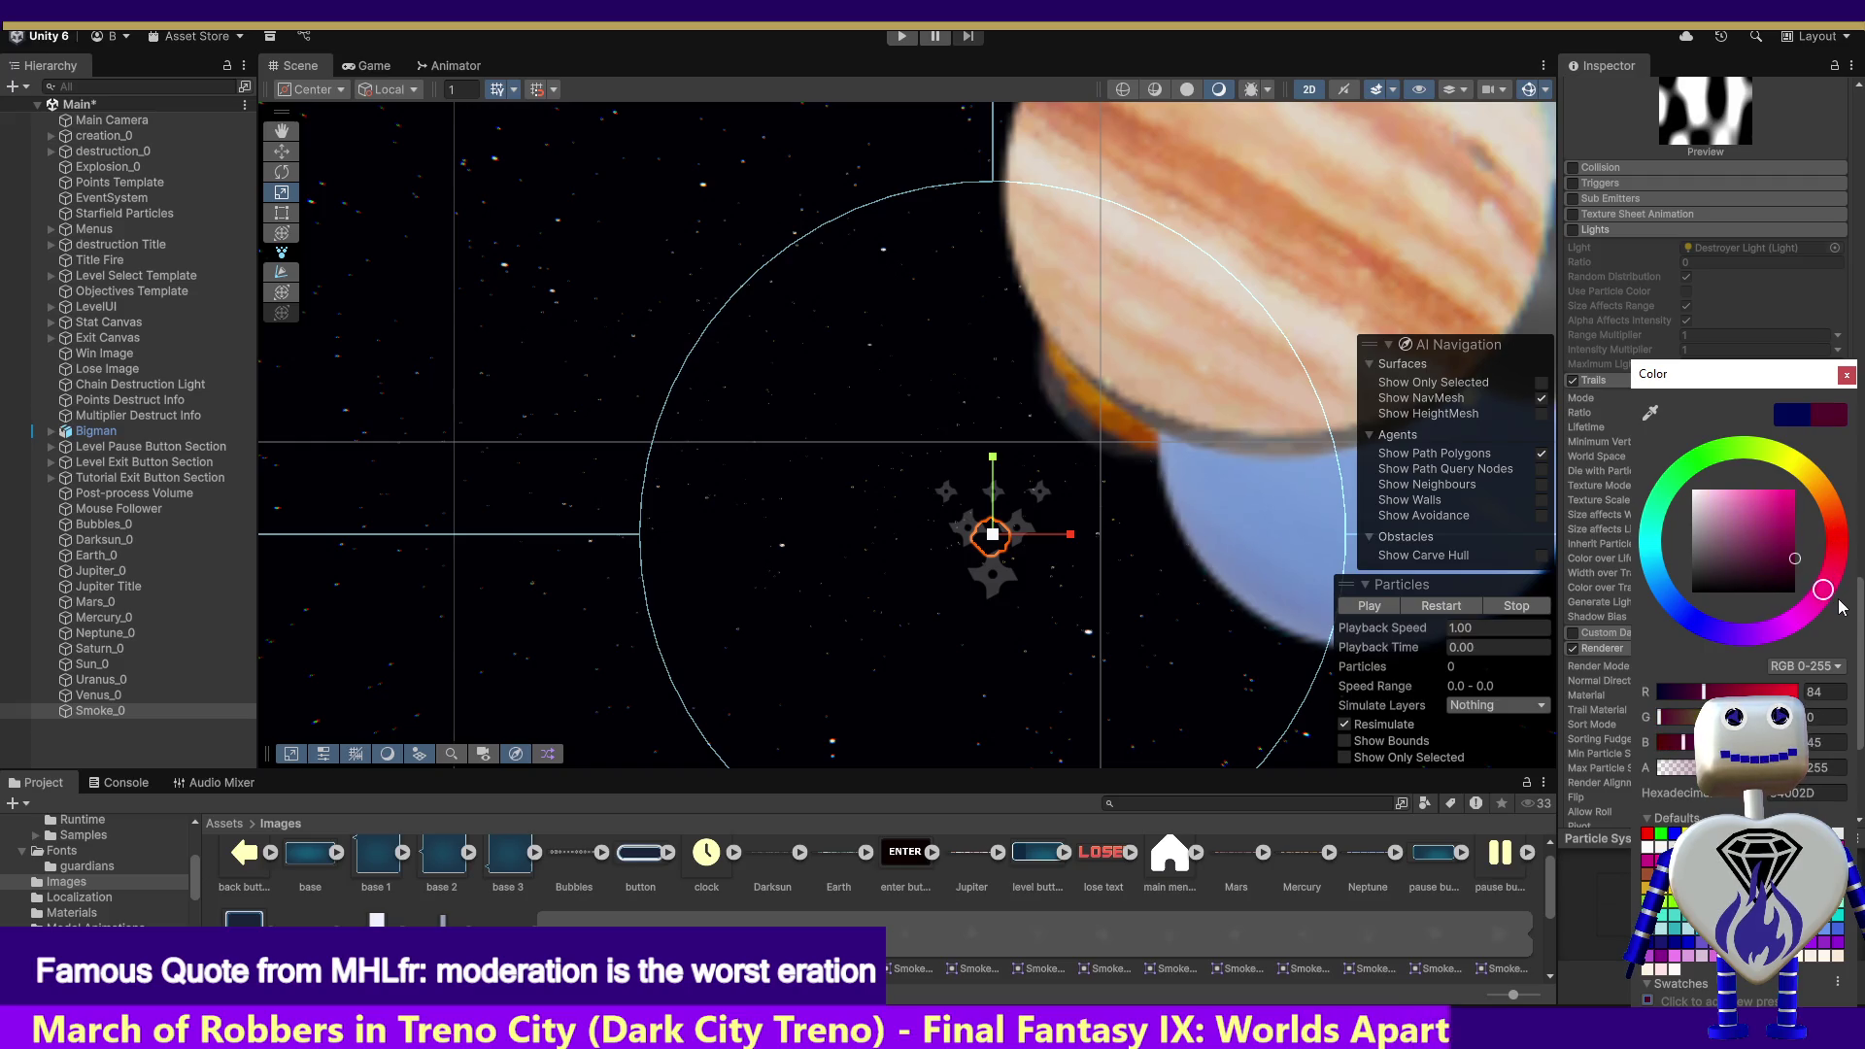
pyautogui.moveTo(1853, 541); pyautogui.dragTo(1861, 551)
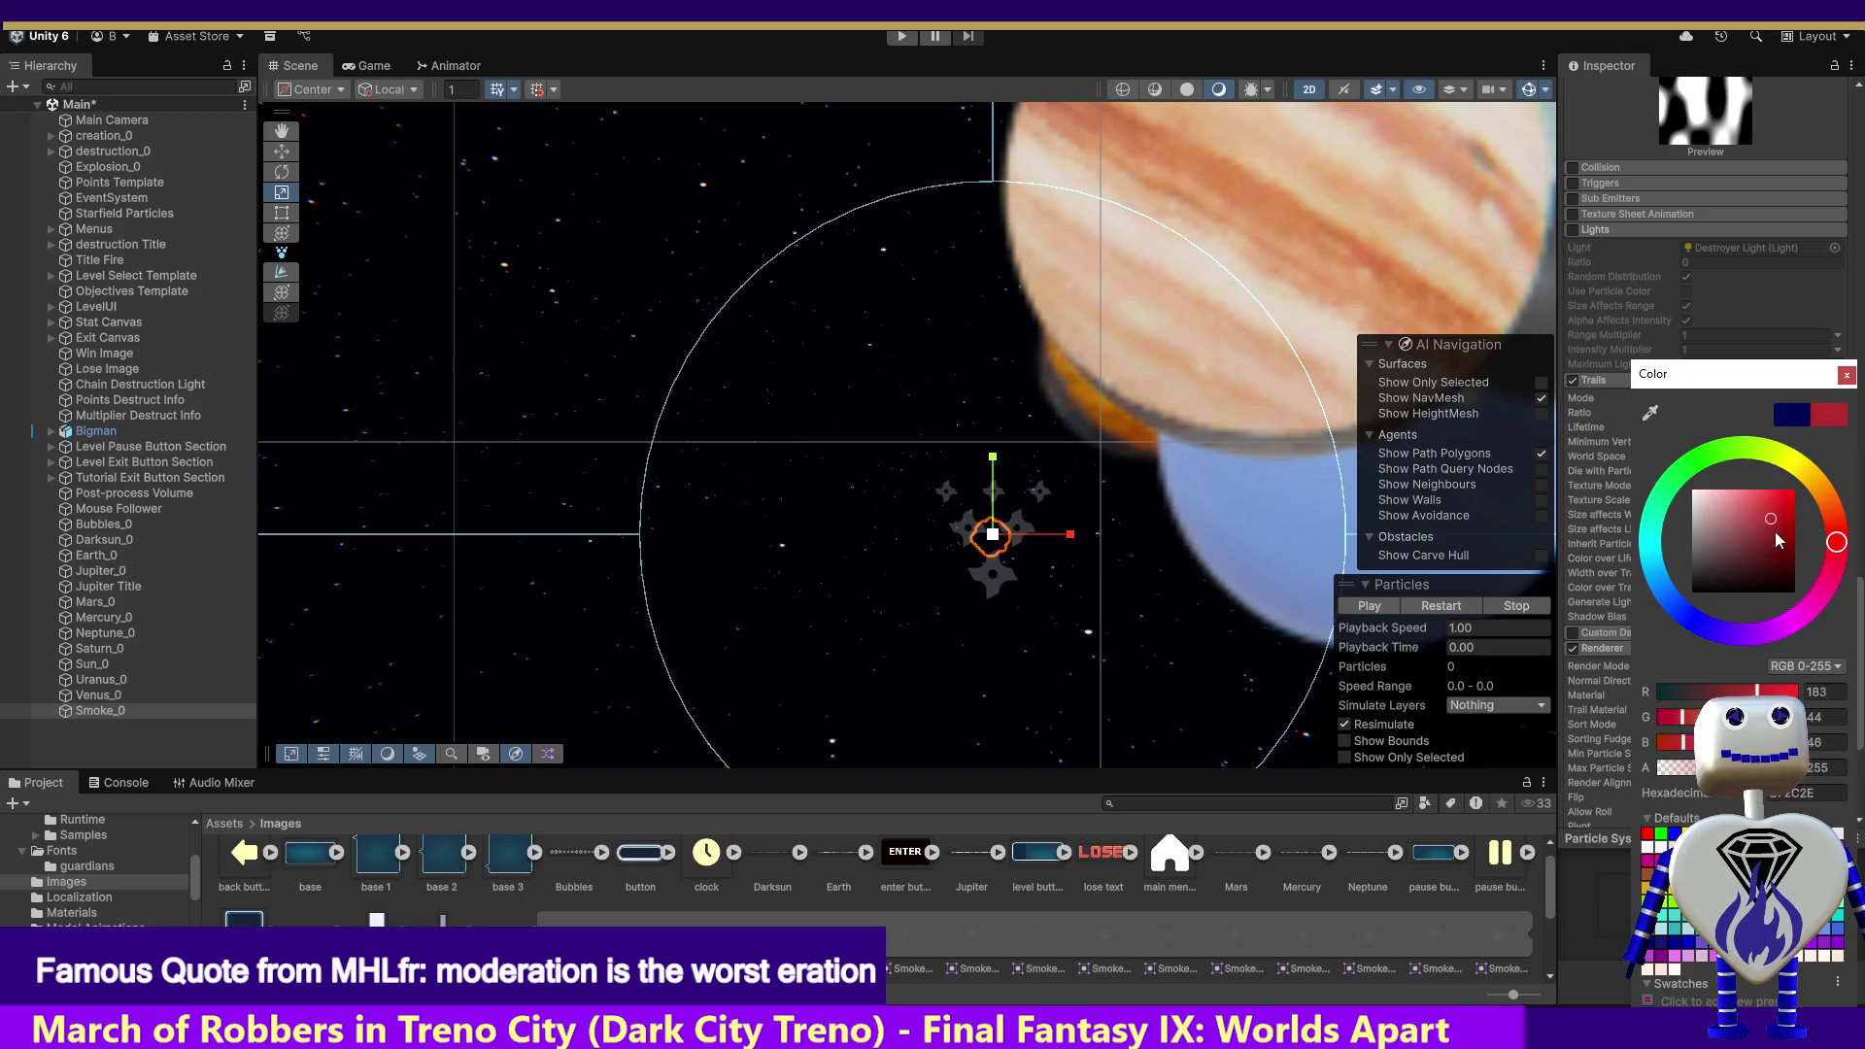
pyautogui.moveTo(1835, 537); pyautogui.dragTo(1857, 553)
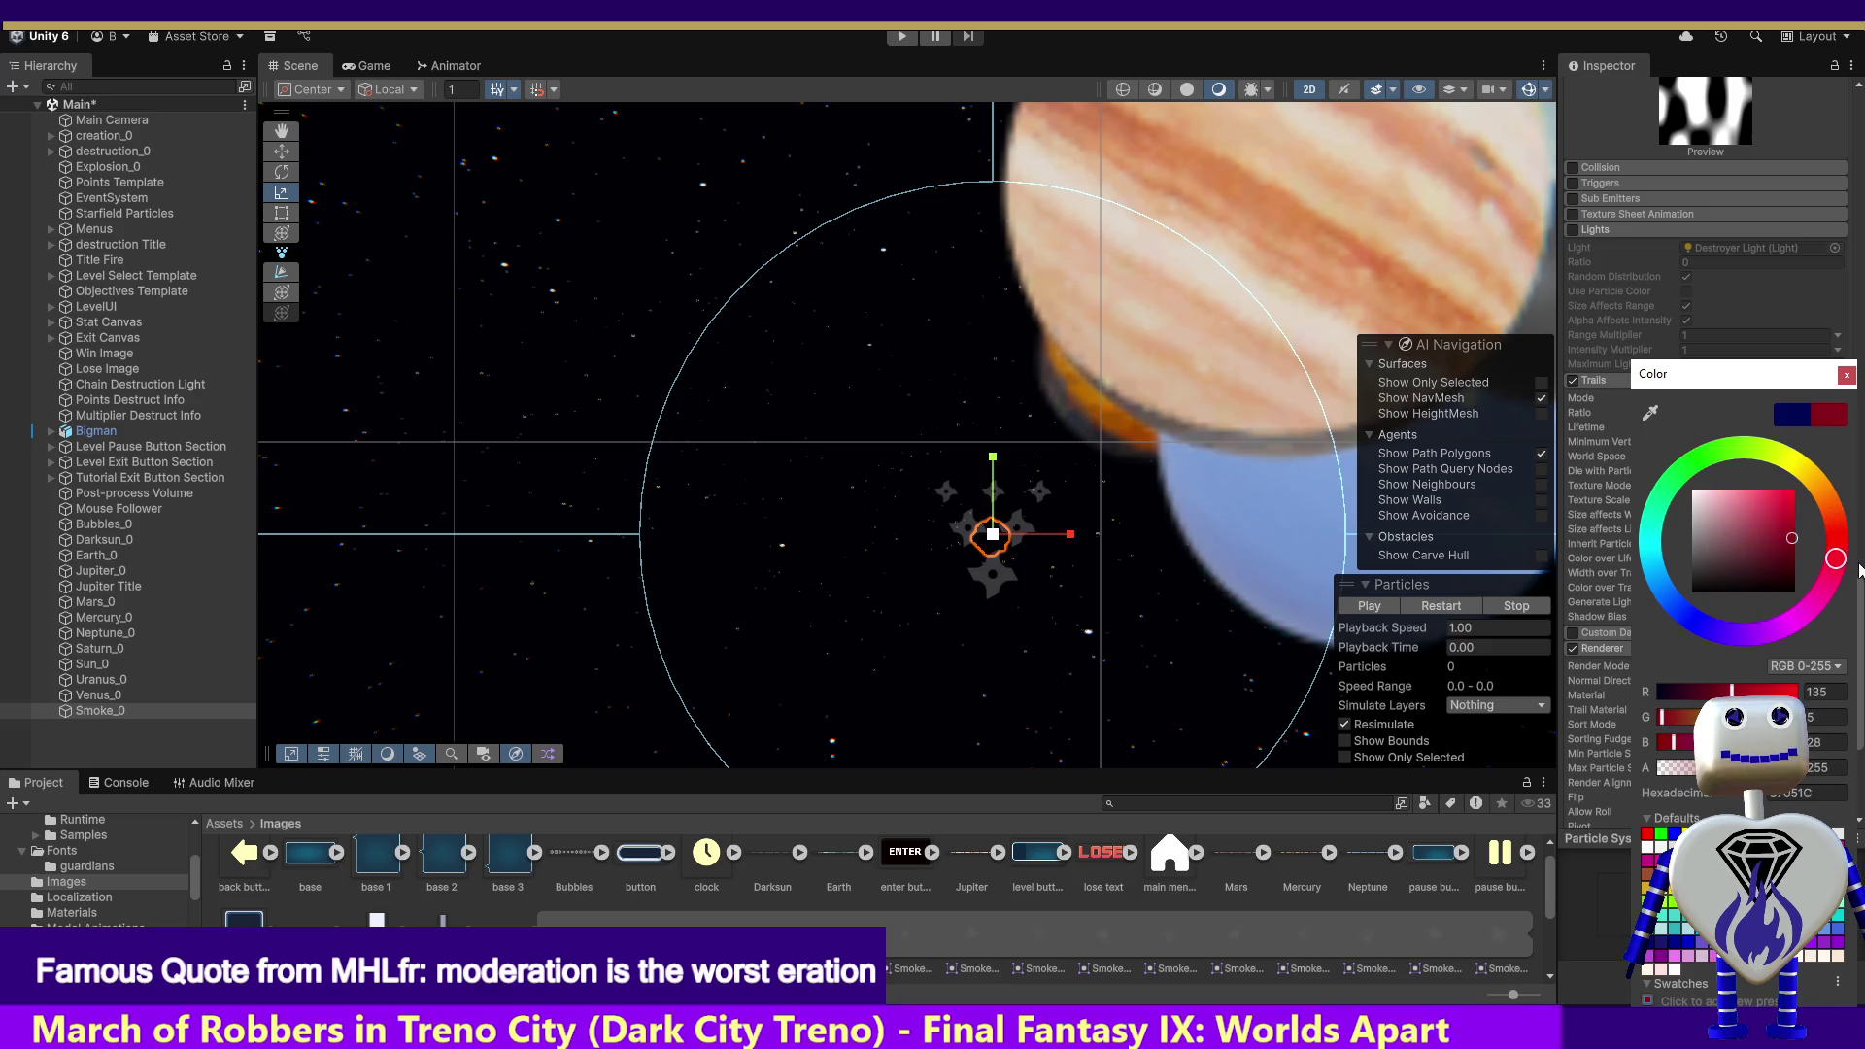
pyautogui.click(1844, 377)
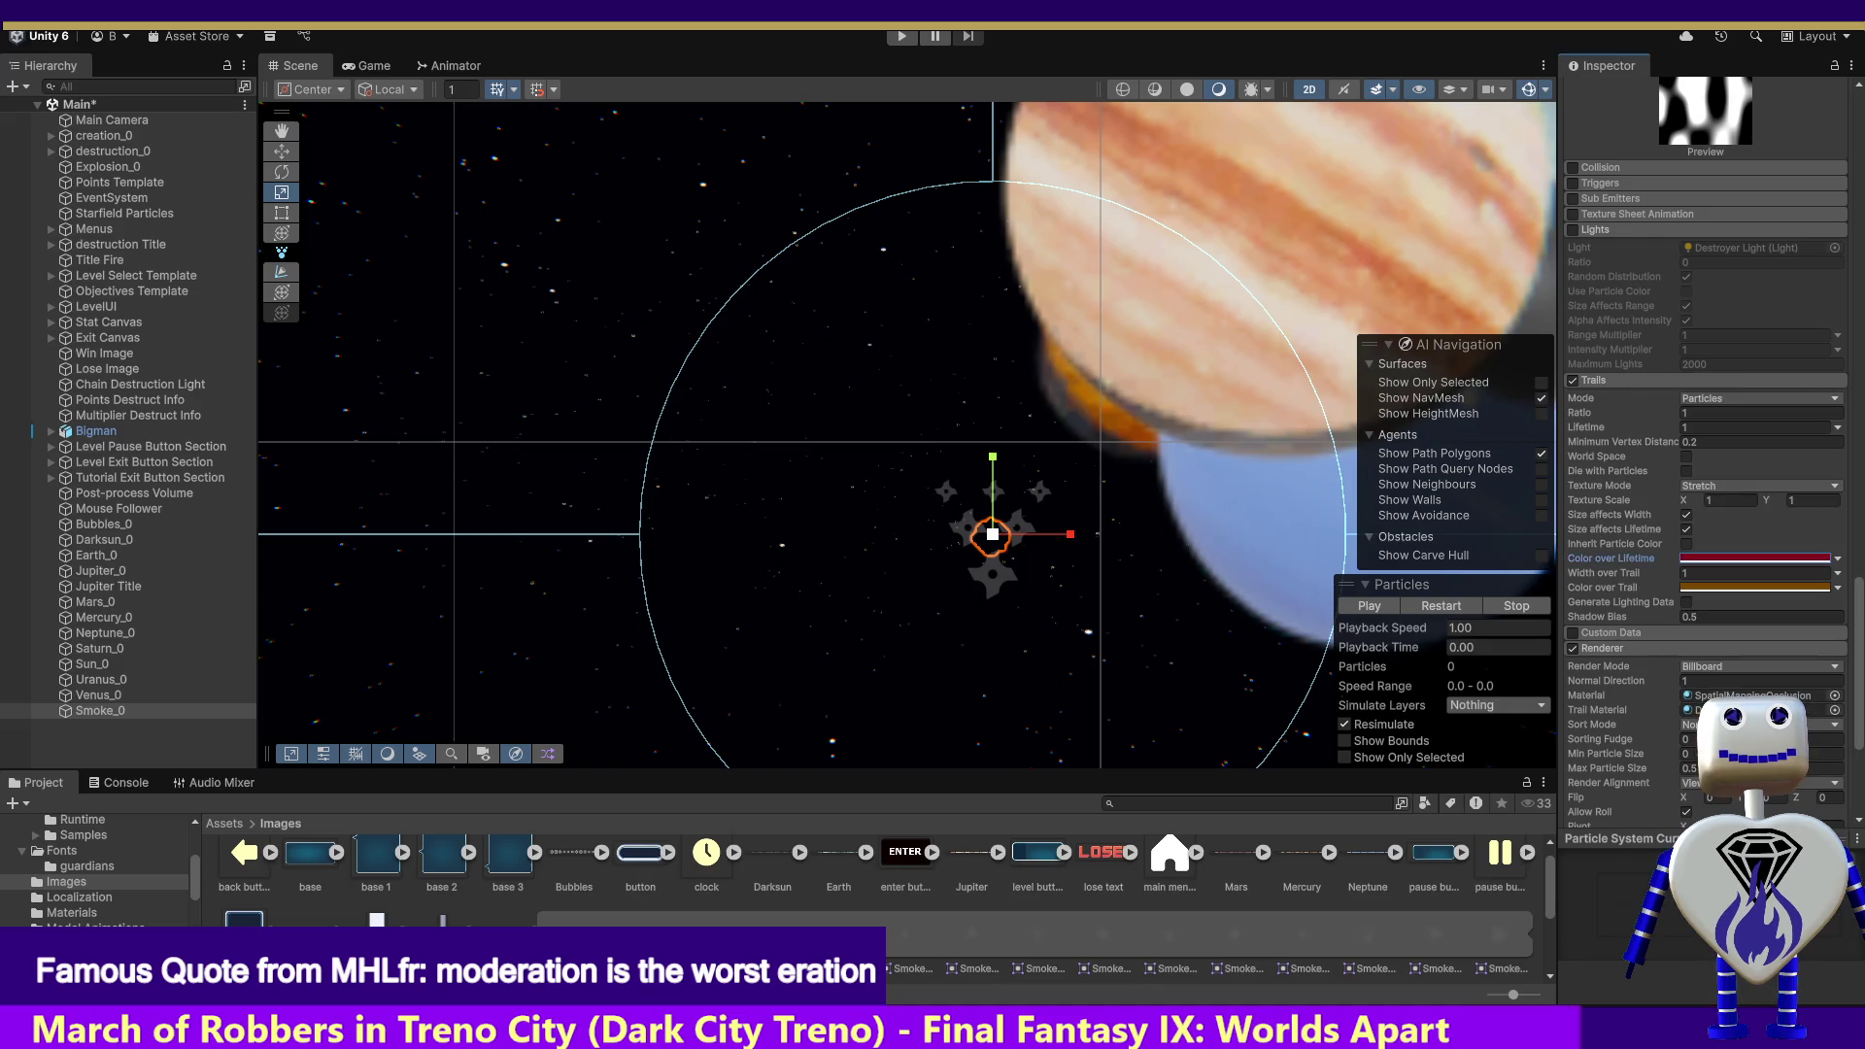
pyautogui.click(902, 39)
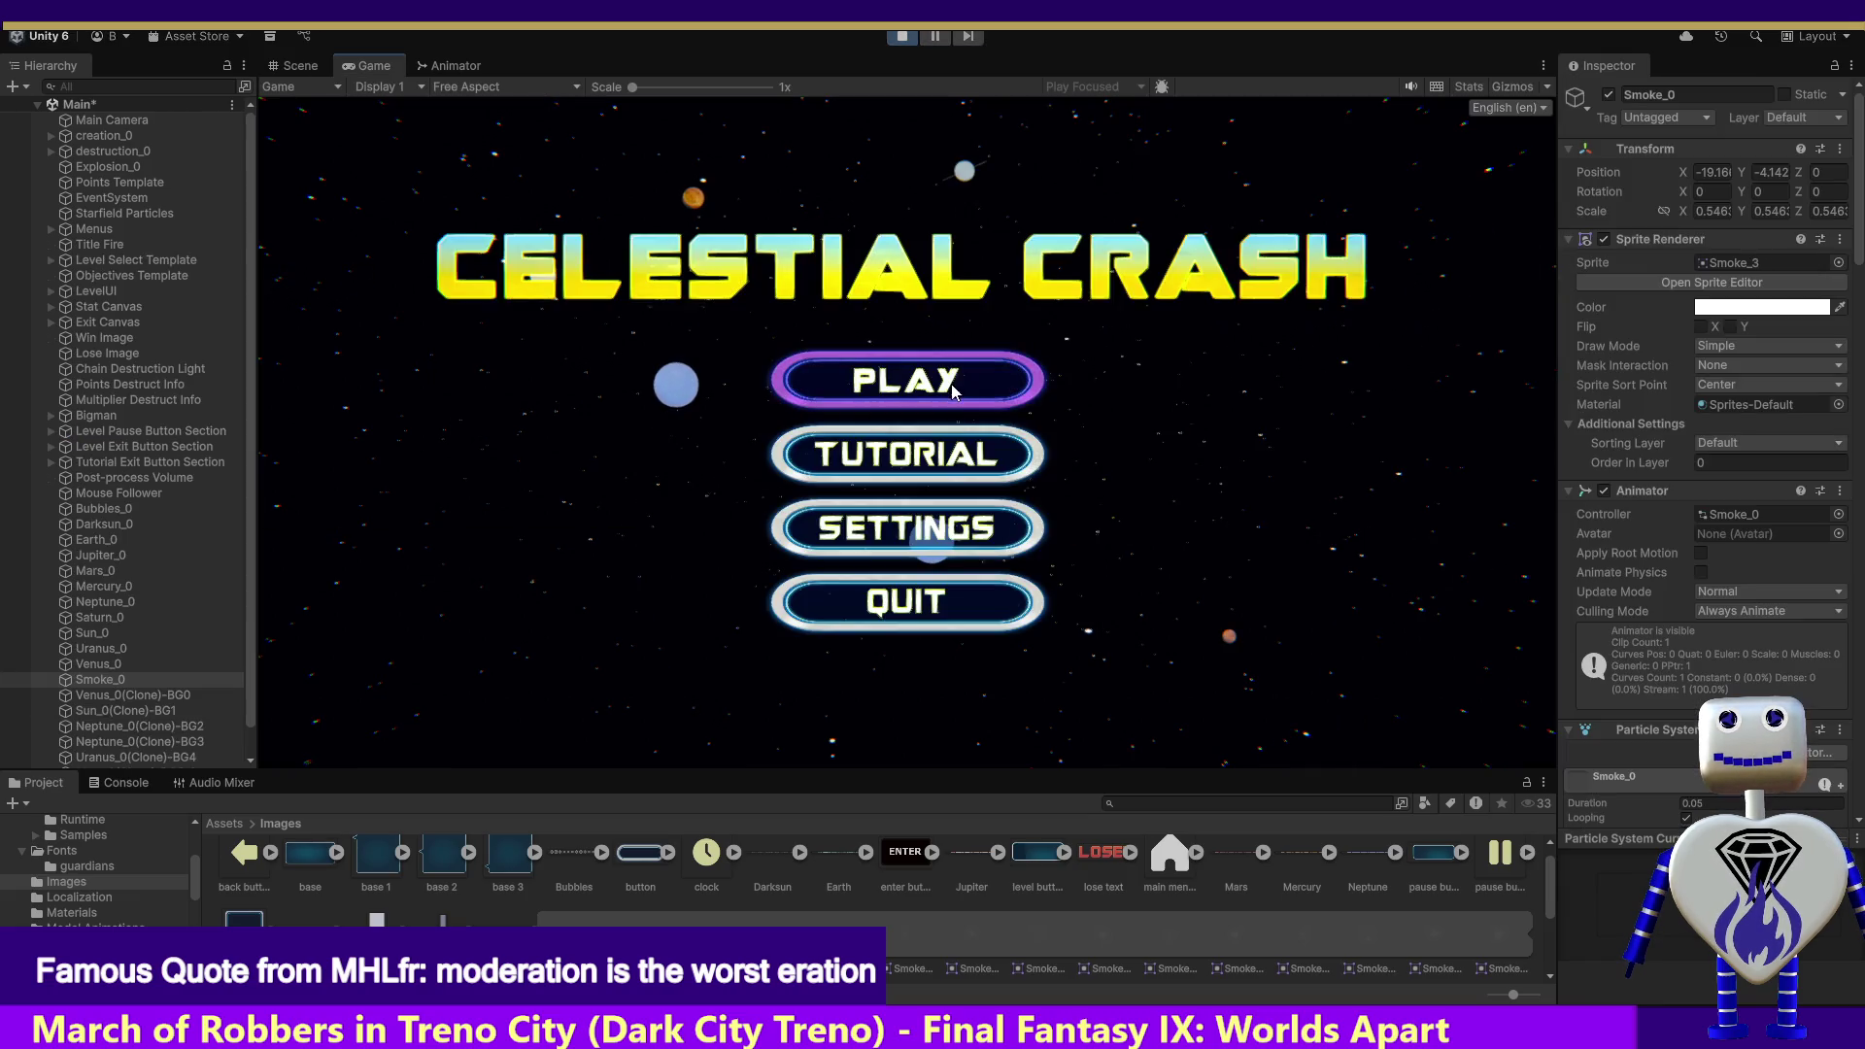
# Step: Launch the Skill Challenge level from the main menu and burst the first orb
pyautogui.click(948, 380)
pyautogui.click(1005, 447)
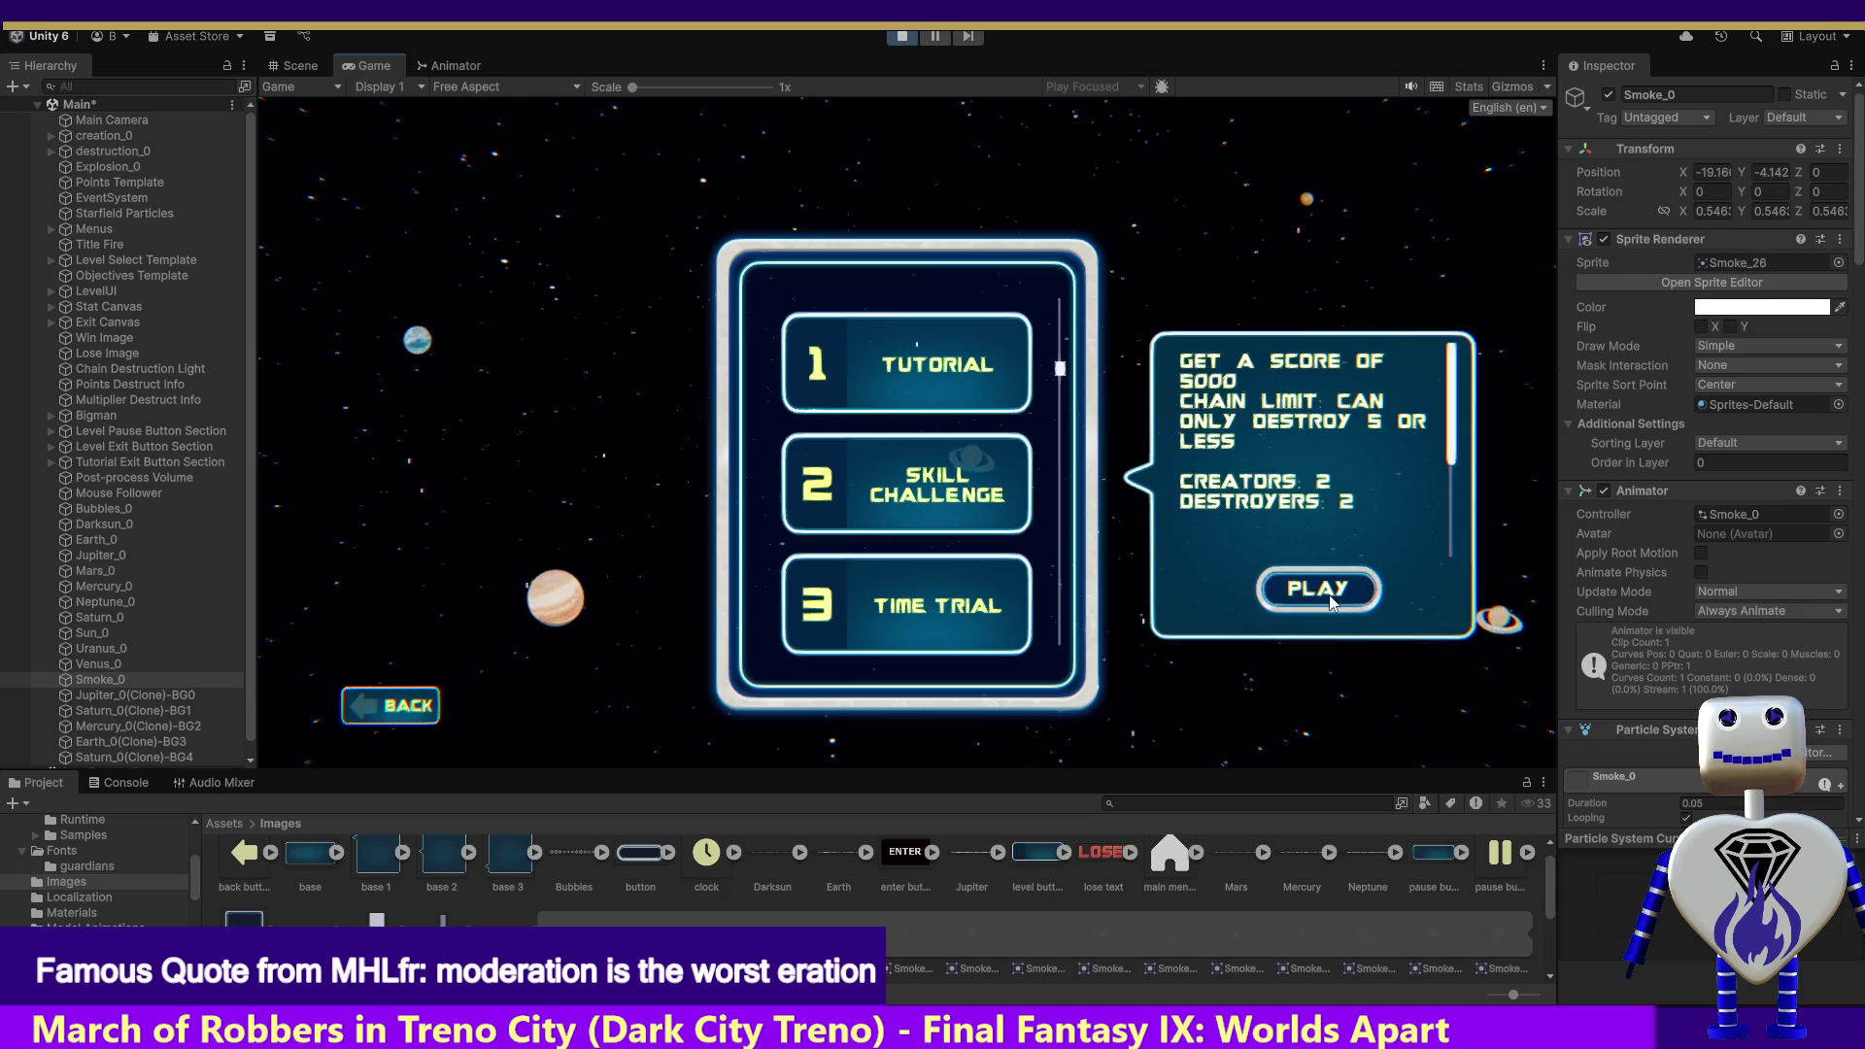
pyautogui.click(1315, 587)
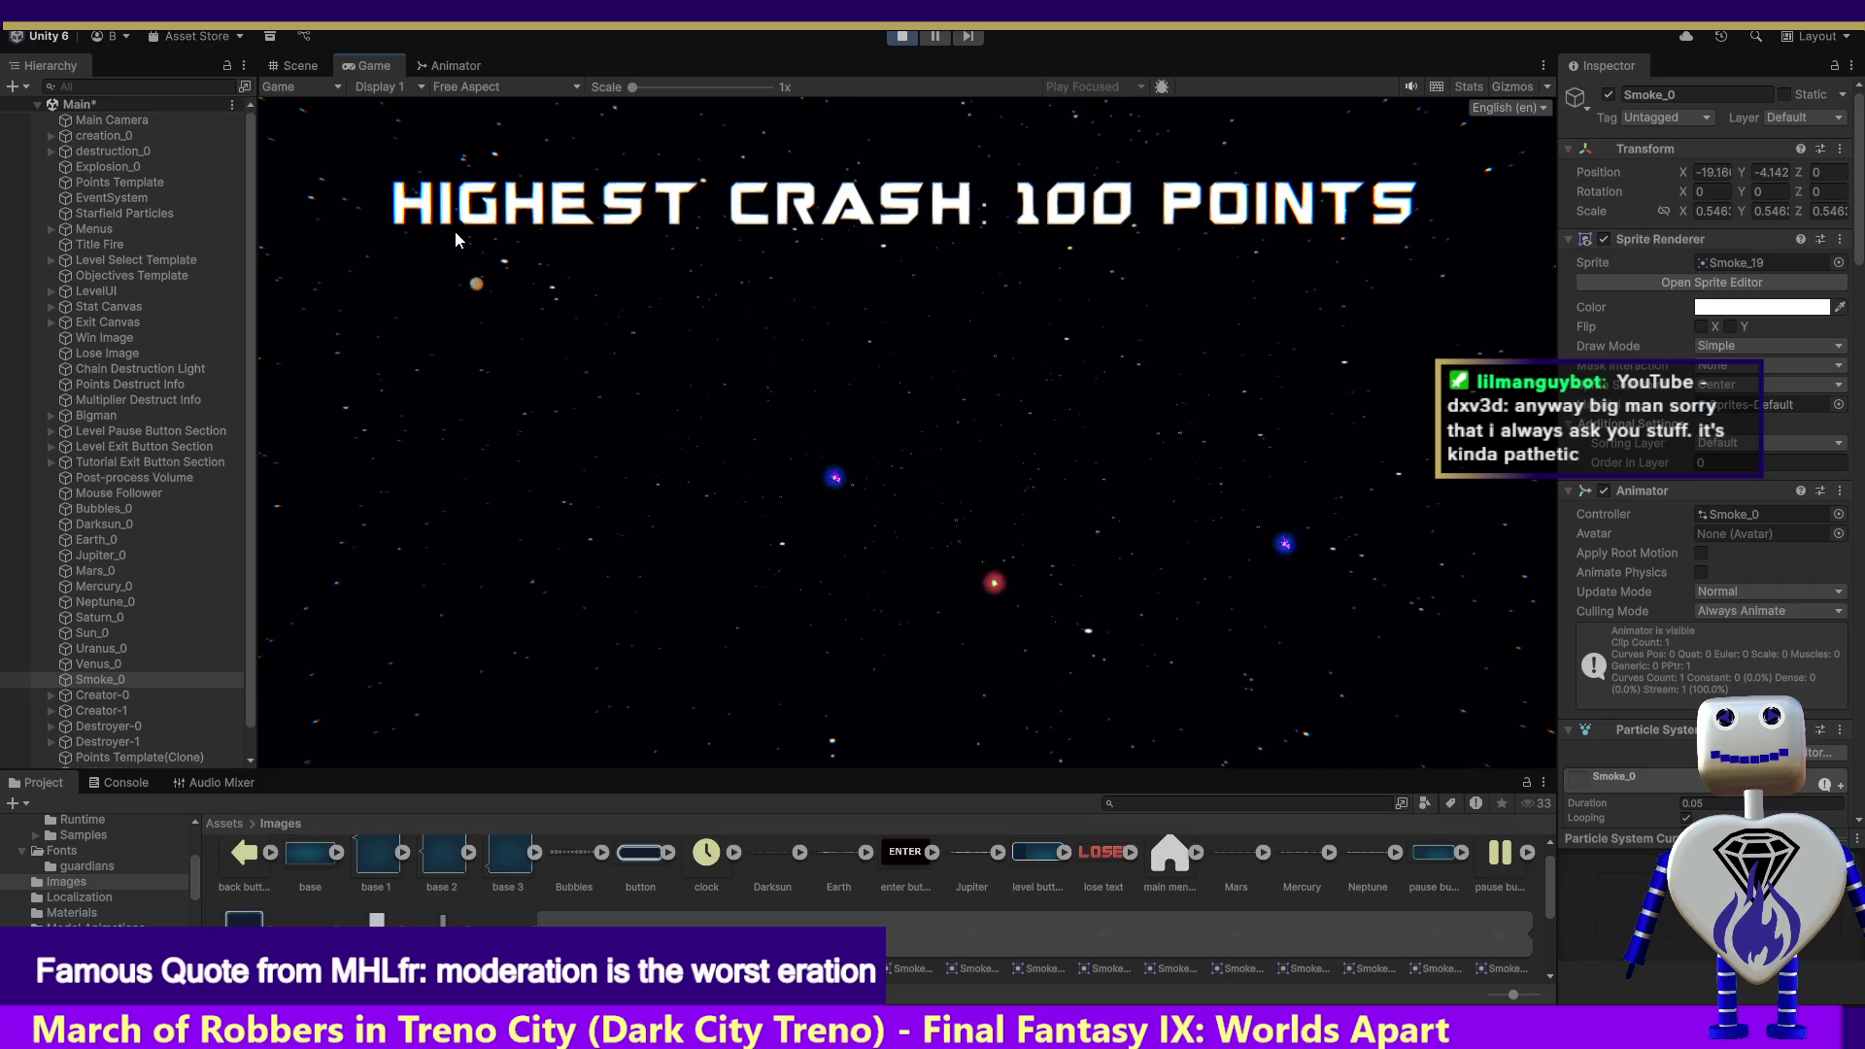
pyautogui.click(673, 481)
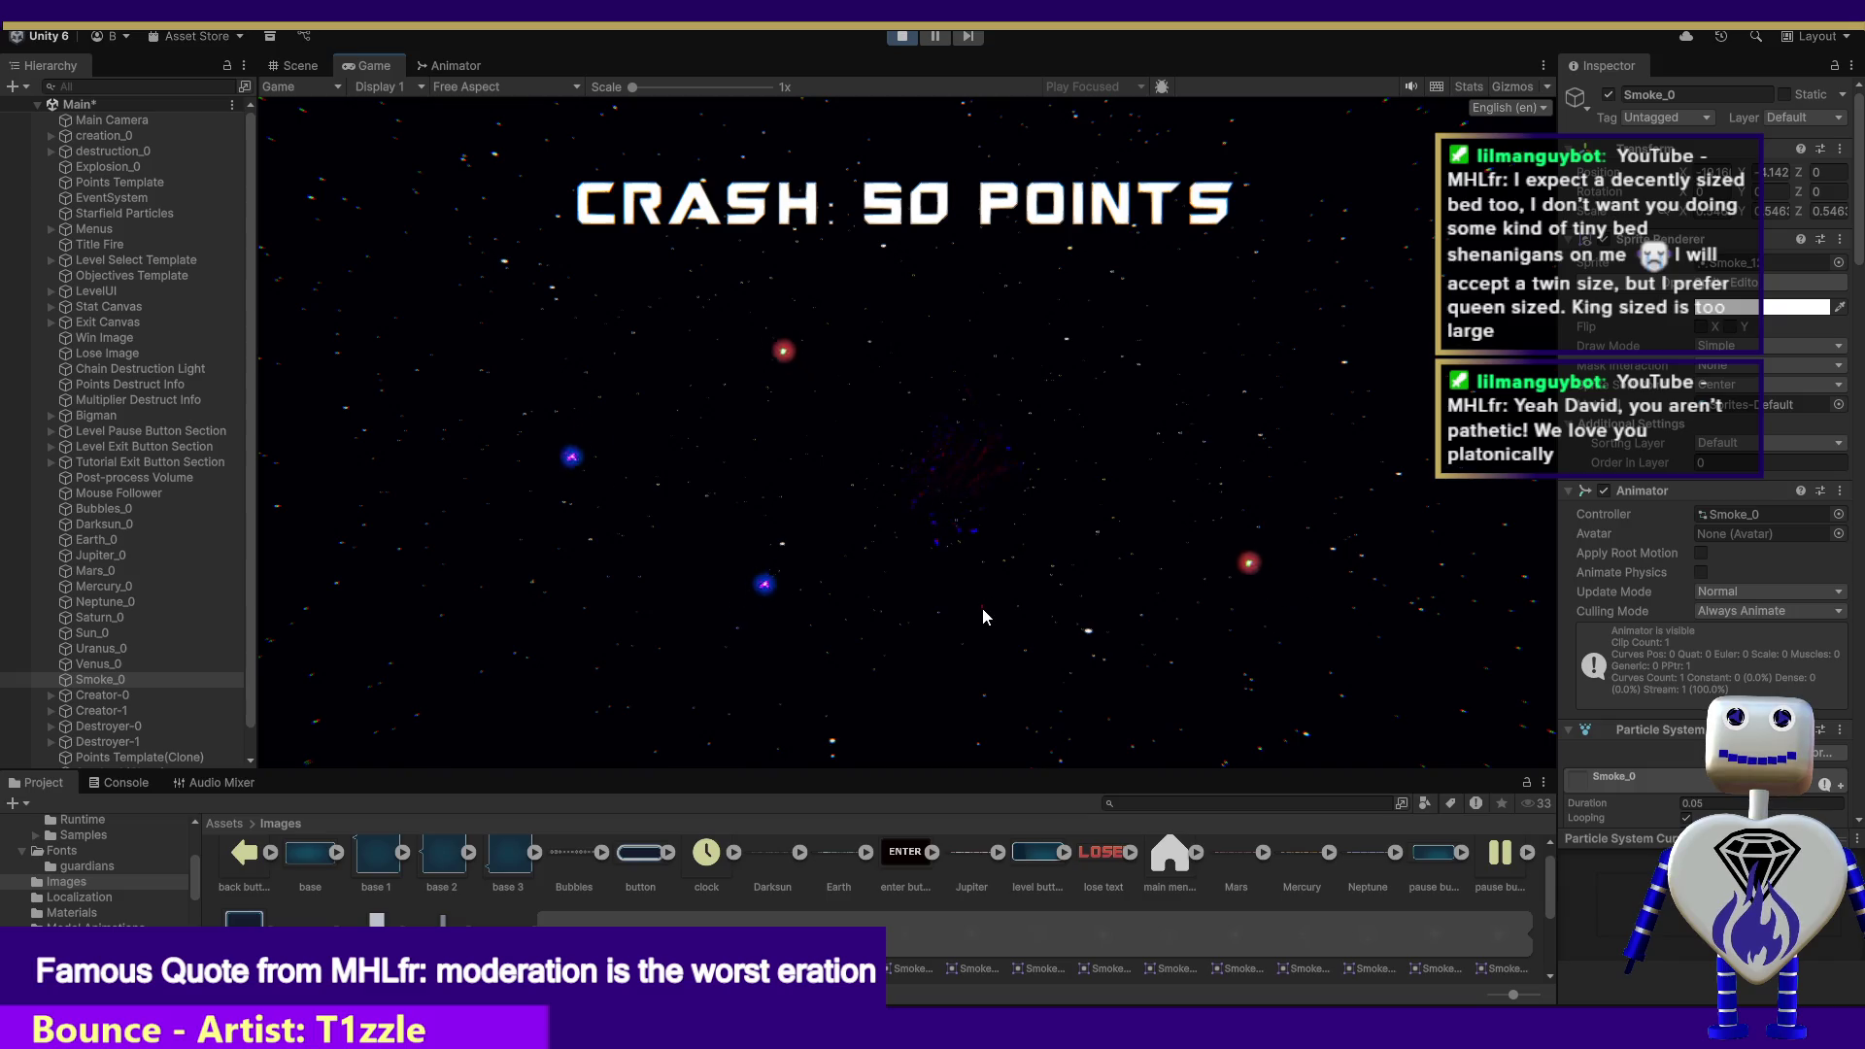
# Step: Drop a planet into the play field, then stop the play test
pyautogui.click(1020, 649)
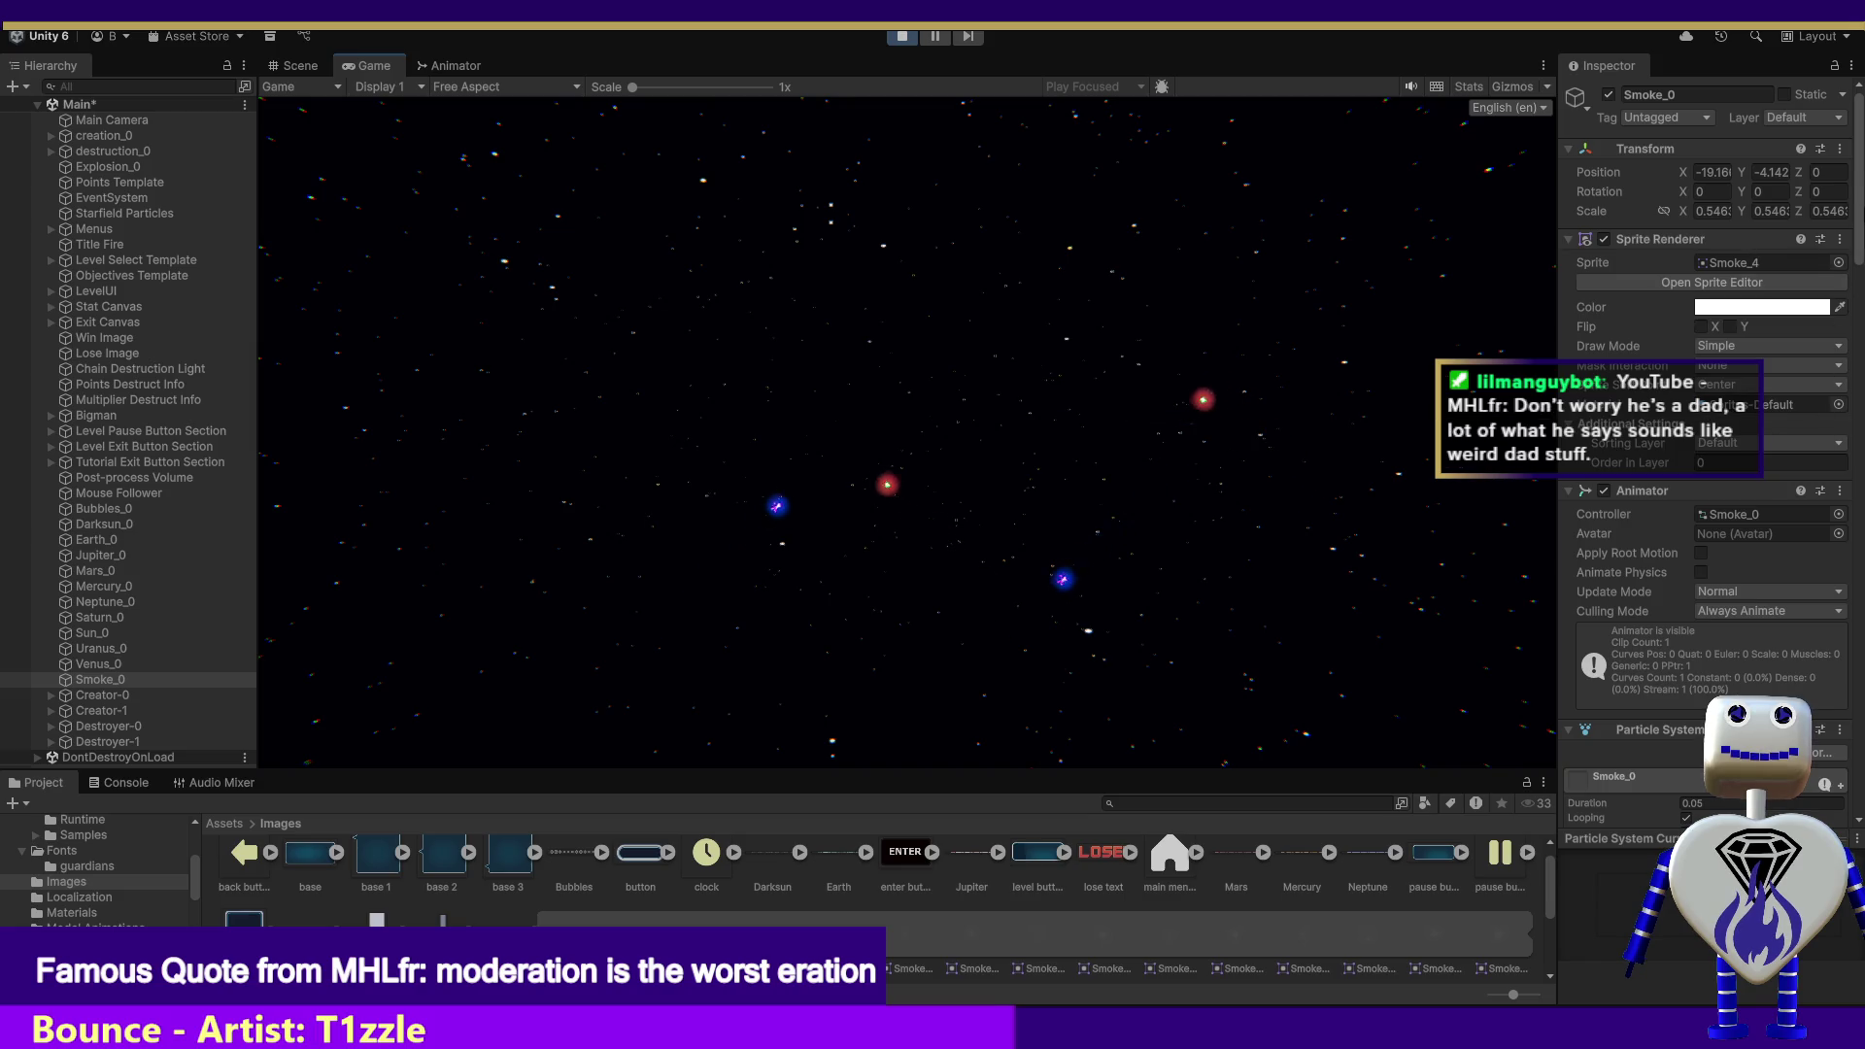
pyautogui.click(901, 36)
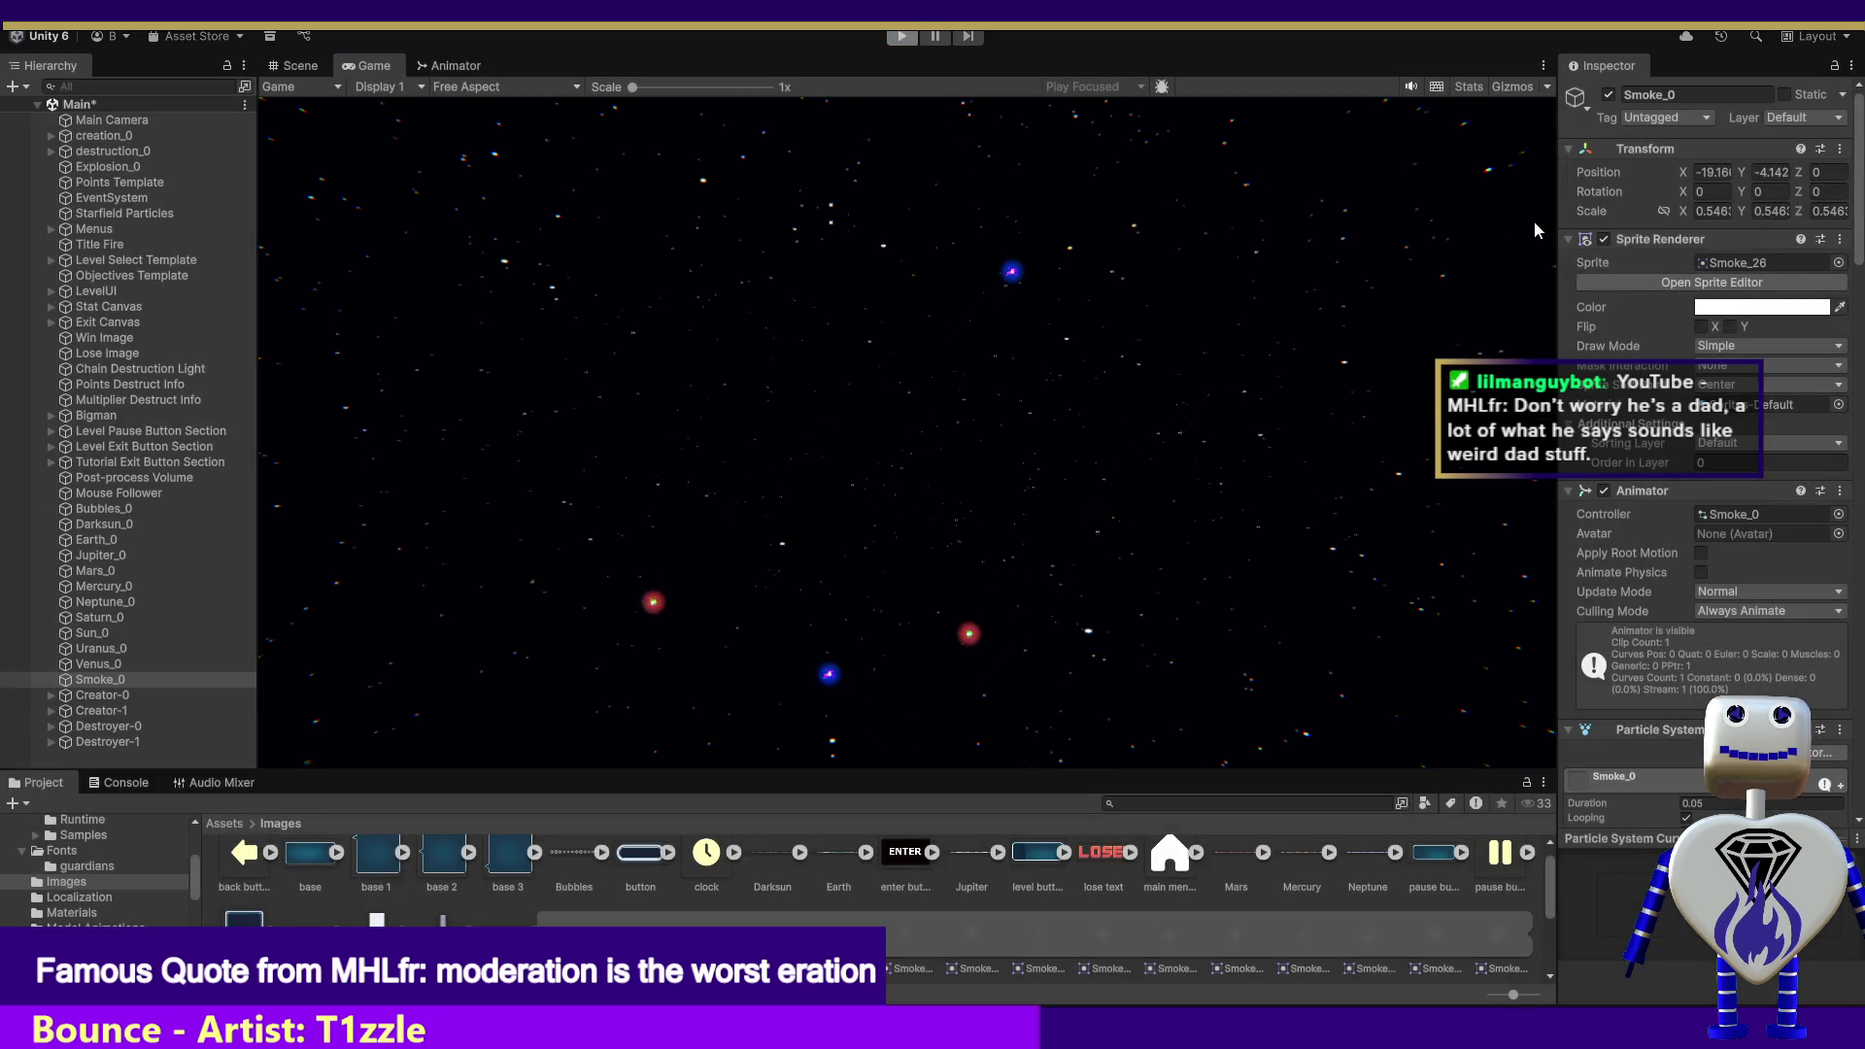
# Step: Bring Bigman's Trails and Renderer modules into view and re-enter Play mode
pyautogui.scroll(-10, 1709, 437)
pyautogui.scroll(-15, 1704, 437)
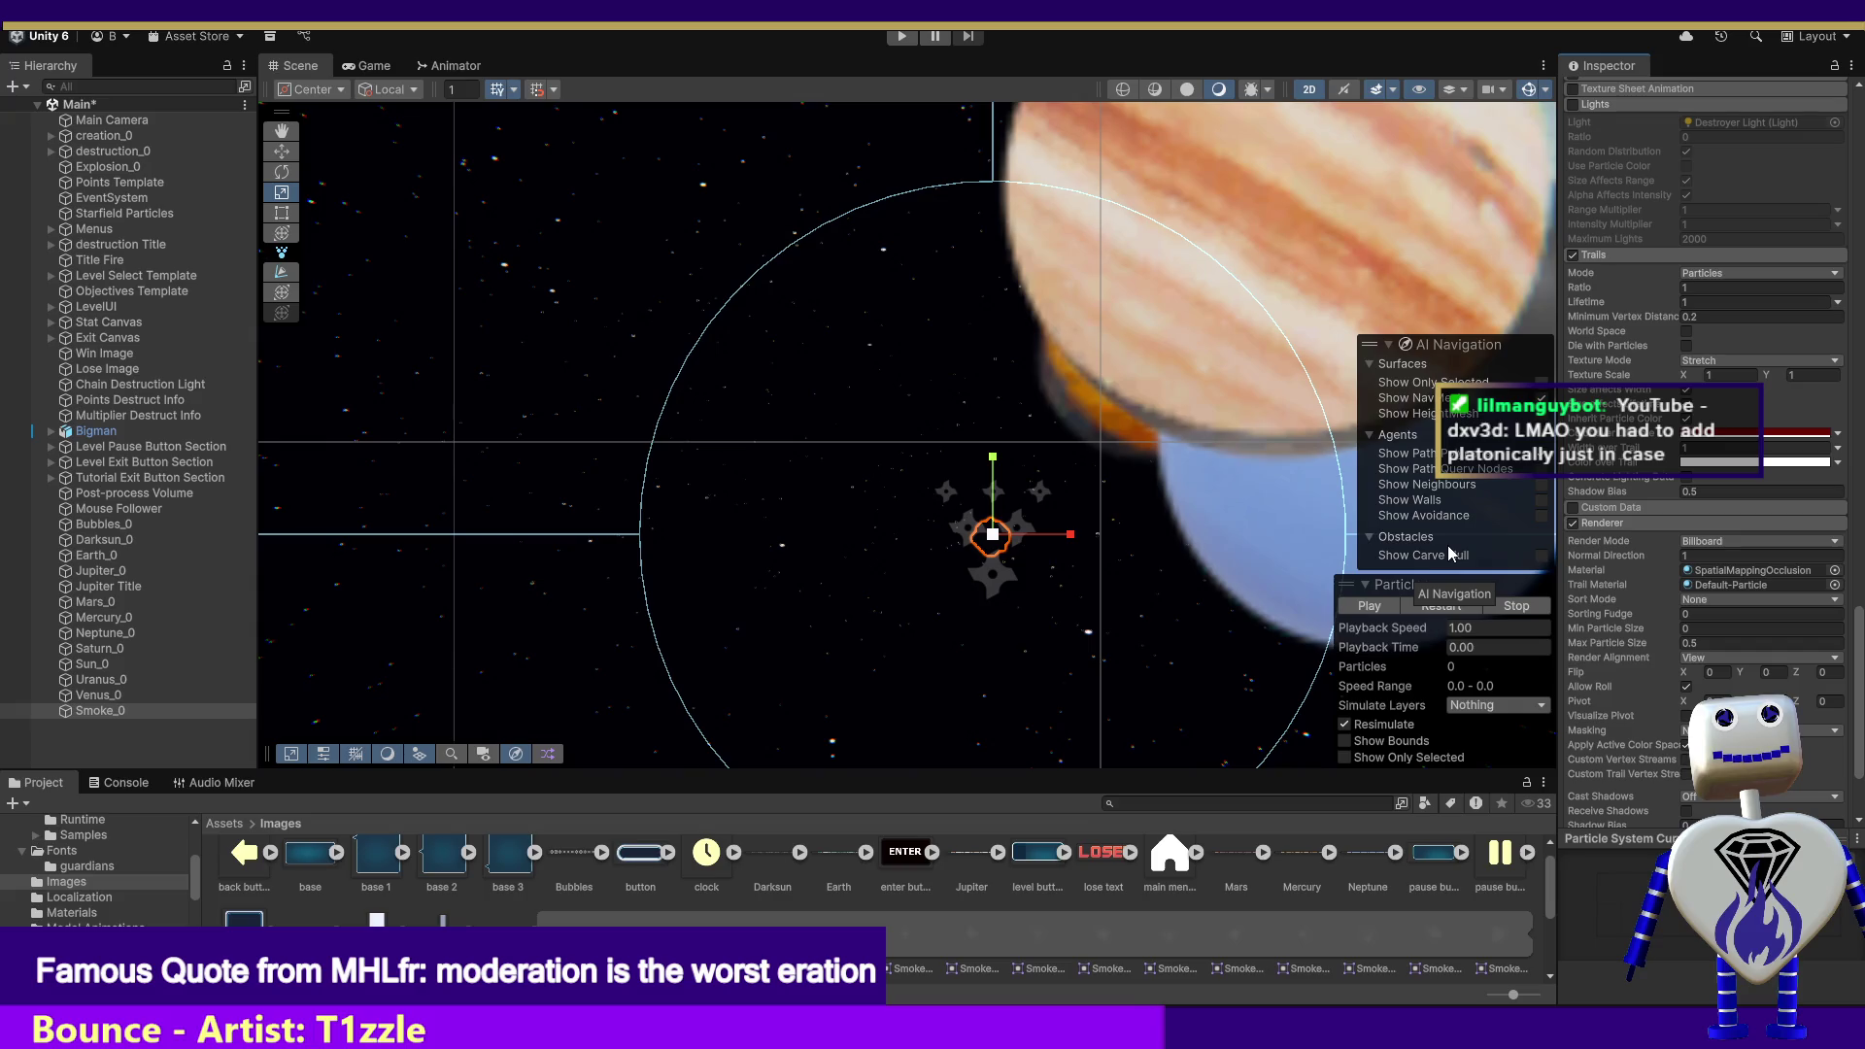
pyautogui.click(899, 37)
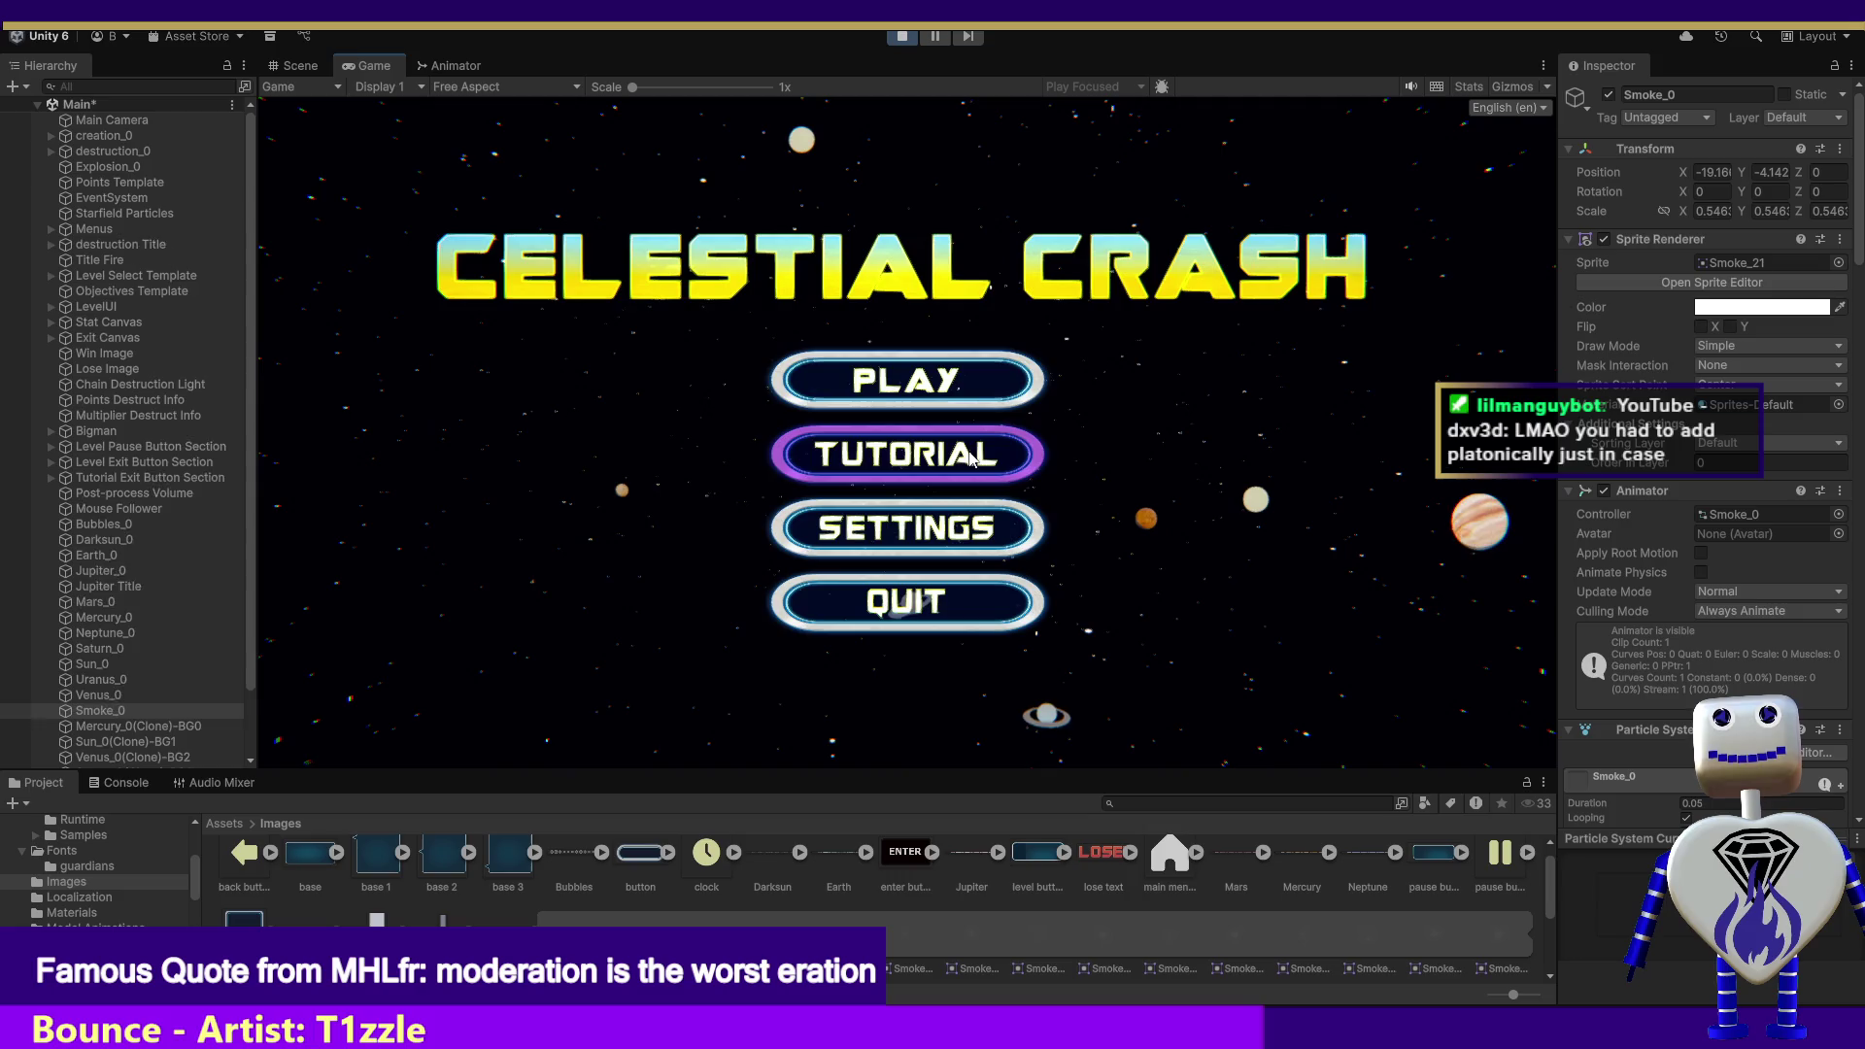
# Step: Start the Skill Challenge level and crash the x5 planet for a 75-point crash
pyautogui.click(903, 375)
pyautogui.click(971, 478)
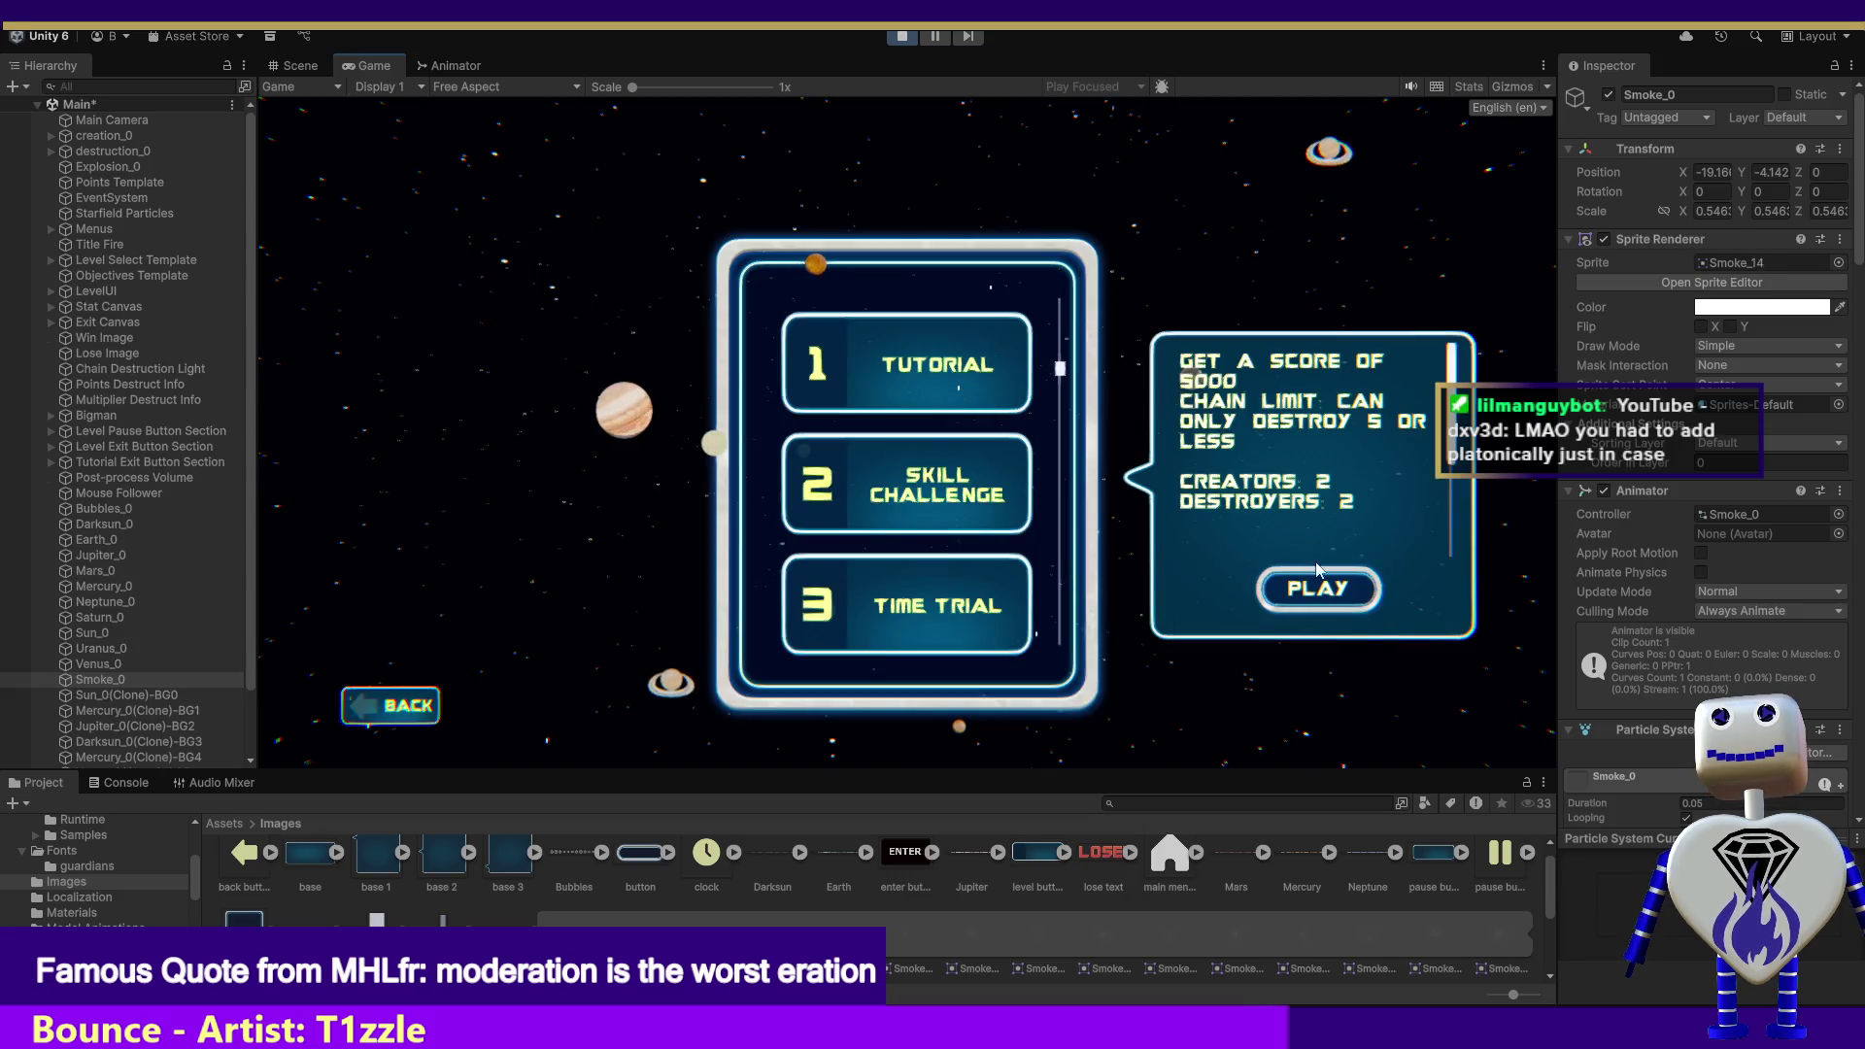
pyautogui.click(1318, 588)
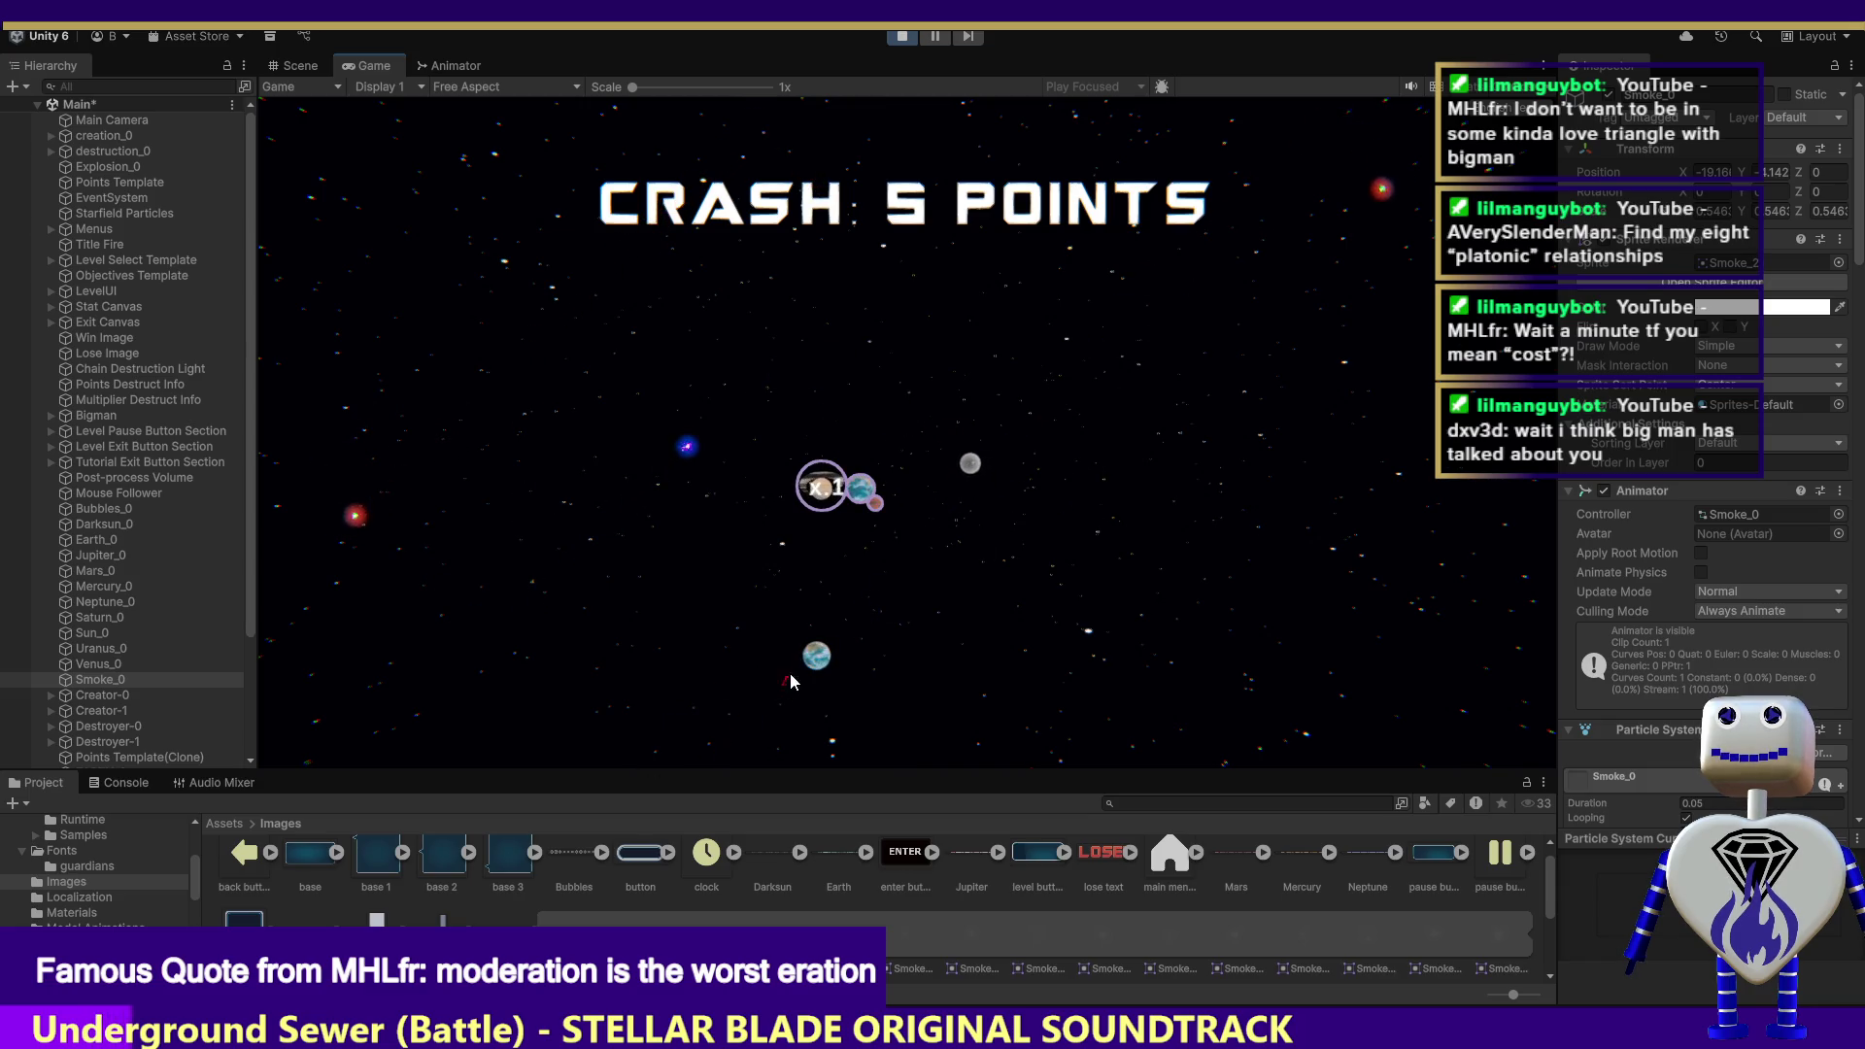
pyautogui.click(826, 653)
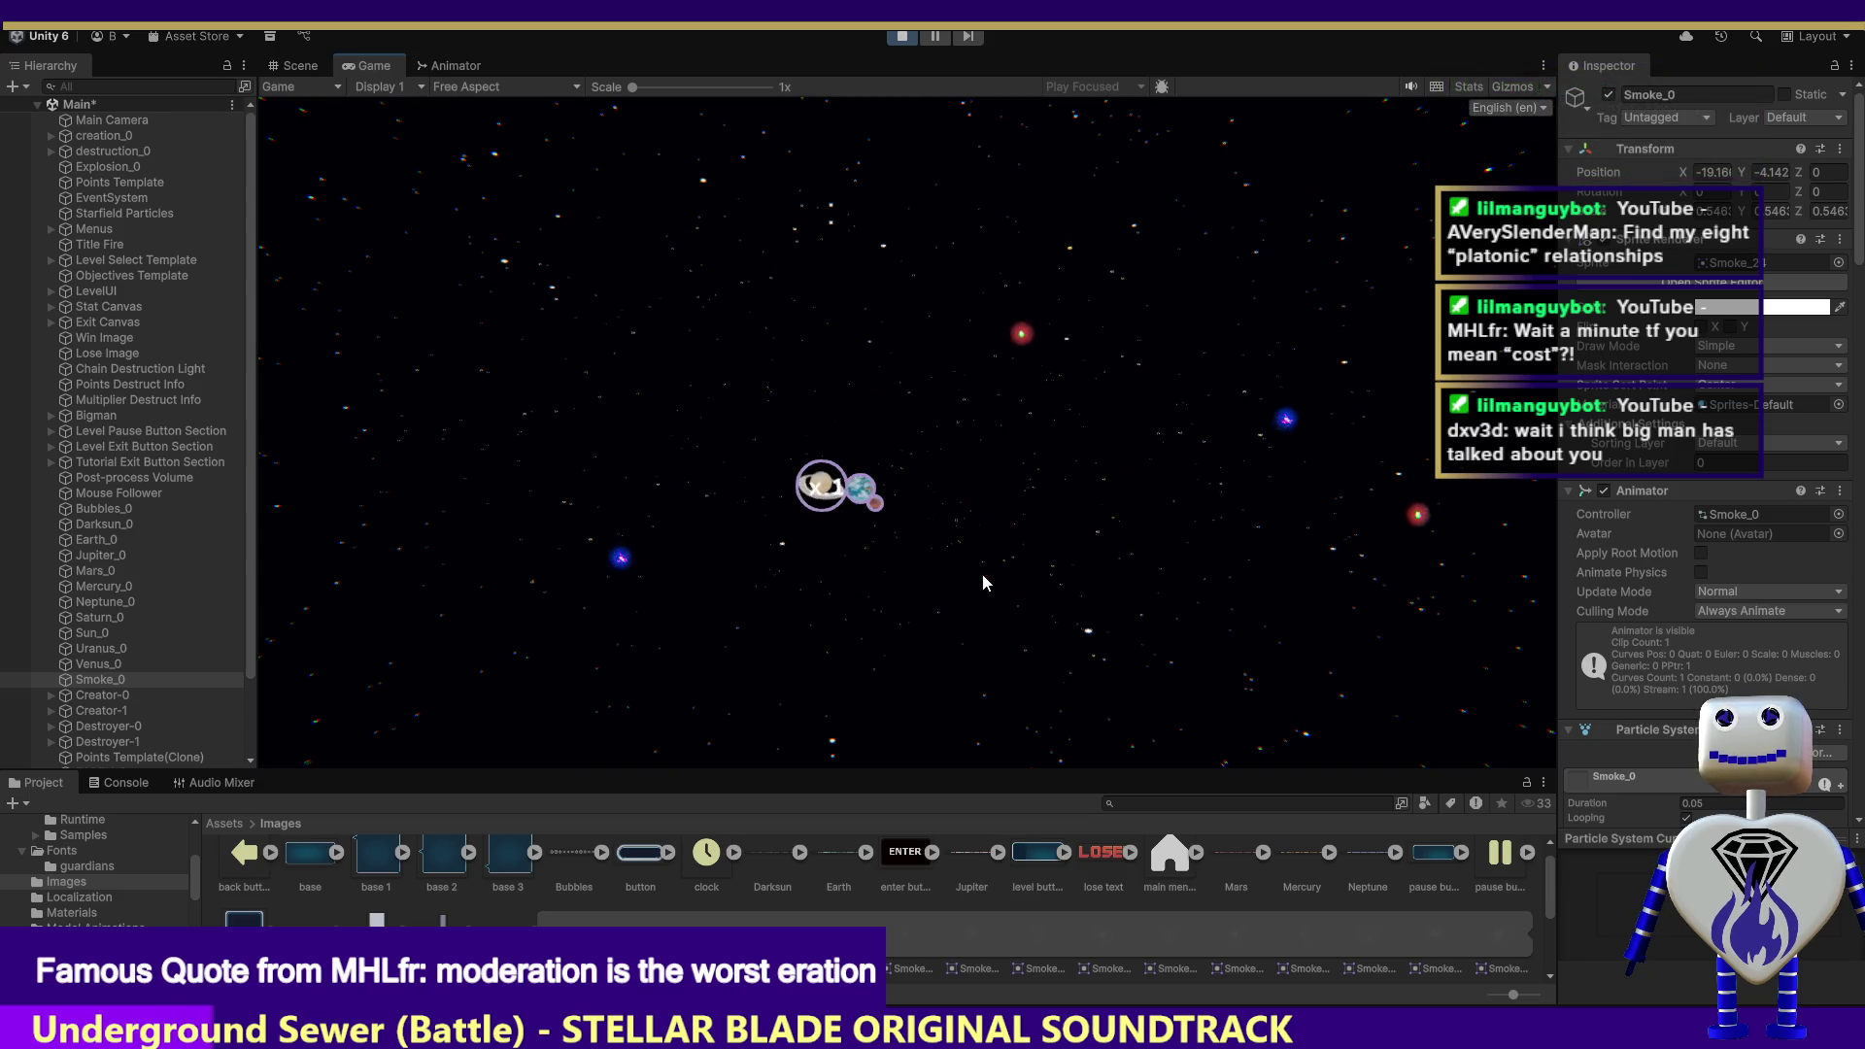
# Step: Stop the test, review the Particle System Trails module, and run the game again
pyautogui.click(901, 36)
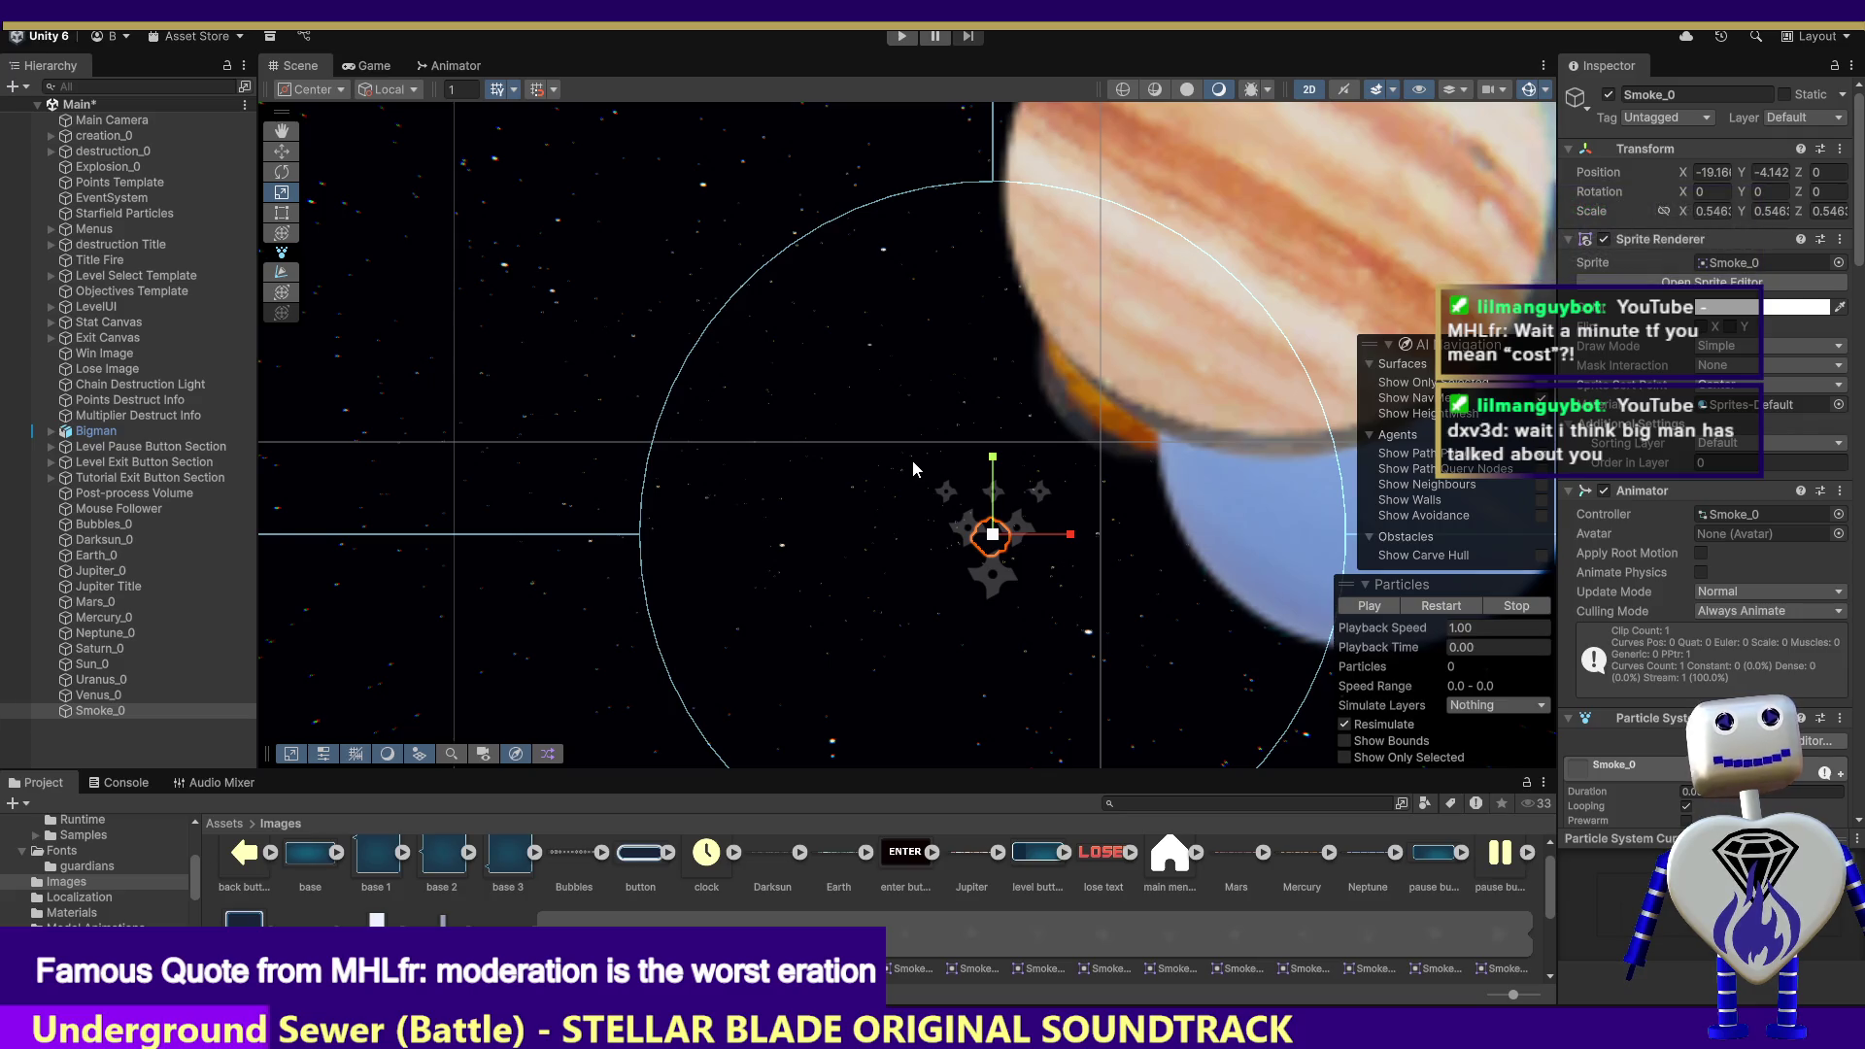
pyautogui.scroll(-10, 1710, 486)
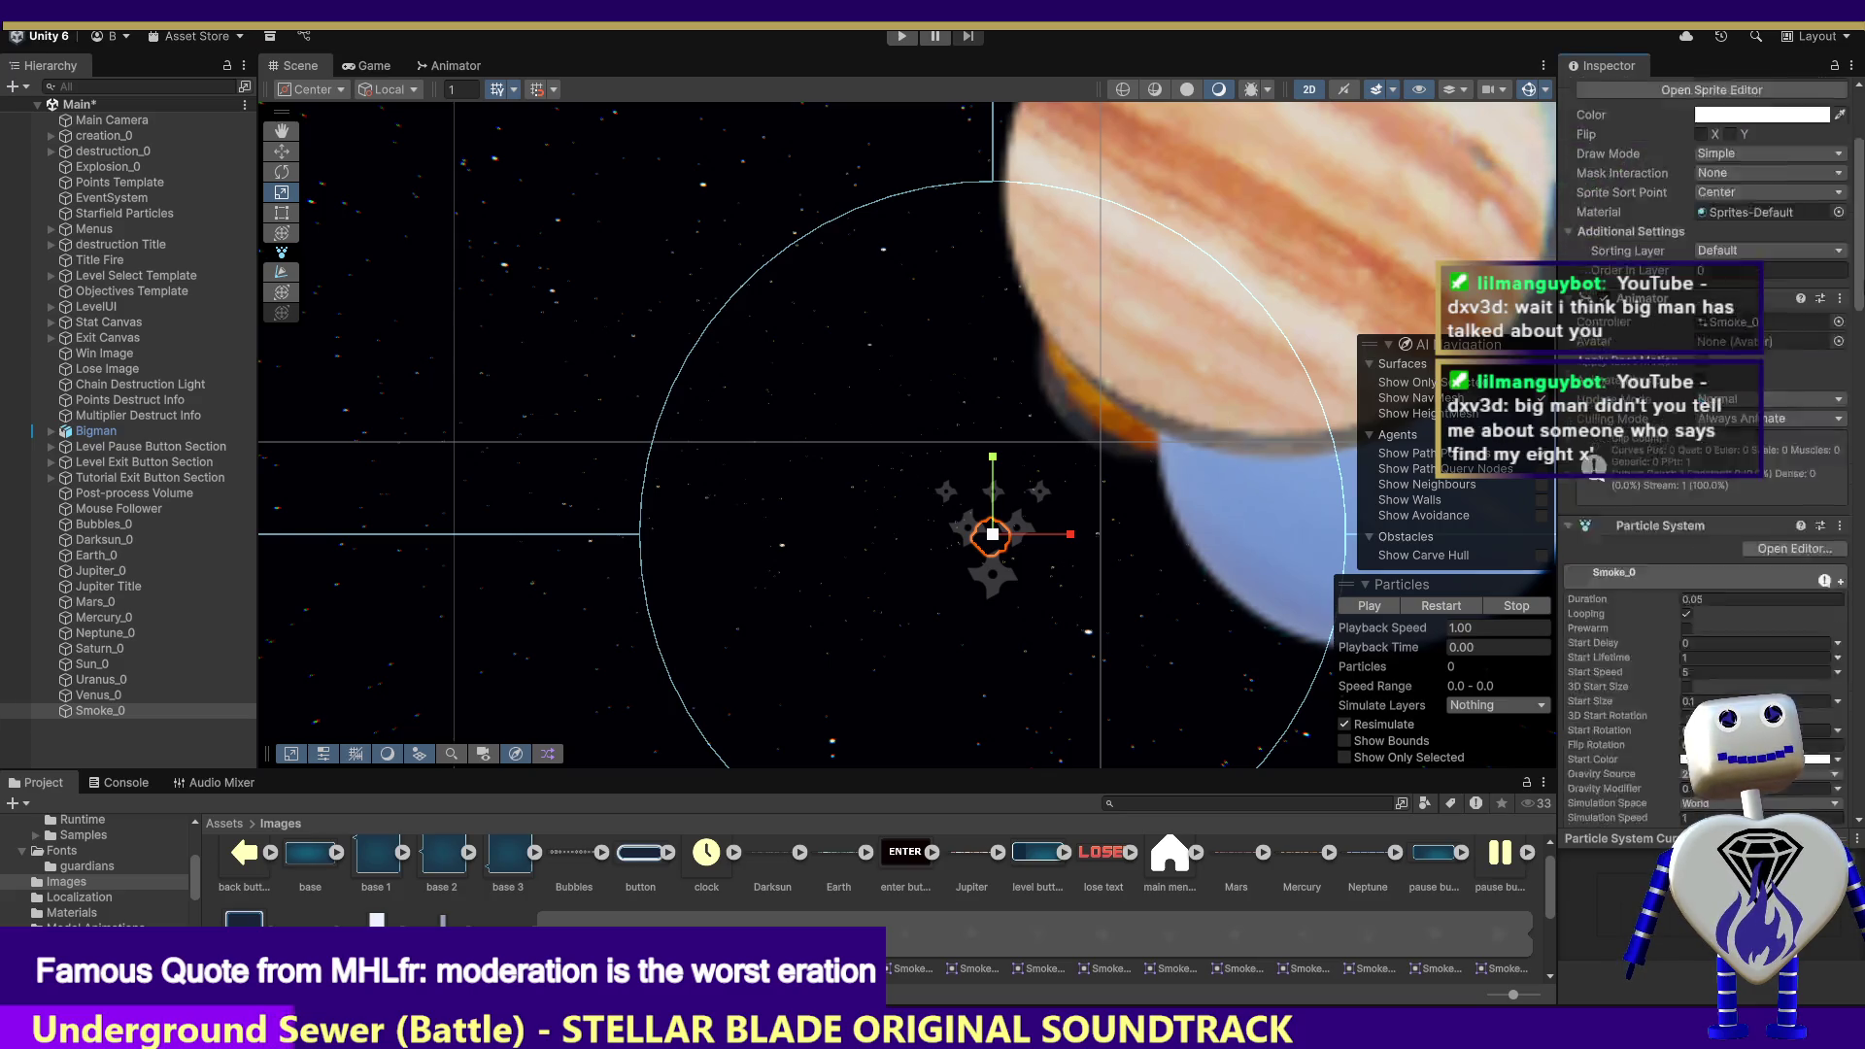
pyautogui.scroll(-15, 1766, 626)
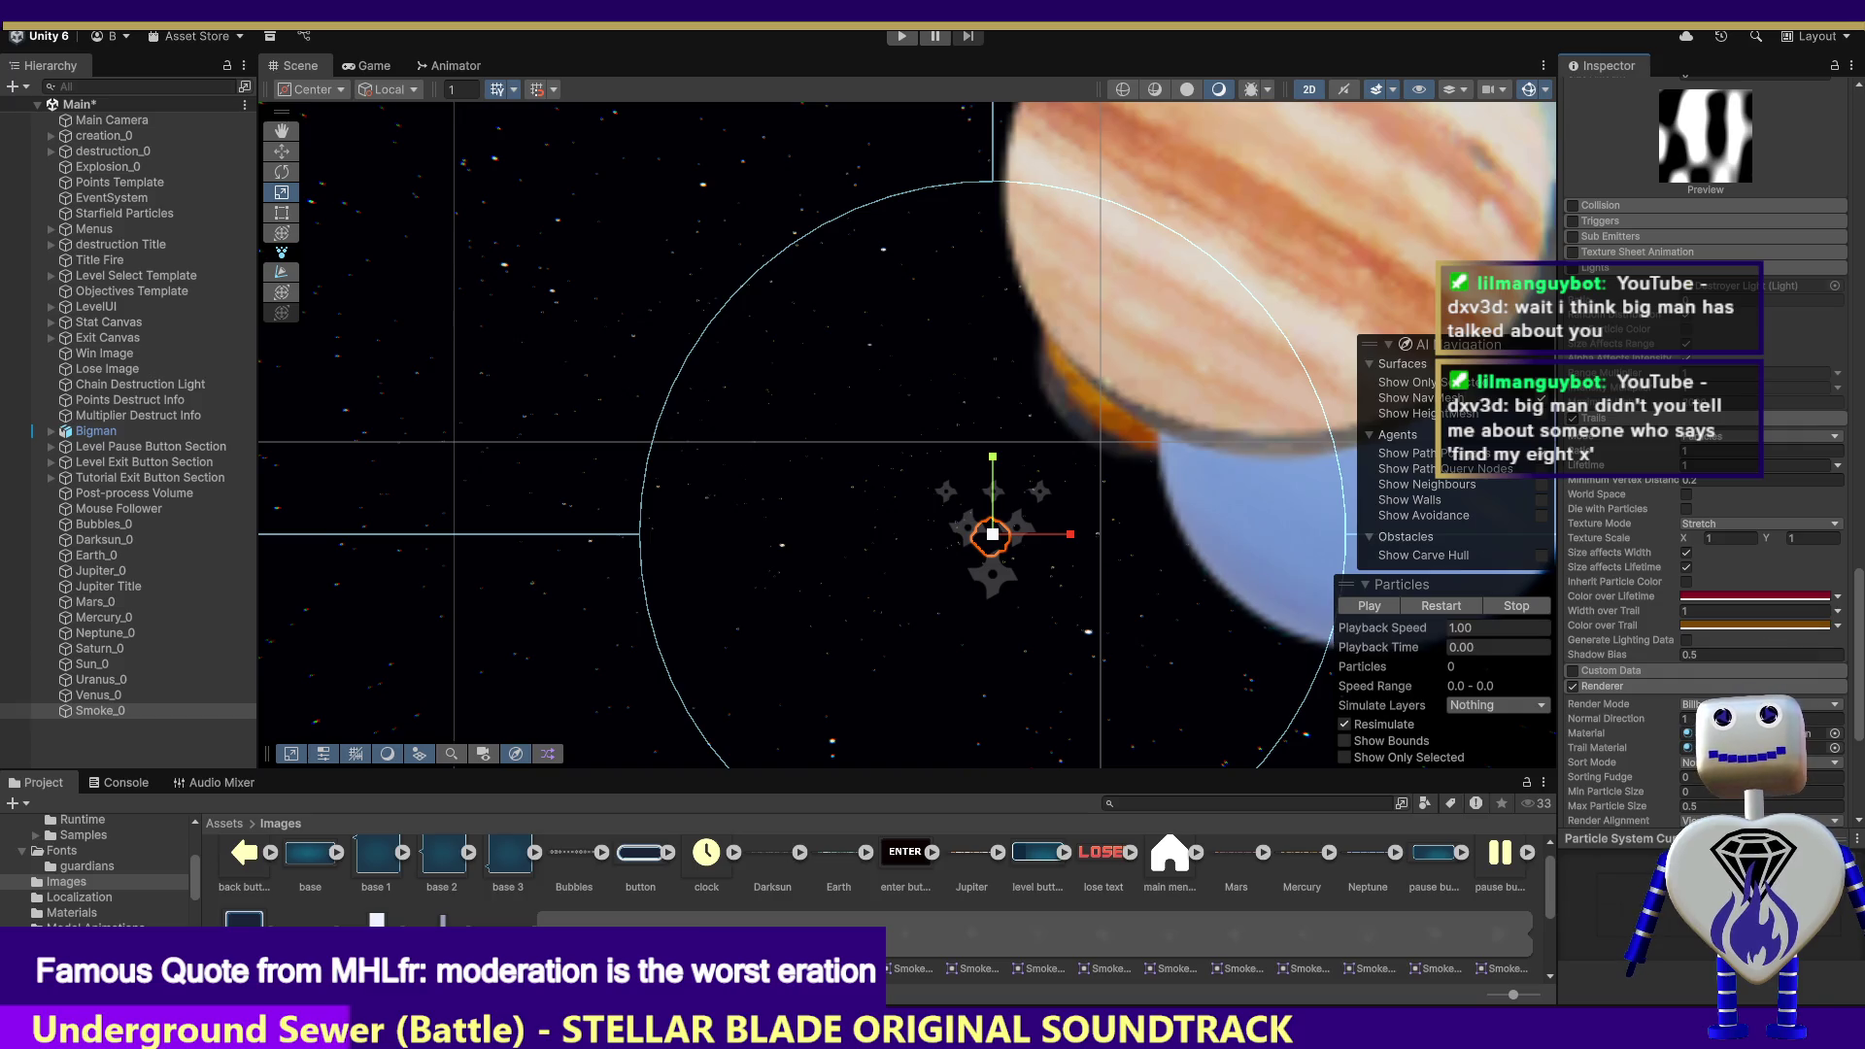
pyautogui.click(902, 37)
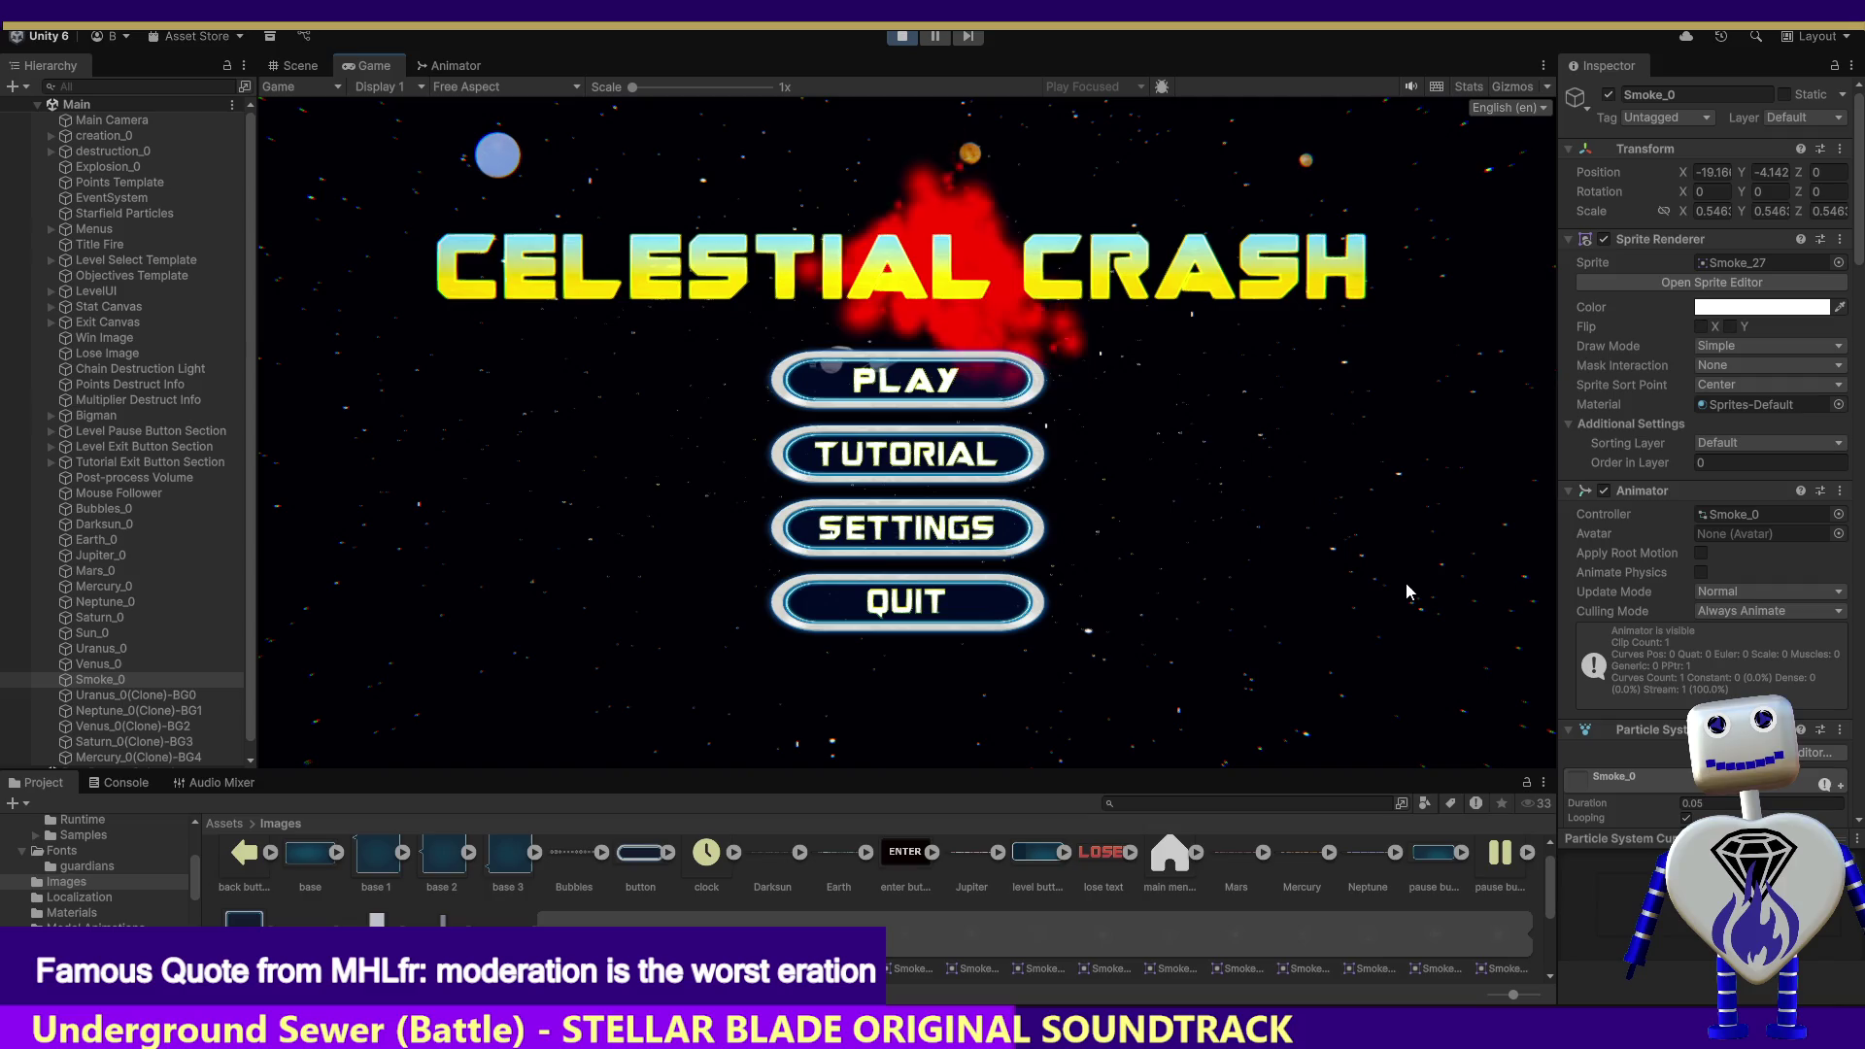
# Step: Start the Skill Challenge level from the main menu
pyautogui.click(926, 392)
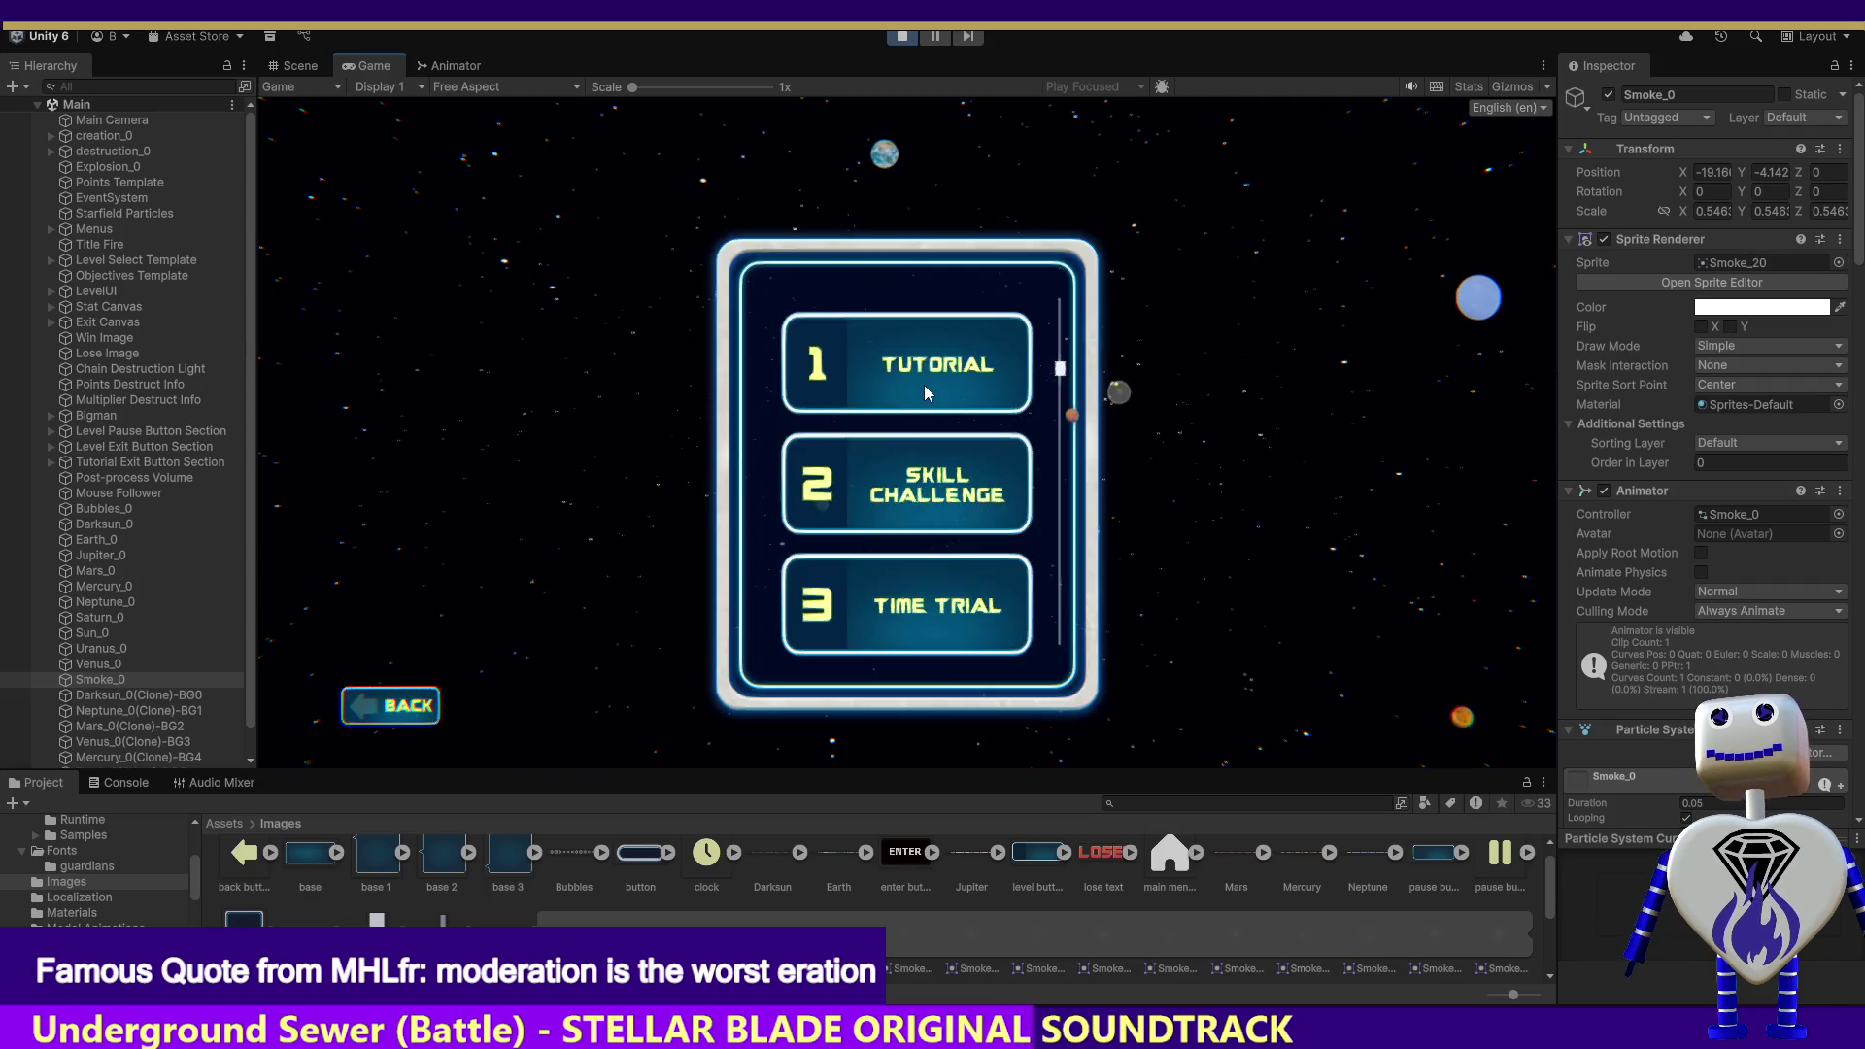
pyautogui.click(922, 486)
pyautogui.click(1320, 587)
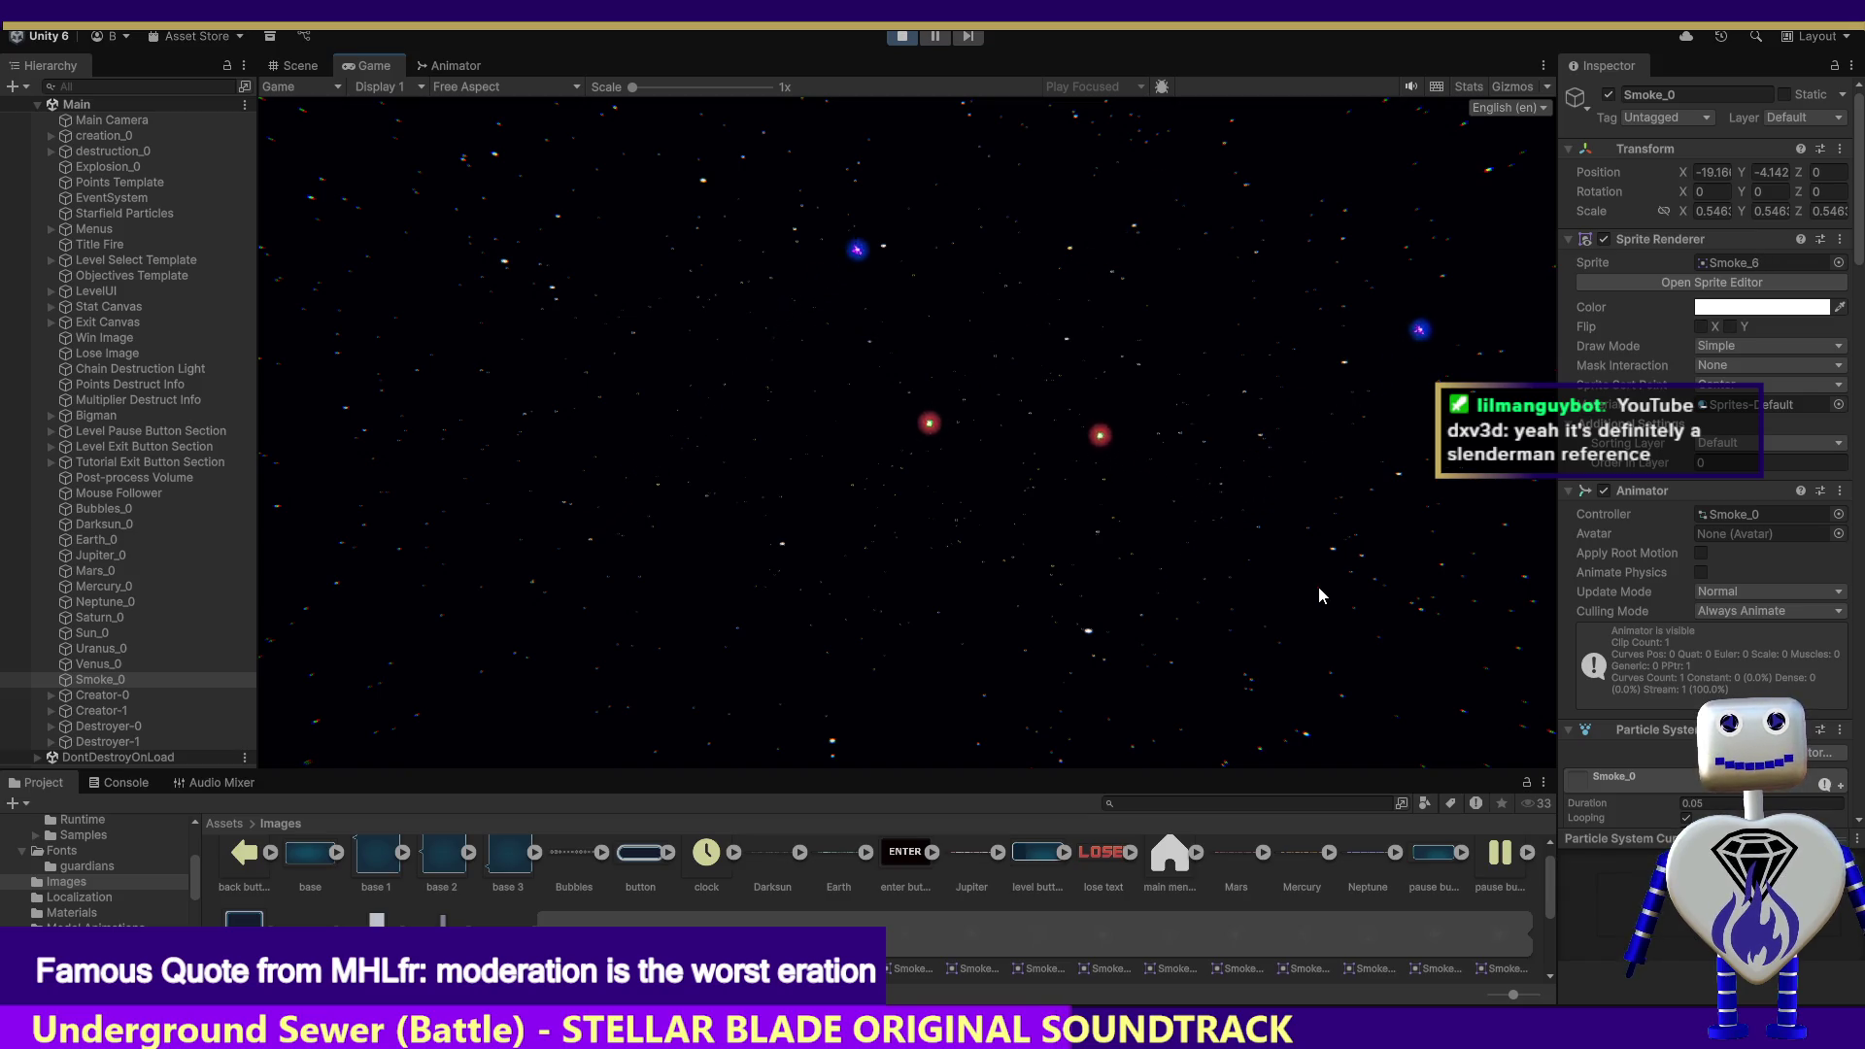
# Step: Hit a planet for an x2 multiplier, fling Earth left, then stop the play test
pyautogui.click(1296, 223)
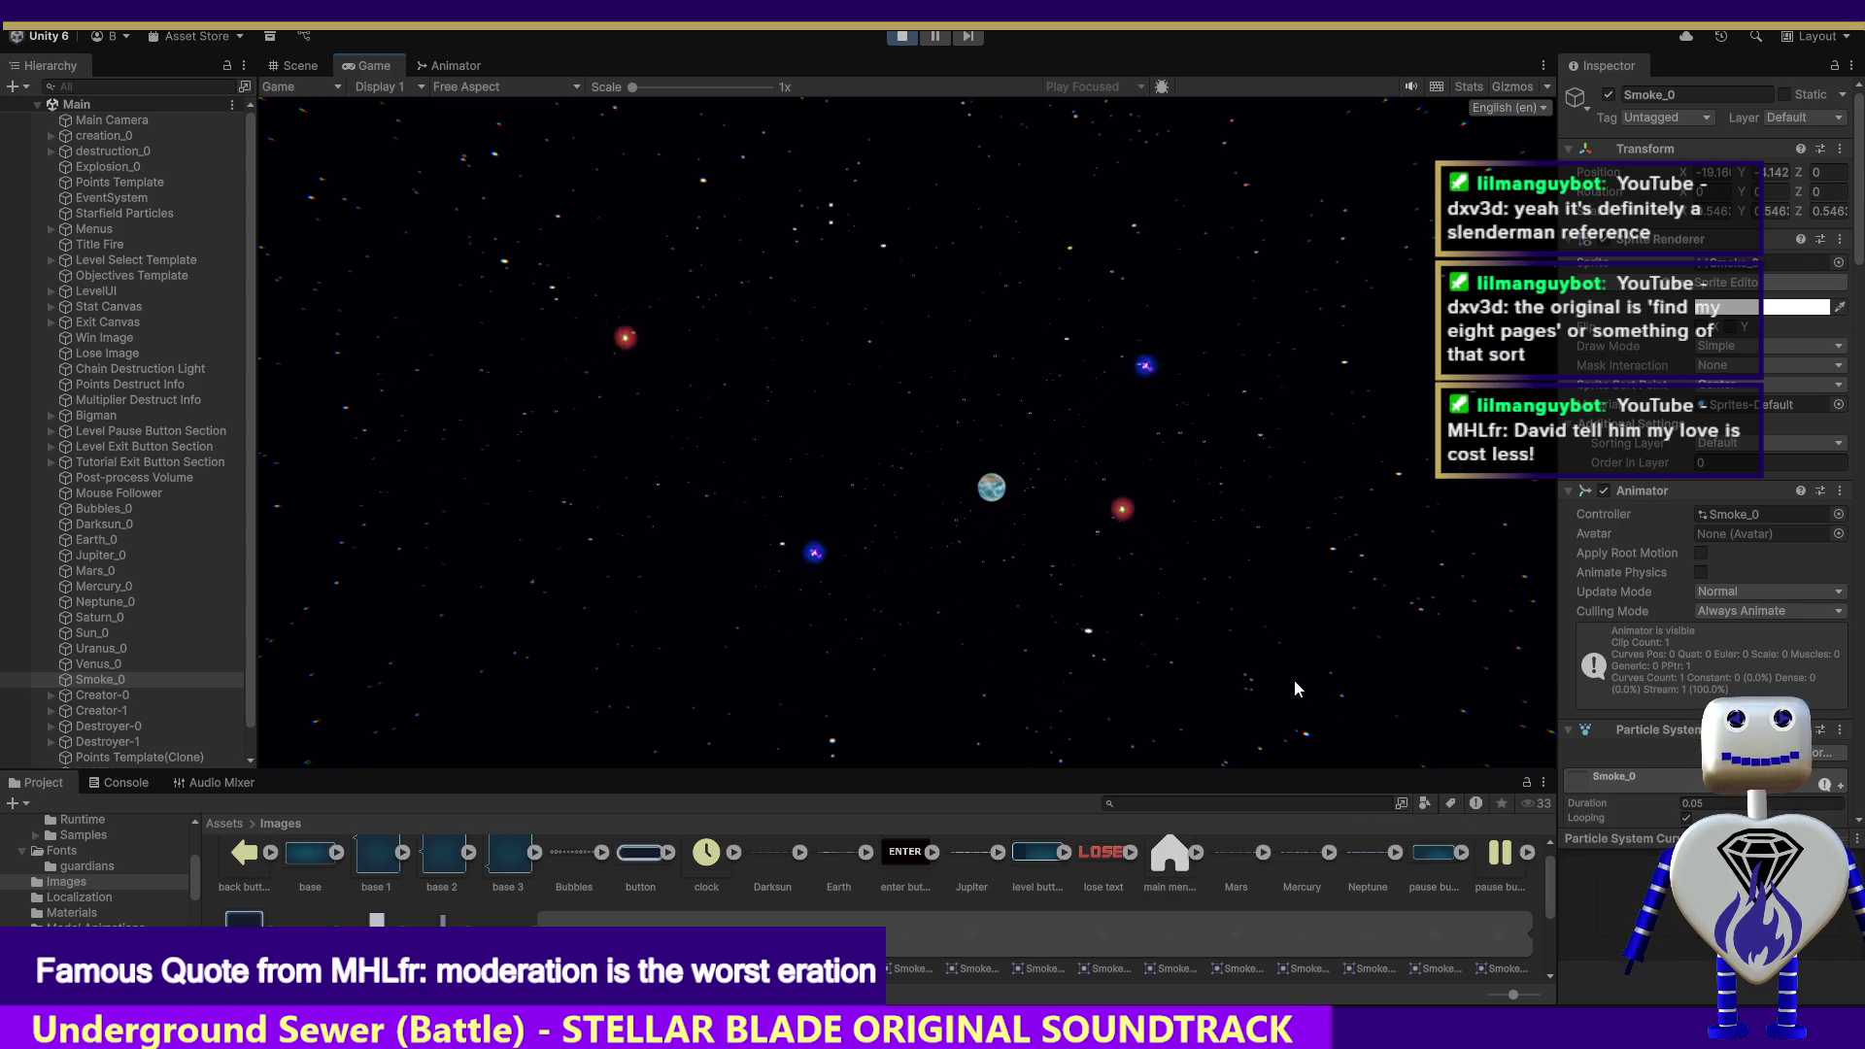
pyautogui.moveTo(992, 487)
pyautogui.mouseDown()
pyautogui.moveTo(920, 486)
pyautogui.moveTo(1186, 570)
pyautogui.moveTo(1016, 596)
pyautogui.mouseUp()
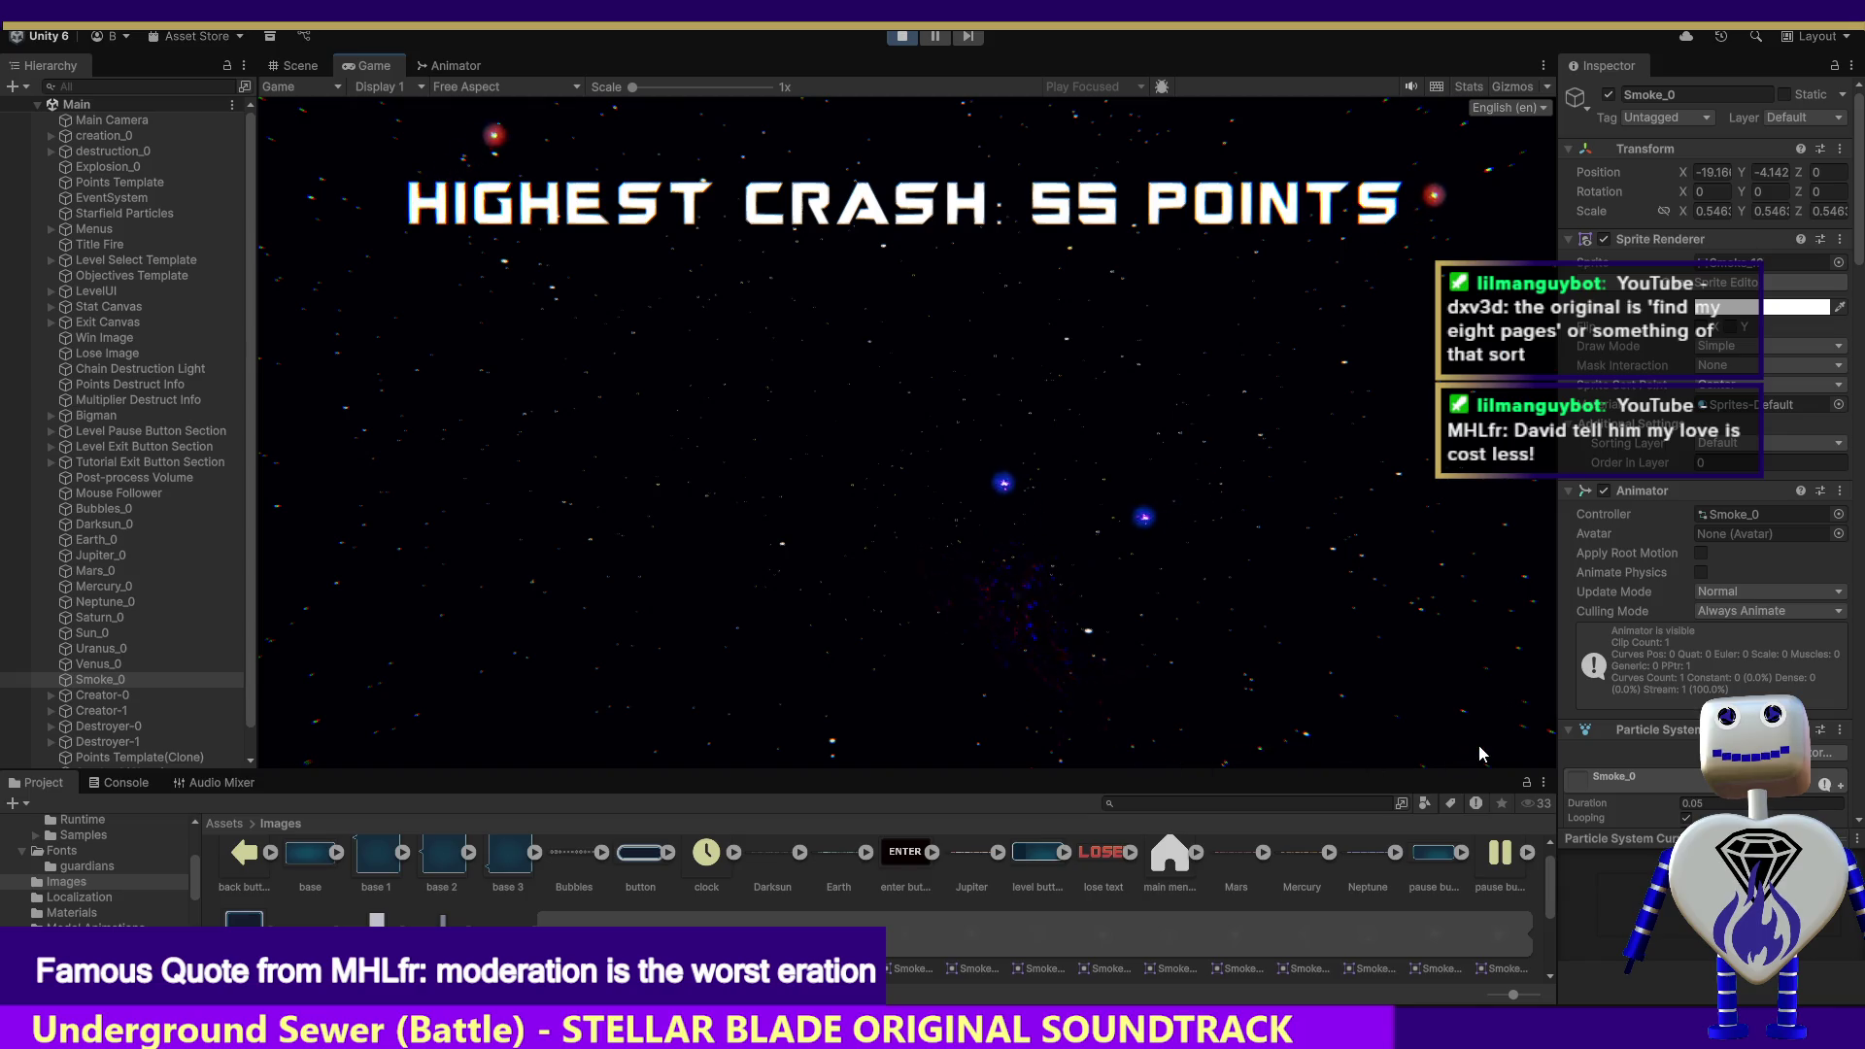
pyautogui.click(913, 39)
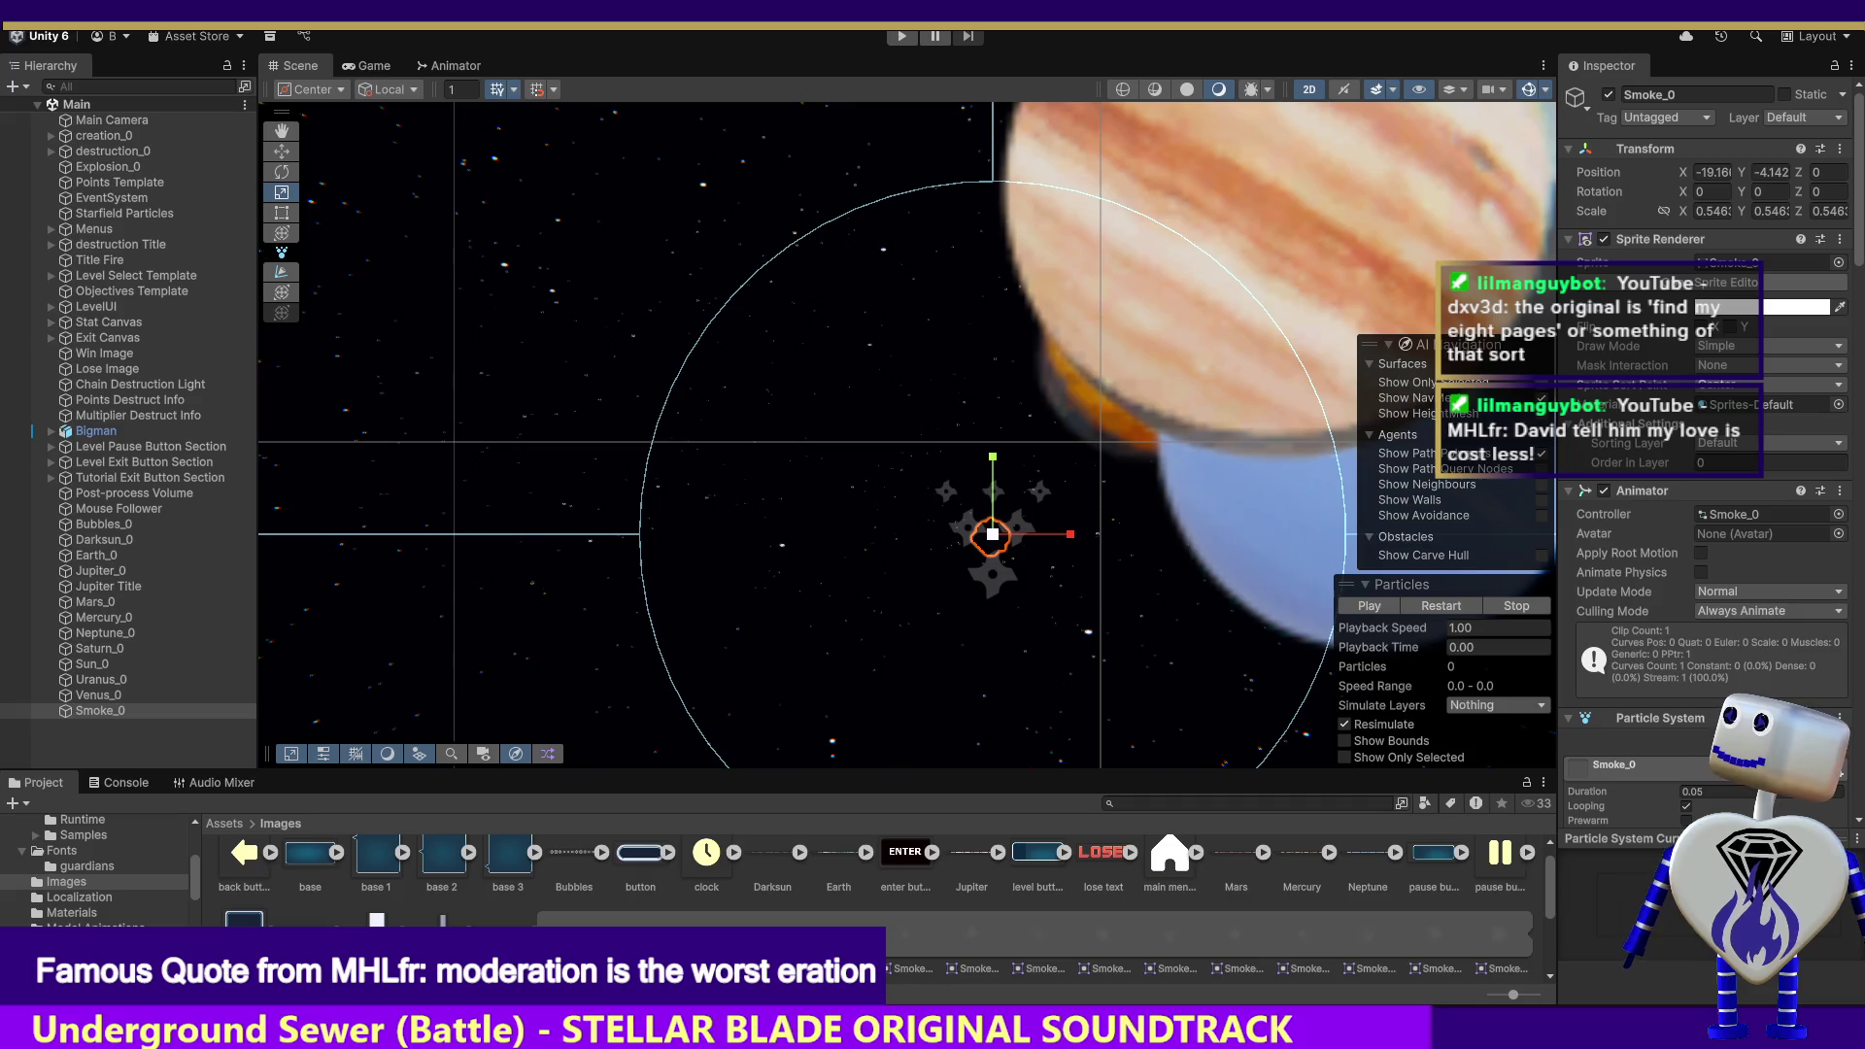